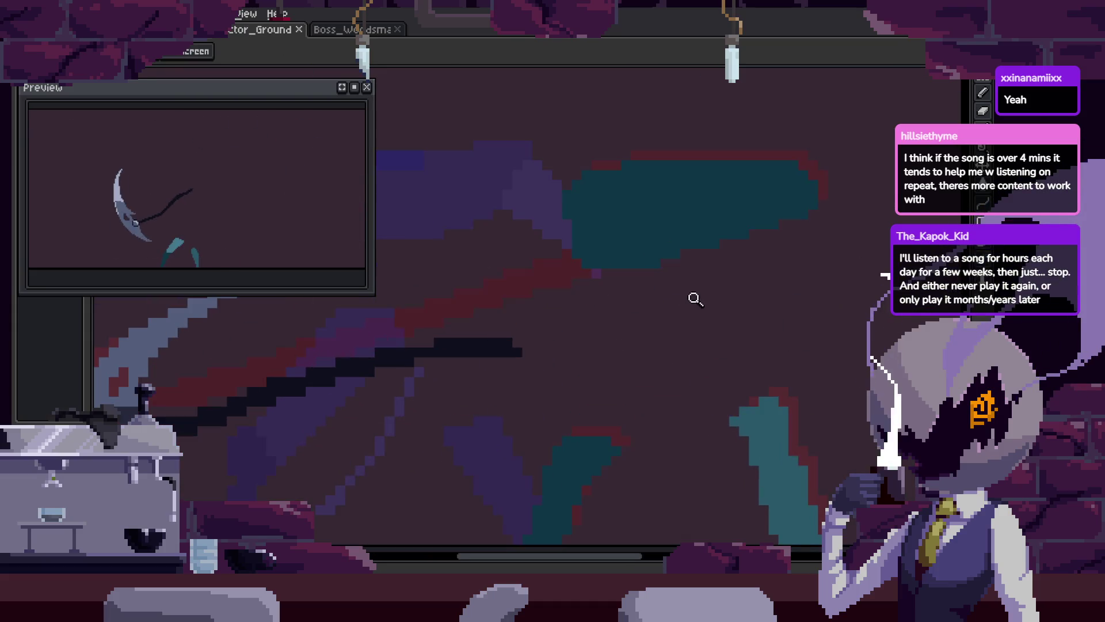
# Paste back the extended dark chain stroke and save the sprite
pyautogui.press('h')
pyautogui.scroll(1, 677, 357)
pyautogui.press('z')
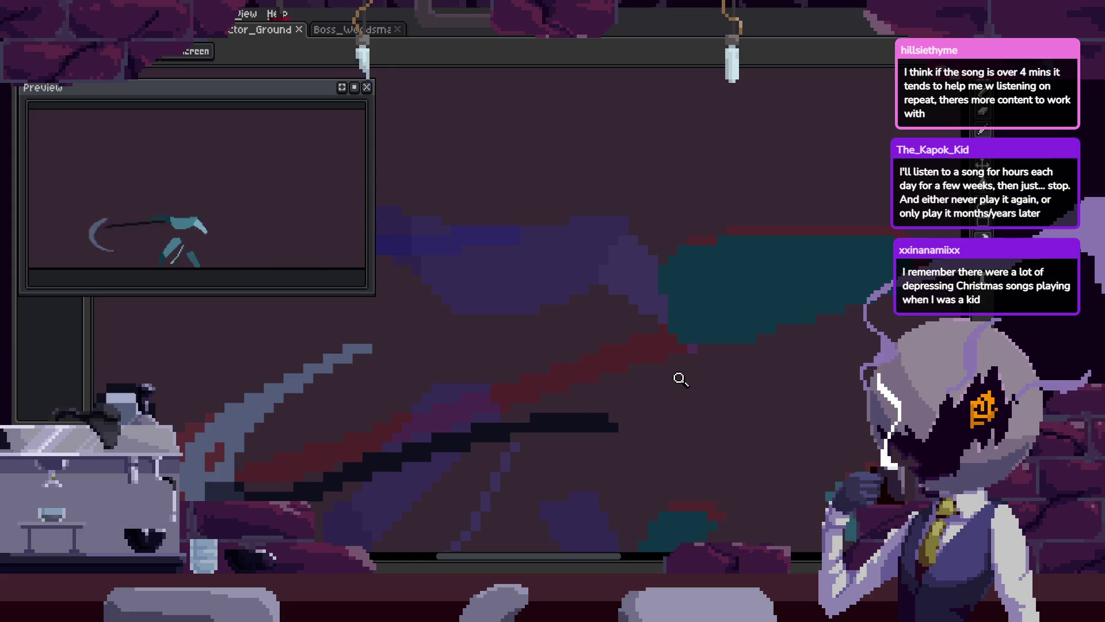
pyautogui.hotkey('ctrl', 'v')
pyautogui.hotkey('ctrl', 's')
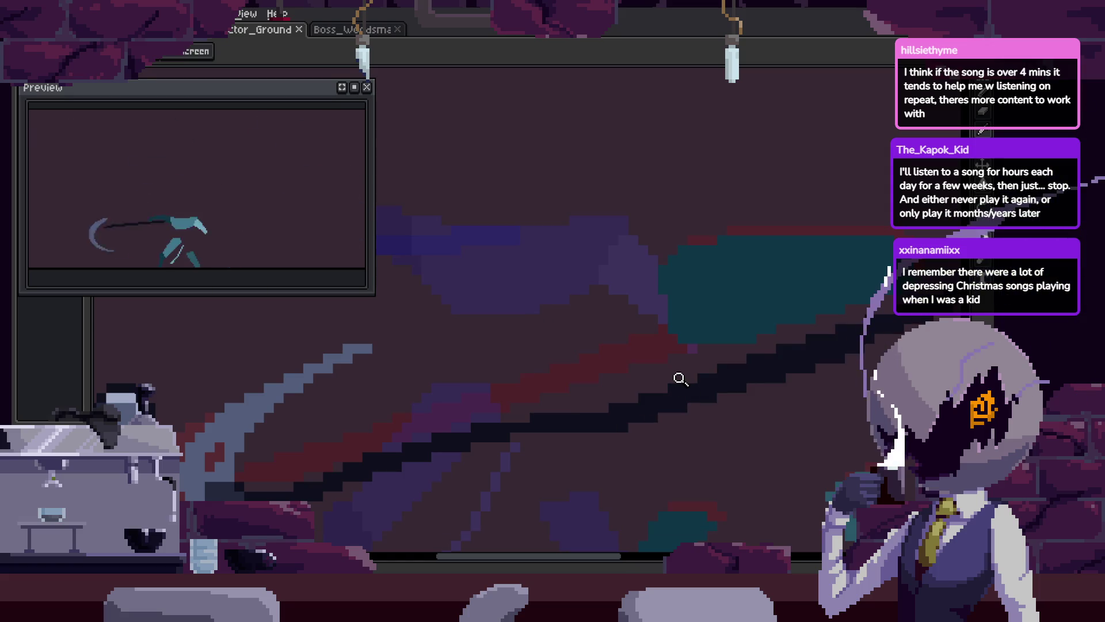
# Lasso-select the dark diagonal chain stroke and move it up toward the blade
pyautogui.press('m')
pyautogui.moveTo(477, 426); pyautogui.dragTo(735, 264)
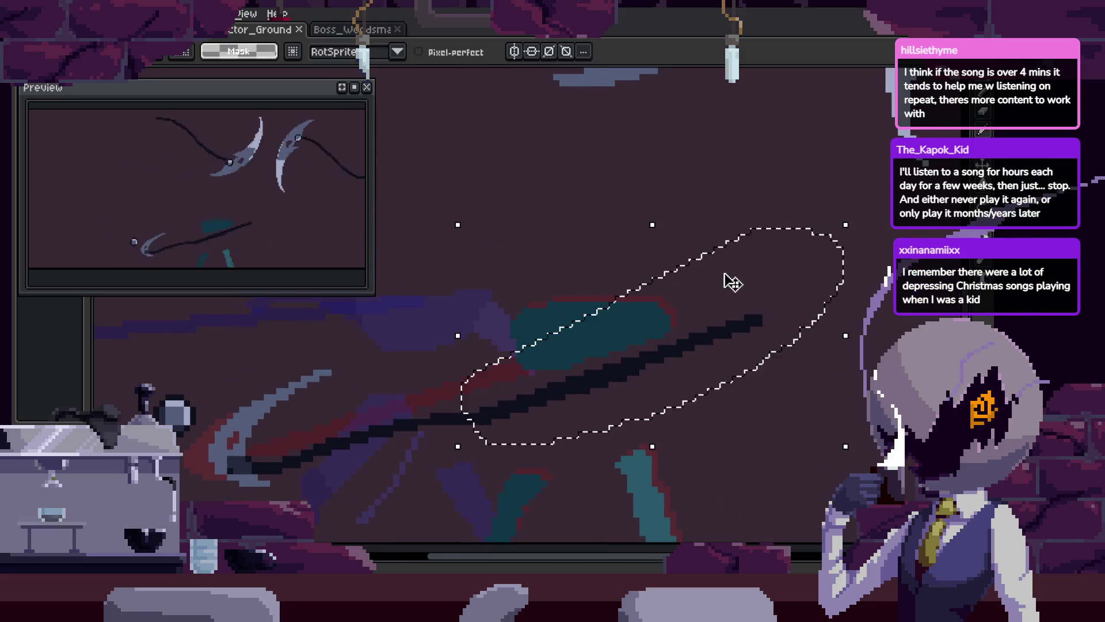
pyautogui.moveTo(649, 392); pyautogui.dragTo(649, 250)
pyautogui.hotkey('ctrl', 'd')
pyautogui.press('z')
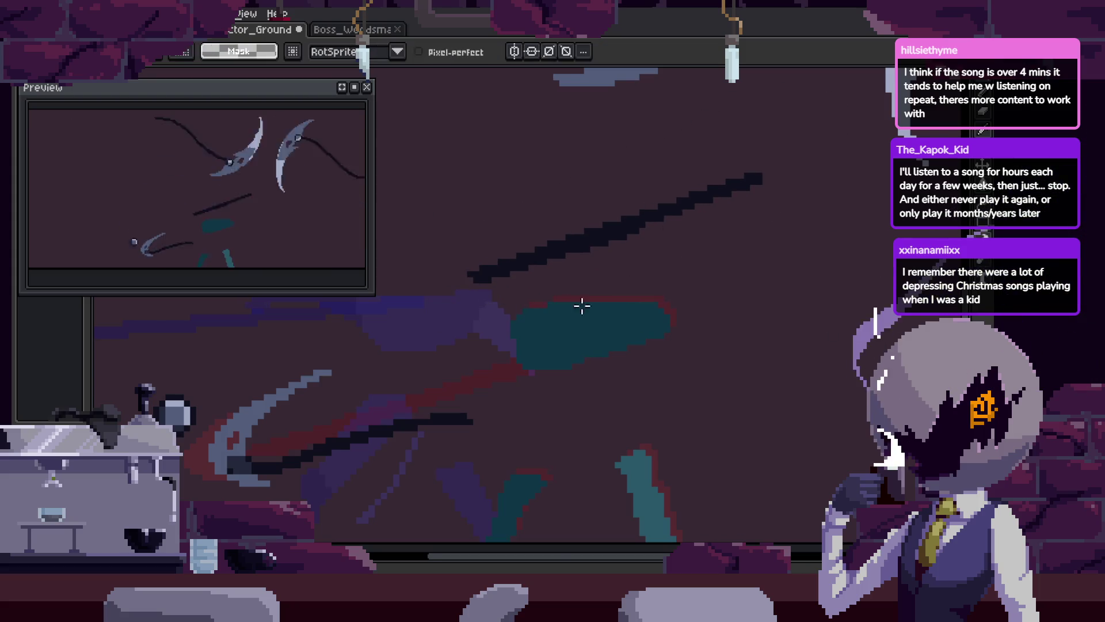
pyautogui.scroll(4, 617, 346)
pyautogui.scroll(-2, 483, 387)
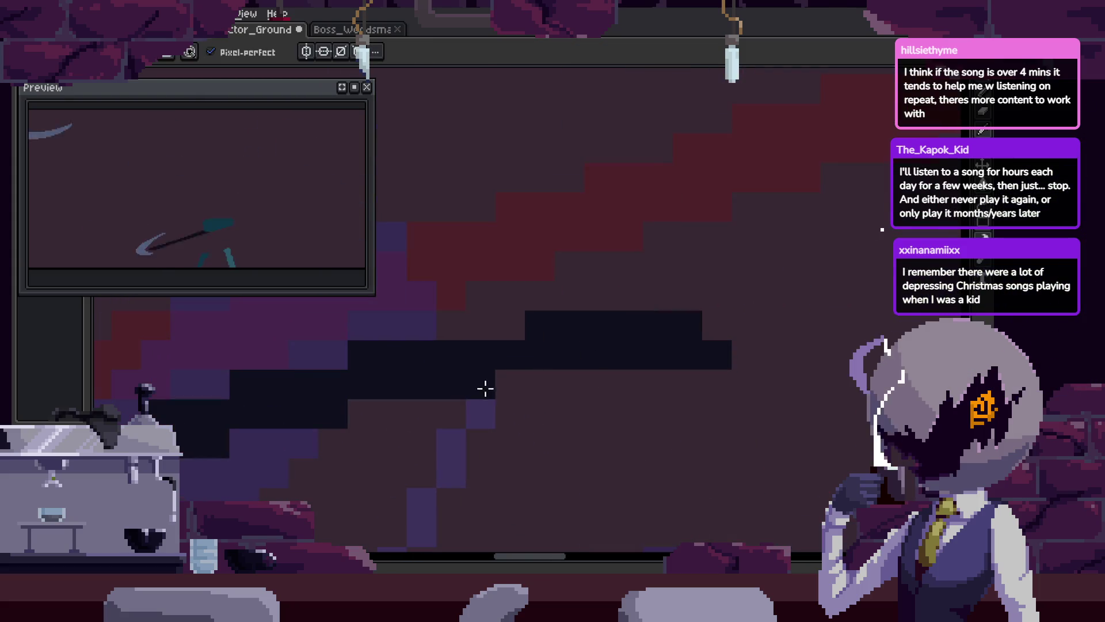
pyautogui.scroll(-2, 668, 367)
pyautogui.scroll(-1, 673, 351)
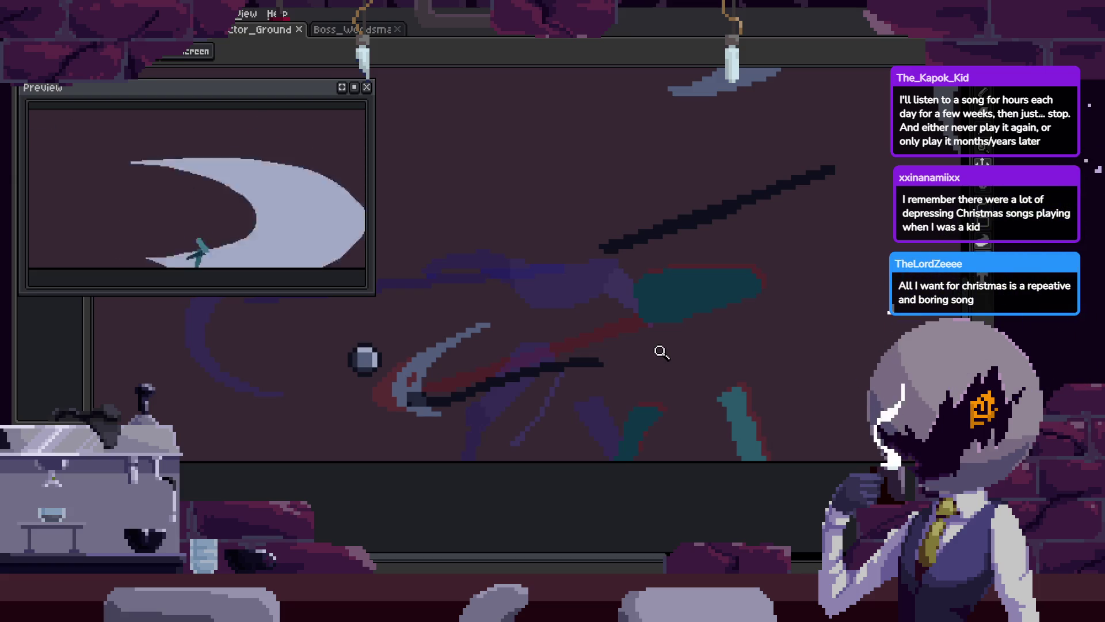
pyautogui.scroll(2, 650, 320)
pyautogui.scroll(2, 633, 334)
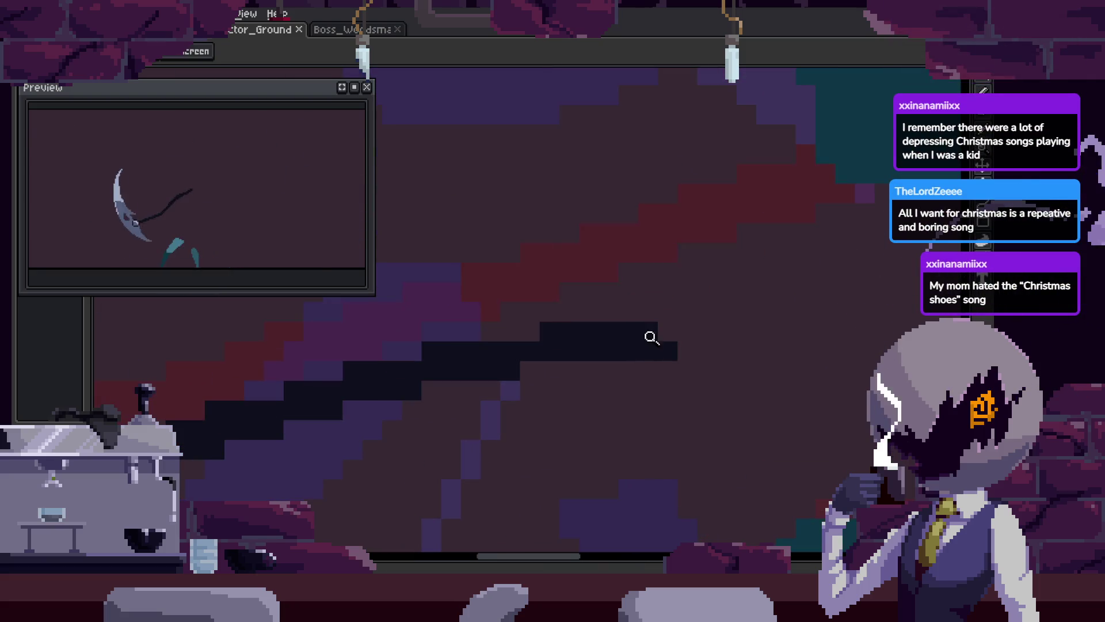
pyautogui.scroll(-3, 650, 342)
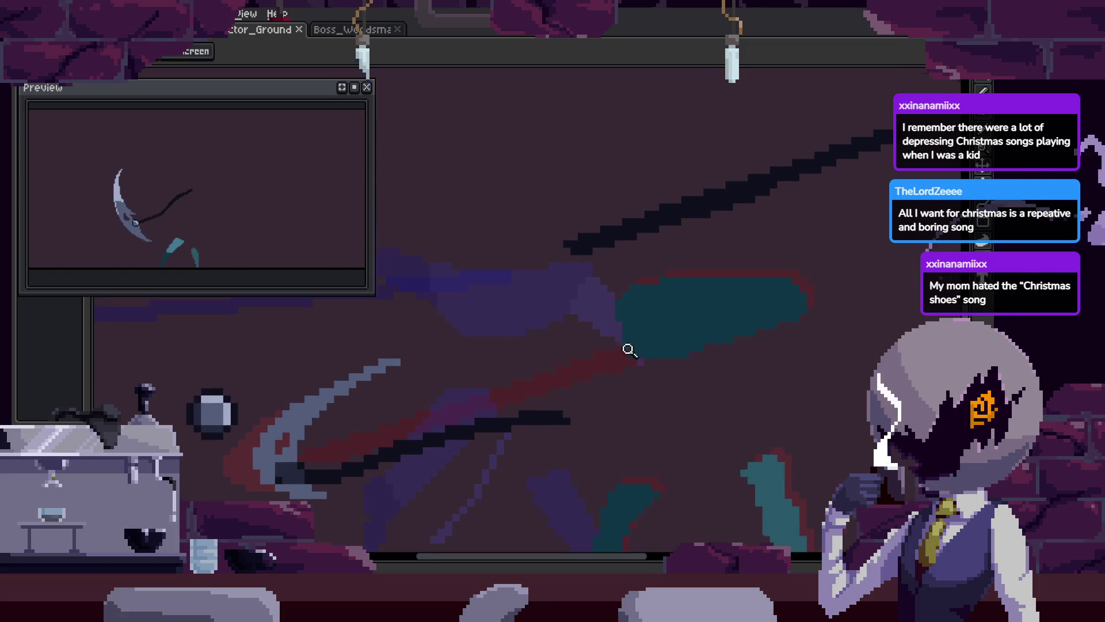
pyautogui.scroll(1, 622, 351)
pyautogui.moveTo(600, 314)
pyautogui.mouseDown()
pyautogui.moveTo(654, 343)
pyautogui.moveTo(665, 308)
pyautogui.mouseUp()
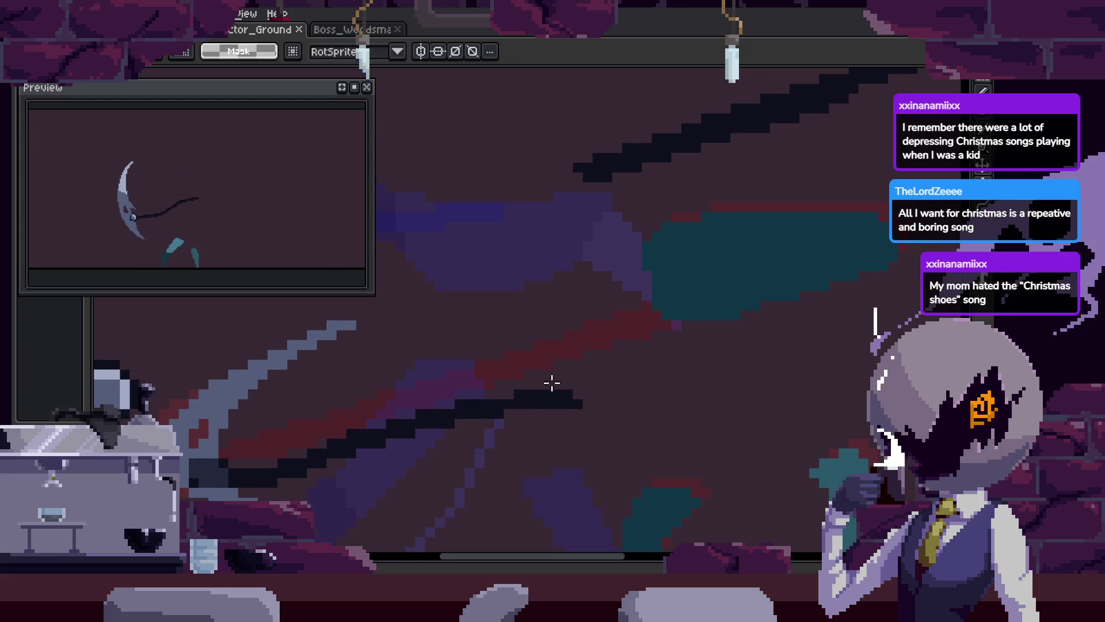
# Box in part of the chain and shift those pixels up and right
pyautogui.moveTo(547, 373); pyautogui.dragTo(636, 426)
pyautogui.moveTo(563, 417); pyautogui.dragTo(589, 401)
pyautogui.press('Return')
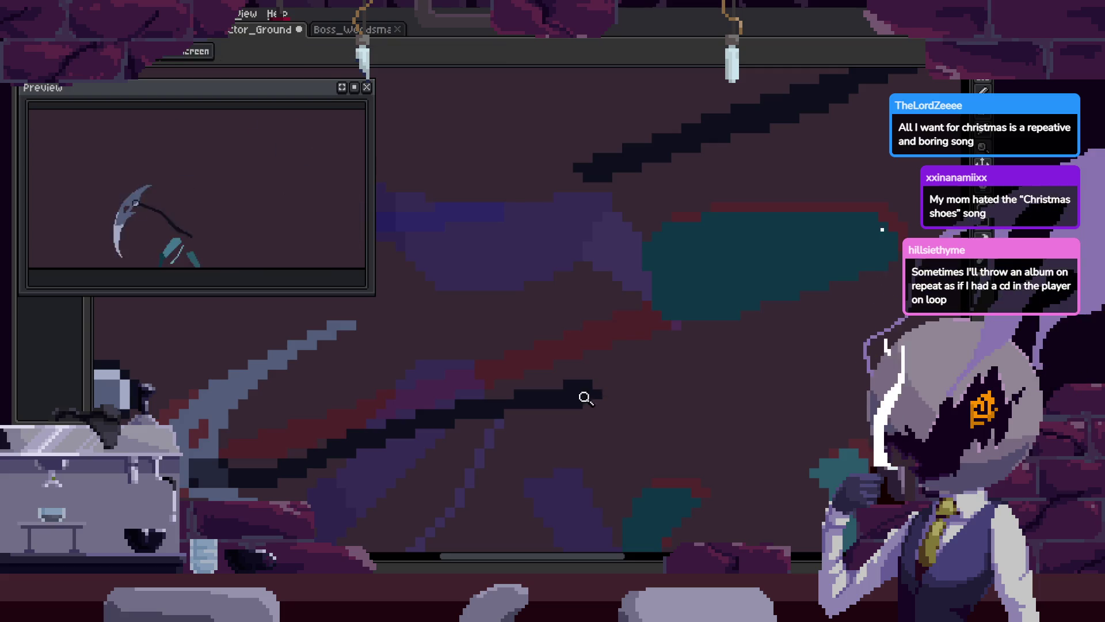
pyautogui.scroll(3, 593, 389)
# Fill the gap in the chain with dark pixels using the Pencil
pyautogui.press('b')
pyautogui.moveTo(568, 403)
pyautogui.mouseDown()
pyautogui.moveTo(667, 415)
pyautogui.moveTo(598, 387)
pyautogui.moveTo(789, 387)
pyautogui.mouseUp()
pyautogui.press('z')
pyautogui.scroll(-4, 791, 396)
pyautogui.scroll(3, 612, 382)
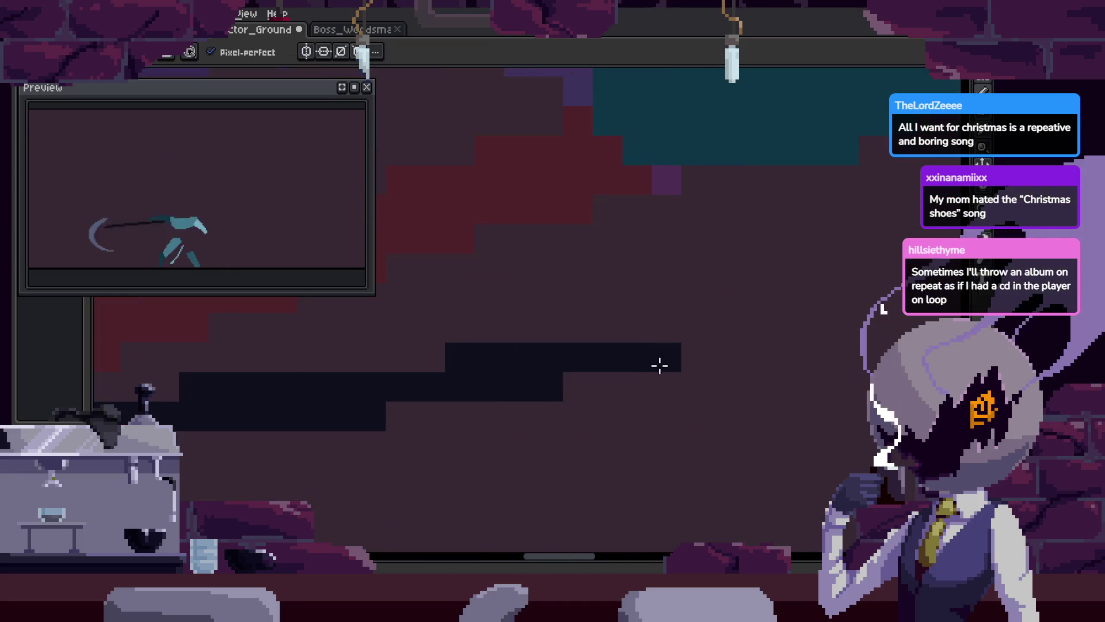
# Zoom around the chain and select a stepped section of it
pyautogui.scroll(-3, 612, 454)
pyautogui.scroll(-1, 678, 336)
pyautogui.scroll(1, 673, 289)
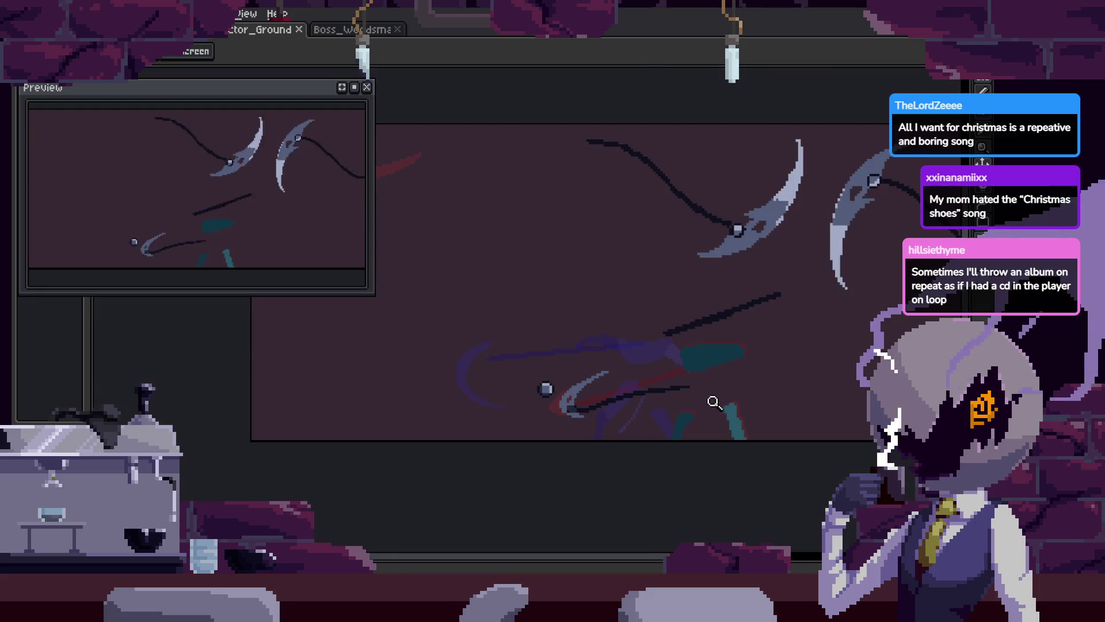
pyautogui.scroll(-1, 714, 397)
pyautogui.scroll(1, 732, 347)
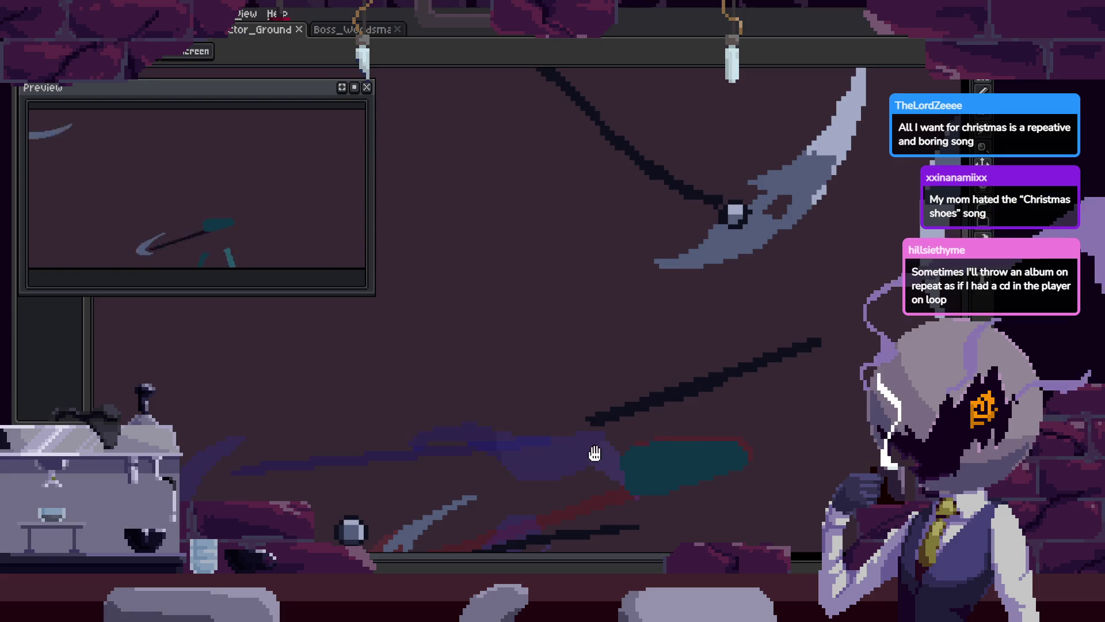
pyautogui.scroll(-1, 634, 367)
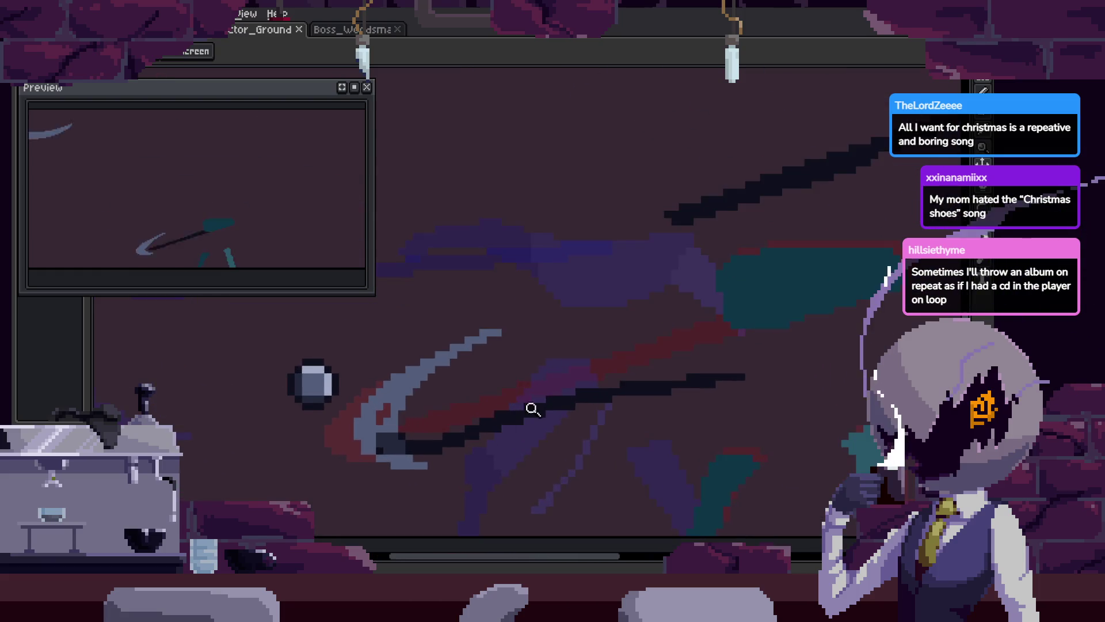
pyautogui.scroll(5, 533, 407)
pyautogui.moveTo(431, 398)
pyautogui.mouseDown()
pyautogui.moveTo(863, 414)
pyautogui.moveTo(518, 279)
pyautogui.mouseUp()
# Shift the selected stepped chain section to the right
pyautogui.press('z')
pyautogui.scroll(1, 518, 397)
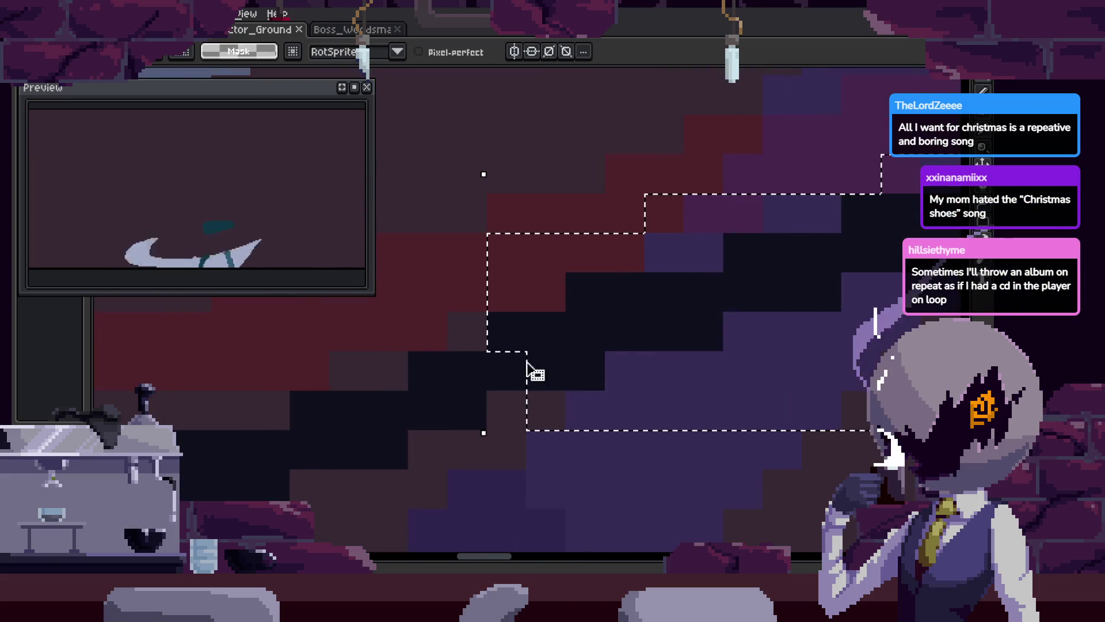
pyautogui.scroll(1, 557, 382)
pyautogui.moveTo(566, 390); pyautogui.dragTo(629, 395)
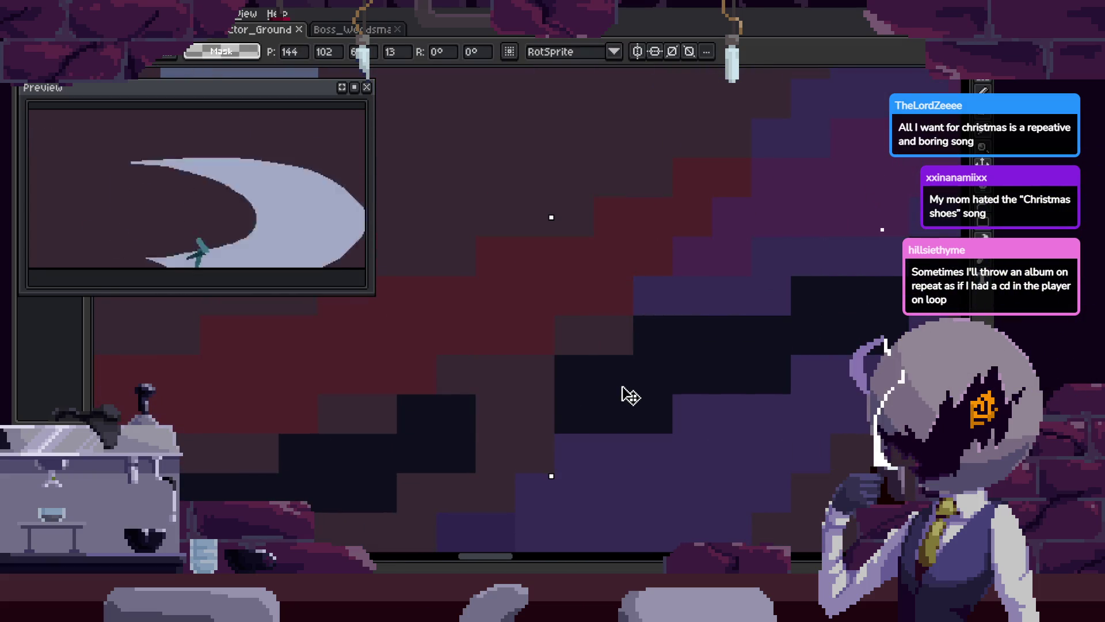
# Move another chain block up and right, then undo that move
pyautogui.moveTo(394, 351); pyautogui.dragTo(518, 515)
pyautogui.moveTo(491, 445)
pyautogui.mouseDown()
pyautogui.moveTo(520, 399)
pyautogui.moveTo(525, 414)
pyautogui.mouseUp()
pyautogui.hotkey('ctrl', 'd')
pyautogui.press('b')
pyautogui.hotkey('ctrl', 'z')
pyautogui.hotkey('ctrl', 'z')
pyautogui.scroll(-2, 637, 328)
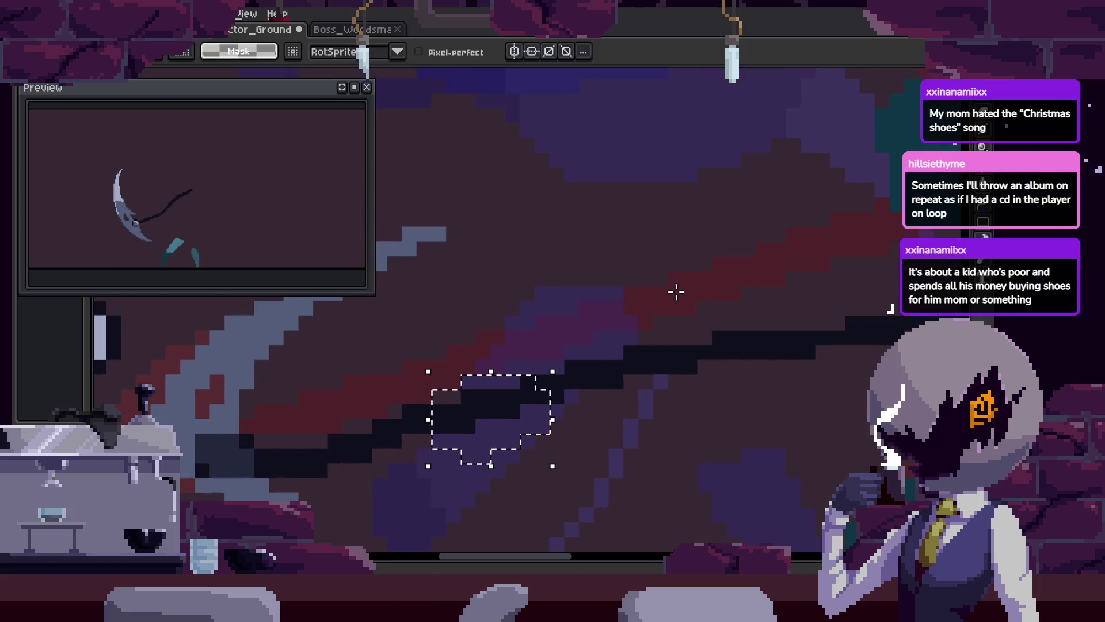
pyautogui.scroll(-2, 593, 338)
# Lasso-select a small chain piece and nudge it up one pixel
pyautogui.press('q')
pyautogui.moveTo(530, 395)
pyautogui.mouseDown()
pyautogui.moveTo(678, 267)
pyautogui.moveTo(870, 316)
pyautogui.mouseUp()
pyautogui.press('z')
pyautogui.click(569, 349)
pyautogui.scroll(-5, 570, 349)
pyautogui.press('q')
pyautogui.moveTo(546, 289); pyautogui.dragTo(829, 226)
pyautogui.scroll(4, 515, 345)
pyautogui.moveTo(582, 387)
pyautogui.mouseDown()
pyautogui.moveTo(582, 372)
pyautogui.moveTo(599, 378)
pyautogui.mouseUp()
pyautogui.press('Return')
# Save the sprite and return to the previous animation frame
pyautogui.scroll(-4, 569, 388)
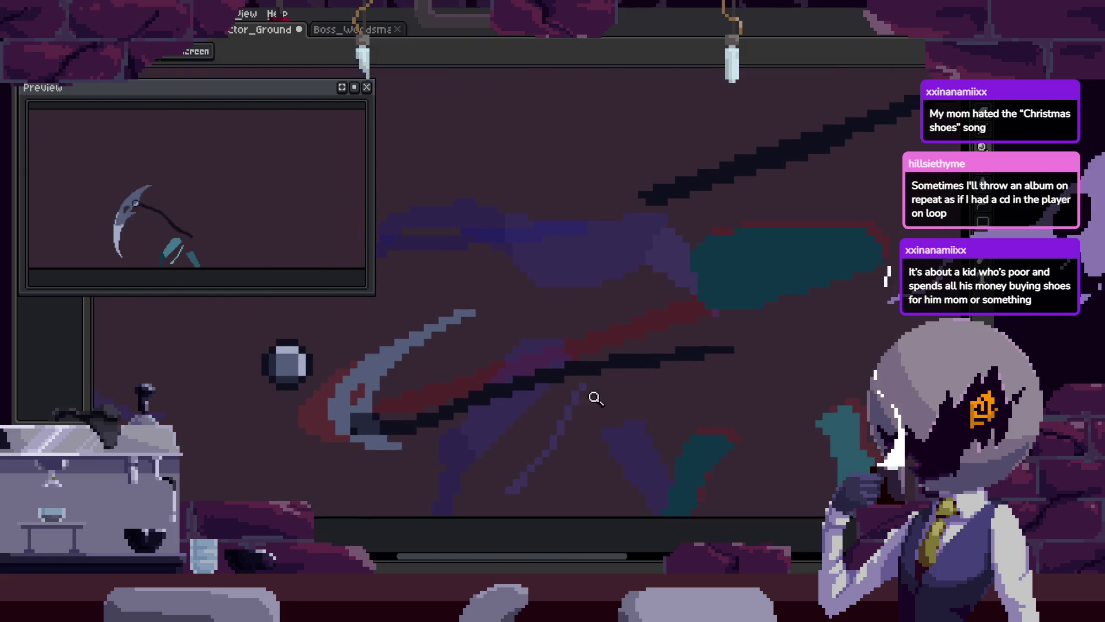
pyautogui.scroll(-2, 633, 391)
pyautogui.hotkey('ctrl', 's')
pyautogui.press('Right')
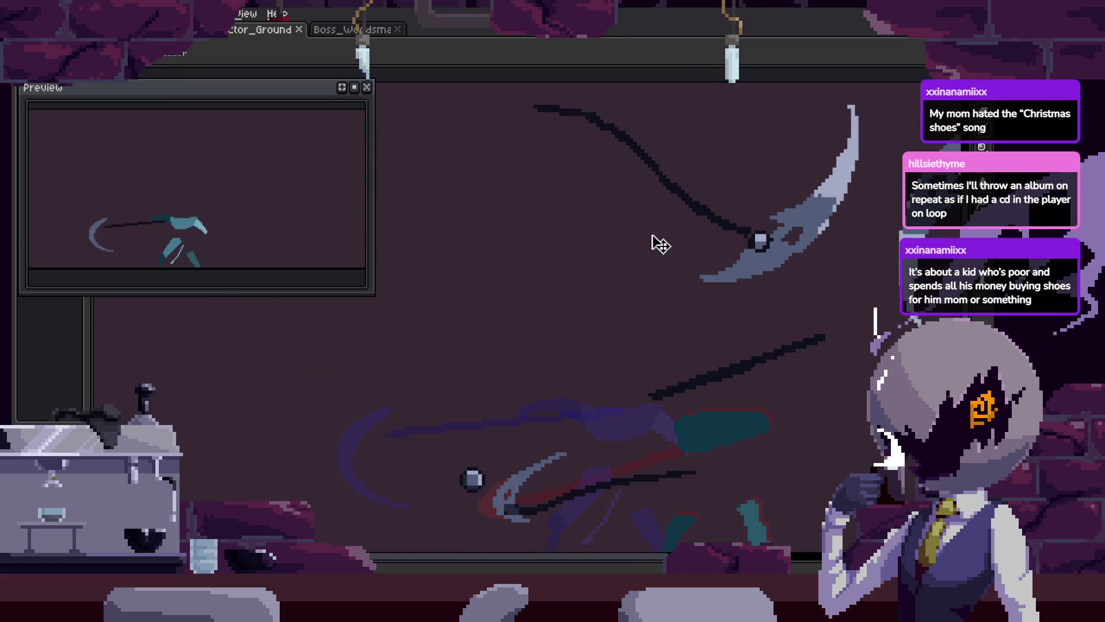
pyautogui.press('Left')
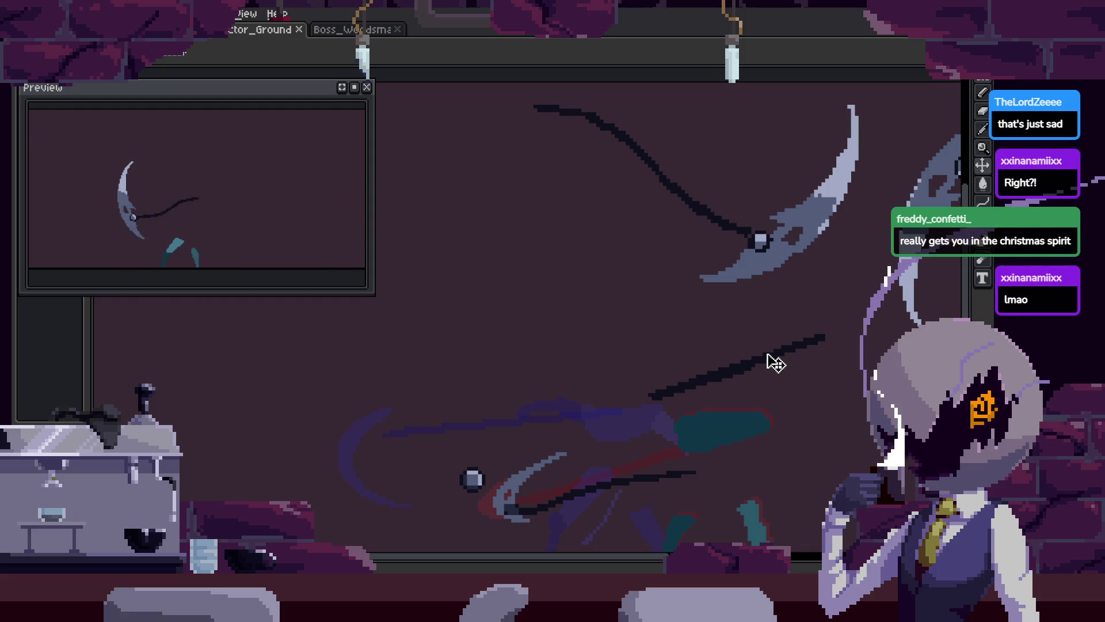
# Box-select the dark chain stroke and move it up and right toward the blade
pyautogui.scroll(4, 658, 365)
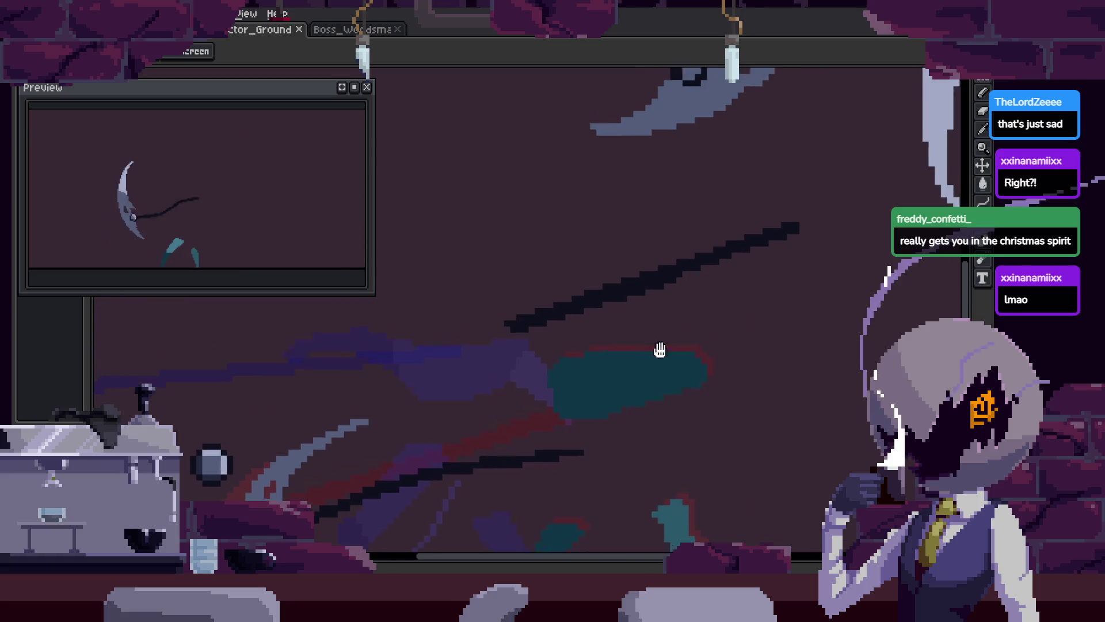
pyautogui.scroll(4, 596, 387)
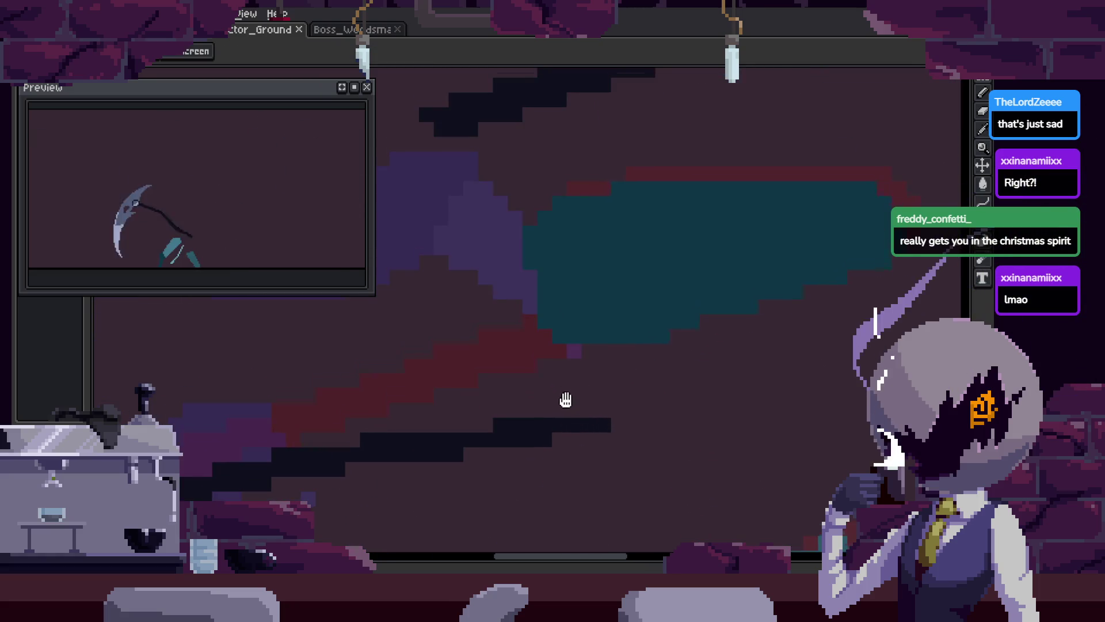
pyautogui.press('m')
pyautogui.moveTo(506, 362); pyautogui.dragTo(715, 450)
pyautogui.moveTo(582, 431); pyautogui.dragTo(691, 416)
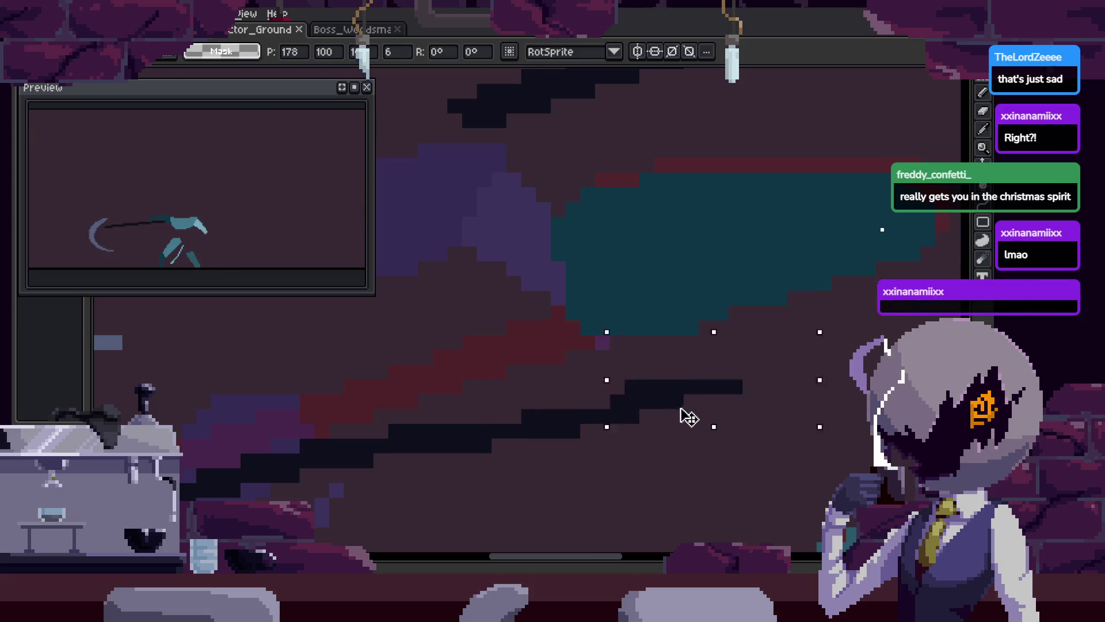
pyautogui.press('z')
# Zoom in closer on the realigned chain to inspect it
pyautogui.scroll(-2, 671, 388)
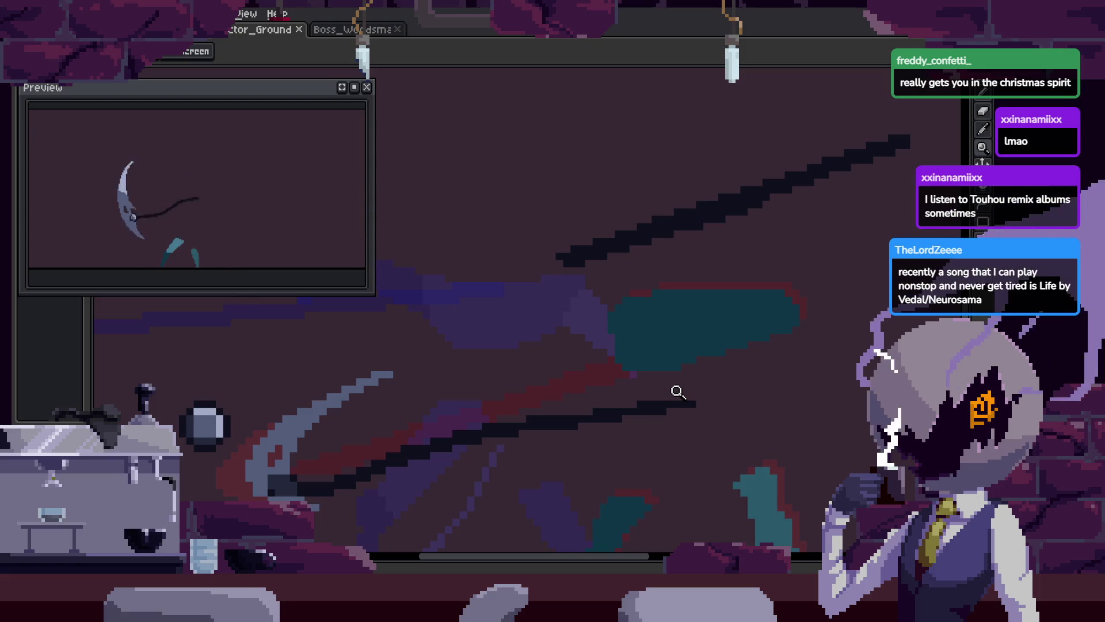
pyautogui.click(633, 353)
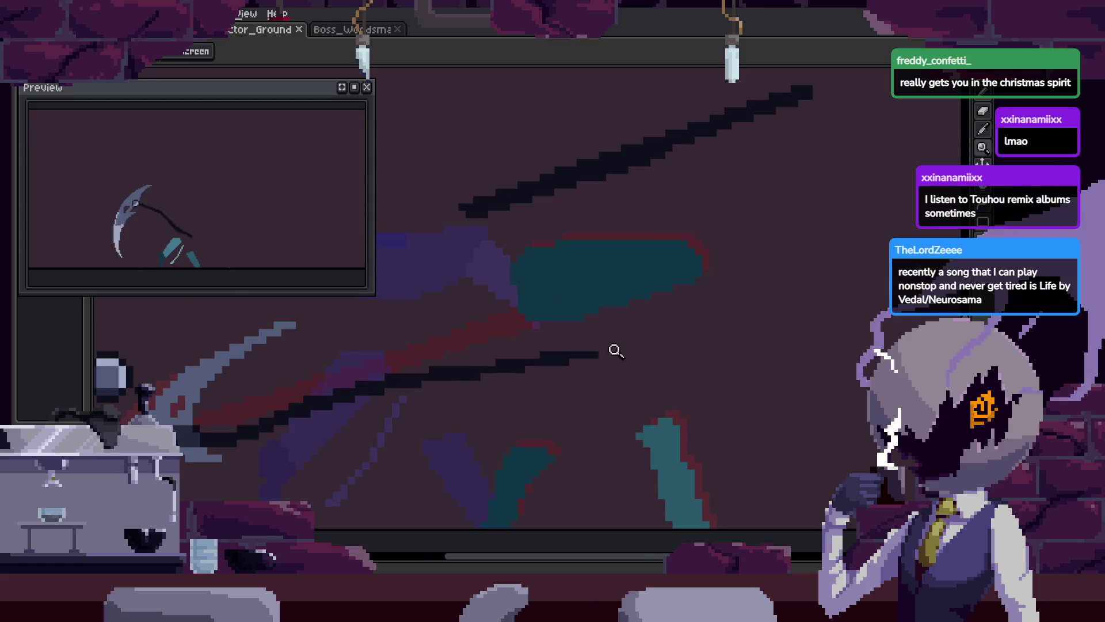
pyautogui.click(649, 311)
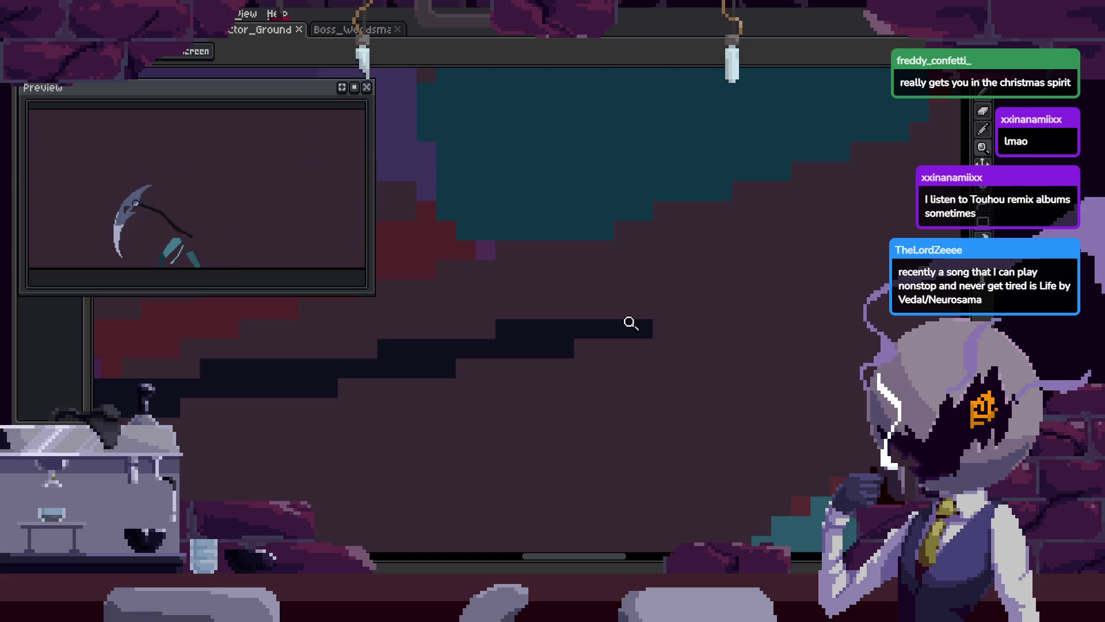
pyautogui.scroll(-3, 639, 346)
pyautogui.scroll(3, 647, 397)
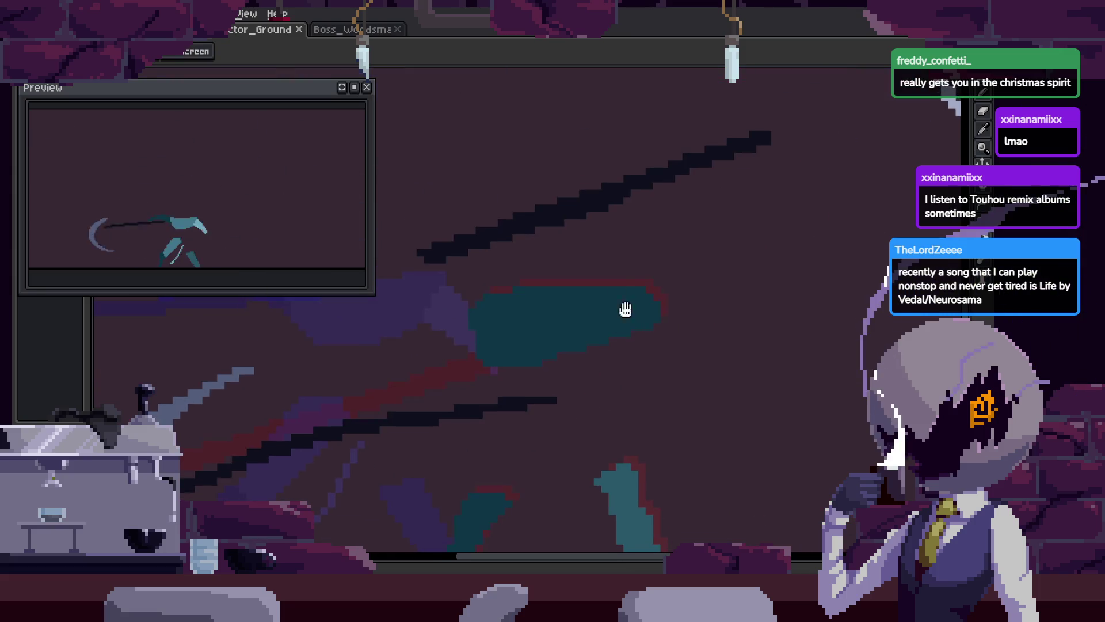
pyautogui.scroll(2, 628, 319)
pyautogui.scroll(-2, 622, 347)
pyautogui.scroll(2, 631, 359)
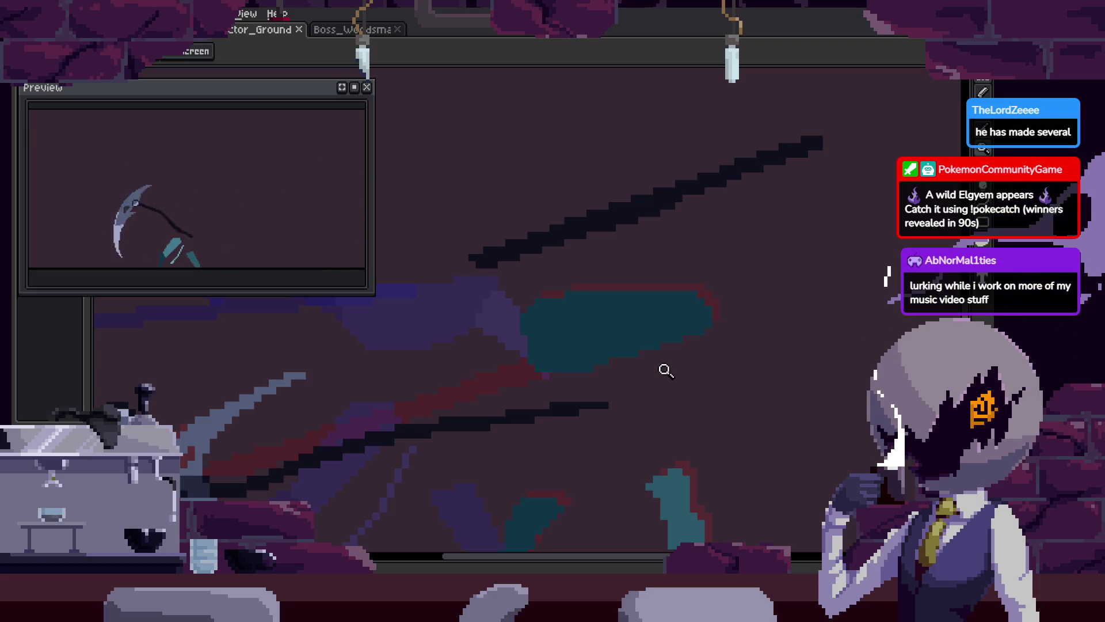
# Bring the chain stroke and scythe blades into view
pyautogui.scroll(2, 635, 387)
pyautogui.moveTo(605, 320); pyautogui.dragTo(657, 341)
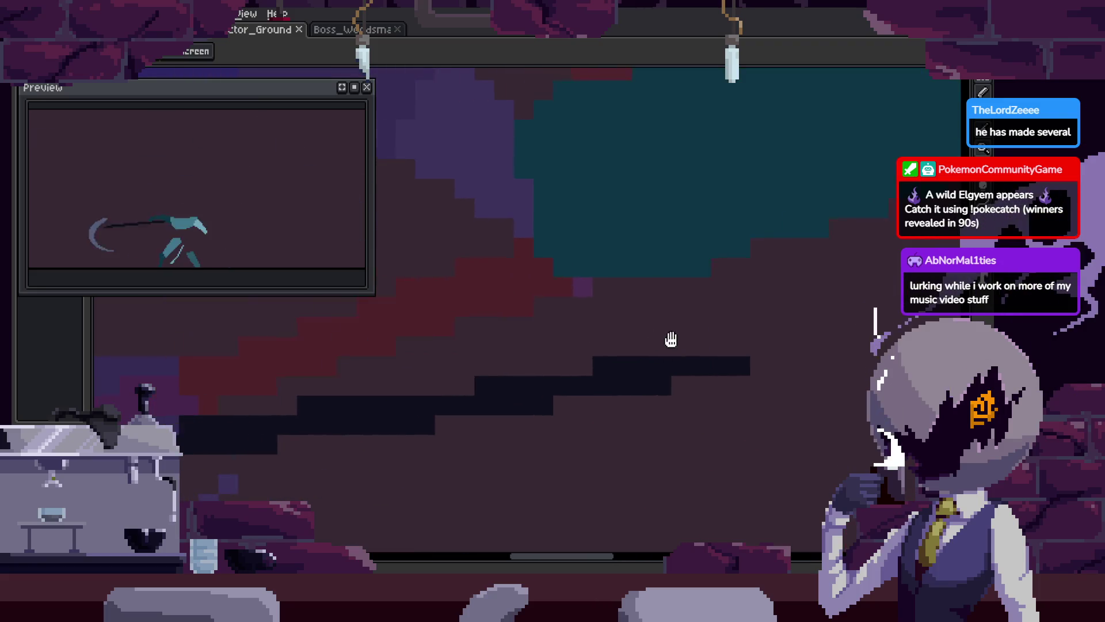
pyautogui.scroll(-4, 641, 370)
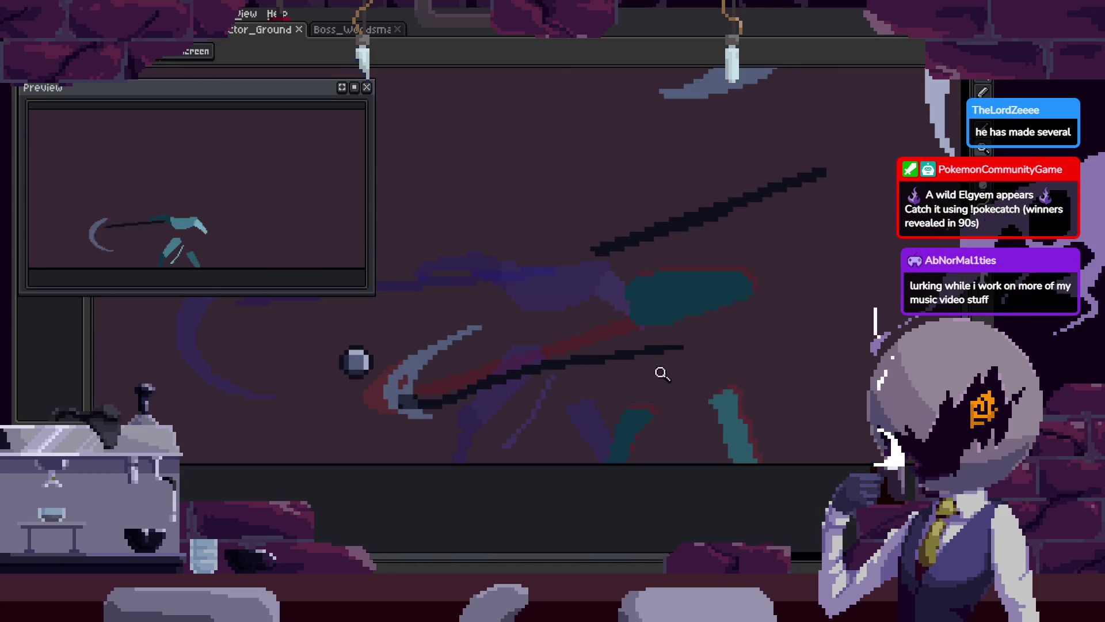
pyautogui.press('b')
pyautogui.scroll(5, 662, 347)
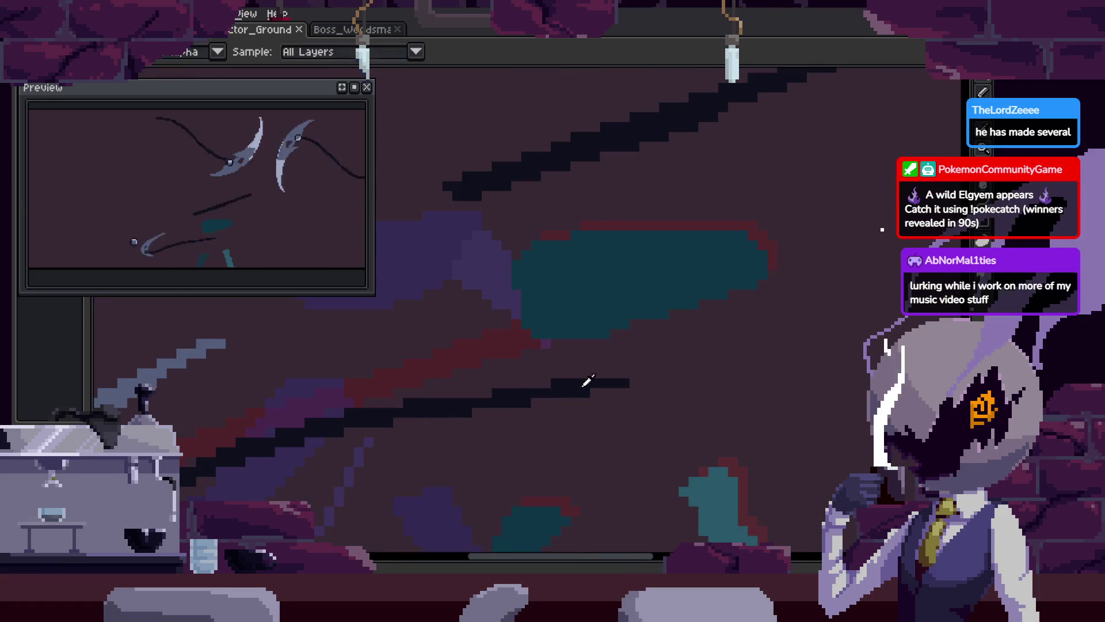
pyautogui.press('b')
pyautogui.scroll(-3, 685, 348)
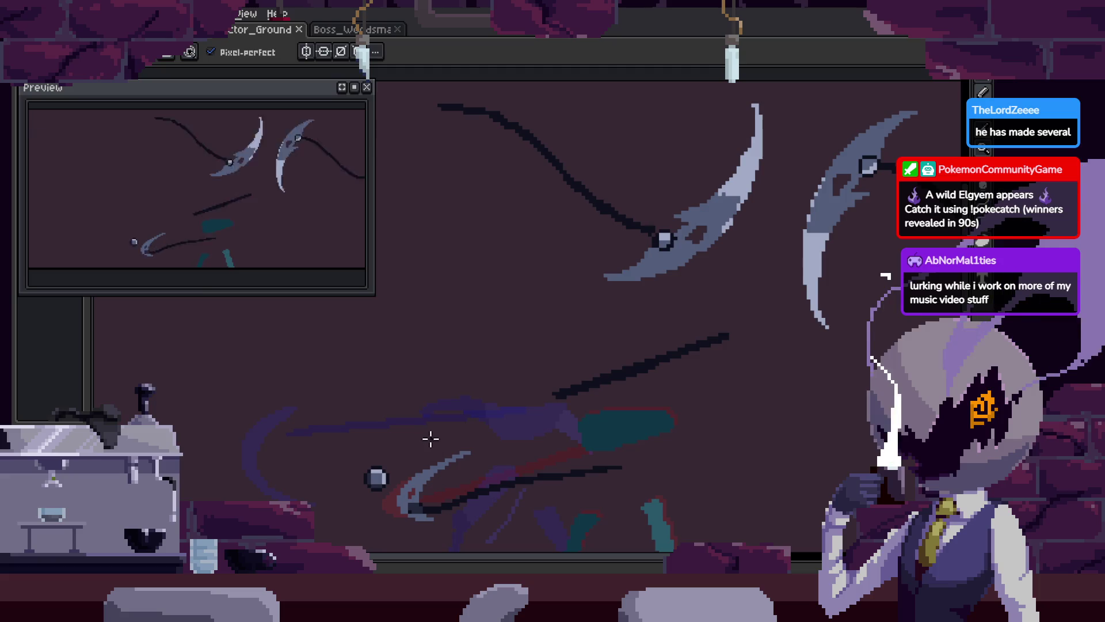
pyautogui.moveTo(502, 383); pyautogui.dragTo(518, 344)
pyautogui.scroll(4, 585, 373)
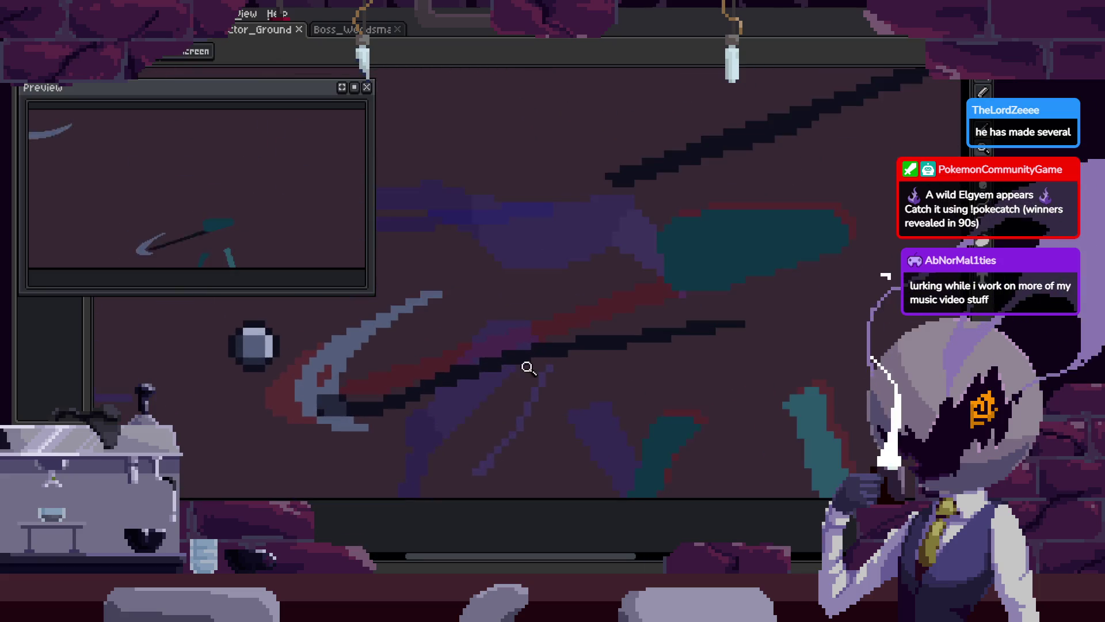
# Select the dark chain stroke and move it, then undo the move
pyautogui.press('m')
pyautogui.moveTo(448, 410)
pyautogui.mouseDown()
pyautogui.moveTo(439, 387)
pyautogui.moveTo(440, 397)
pyautogui.mouseUp()
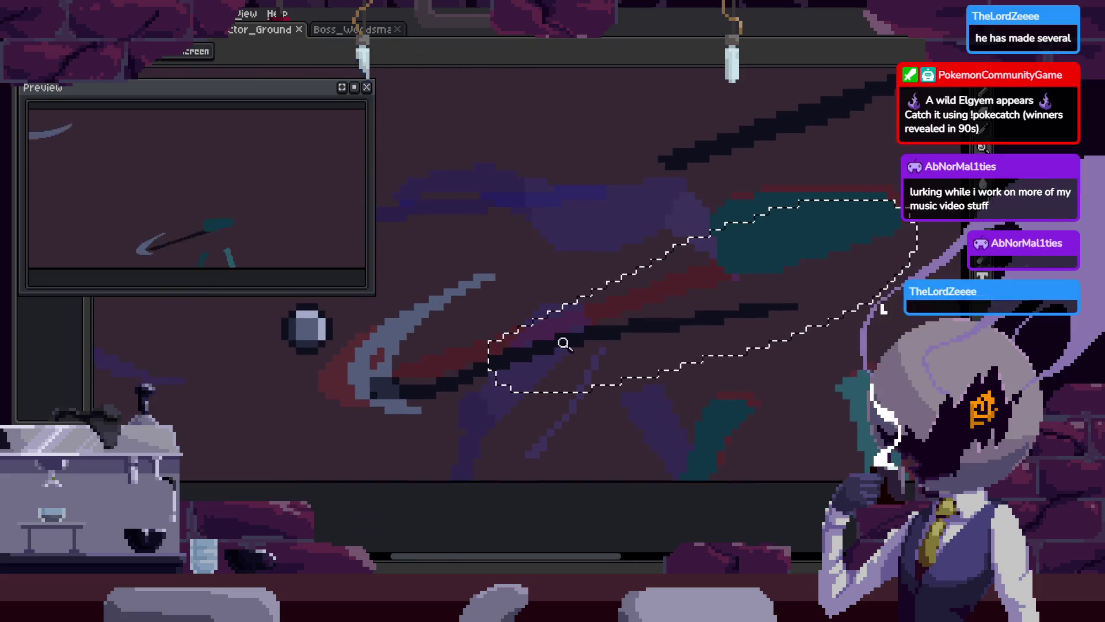
pyautogui.press('z')
pyautogui.scroll(4, 587, 340)
pyautogui.moveTo(592, 356)
pyautogui.mouseDown()
pyautogui.moveTo(663, 329)
pyautogui.moveTo(571, 363)
pyautogui.moveTo(721, 298)
pyautogui.moveTo(666, 301)
pyautogui.mouseUp()
pyautogui.scroll(3, 499, 345)
pyautogui.press('Return')
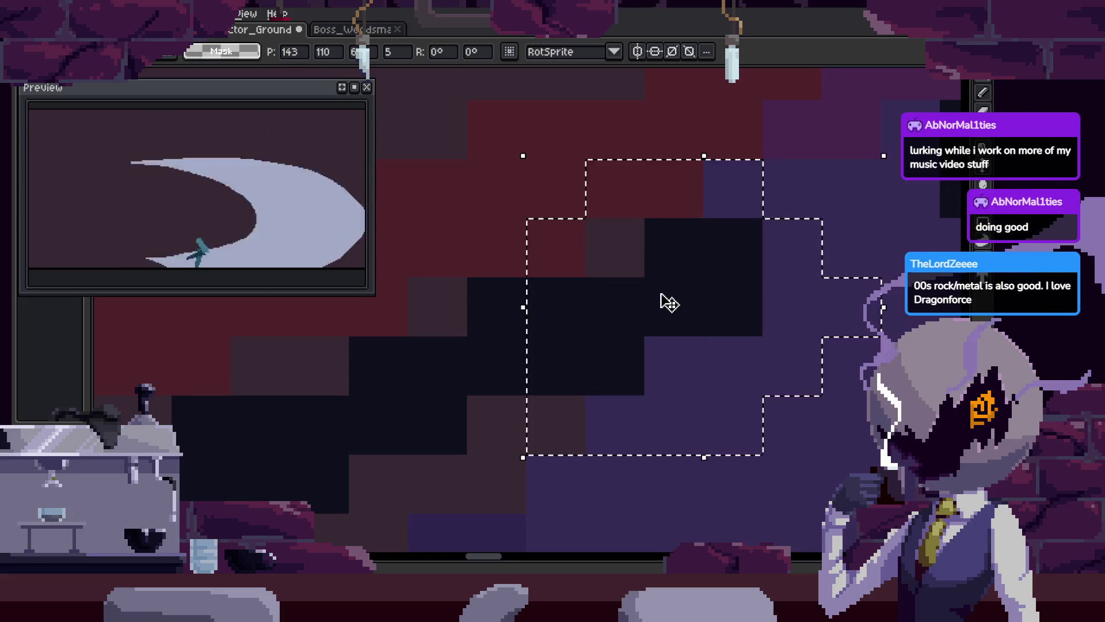
pyautogui.hotkey('ctrl', 'z')
pyautogui.hotkey('ctrl', 'z')
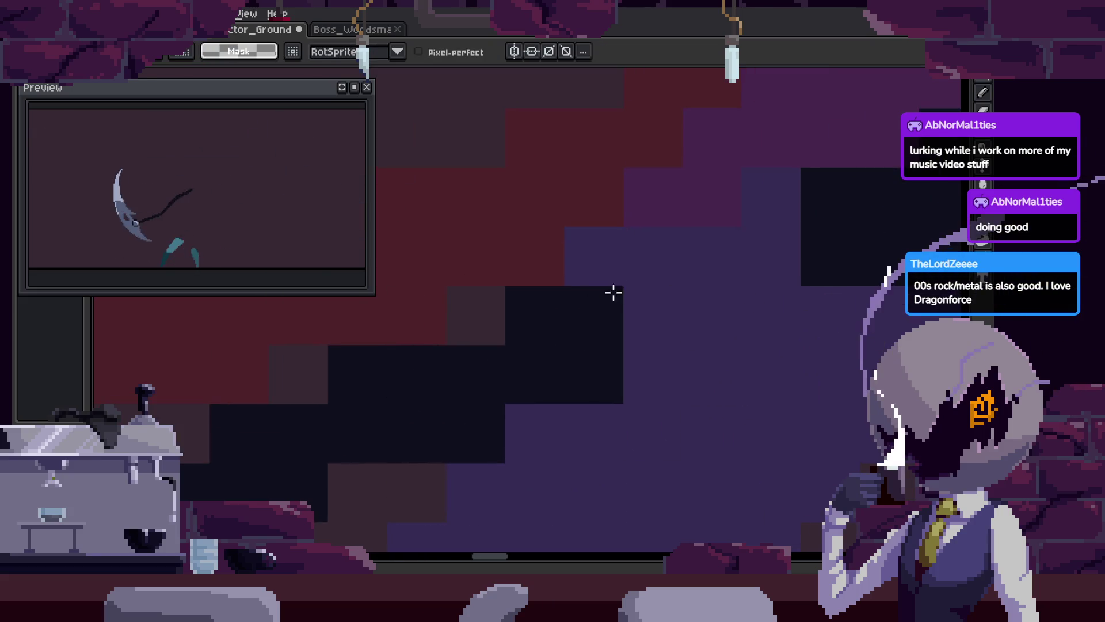
# Shift a one-pixel column of the dark block one pixel right and commit
pyautogui.moveTo(599, 276)
pyautogui.mouseDown()
pyautogui.moveTo(624, 353)
pyautogui.moveTo(649, 370)
pyautogui.moveTo(518, 345)
pyautogui.moveTo(605, 391)
pyautogui.mouseUp()
pyautogui.press('Return')
pyautogui.scroll(-5, 703, 339)
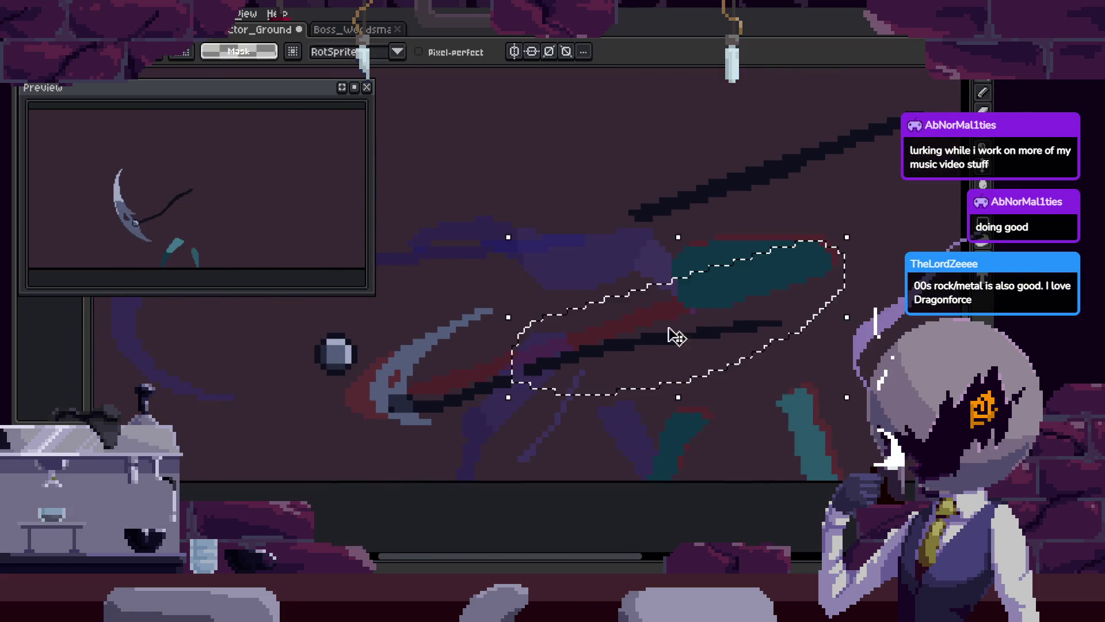
pyautogui.scroll(5, 699, 326)
pyautogui.click(633, 318)
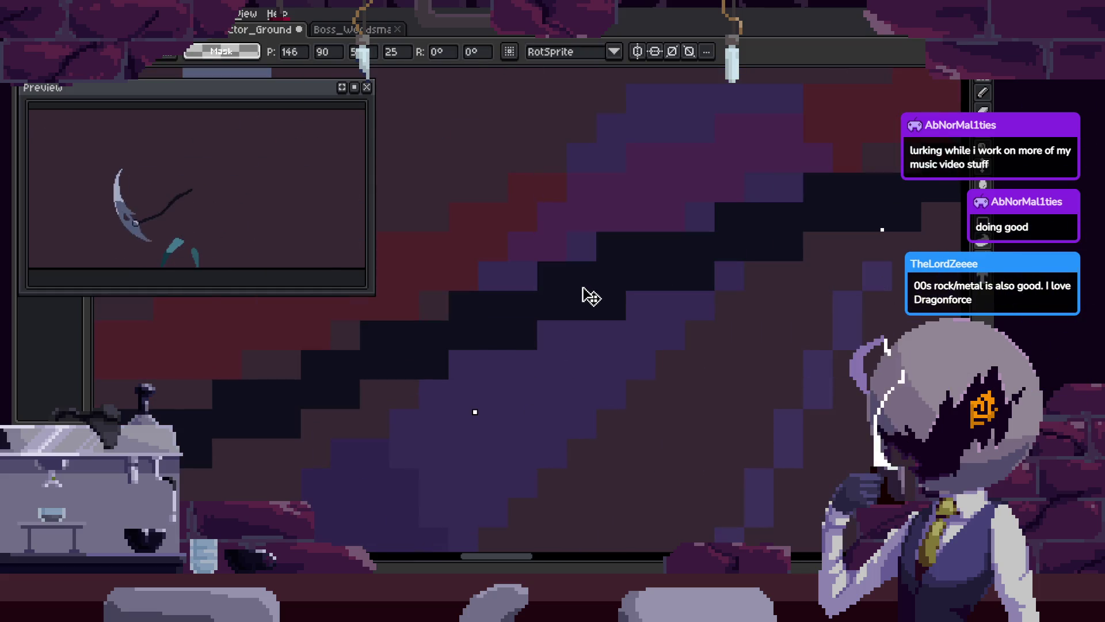
pyautogui.press('Return')
pyautogui.scroll(-4, 650, 354)
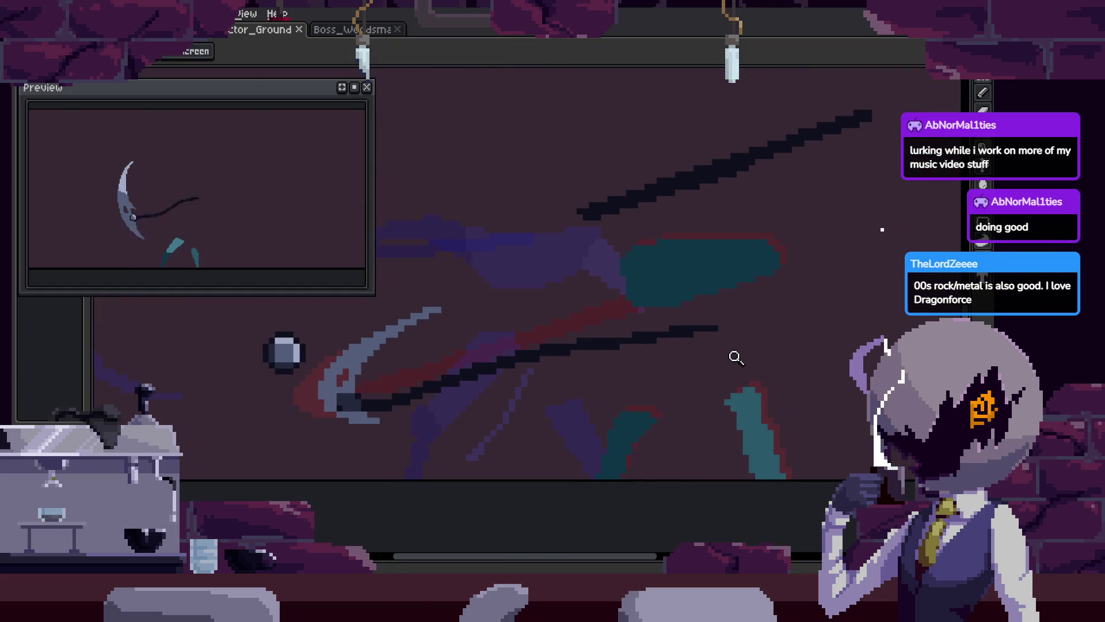
pyautogui.scroll(-3, 737, 357)
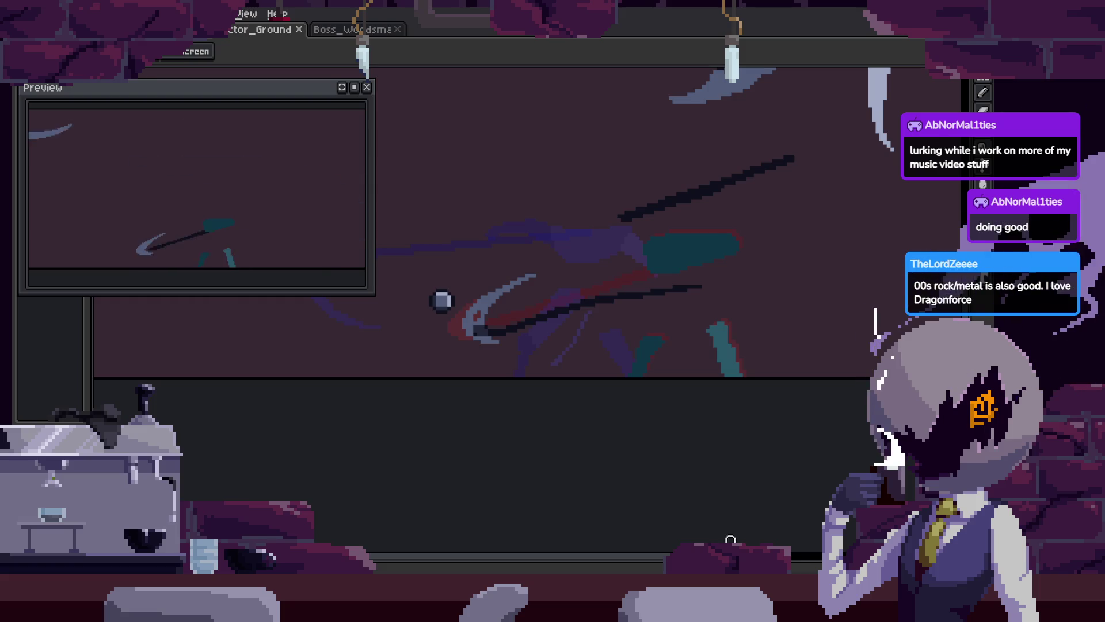
# Save the sprite twice with Ctrl+S, then zoom in on the chain stroke
pyautogui.hotkey('ctrl', 's')
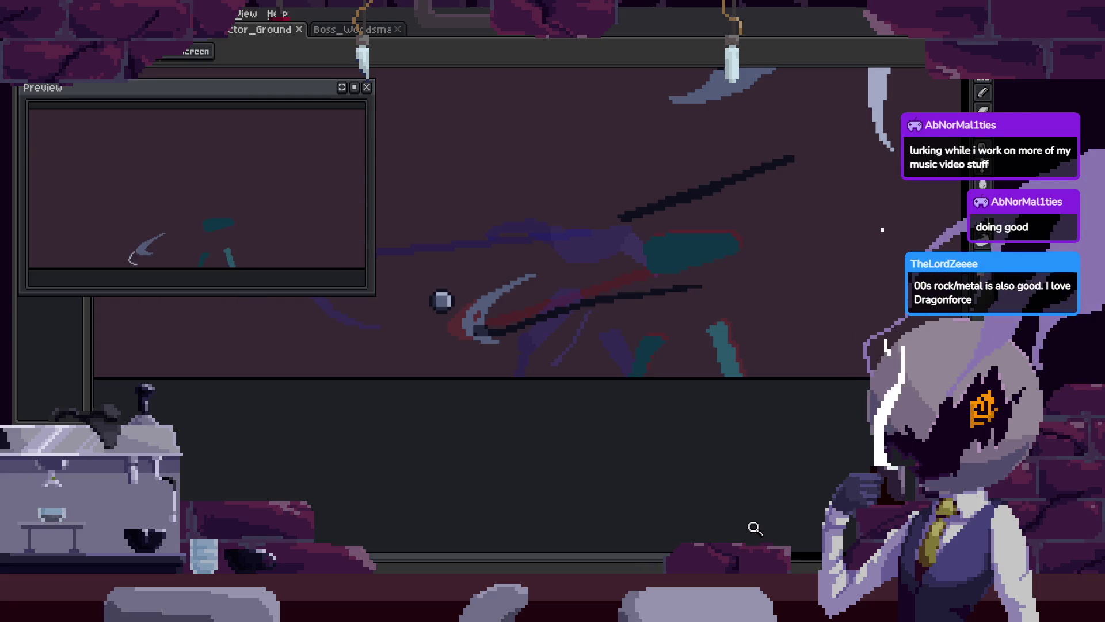
pyautogui.hotkey('ctrl', 's')
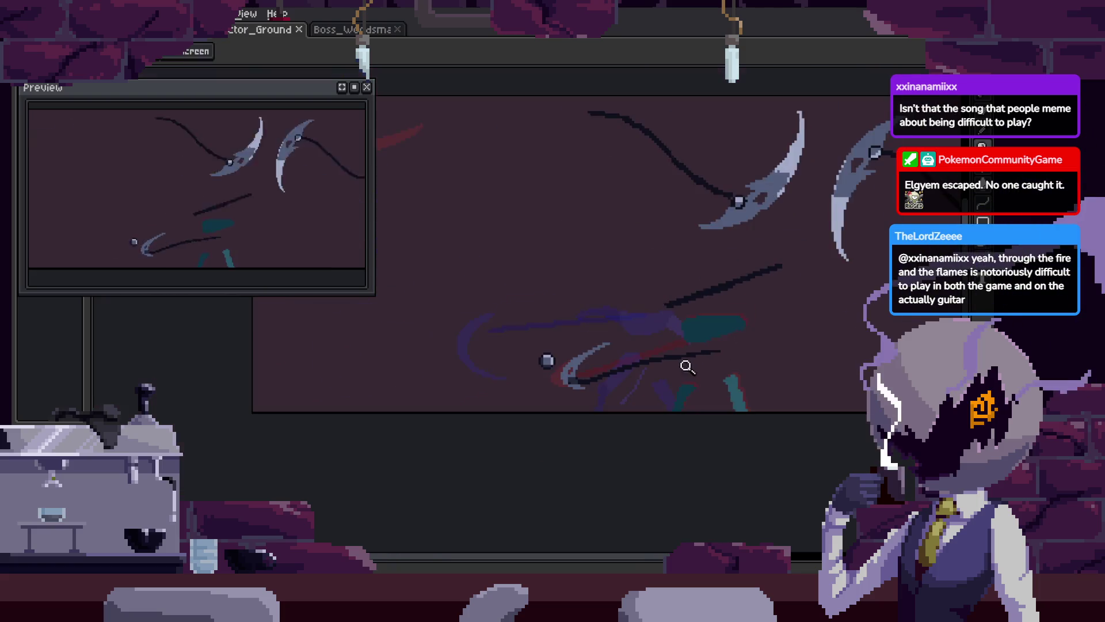
pyautogui.click(725, 334)
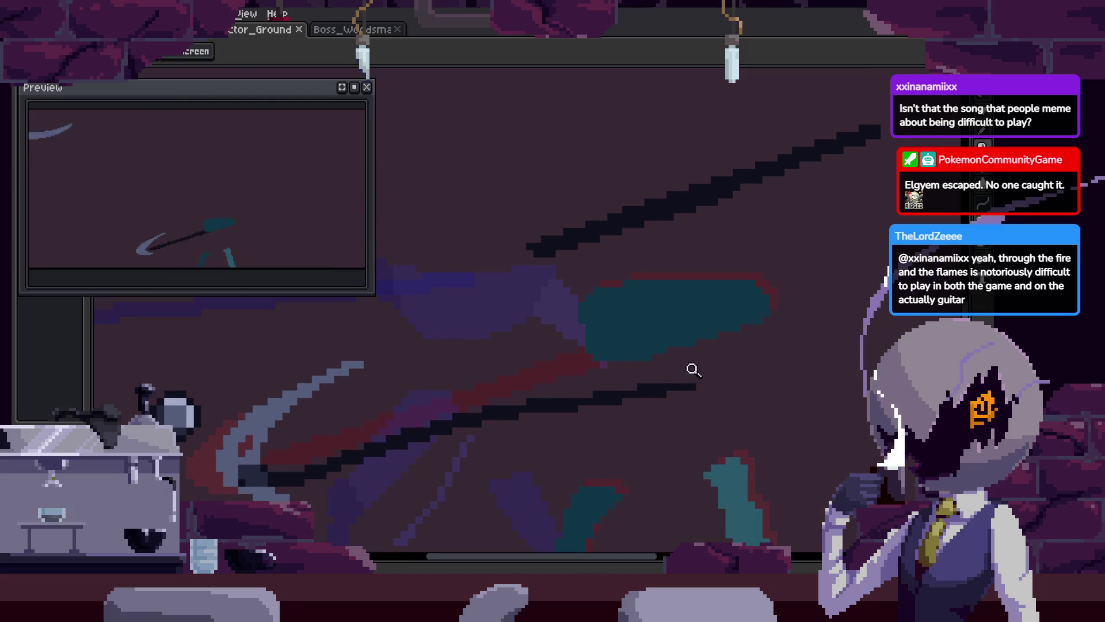
# Redraw the chain stroke's end, extend it to the lower right, and save
pyautogui.scroll(-2, 496, 435)
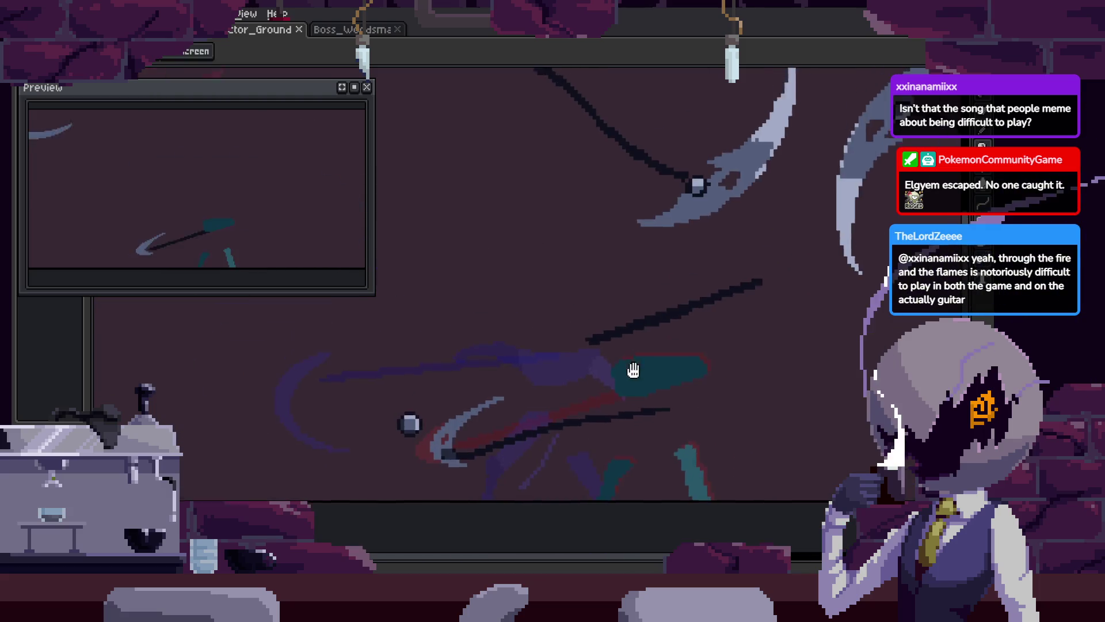
pyautogui.moveTo(730, 466)
pyautogui.mouseDown()
pyautogui.moveTo(688, 378)
pyautogui.moveTo(789, 357)
pyautogui.moveTo(553, 412)
pyautogui.moveTo(644, 397)
pyautogui.mouseUp()
pyautogui.hotkey('ctrl', 'z')
pyautogui.moveTo(552, 395)
pyautogui.mouseDown()
pyautogui.moveTo(728, 395)
pyautogui.moveTo(701, 370)
pyautogui.mouseUp()
pyautogui.moveTo(631, 407); pyautogui.dragTo(777, 413)
pyautogui.moveTo(684, 389)
pyautogui.mouseDown()
pyautogui.moveTo(763, 432)
pyautogui.moveTo(731, 439)
pyautogui.mouseUp()
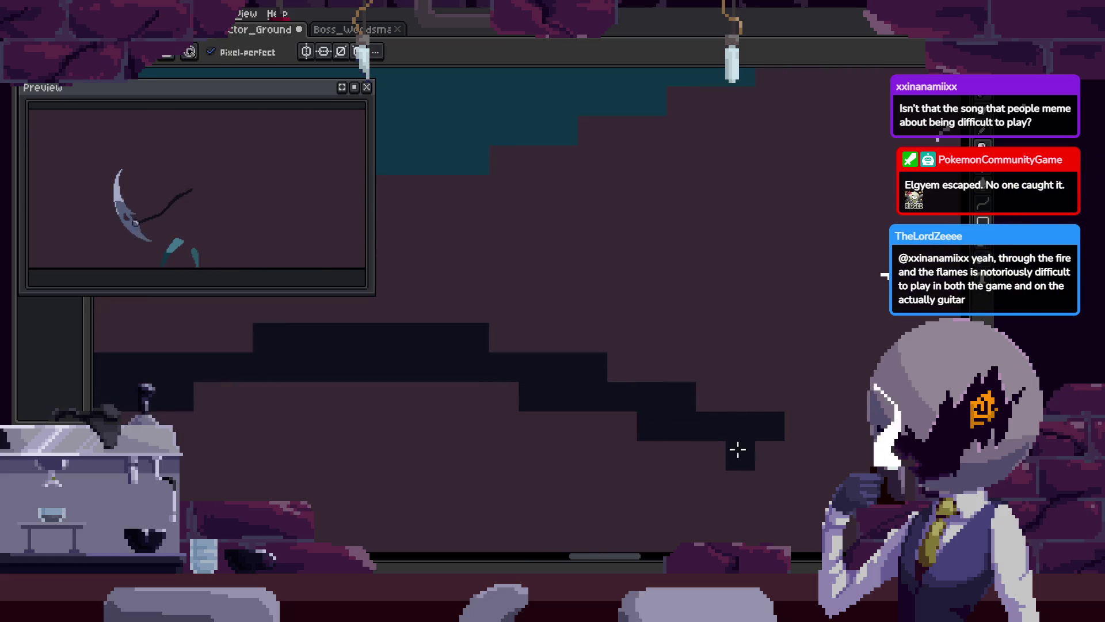
pyautogui.hotkey('ctrl', 's')
# Move the stray lower dark block up-left onto the chain
pyautogui.scroll(-3, 806, 443)
pyautogui.press('z')
pyautogui.scroll(3, 757, 388)
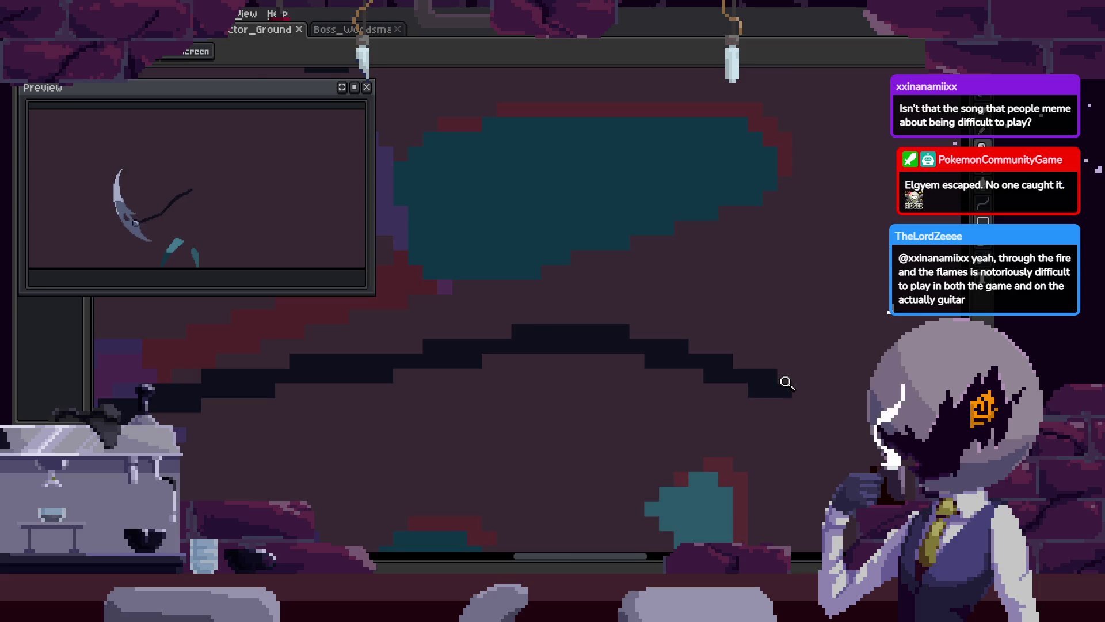
pyautogui.scroll(-3, 765, 356)
pyautogui.scroll(5, 686, 343)
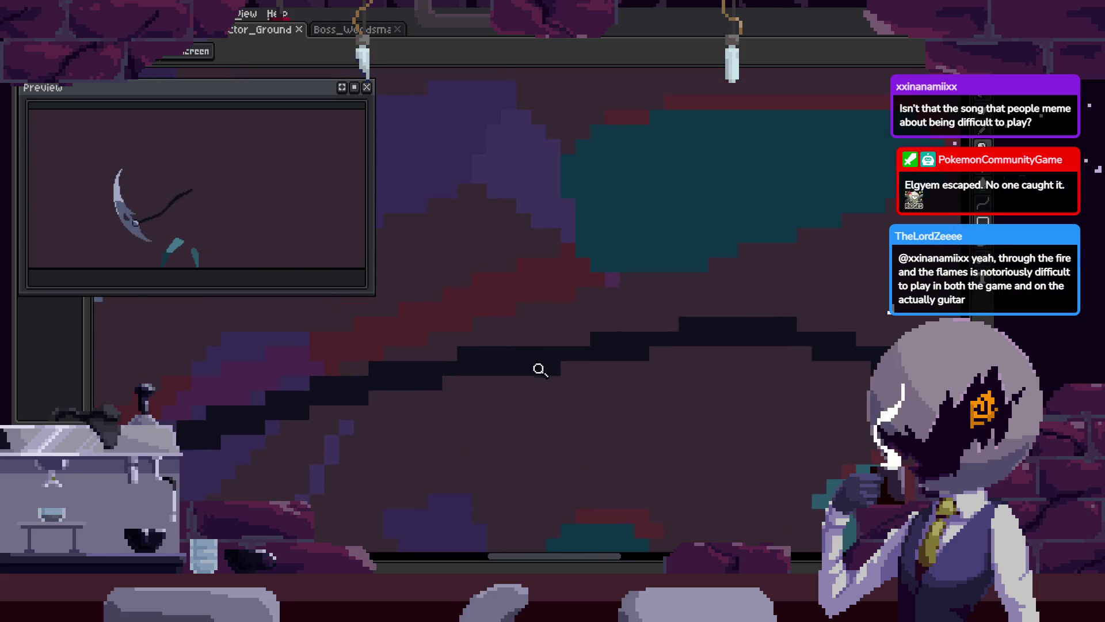
pyautogui.press('b')
pyautogui.press('z')
pyautogui.scroll(-2, 740, 395)
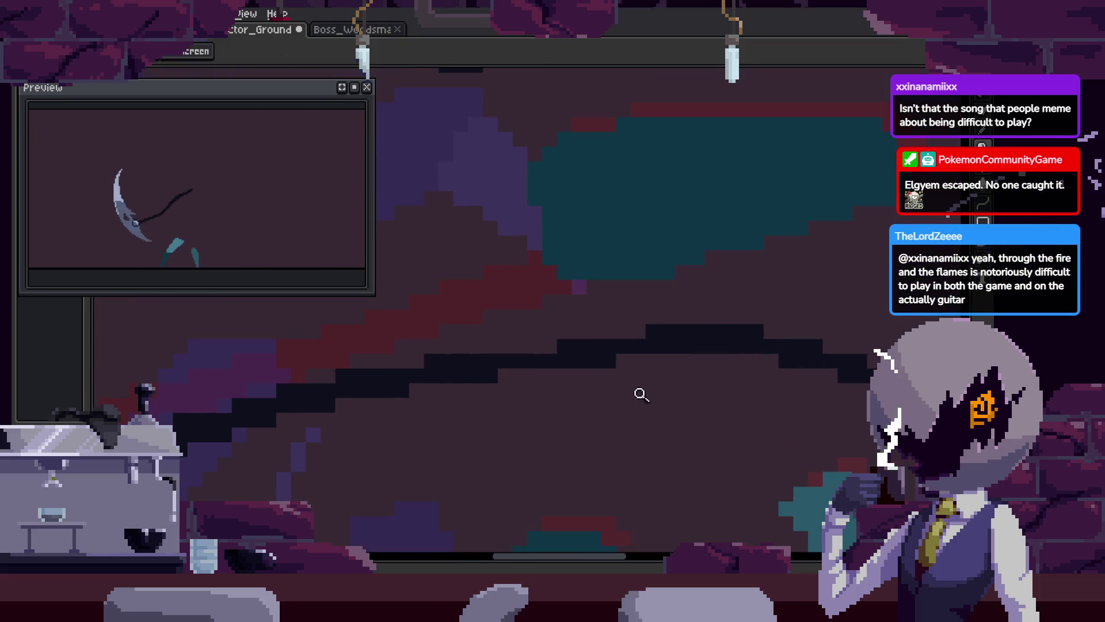
pyautogui.press('m')
pyautogui.hscroll(5, 603, 282)
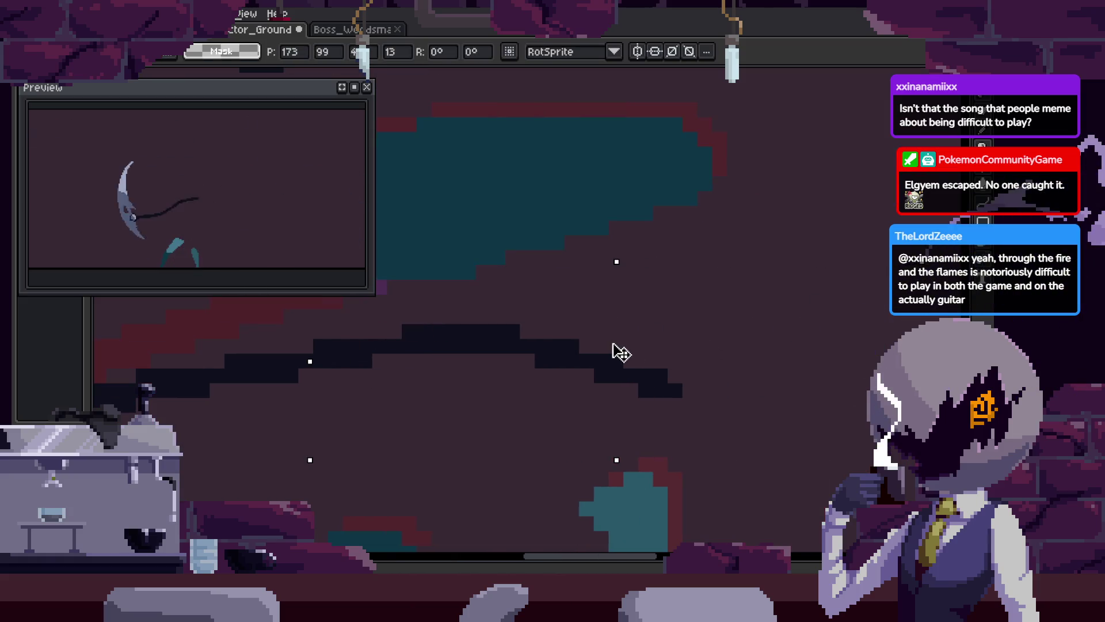
pyautogui.scroll(-3, 627, 349)
pyautogui.press('v')
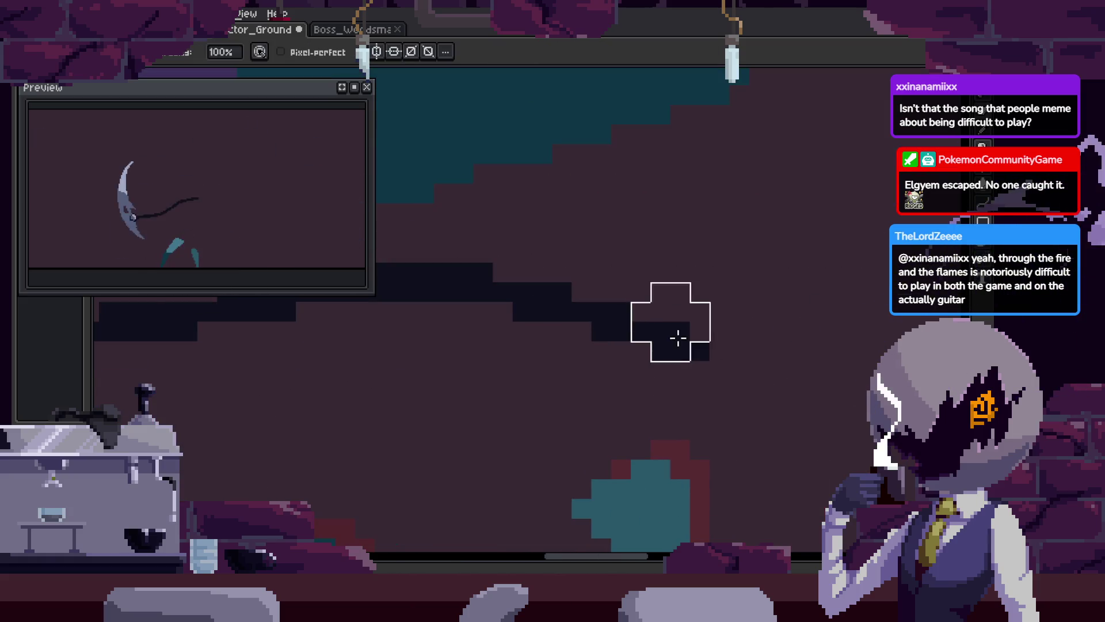
pyautogui.press('m')
pyautogui.scroll(3, 711, 320)
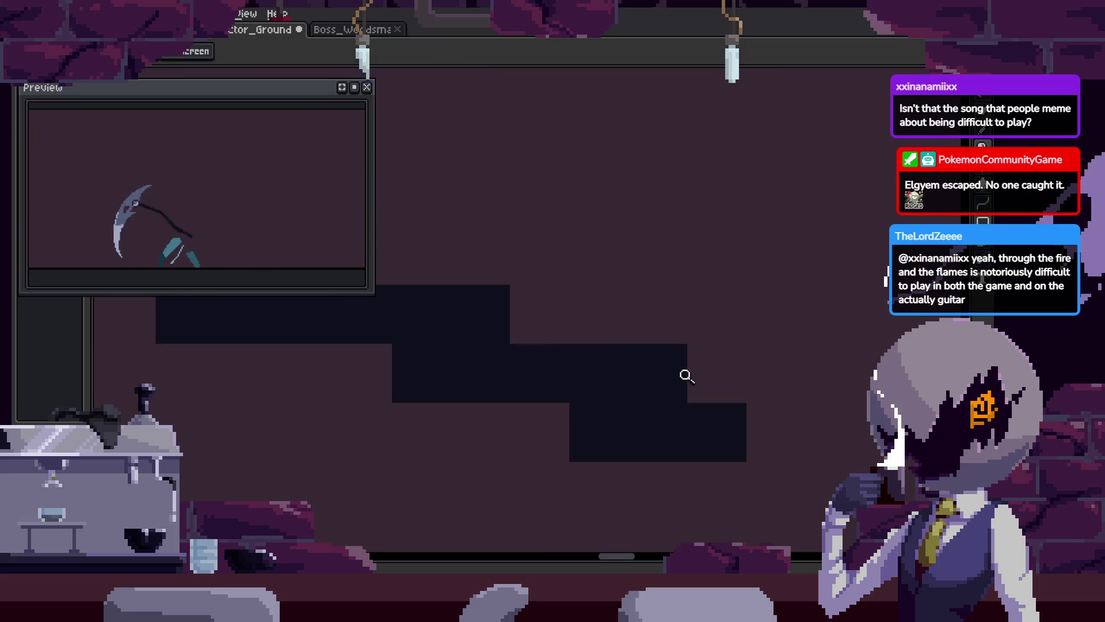
pyautogui.moveTo(699, 429)
pyautogui.mouseDown()
pyautogui.moveTo(730, 419)
pyautogui.moveTo(708, 370)
pyautogui.moveTo(598, 345)
pyautogui.mouseUp()
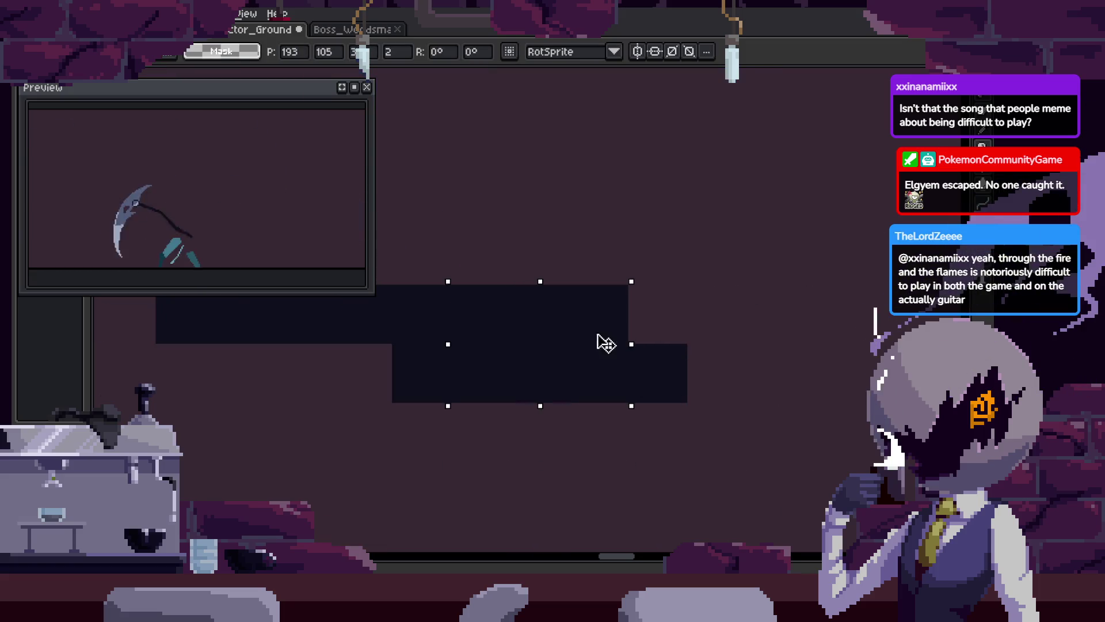
pyautogui.press('Return')
# Step to the next animation frame and zoom in on its chain
pyautogui.scroll(-3, 679, 395)
pyautogui.press('z')
pyautogui.scroll(-3, 702, 372)
pyautogui.scroll(3, 725, 330)
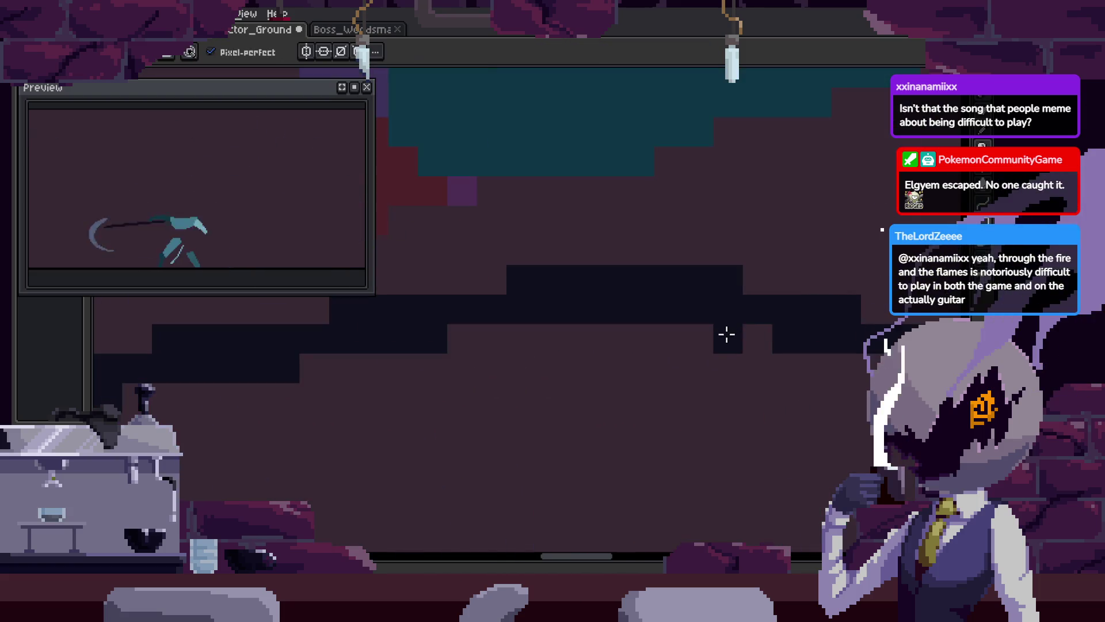
pyautogui.press('Right')
pyautogui.press('b')
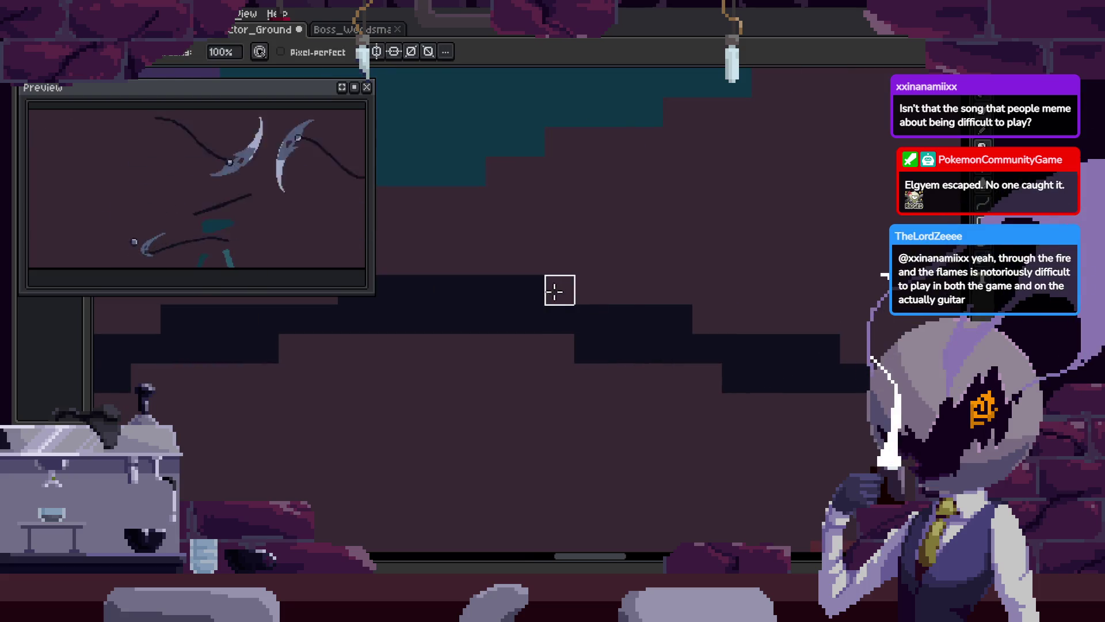
pyautogui.scroll(-5, 703, 378)
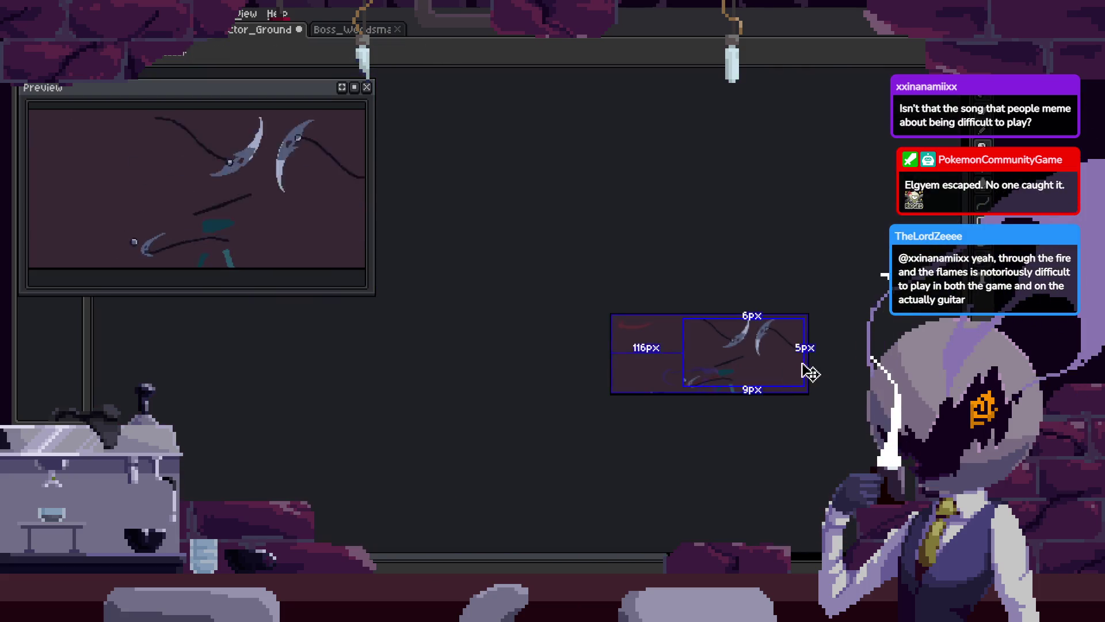
pyautogui.press('z')
pyautogui.scroll(4, 761, 313)
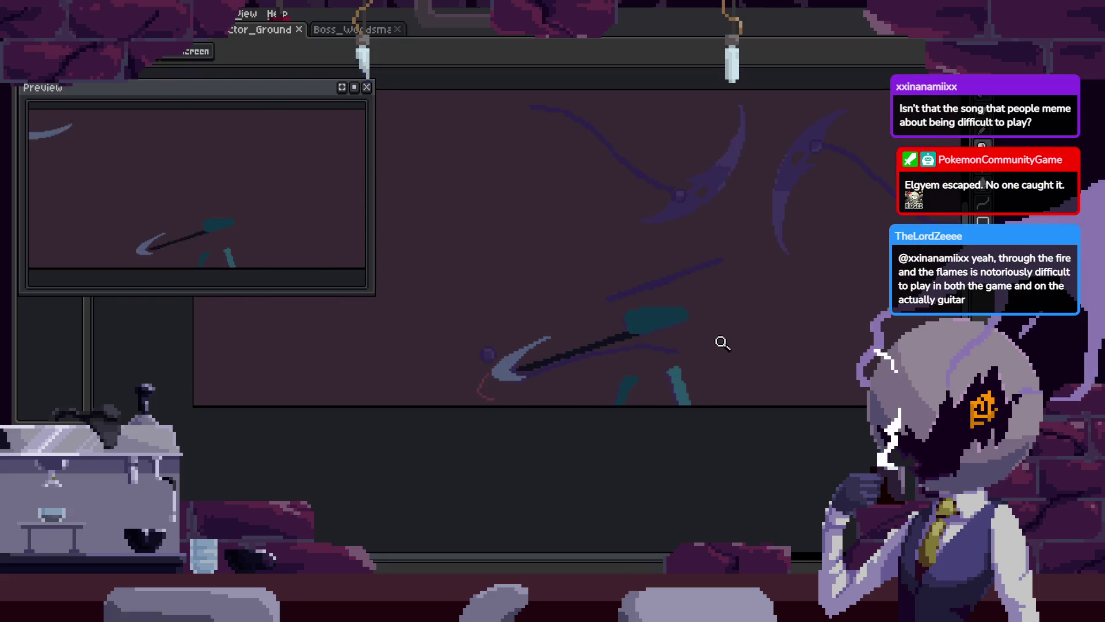
# Zoom in on the chain, try two pencil test strokes along it, and undo both
pyautogui.click(701, 344)
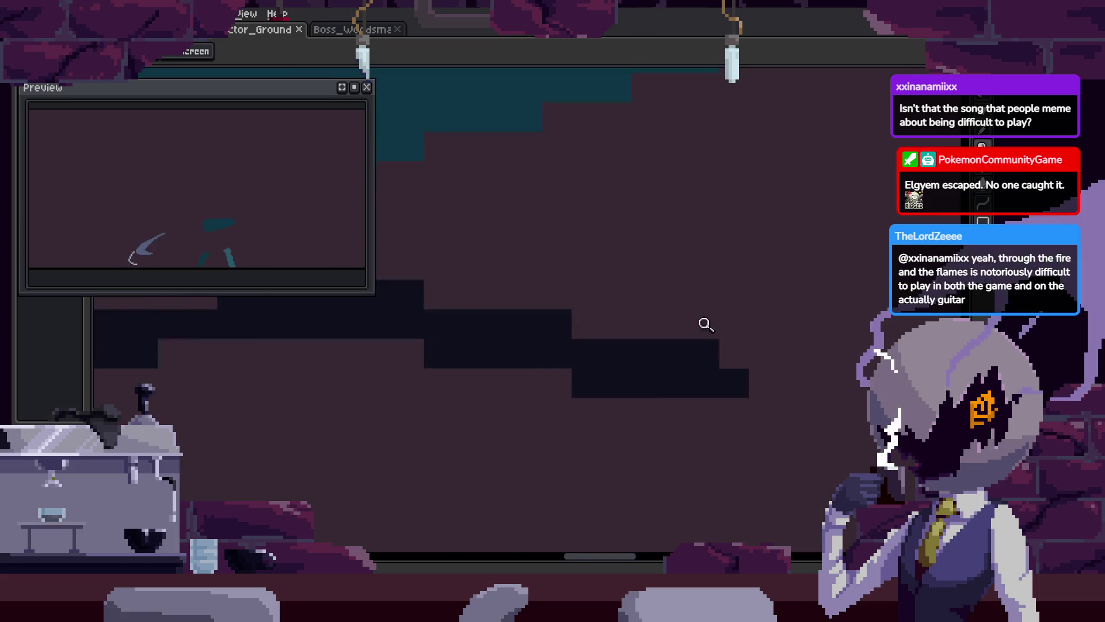
pyautogui.press('b')
pyautogui.moveTo(575, 326); pyautogui.dragTo(840, 346)
pyautogui.hotkey('ctrl', 'z')
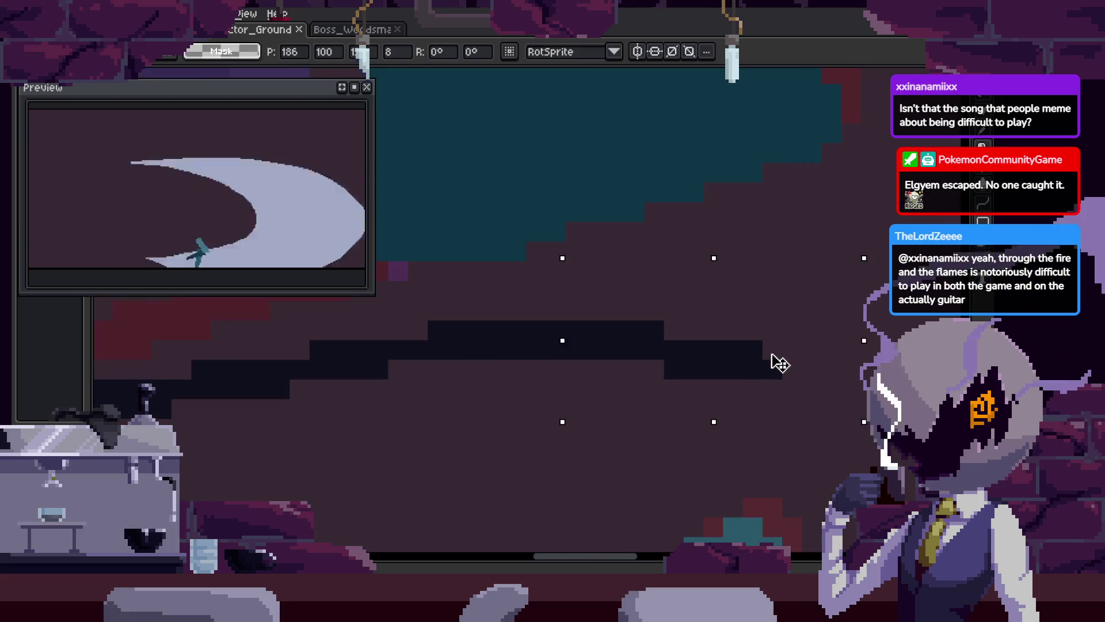
pyautogui.moveTo(650, 306); pyautogui.dragTo(691, 387)
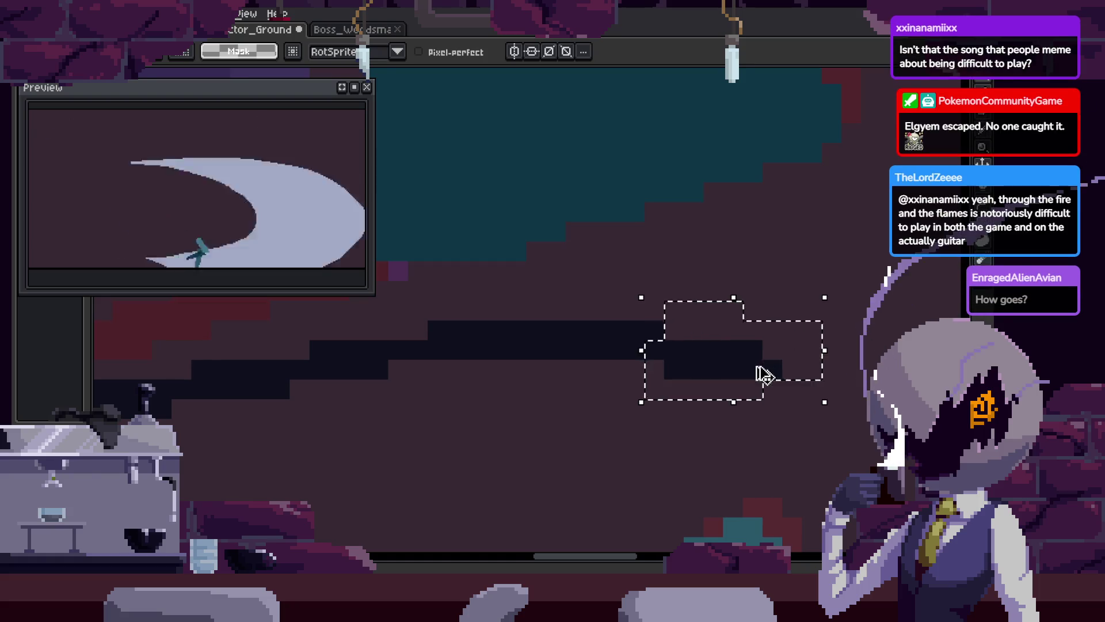
pyautogui.hotkey('ctrl', 'z')
pyautogui.hotkey('ctrl', 'z')
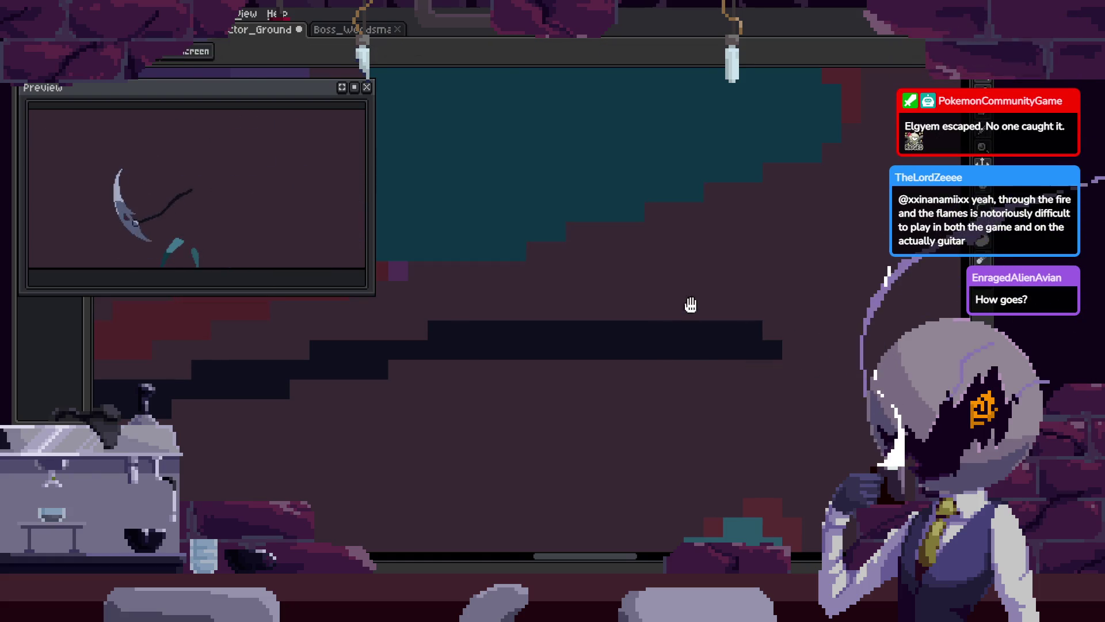
pyautogui.hscroll(2, 610, 348)
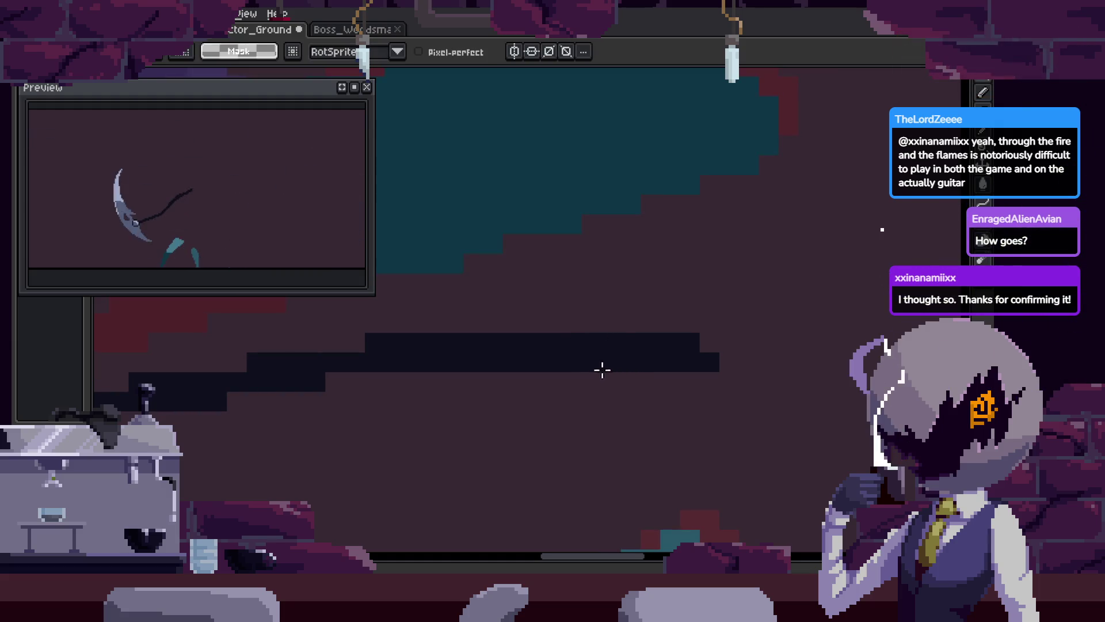
pyautogui.hotkey('ctrl', 'z')
# Box-select a stretch of the dark chain and move it up 2 pixels
pyautogui.press('z')
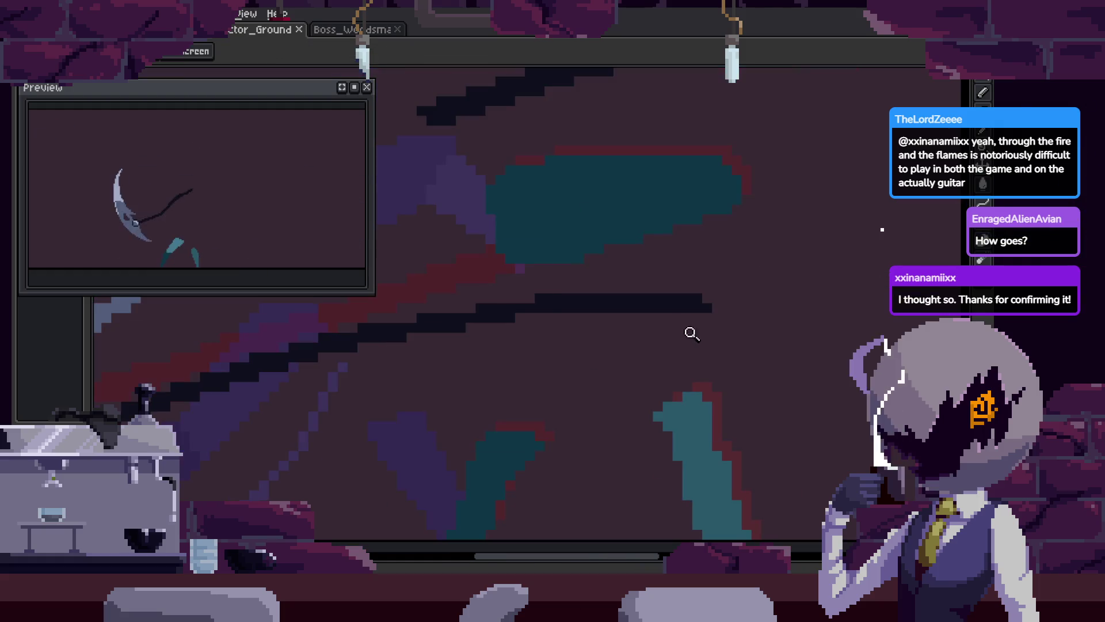
pyautogui.hotkey('ctrl', 'y')
pyautogui.press('m')
pyautogui.moveTo(442, 302)
pyautogui.mouseDown()
pyautogui.moveTo(846, 414)
pyautogui.moveTo(860, 453)
pyautogui.mouseUp()
pyautogui.moveTo(677, 380); pyautogui.dragTo(672, 340)
pyautogui.hotkey('ctrl', 'd')
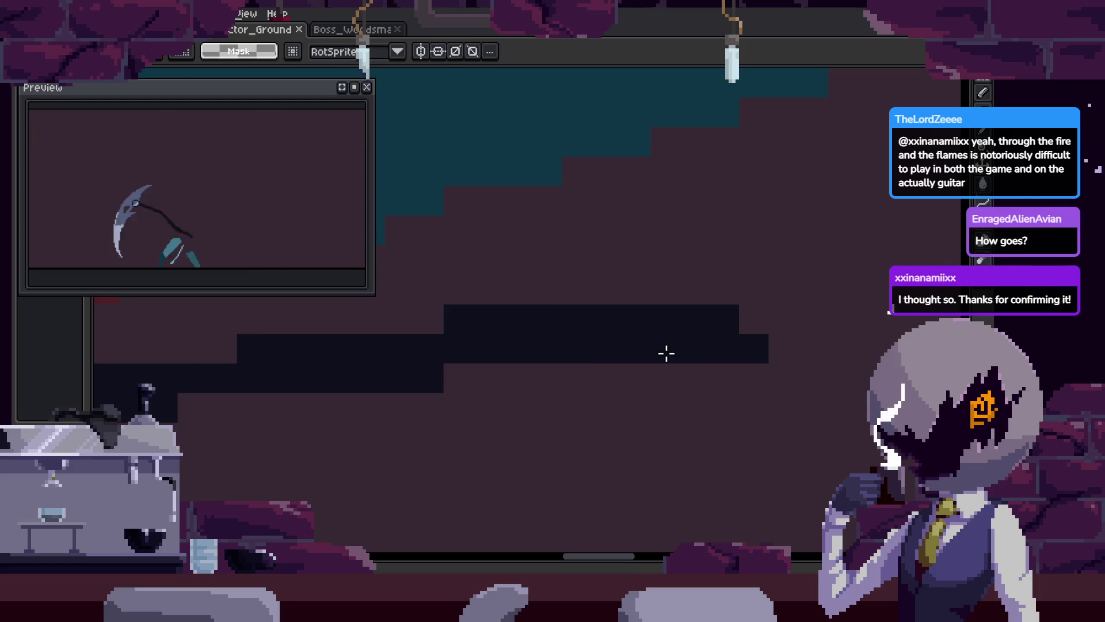
pyautogui.press('Return')
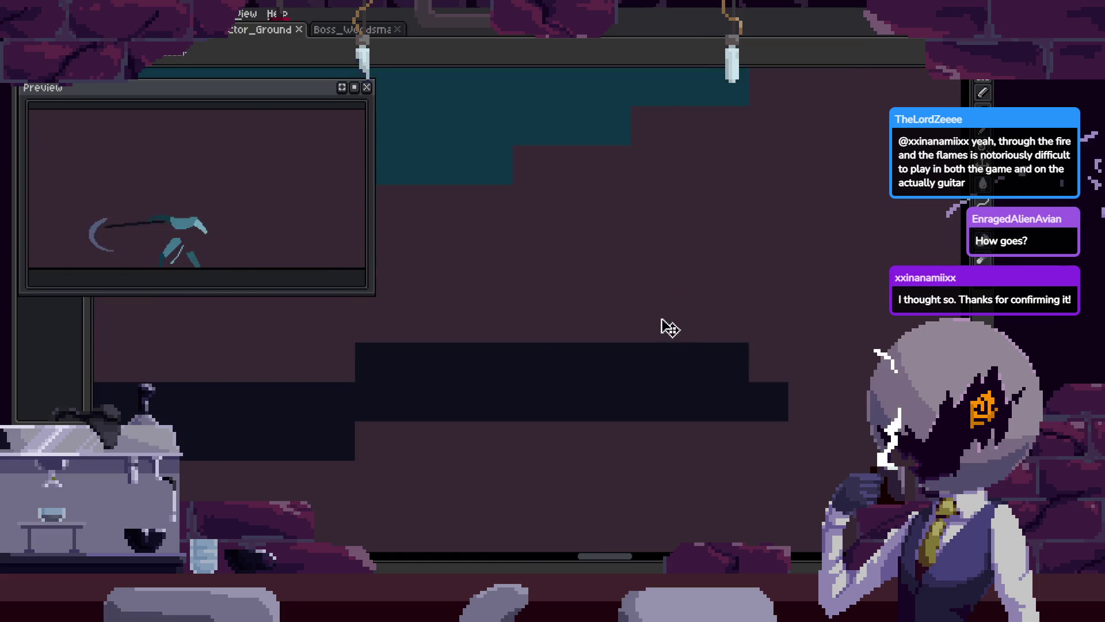
pyautogui.scroll(-2, 629, 313)
pyautogui.moveTo(695, 311); pyautogui.dragTo(570, 311)
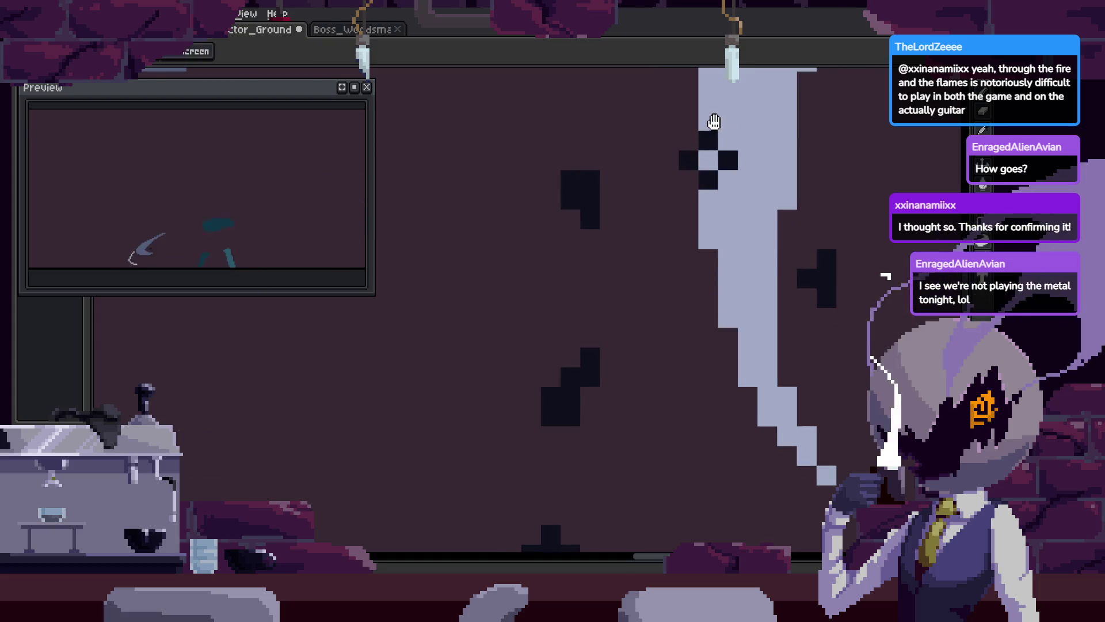
# Lasso-select part of the scythe blade to clean it up, then save the sprite
pyautogui.scroll(-3, 667, 213)
pyautogui.press('q')
pyautogui.moveTo(600, 340)
pyautogui.mouseDown()
pyautogui.moveTo(714, 322)
pyautogui.moveTo(690, 252)
pyautogui.moveTo(679, 276)
pyautogui.moveTo(627, 193)
pyautogui.mouseUp()
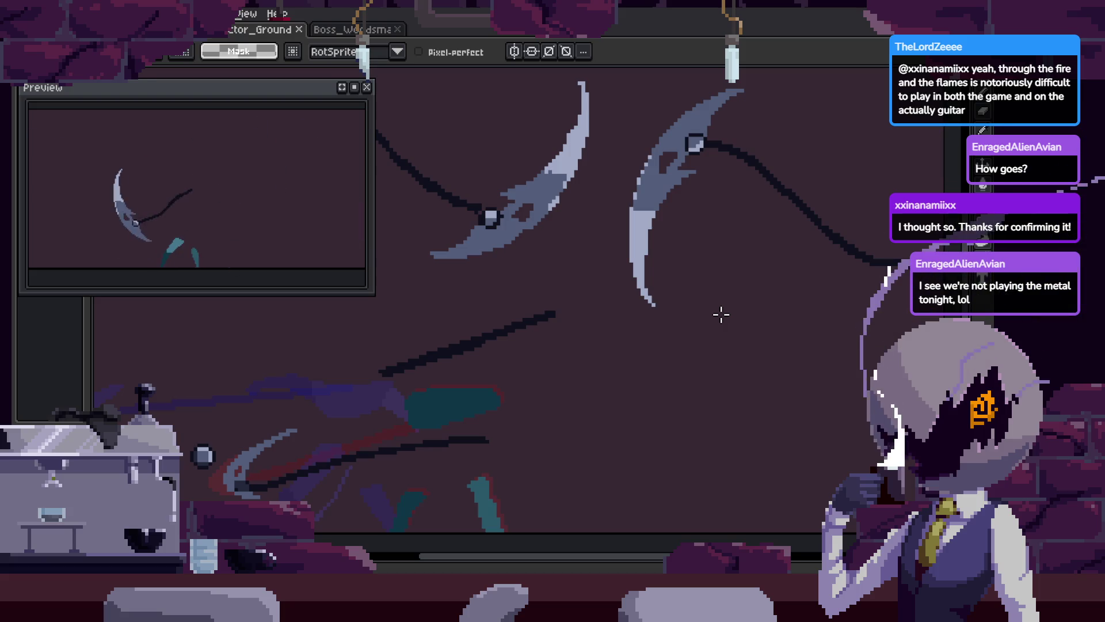
pyautogui.hotkey('ctrl', 's')
pyautogui.press('z')
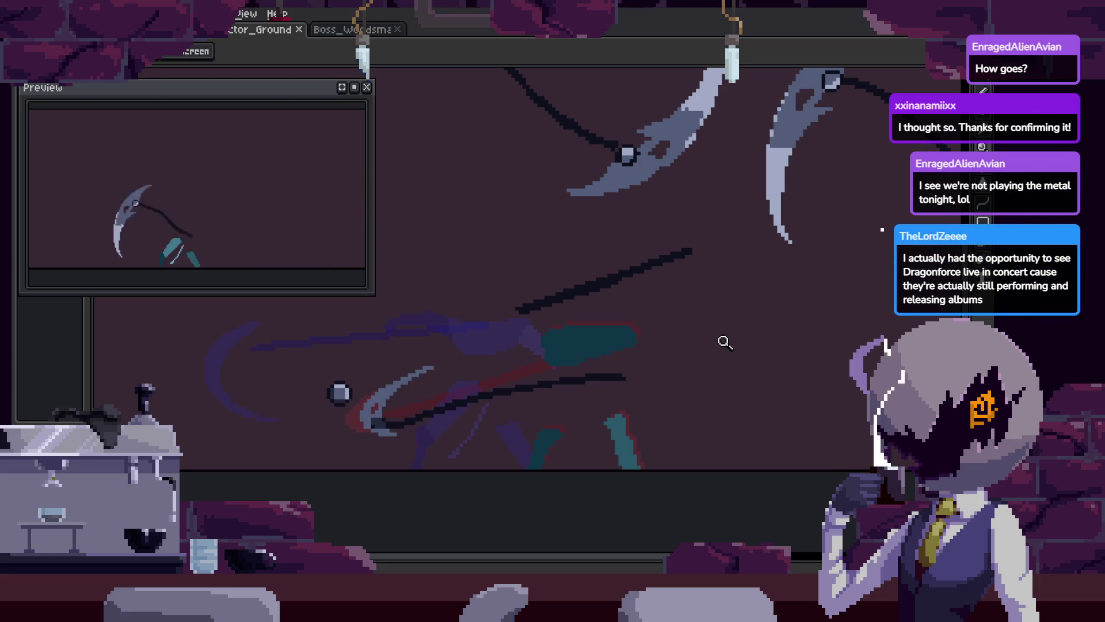
# Magnify the chain area for close inspection and save the file
pyautogui.click(696, 316)
pyautogui.click(604, 328)
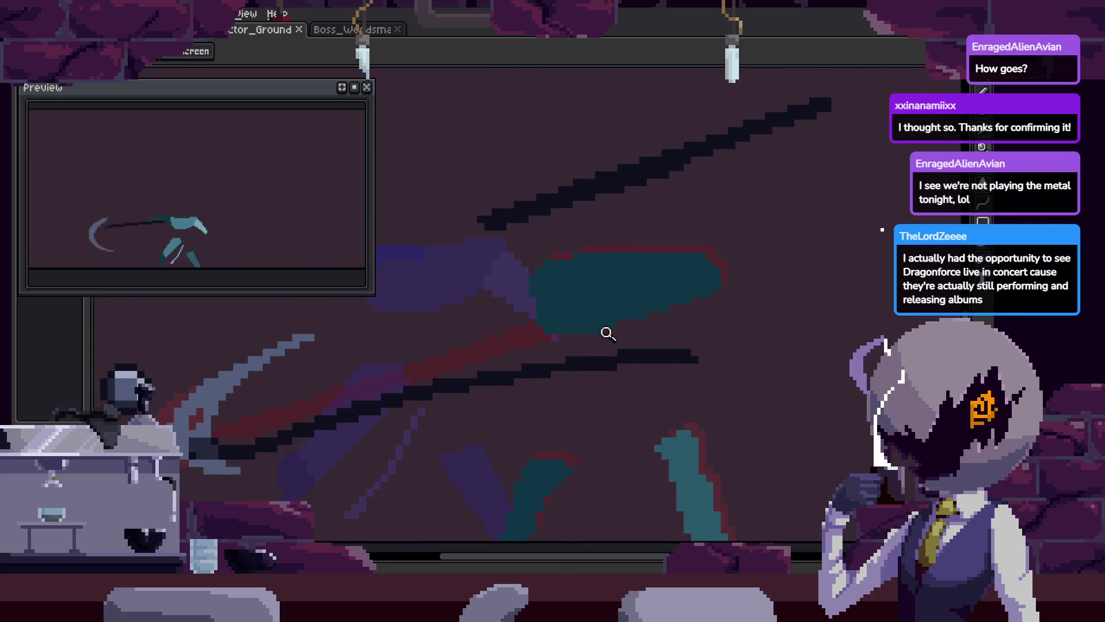
pyautogui.click(711, 330)
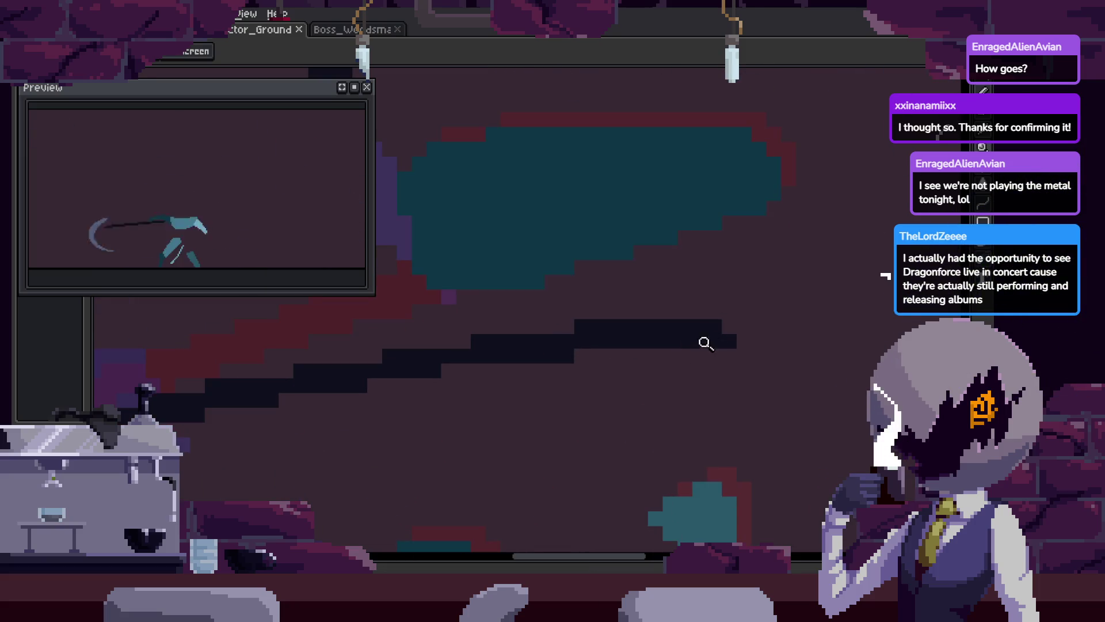
pyautogui.scroll(-4, 722, 375)
pyautogui.hotkey('ctrl', 's')
# Save again and show the timeline with the Attack_1, Attack_2 and Attack_3 tags
pyautogui.scroll(2, 717, 377)
pyautogui.scroll(-2, 673, 373)
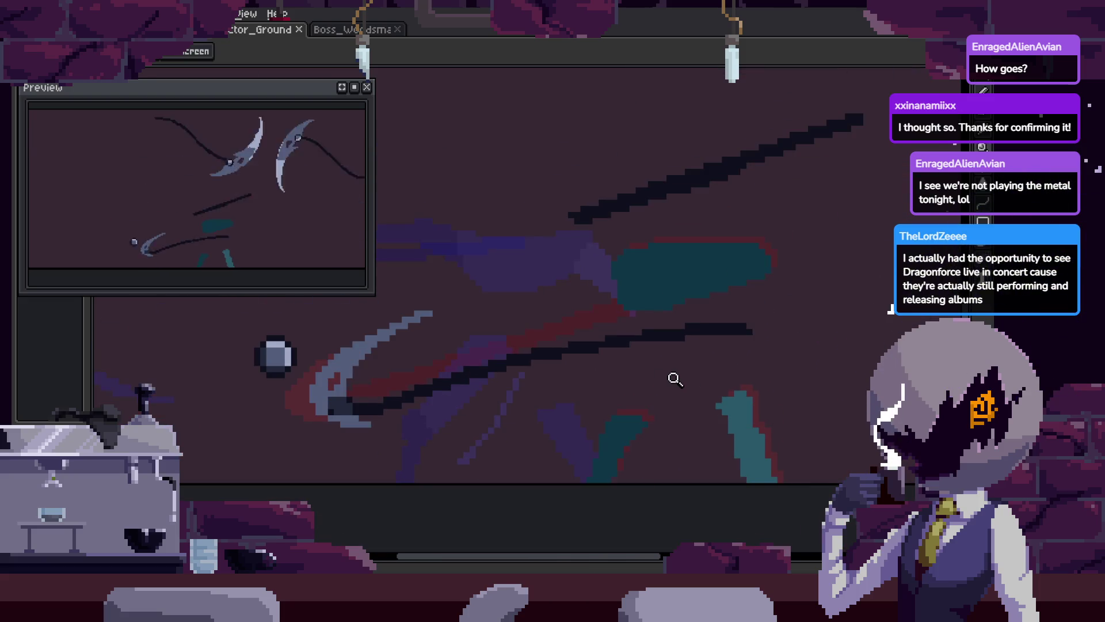
pyautogui.scroll(-3, 728, 334)
pyautogui.hotkey('ctrl', 's')
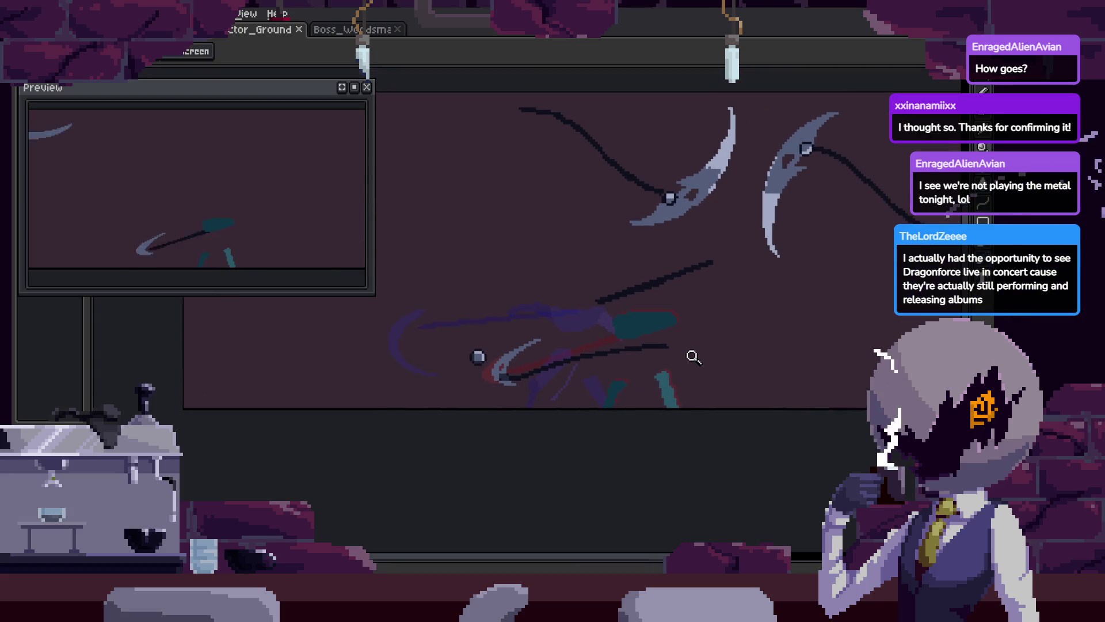
pyautogui.scroll(2, 662, 362)
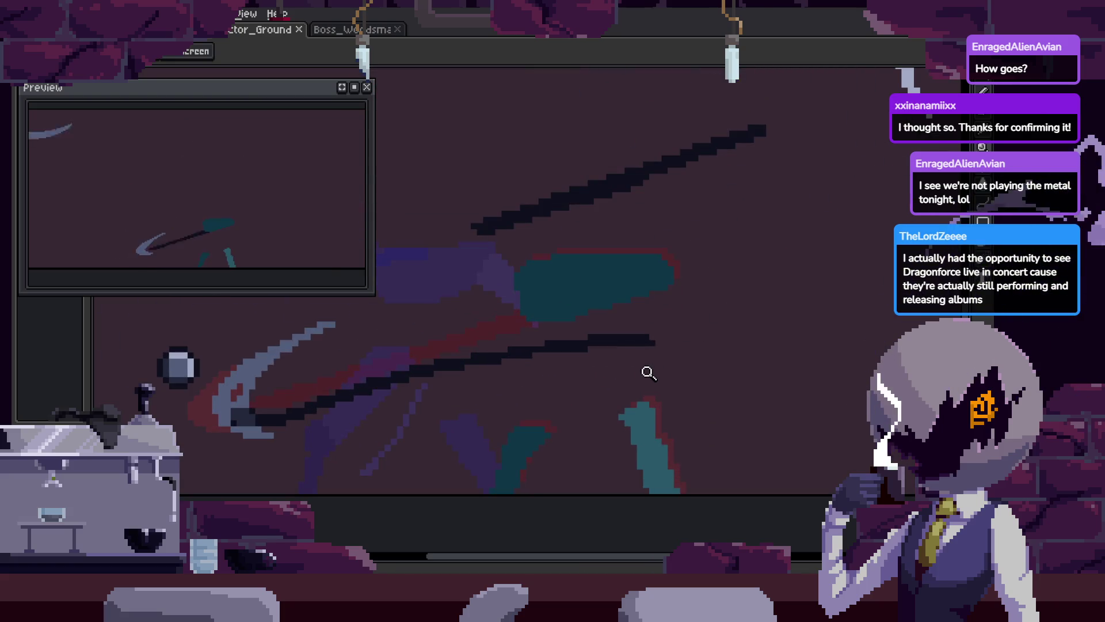
pyautogui.press('Tab')
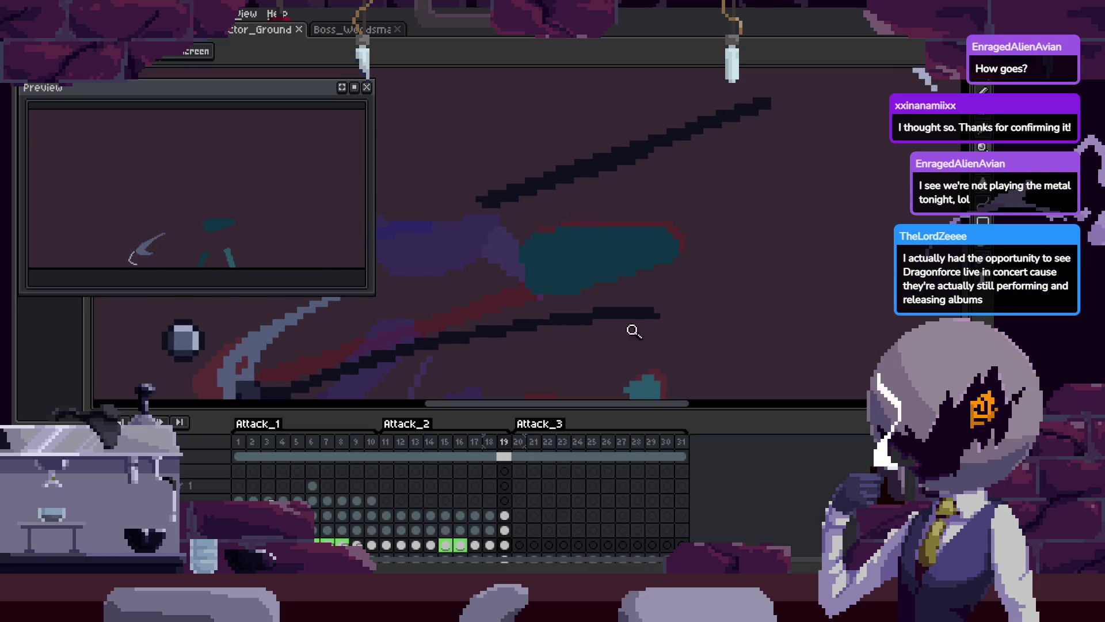
# Hide the timeline, save twice, then reshow it and step back two frames to frame 11
pyautogui.scroll(-2, 749, 271)
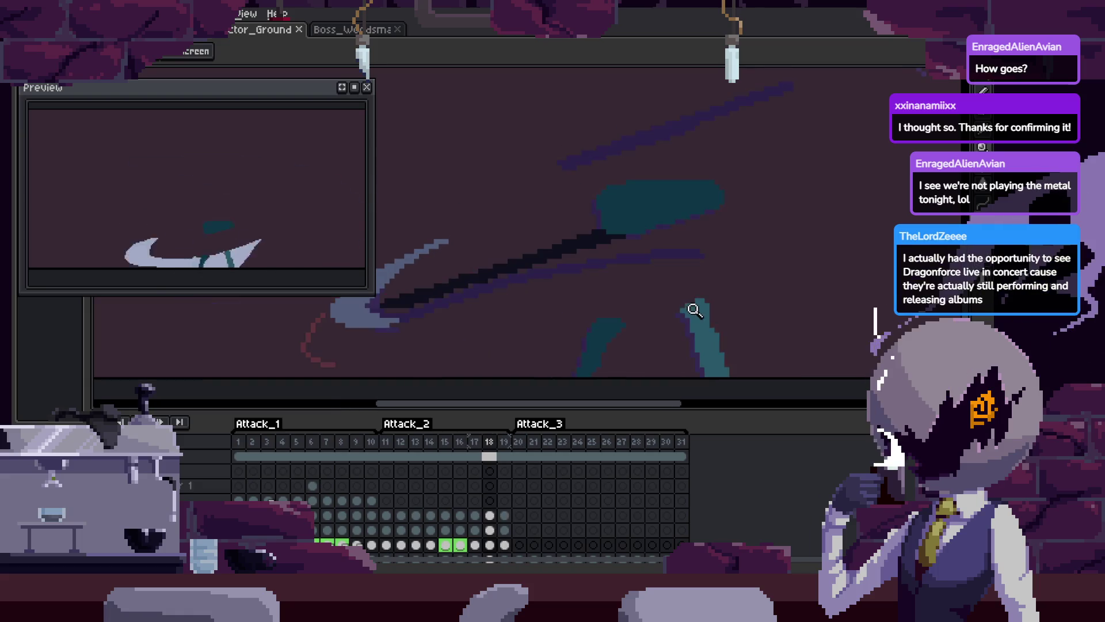
pyautogui.scroll(2, 691, 311)
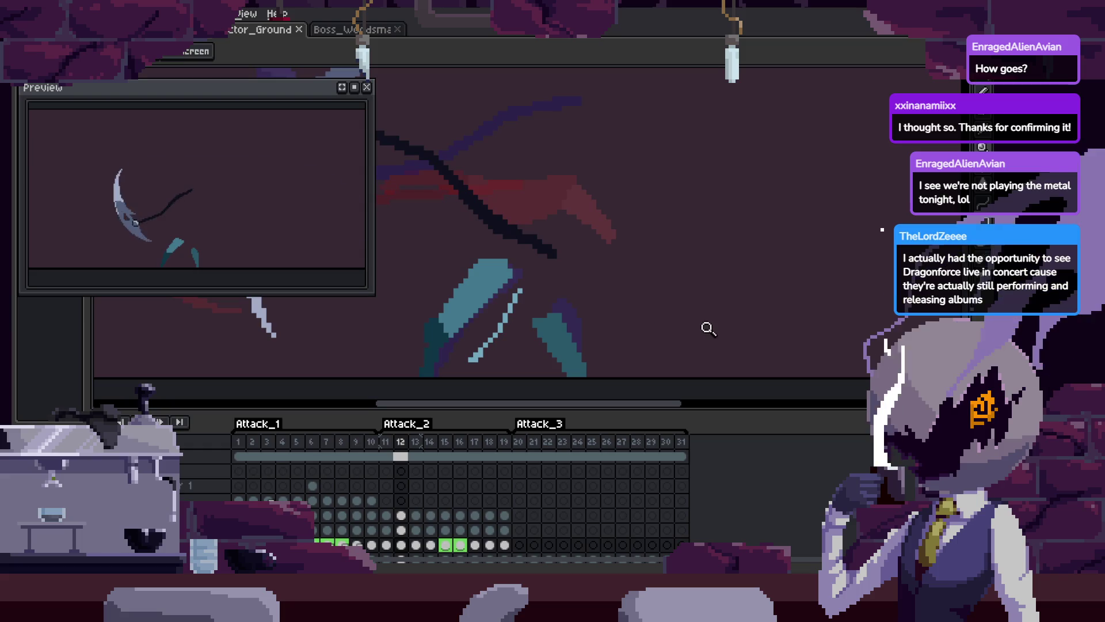
pyautogui.press('Tab')
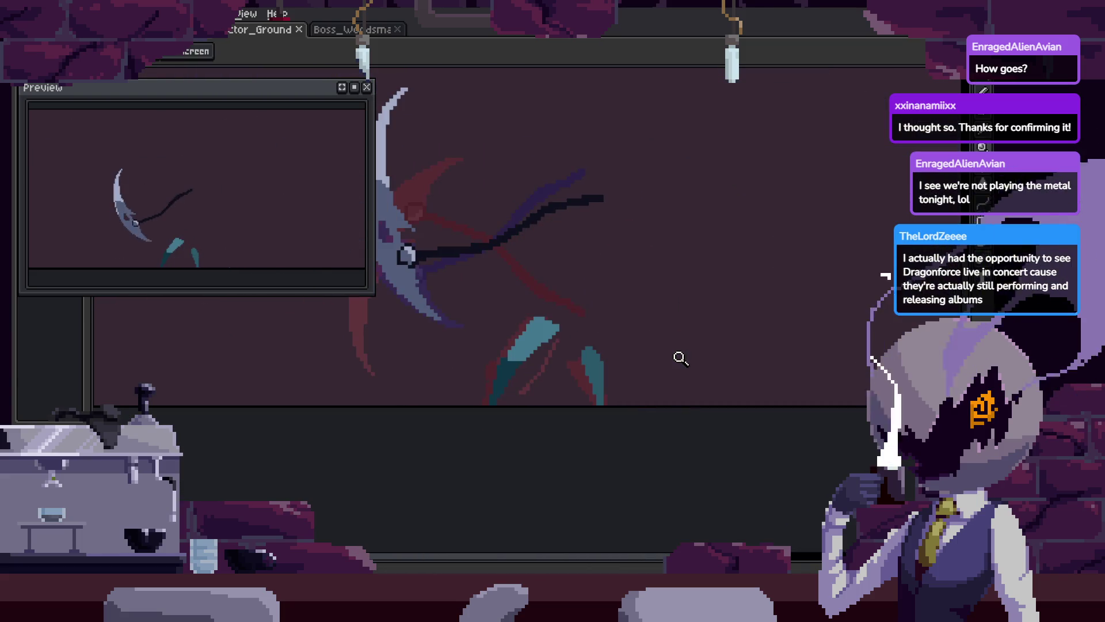
pyautogui.hotkey('ctrl', 's')
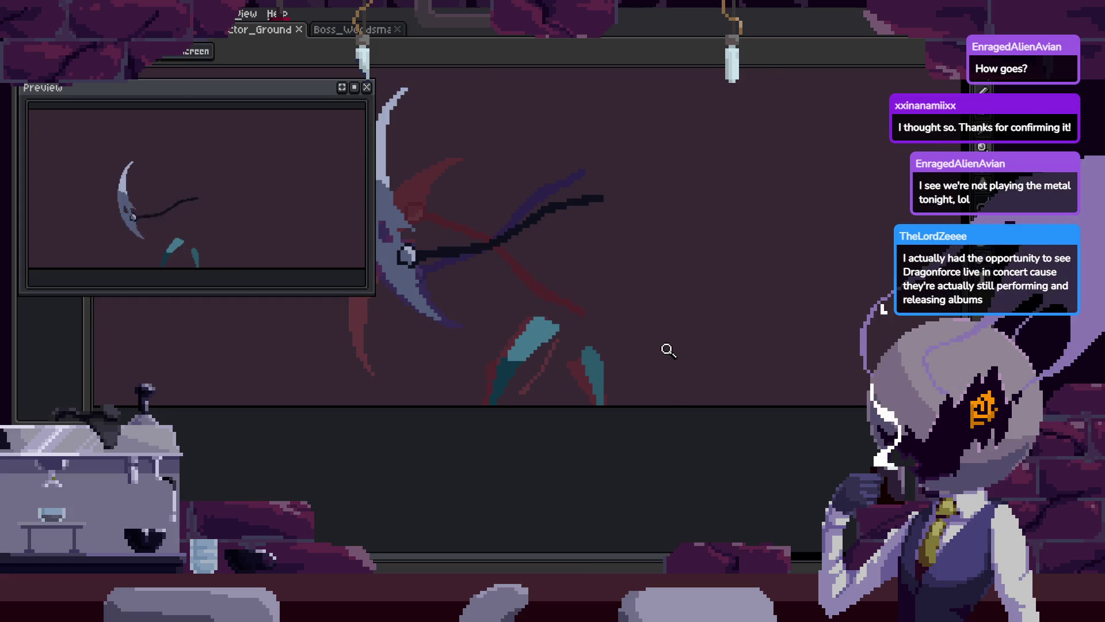
pyautogui.hotkey('ctrl', 's')
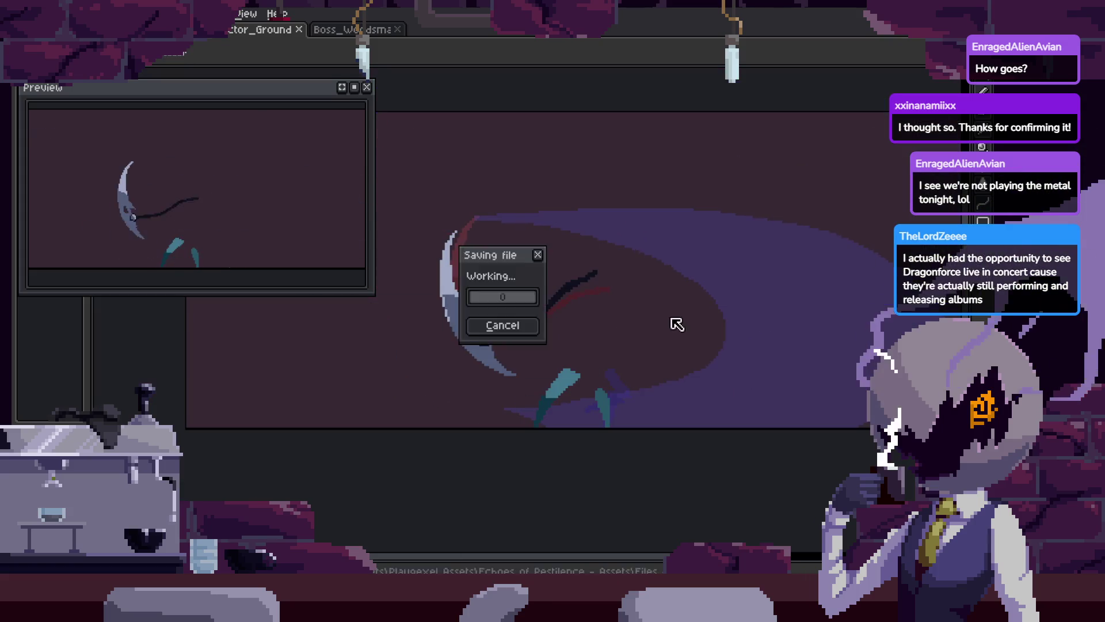
pyautogui.scroll(-2, 681, 340)
pyautogui.press('Tab')
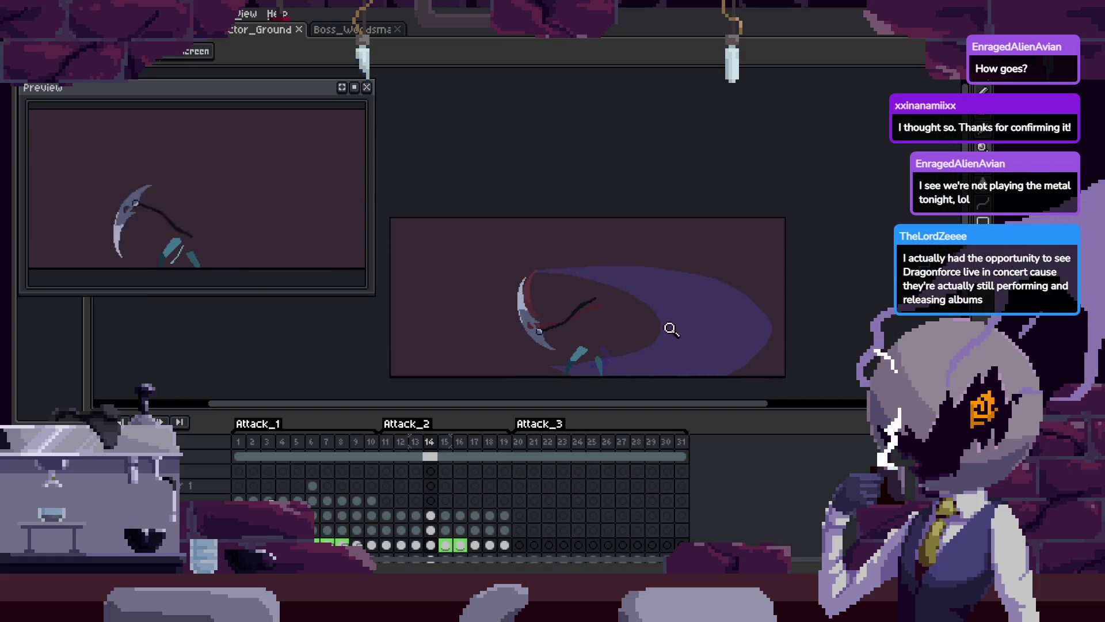
pyautogui.press('Left')
pyautogui.press('Left')
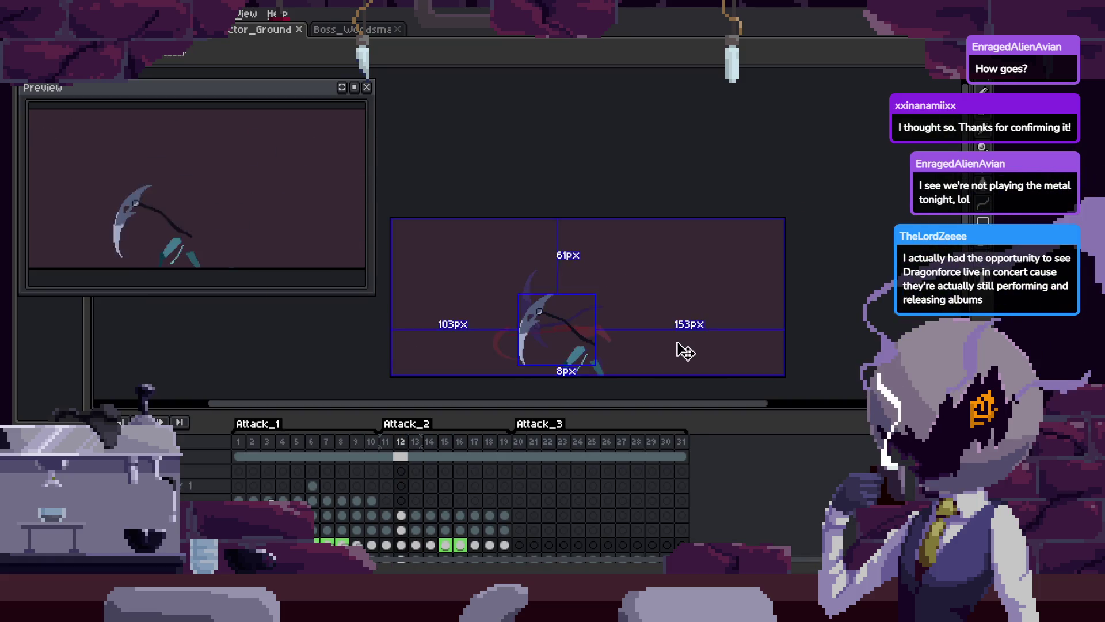
pyautogui.press('Left')
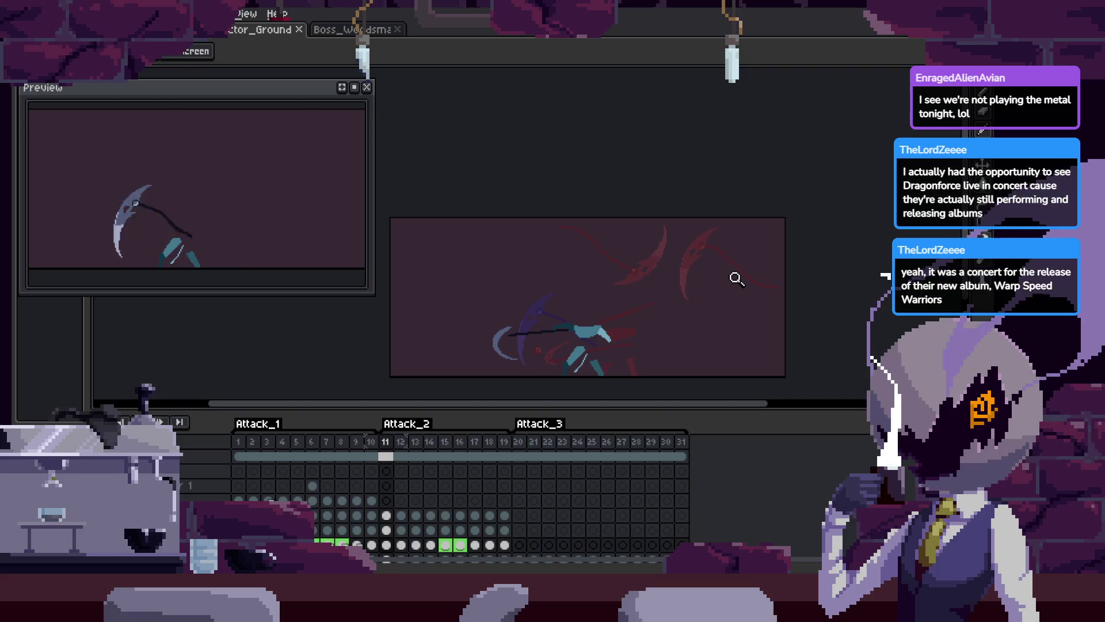
# Zoom in and out on frame 11 to compare the scythe swing pose with its neighbours
pyautogui.press('z')
pyautogui.scroll(2, 631, 249)
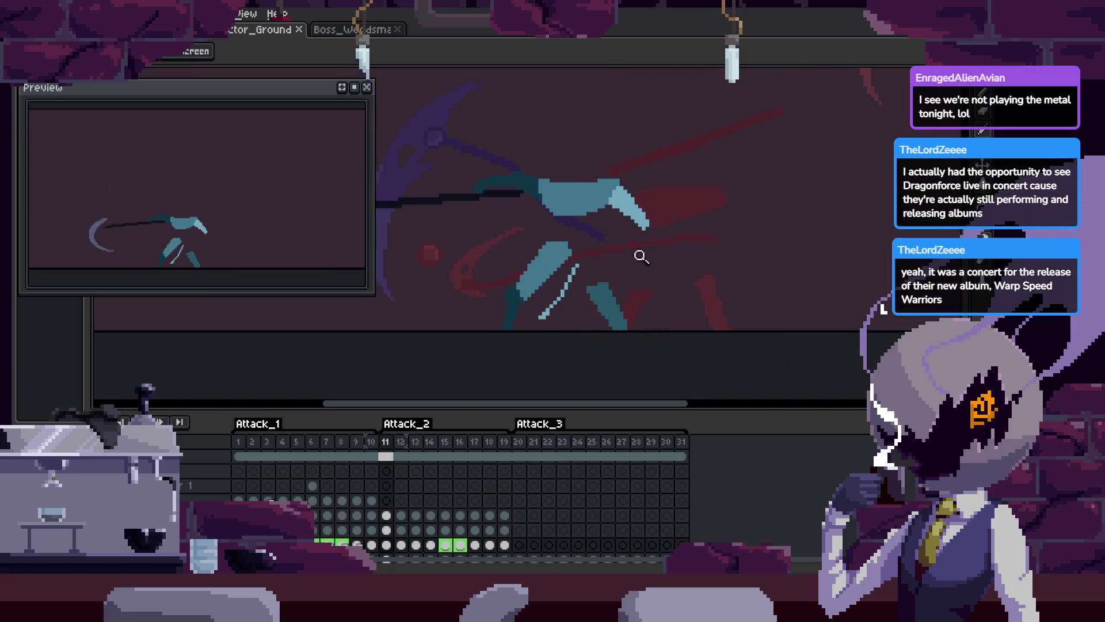
pyautogui.scroll(-3, 681, 303)
pyautogui.press('Tab')
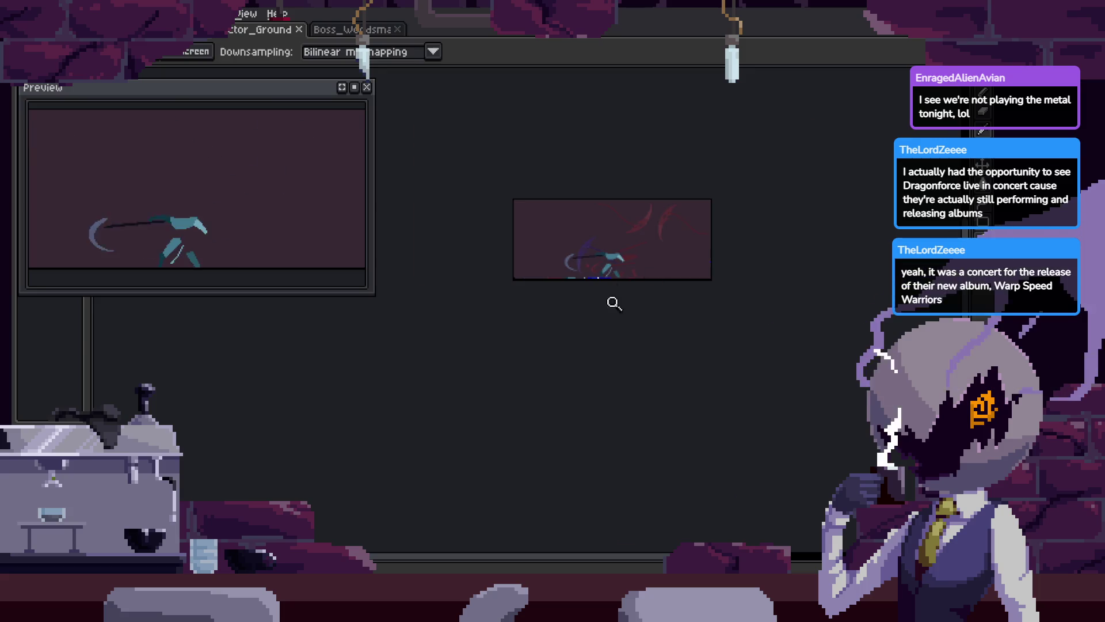
pyautogui.scroll(4, 666, 239)
pyautogui.press('Tab')
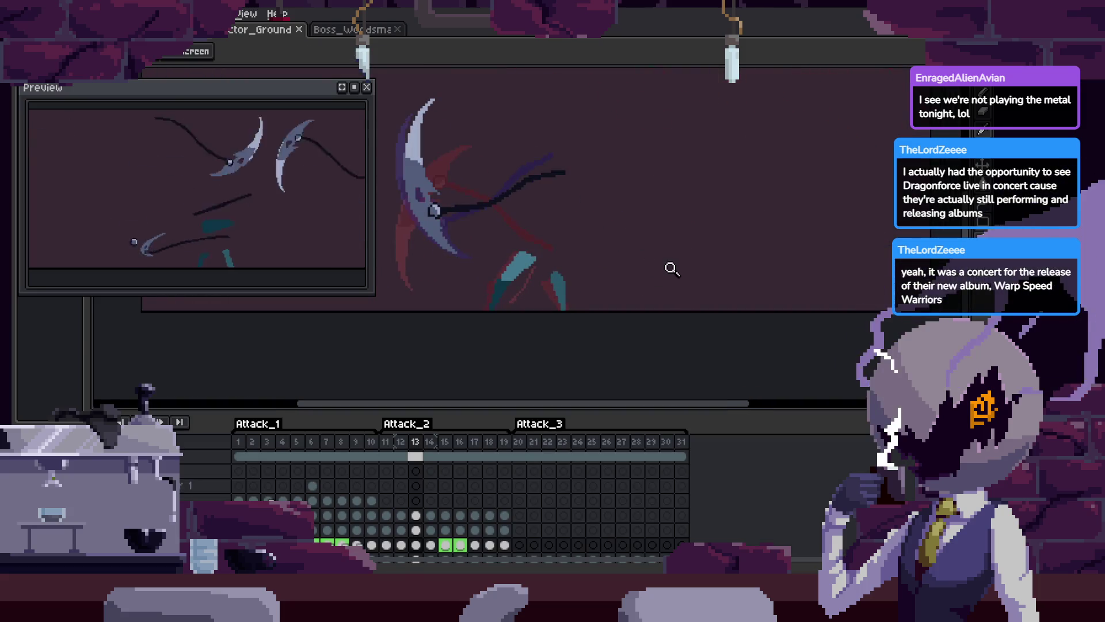
pyautogui.press('Left')
pyautogui.press('Left')
pyautogui.scroll(2, 676, 227)
pyautogui.scroll(-3, 661, 272)
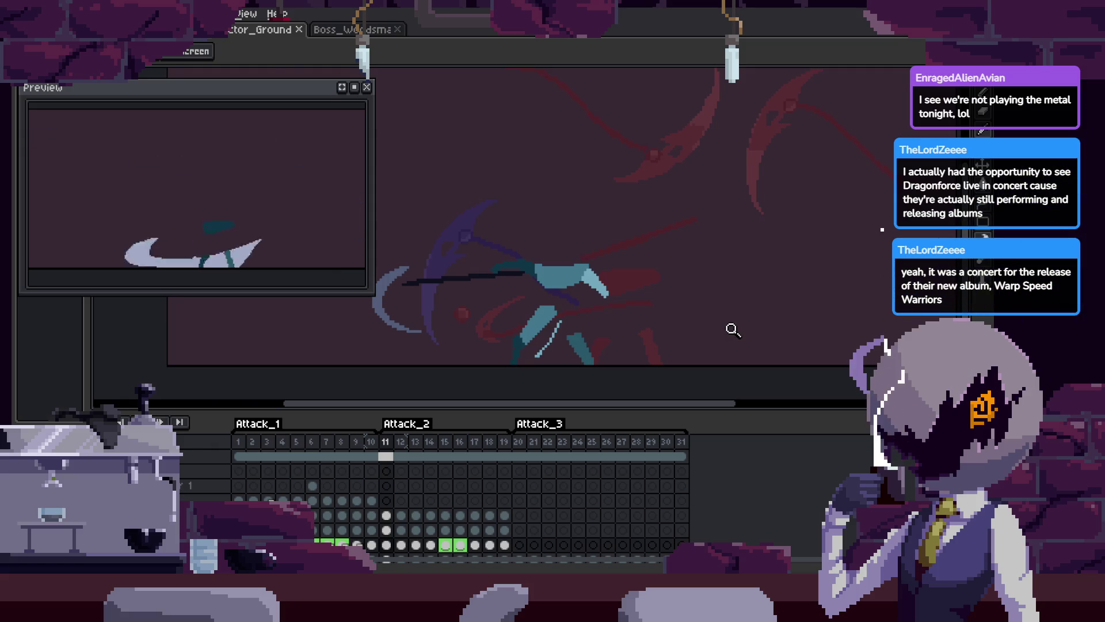
pyautogui.scroll(3, 622, 300)
pyautogui.scroll(-3, 610, 276)
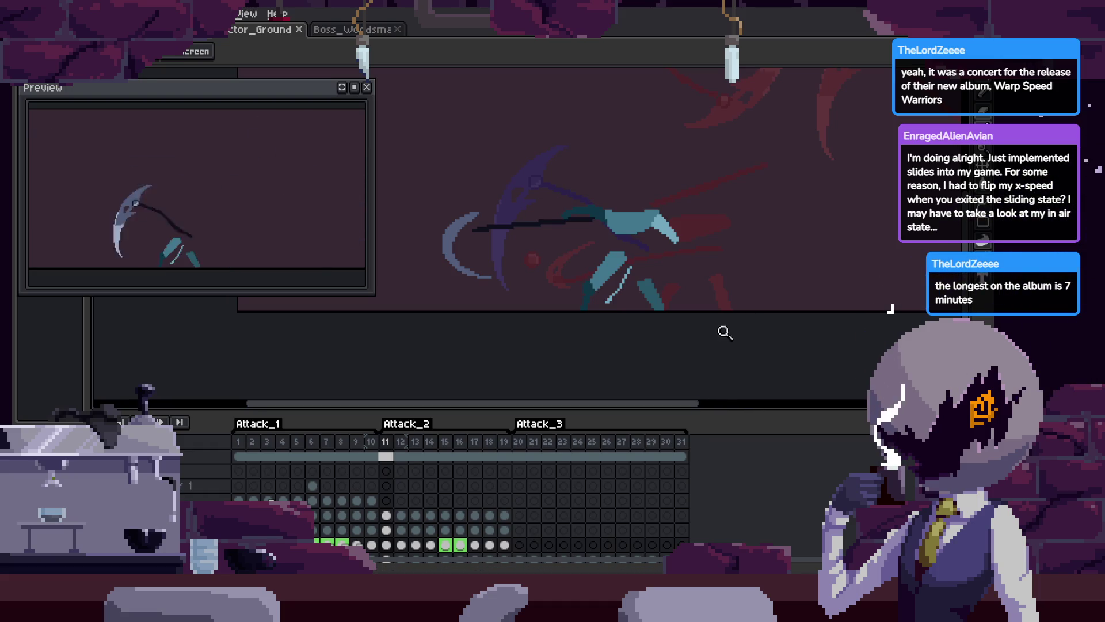
pyautogui.moveTo(710, 310)
pyautogui.mouseDown()
pyautogui.moveTo(713, 333)
pyautogui.moveTo(733, 340)
pyautogui.mouseUp()
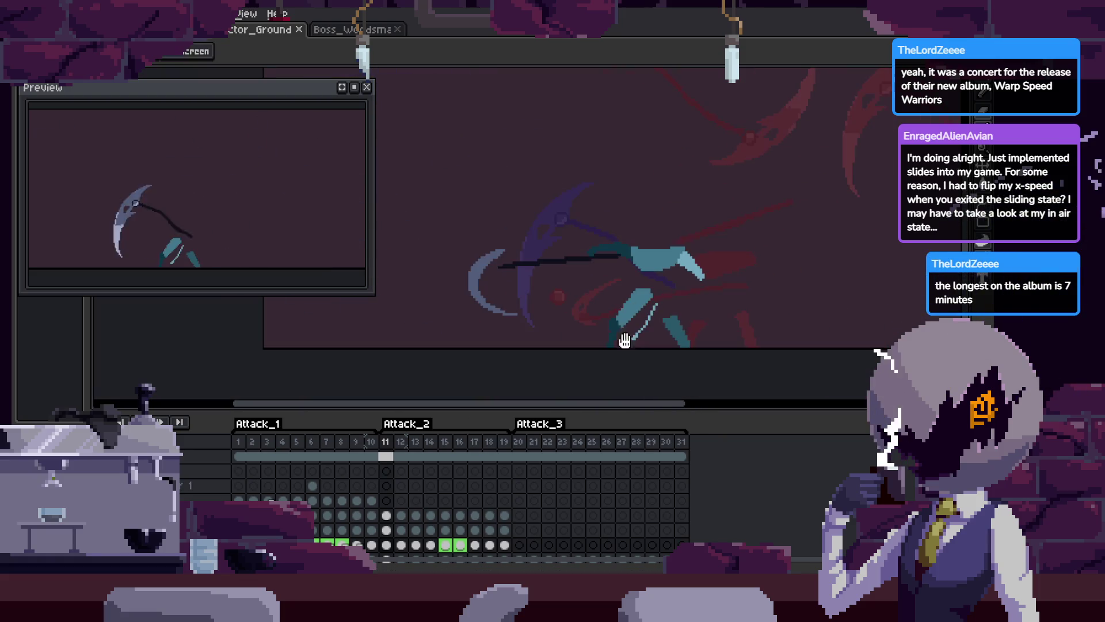
# Step back a frame and zoom in close on the scythe blade and chain ring
pyautogui.scroll(2, 705, 320)
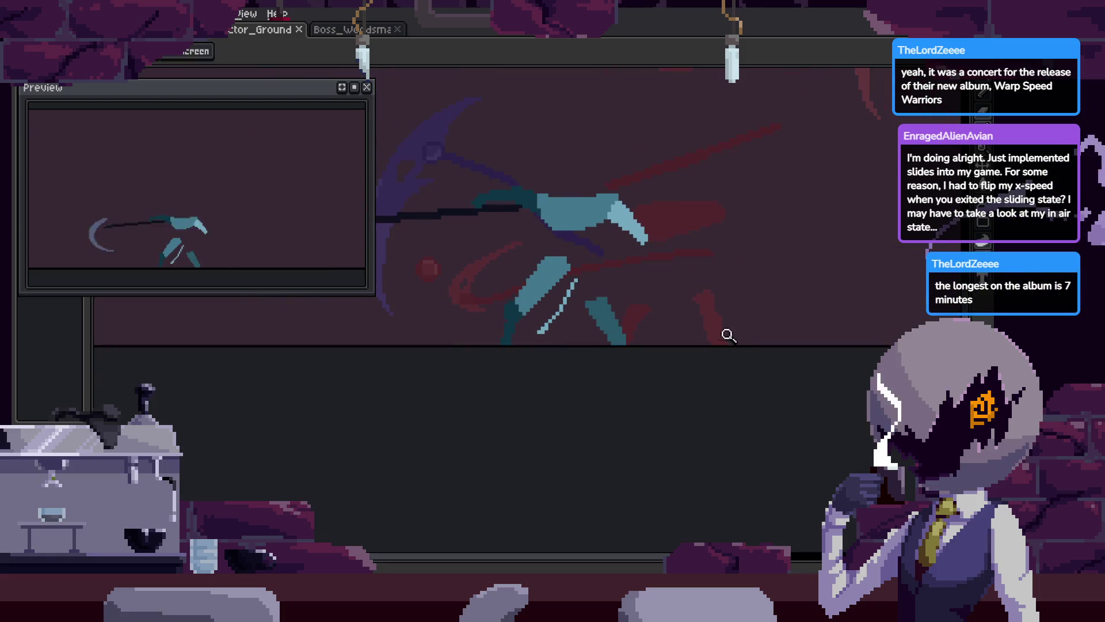
pyautogui.scroll(-3, 647, 280)
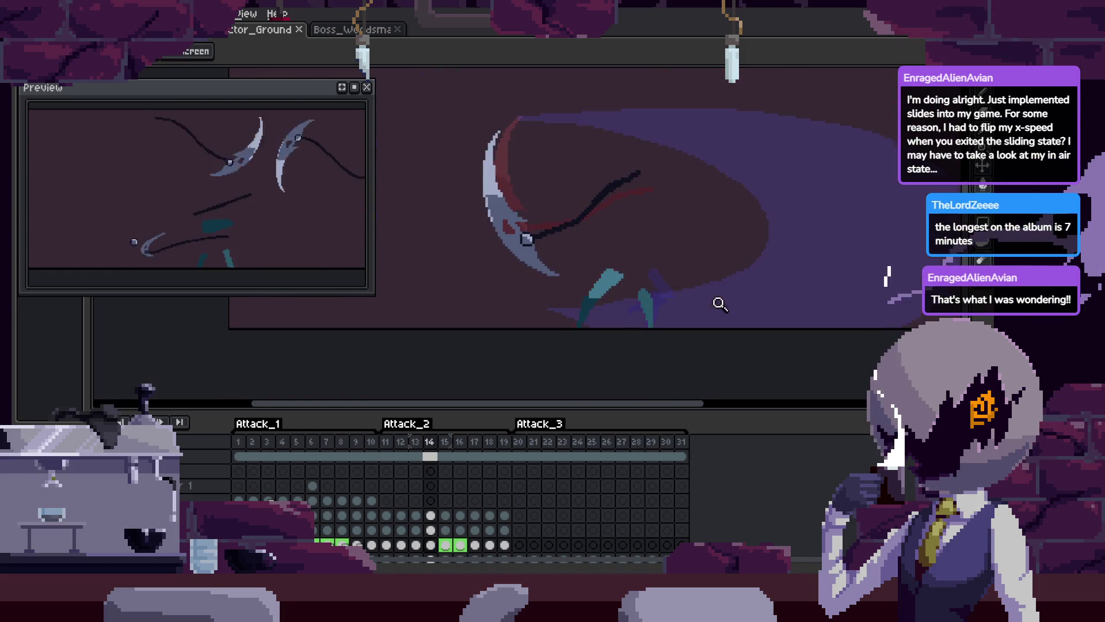
pyautogui.press('Left')
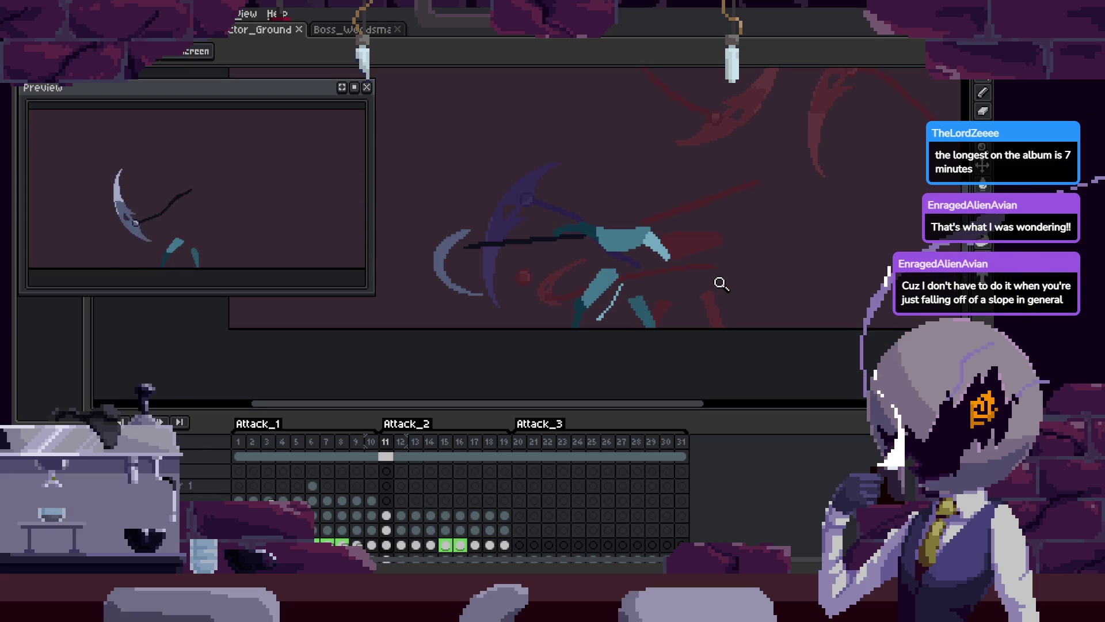
pyautogui.scroll(2, 646, 249)
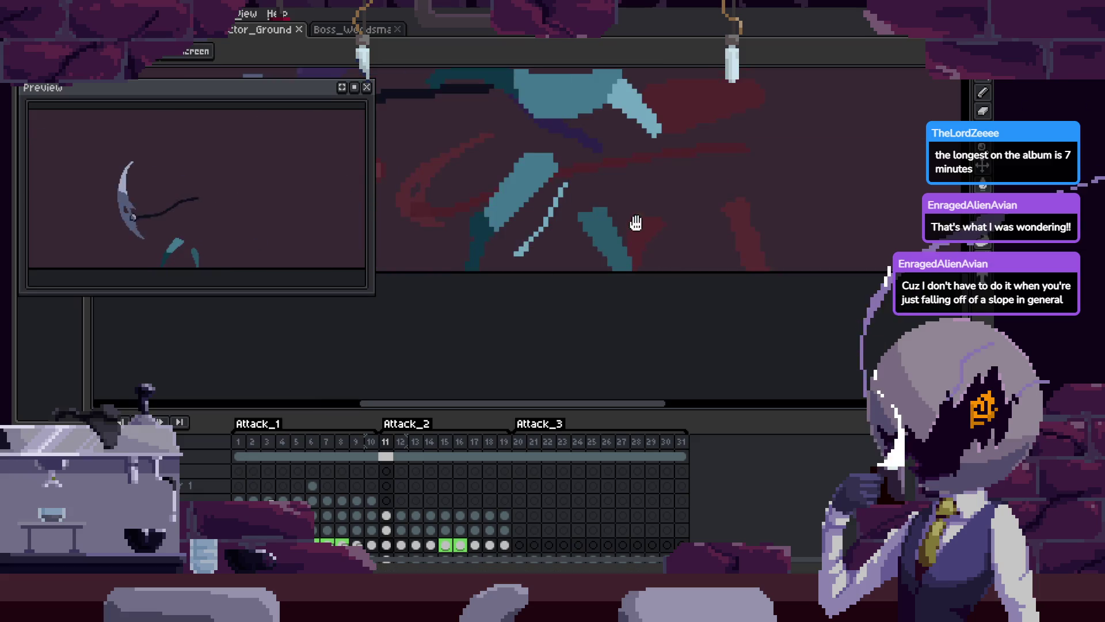
pyautogui.scroll(-2, 693, 306)
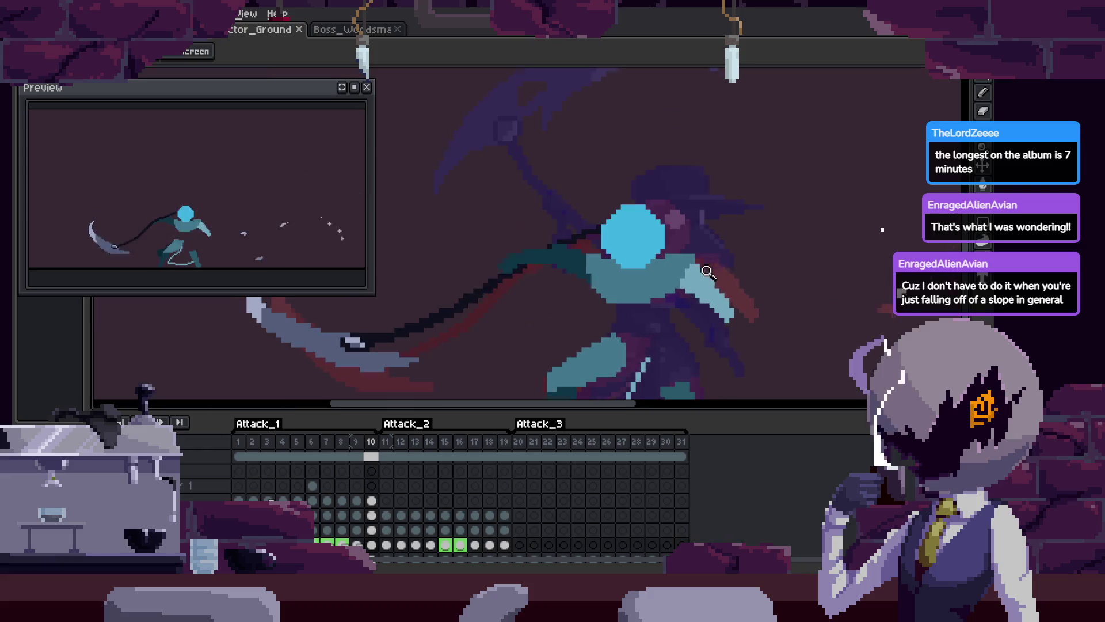
pyautogui.scroll(3, 701, 296)
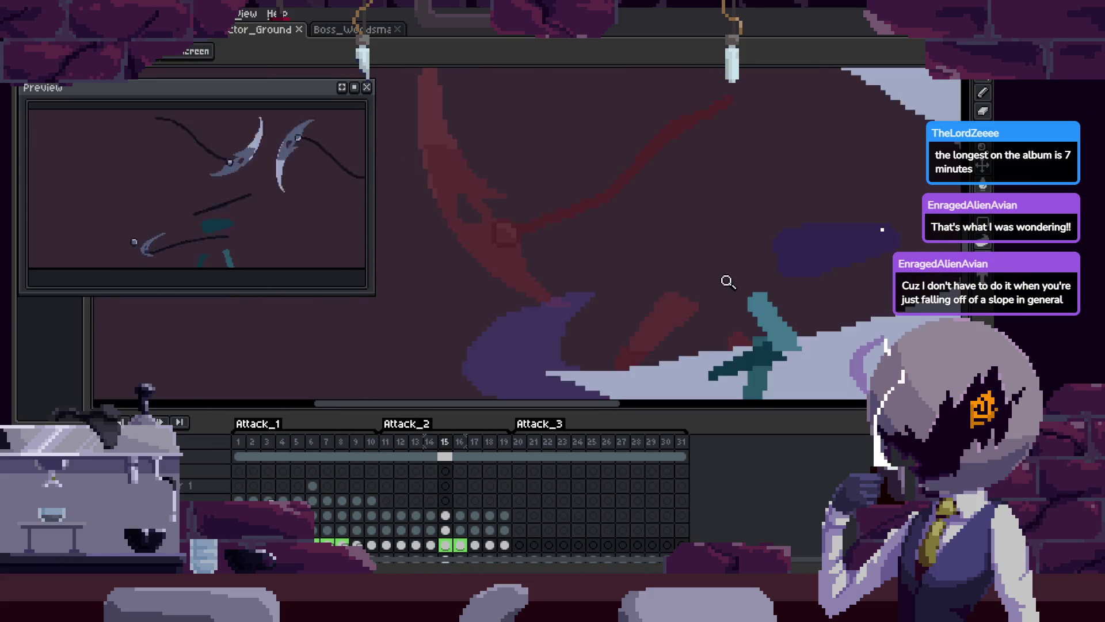
pyautogui.scroll(-2, 758, 279)
pyautogui.scroll(-4, 757, 279)
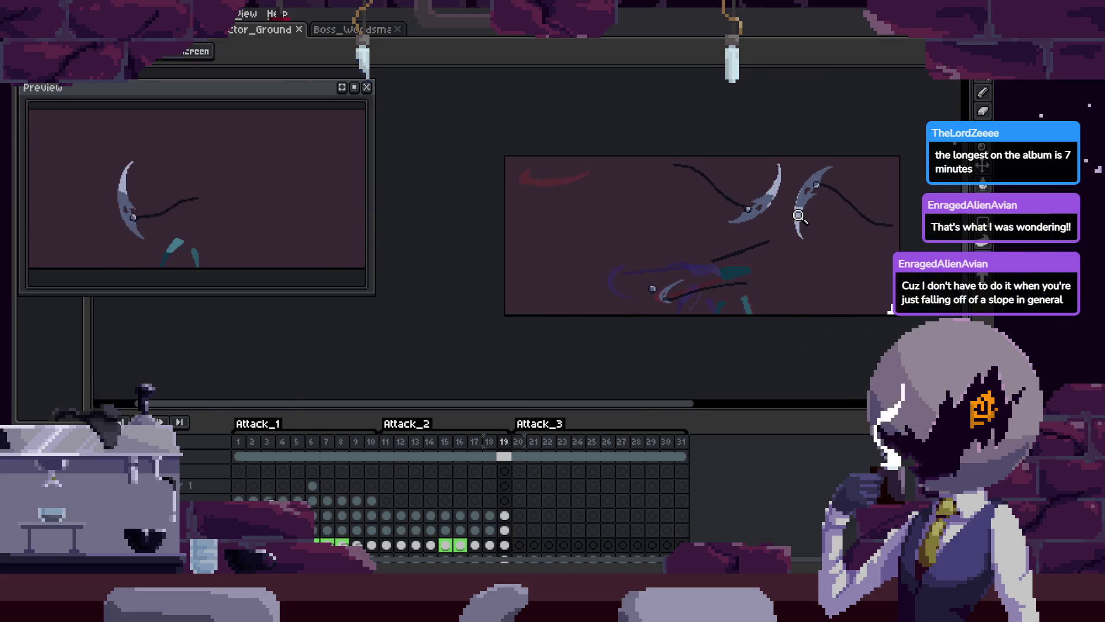
pyautogui.scroll(5, 772, 222)
pyautogui.press('Tab')
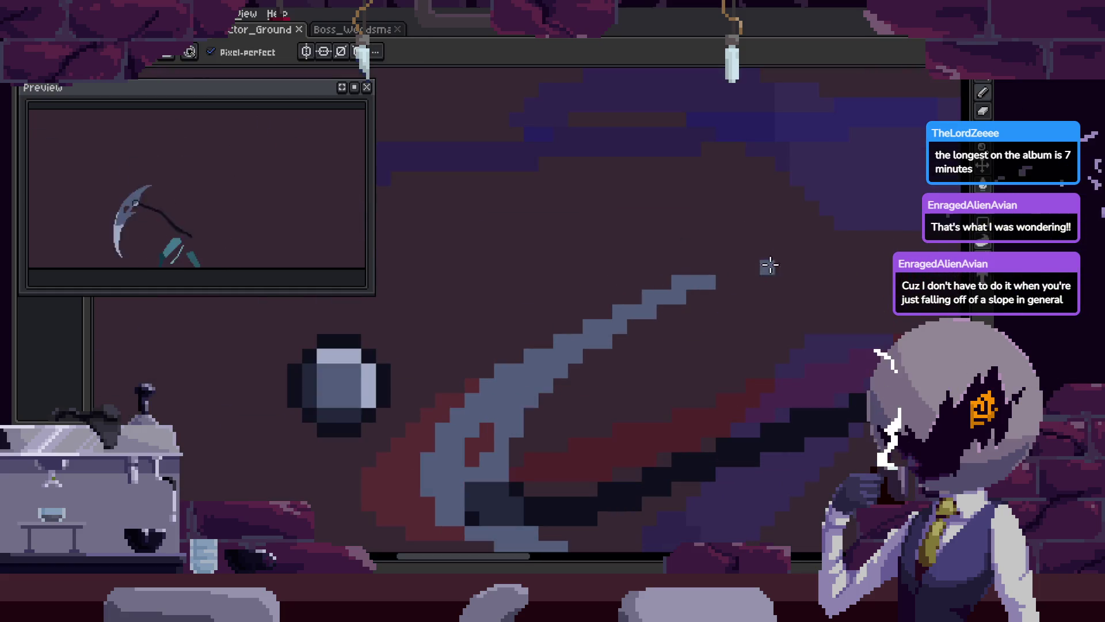
# Box-select the scythe blade tip and shift it down and to the left
pyautogui.press('z')
pyautogui.press('Right')
pyautogui.press('Right')
pyautogui.press('Right')
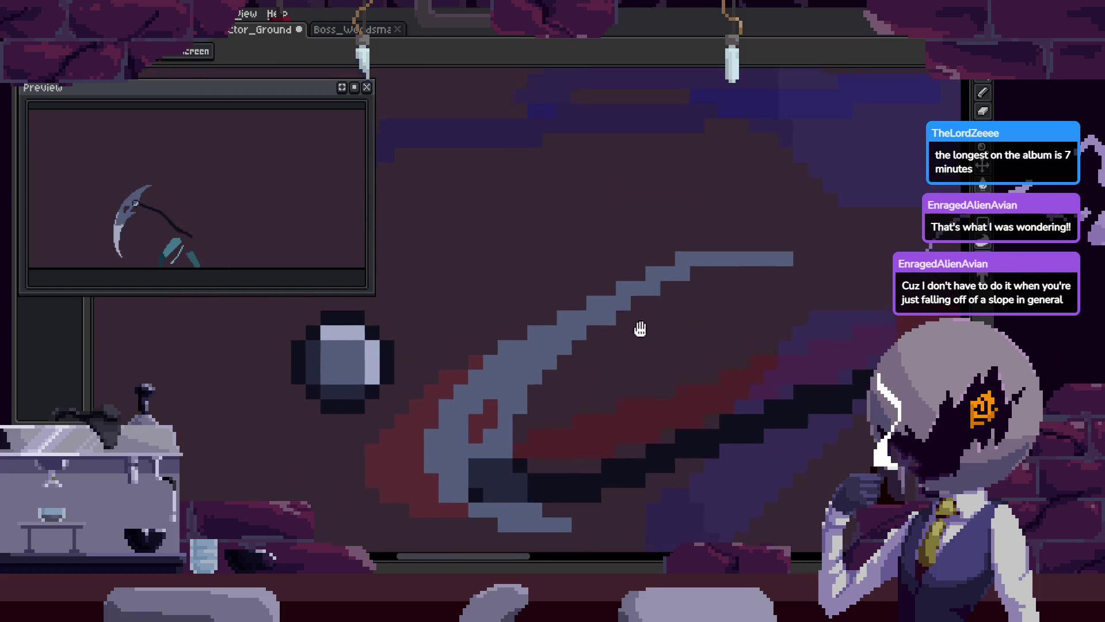
pyautogui.press('b')
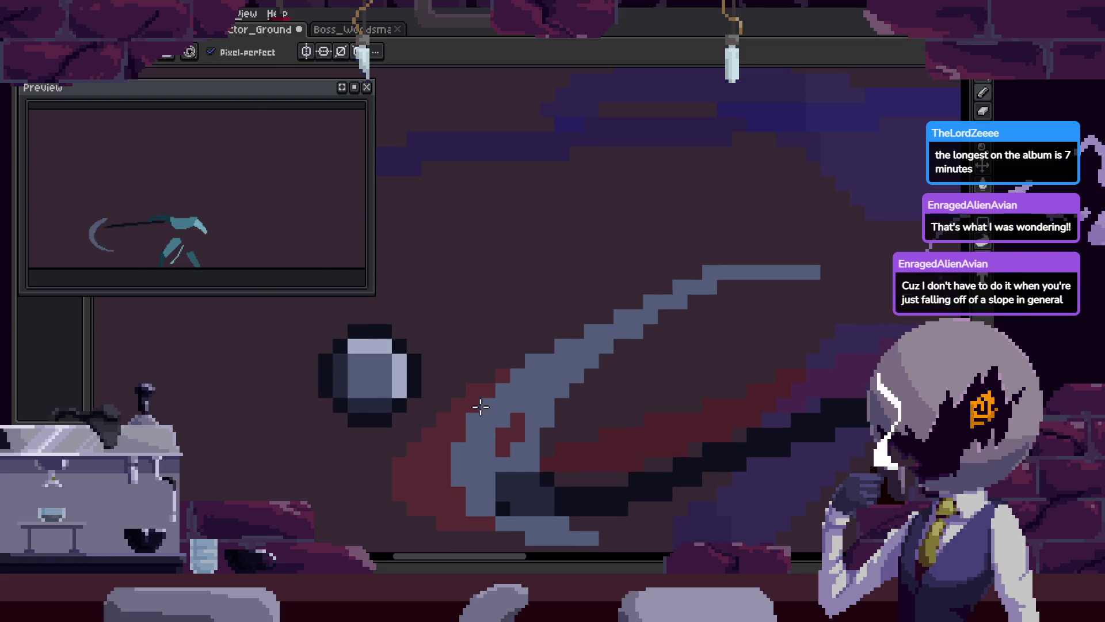
pyautogui.press('m')
pyautogui.moveTo(684, 218); pyautogui.dragTo(838, 298)
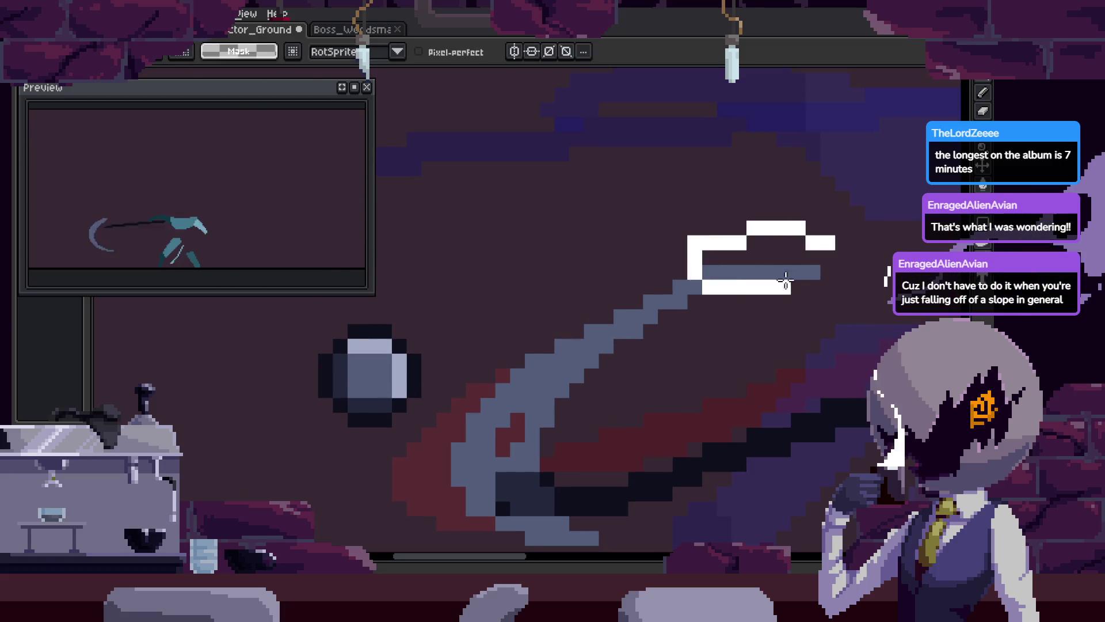
pyautogui.moveTo(813, 263); pyautogui.dragTo(798, 291)
pyautogui.press('Return')
# Eyedrop the darkest colour and pencil dark chain pixels where the chain meets the blade
pyautogui.press('b')
pyautogui.scroll(3, 690, 303)
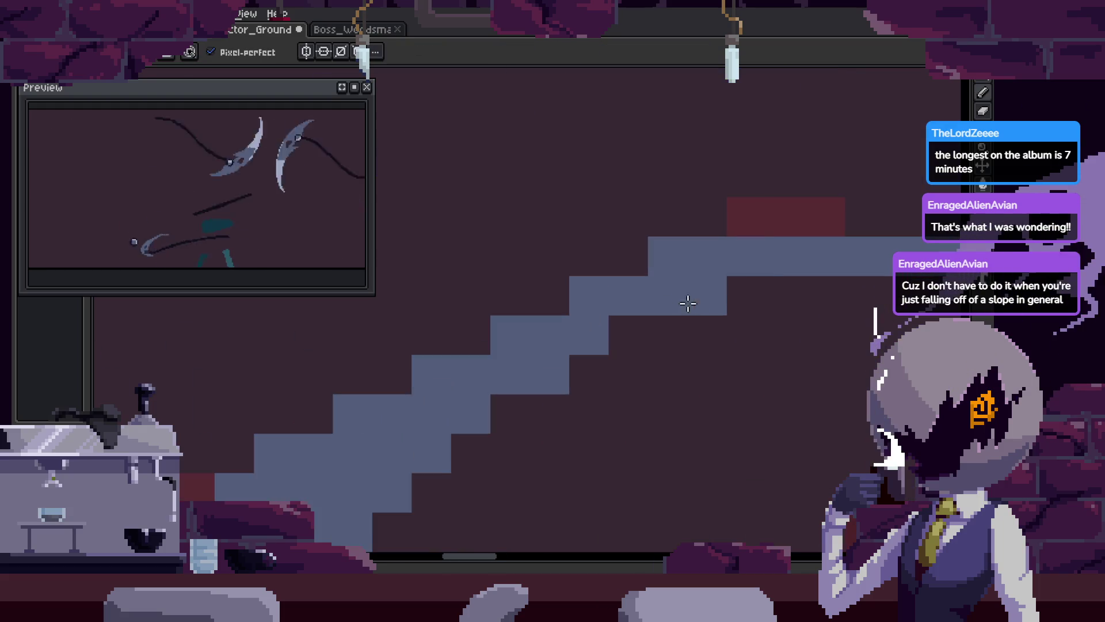
pyautogui.scroll(-6, 630, 342)
pyautogui.press('z')
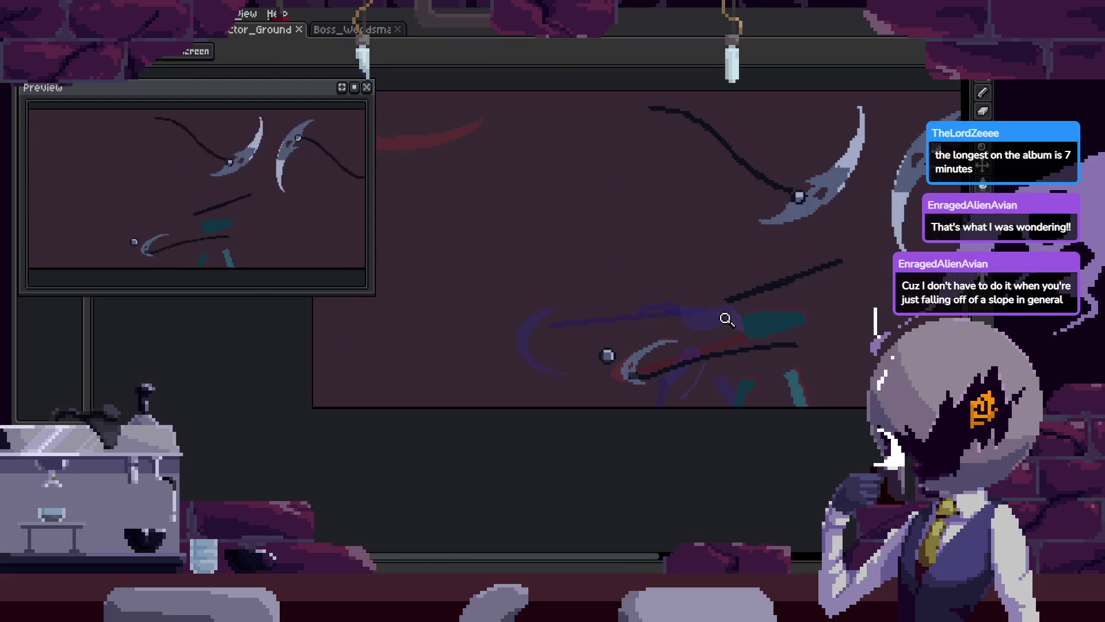
pyautogui.hscroll(2, 764, 319)
pyautogui.scroll(5, 635, 370)
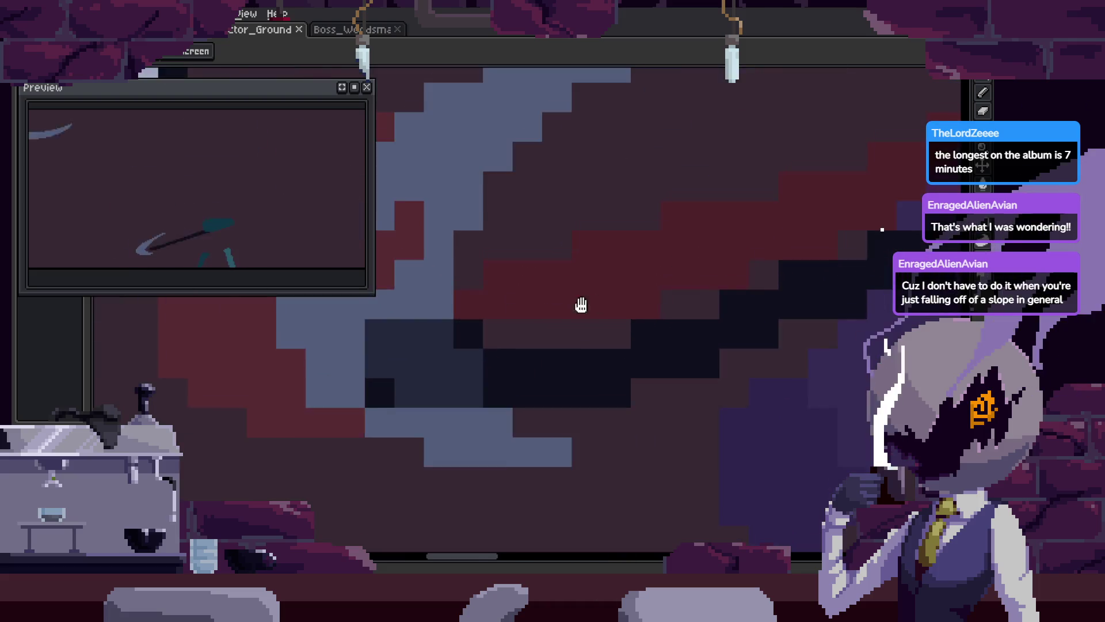
pyautogui.press('b')
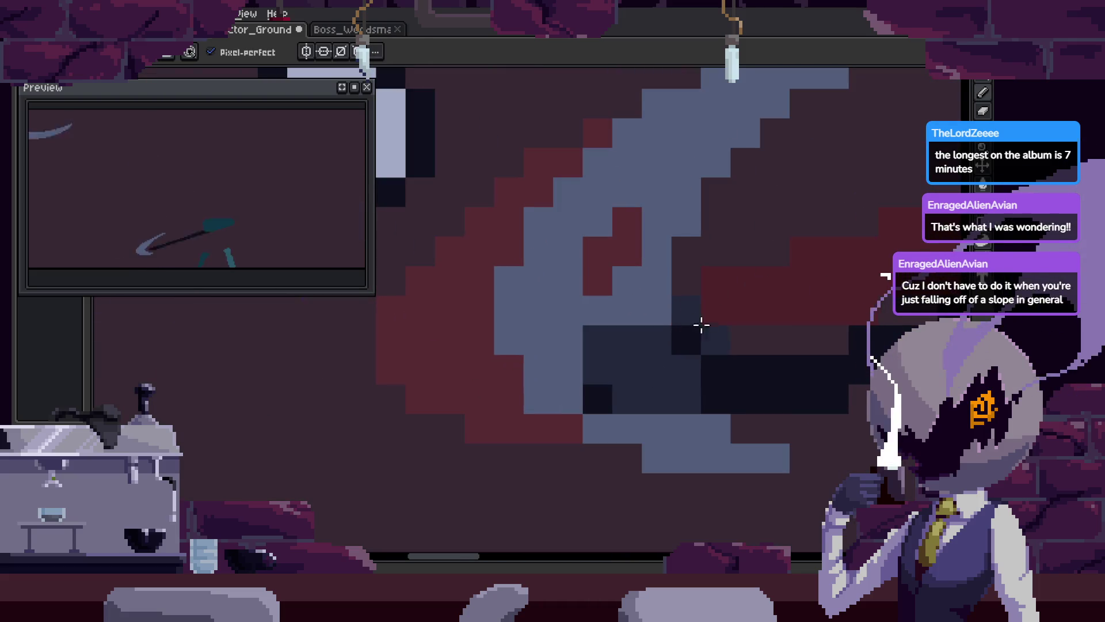
pyautogui.click(699, 363)
pyautogui.keyDown('alt'); pyautogui.click(671, 345); pyautogui.keyUp('alt')
pyautogui.click(636, 340)
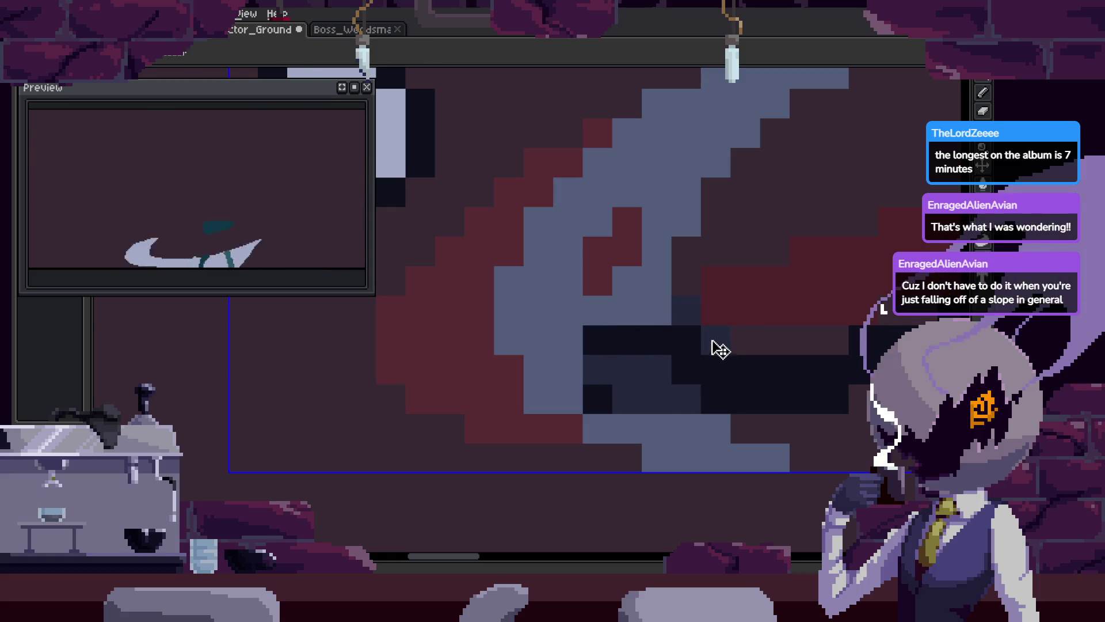
# Zoom out to view the whole sprite and save the file
pyautogui.press('z')
pyautogui.scroll(-5, 670, 396)
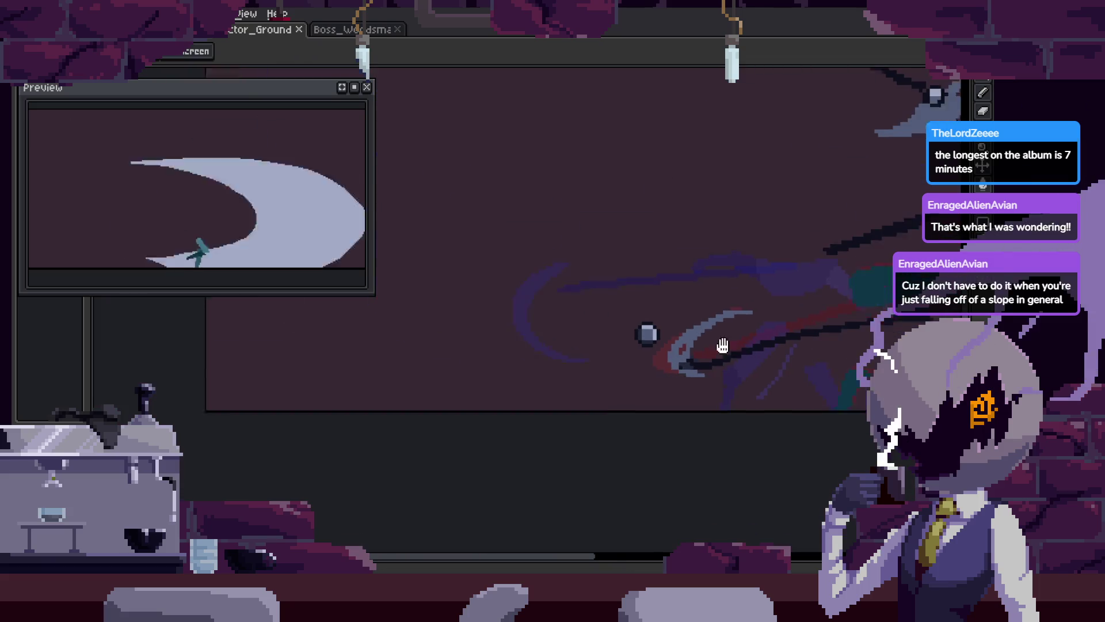
pyautogui.scroll(-1, 691, 352)
pyautogui.press('v')
pyautogui.hotkey('ctrl', 's')
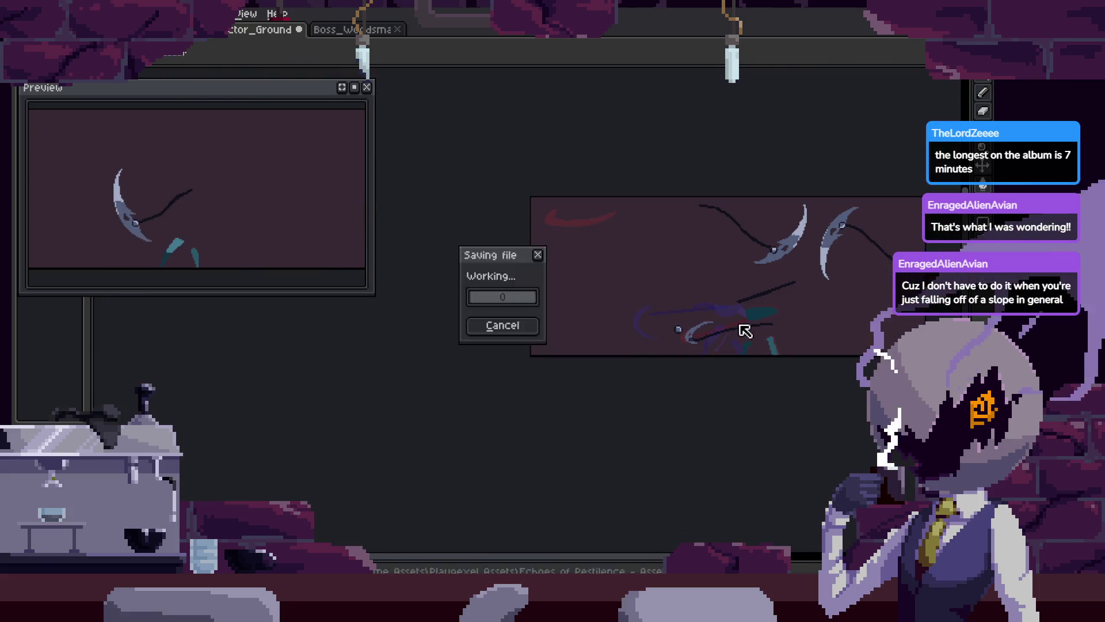
# Save the sprite, then repaint the stray red blade-edge pixels blue-grey
pyautogui.scroll(5, 691, 322)
pyautogui.press('z')
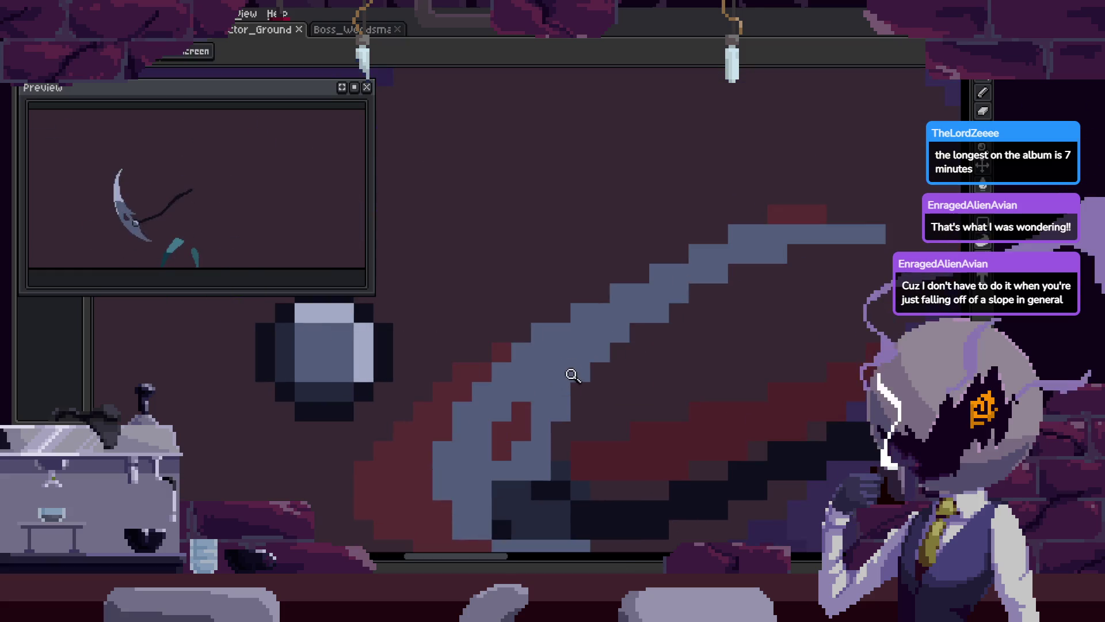
pyautogui.scroll(-3, 691, 308)
pyautogui.scroll(3, 689, 291)
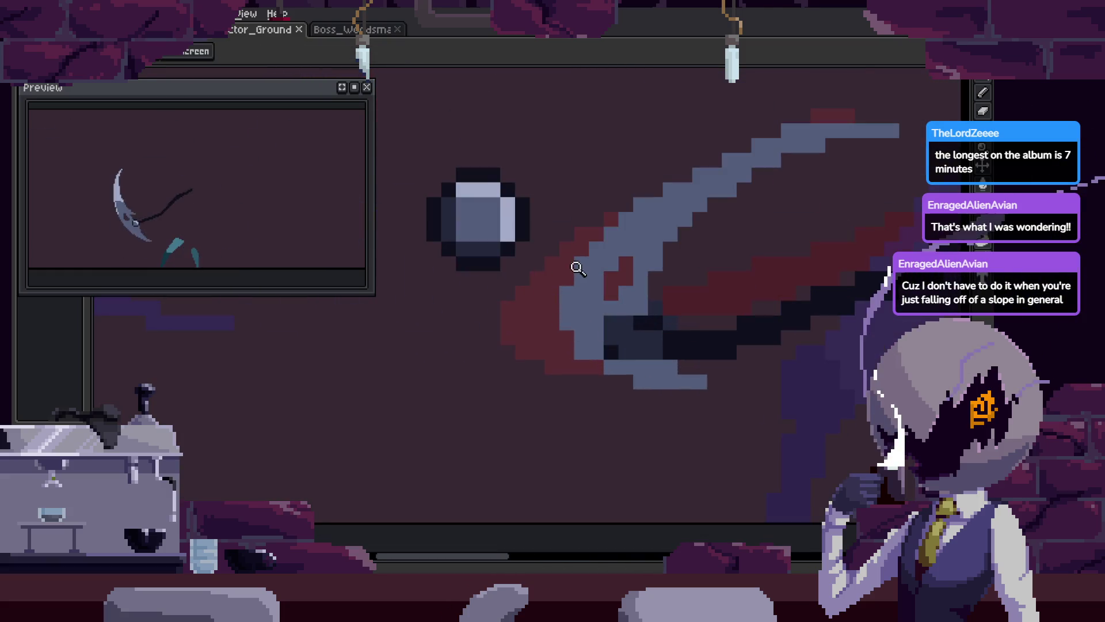
pyautogui.scroll(3, 619, 241)
pyautogui.hotkey('ctrl', 's')
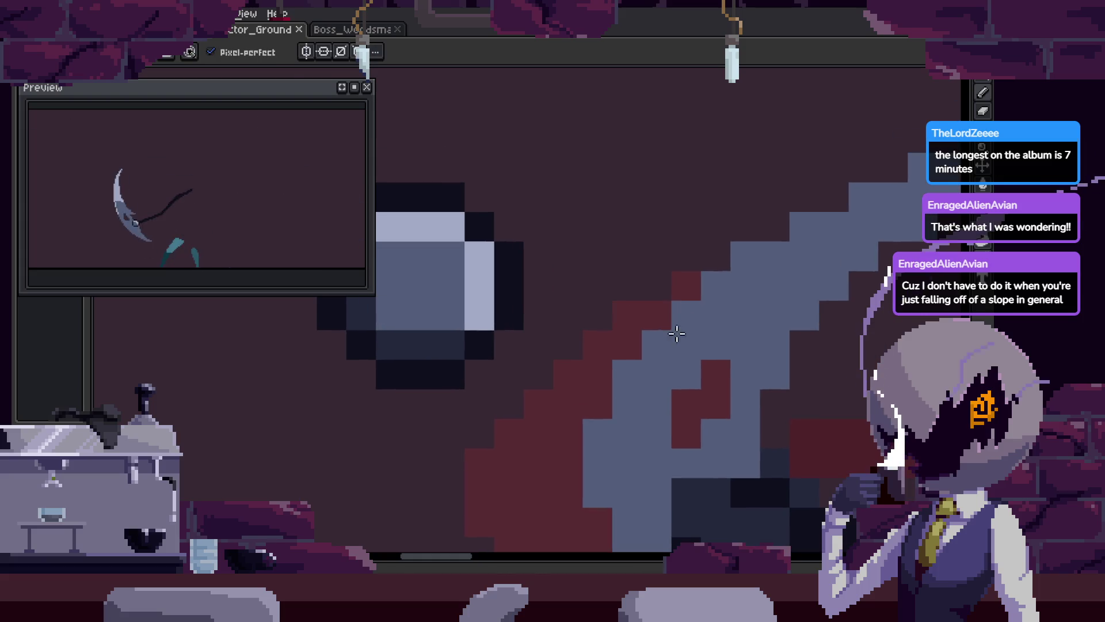
pyautogui.press('b')
pyautogui.click(587, 277)
pyautogui.moveTo(587, 277); pyautogui.dragTo(639, 214)
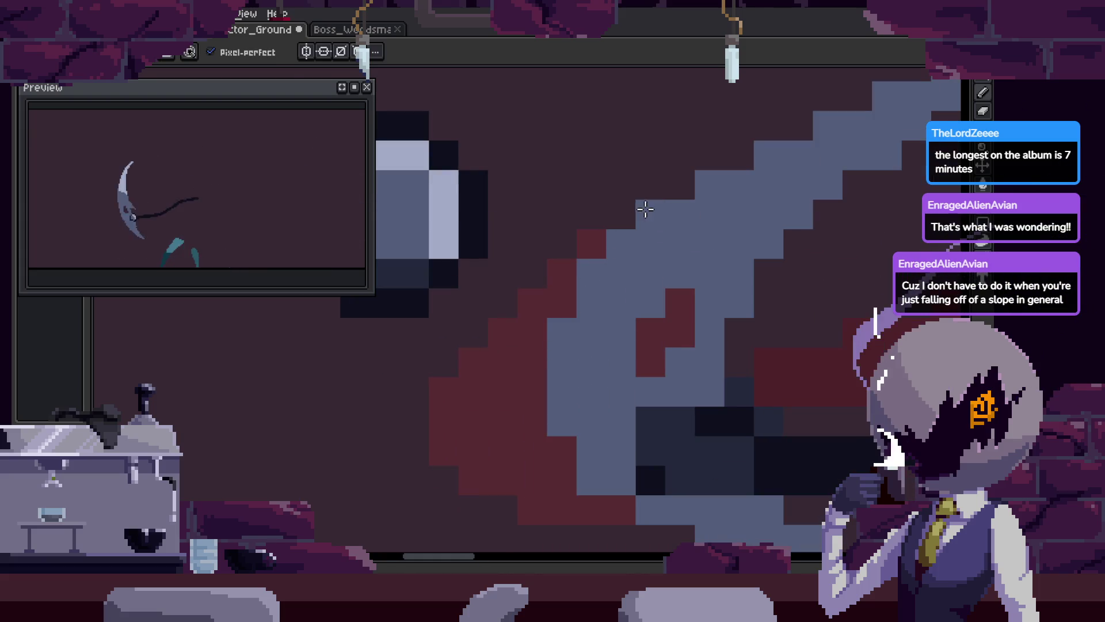
# Step forward two frames along the swing and save the file again
pyautogui.press('Right')
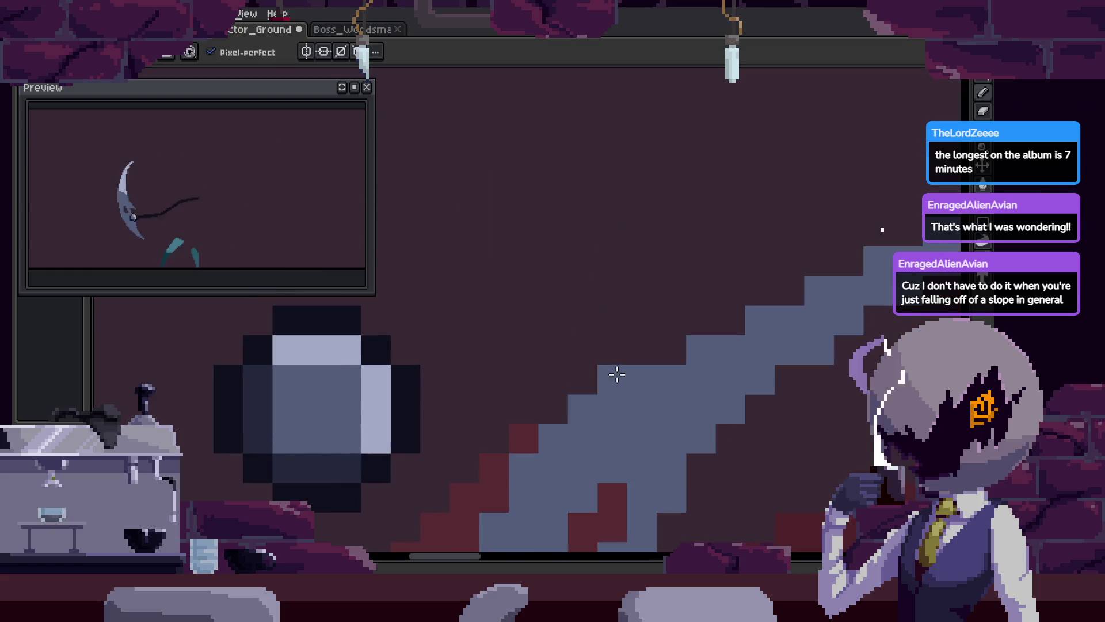
pyautogui.press('Right')
pyautogui.press('Right')
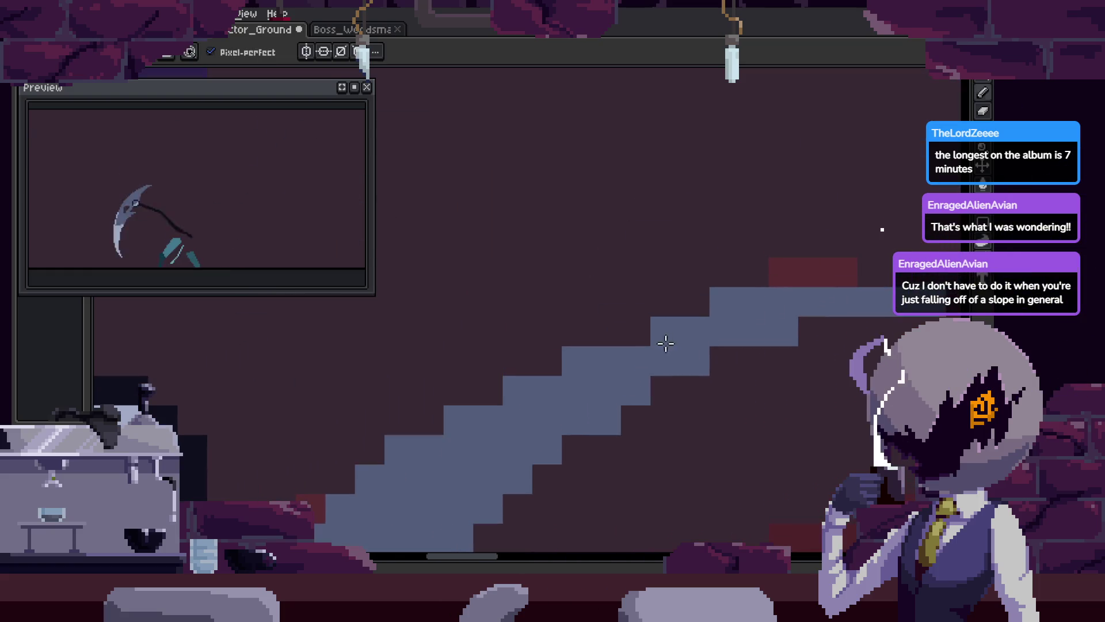
pyautogui.press('e')
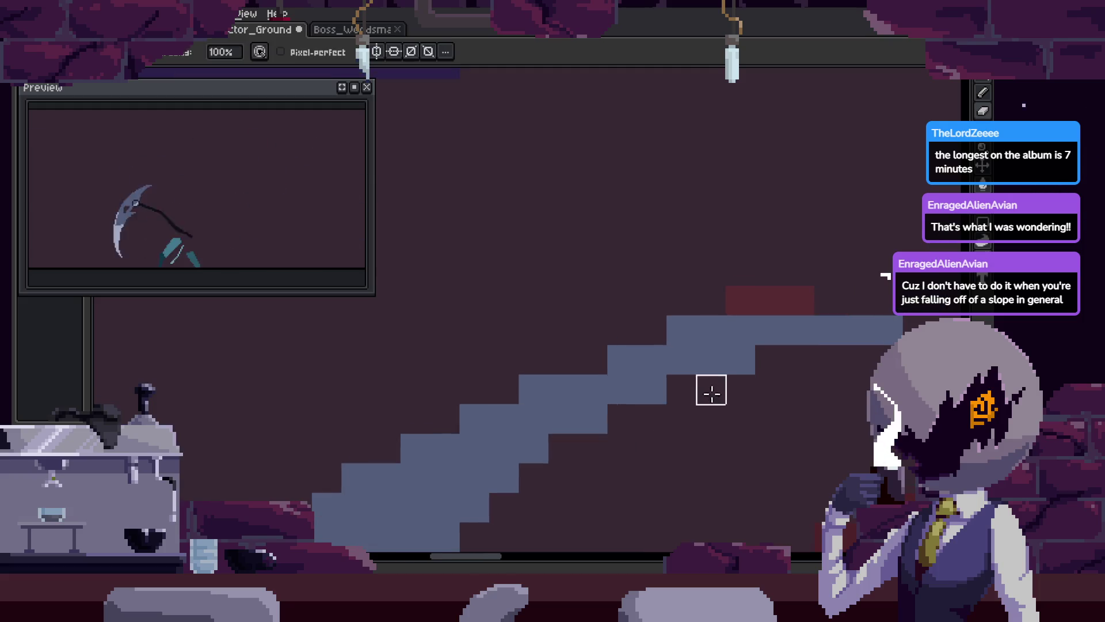
pyautogui.press('z')
pyautogui.hotkey('ctrl', 's')
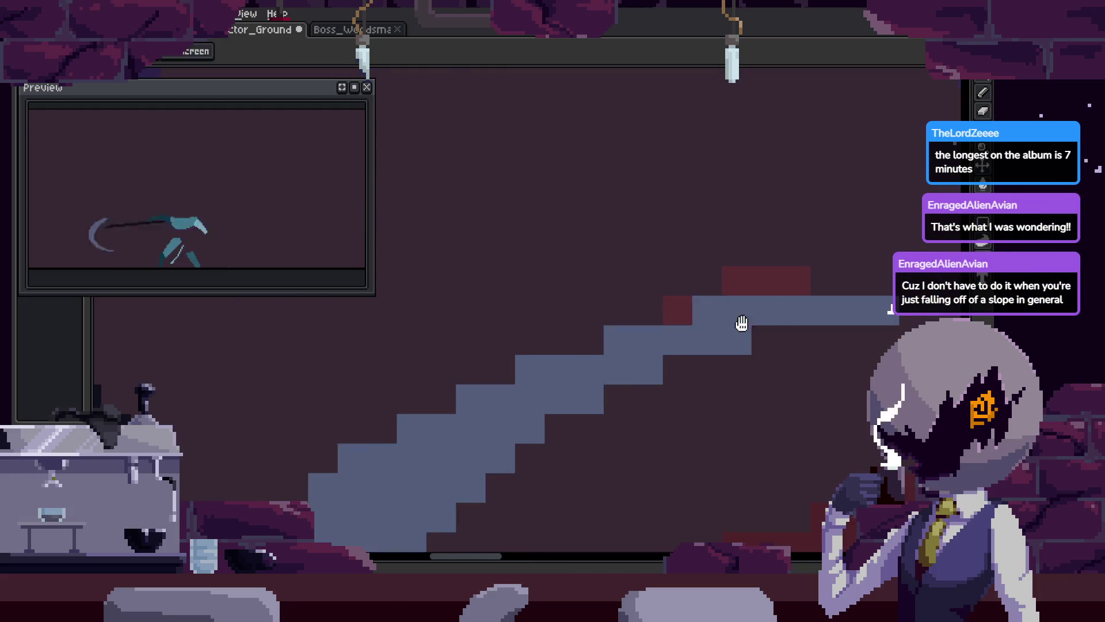
pyautogui.scroll(-3, 668, 318)
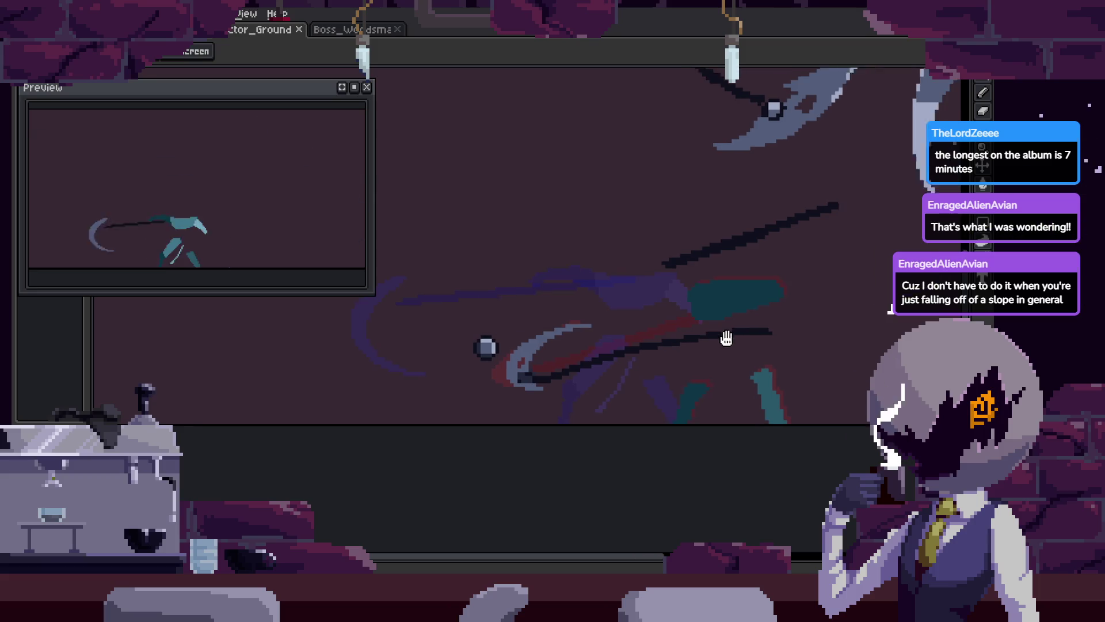
pyautogui.hotkey('ctrl', 's')
# Outline the stray dark chain stroke on this frame and delete it
pyautogui.press('m')
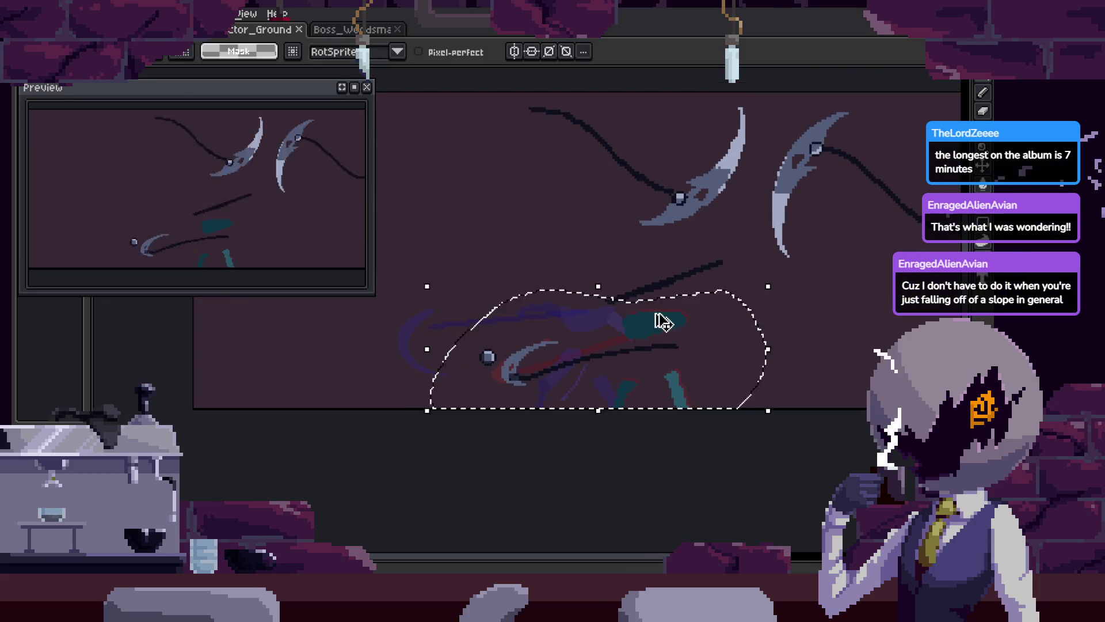
pyautogui.moveTo(661, 321); pyautogui.dragTo(714, 333)
pyautogui.moveTo(711, 382); pyautogui.dragTo(700, 361)
pyautogui.moveTo(780, 288)
pyautogui.mouseDown()
pyautogui.moveTo(593, 322)
pyautogui.moveTo(780, 299)
pyautogui.mouseUp()
pyautogui.press('Delete')
# Zoom in on the chain's round ball, lasso it, and lift it higher up
pyautogui.press('z')
pyautogui.click(701, 293)
pyautogui.click(629, 311)
pyautogui.click(577, 365)
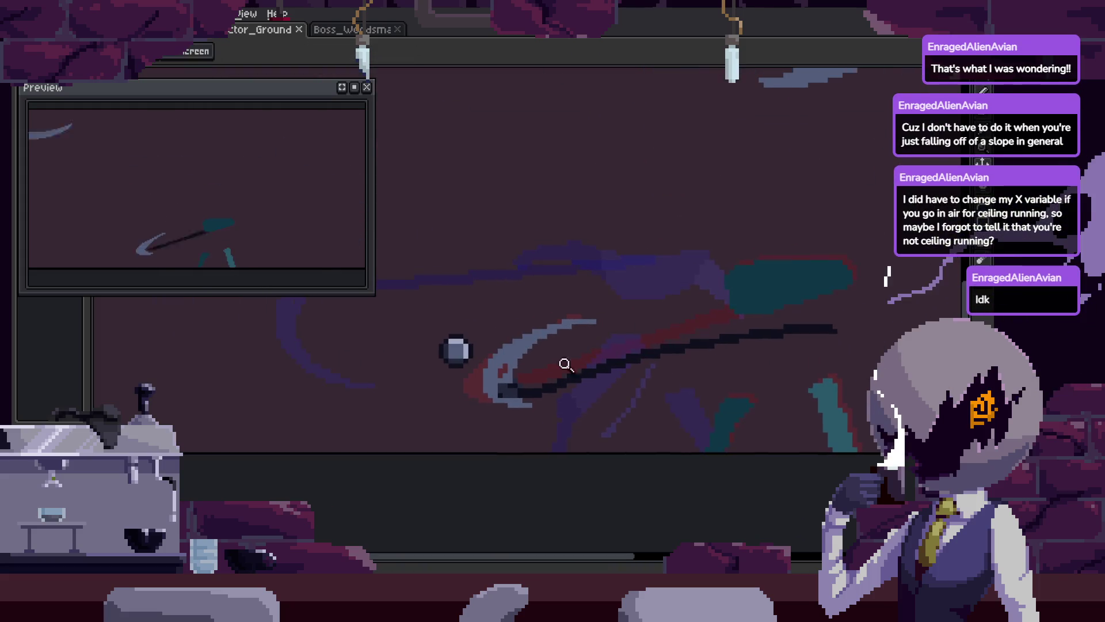
pyautogui.click(577, 364)
pyautogui.press('q')
pyautogui.moveTo(592, 305); pyautogui.dragTo(581, 310)
pyautogui.scroll(1, 577, 327)
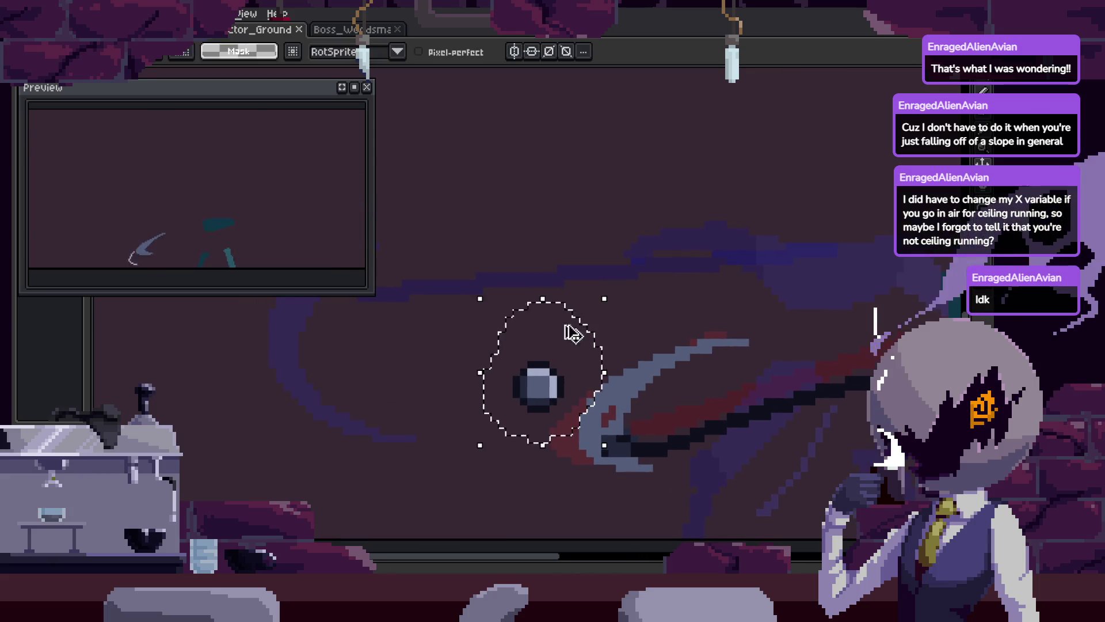
pyautogui.moveTo(505, 354)
pyautogui.mouseDown()
pyautogui.moveTo(568, 387)
pyautogui.moveTo(558, 247)
pyautogui.moveTo(545, 465)
pyautogui.moveTo(521, 233)
pyautogui.mouseUp()
pyautogui.hotkey('ctrl', 'd')
pyautogui.press('z')
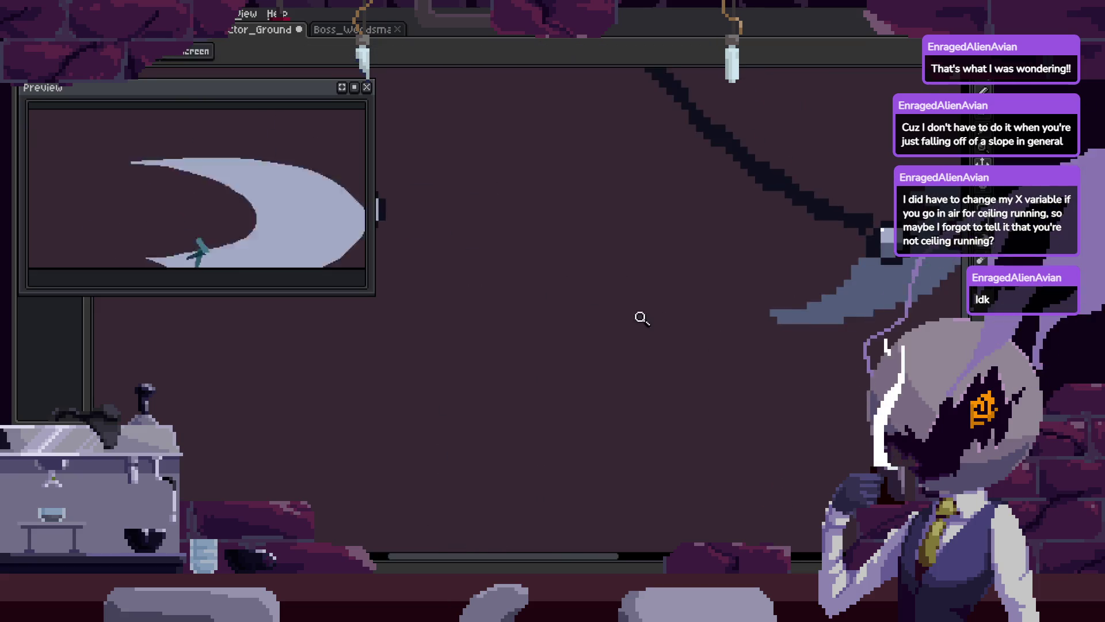
pyautogui.scroll(-2, 654, 316)
pyautogui.moveTo(697, 372); pyautogui.dragTo(678, 333)
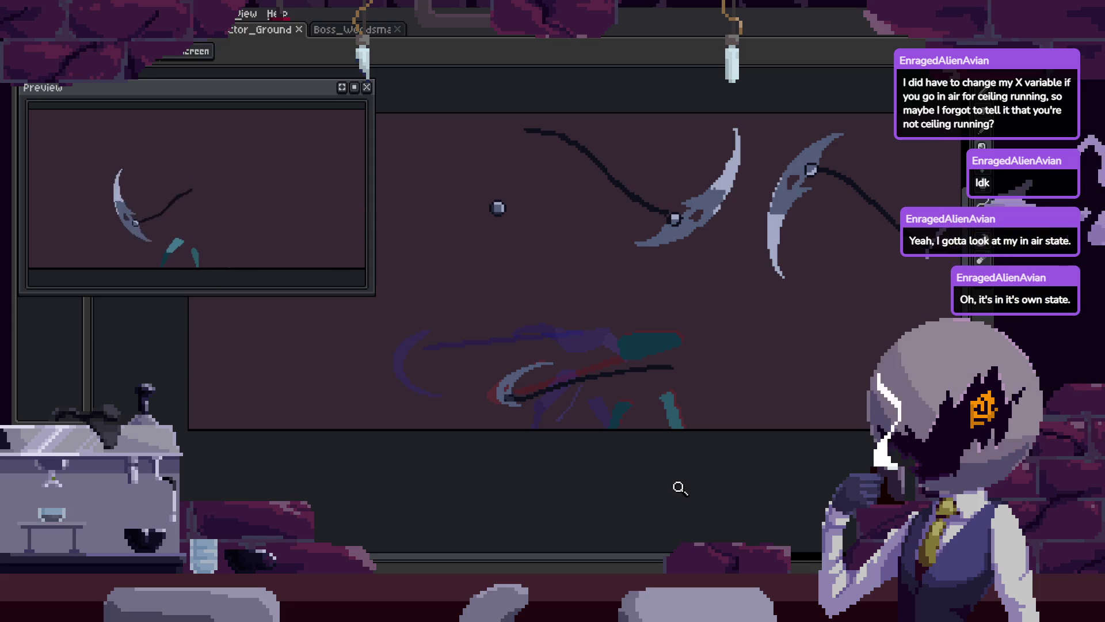
pyautogui.scroll(2, 654, 415)
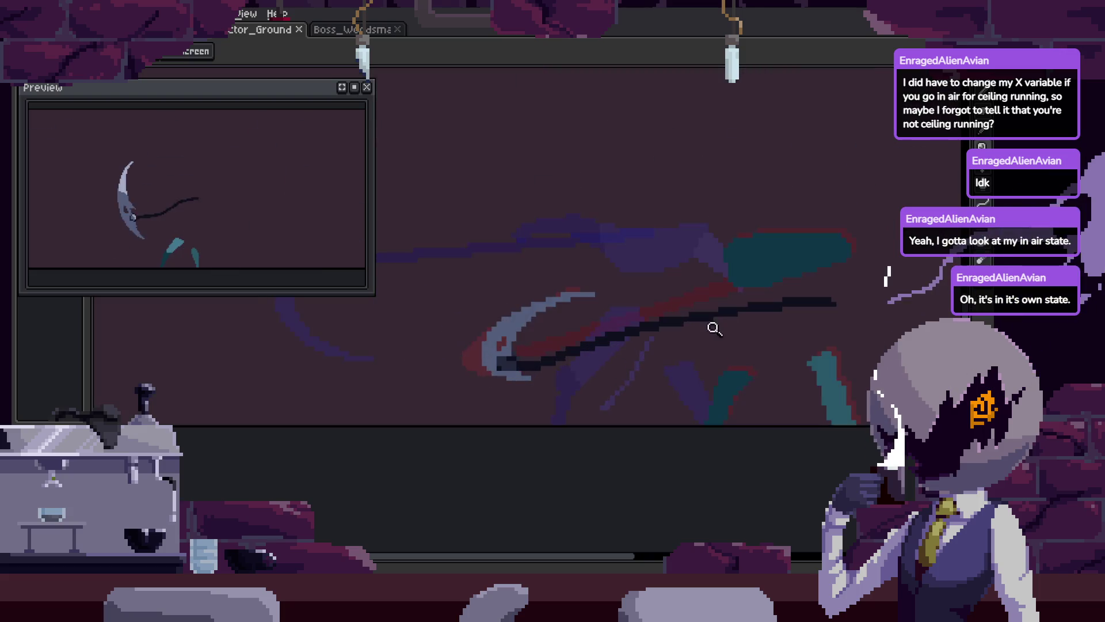
# Save the scythe animation file
pyautogui.scroll(-3, 754, 335)
pyautogui.hotkey('ctrl', 's')
pyautogui.scroll(4, 715, 334)
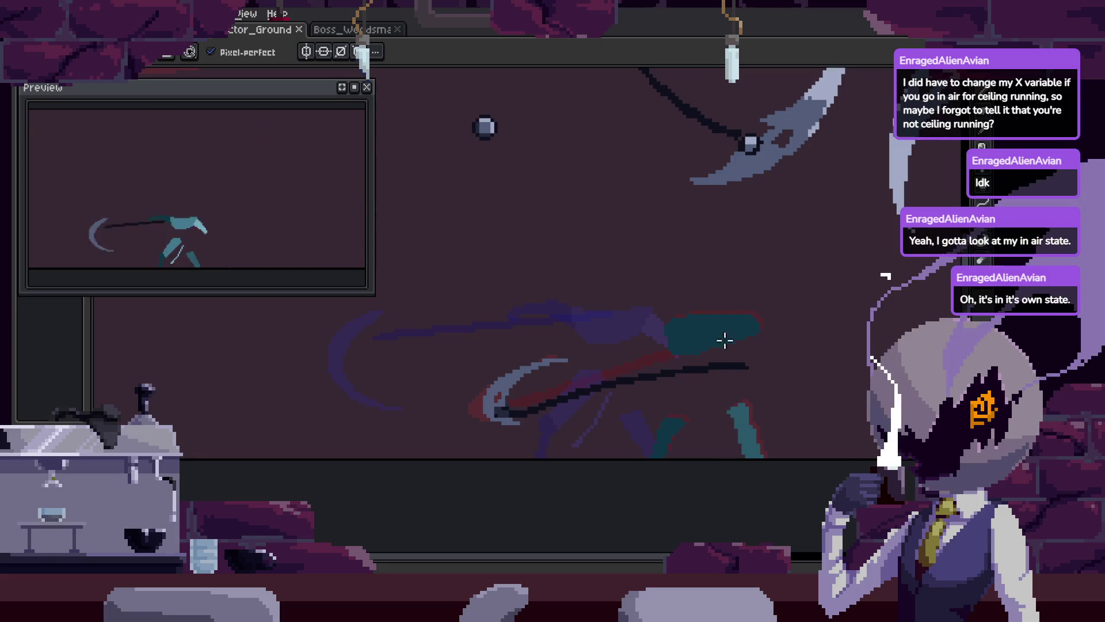
pyautogui.press('z')
pyautogui.scroll(-3, 584, 345)
pyautogui.hotkey('ctrl', 's')
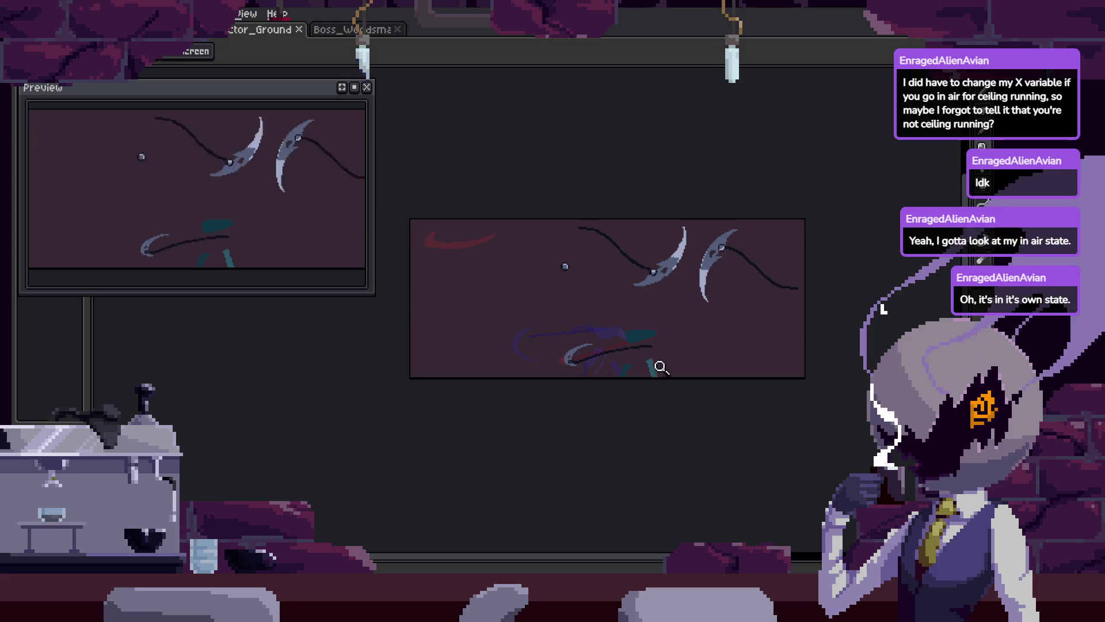
pyautogui.scroll(4, 668, 366)
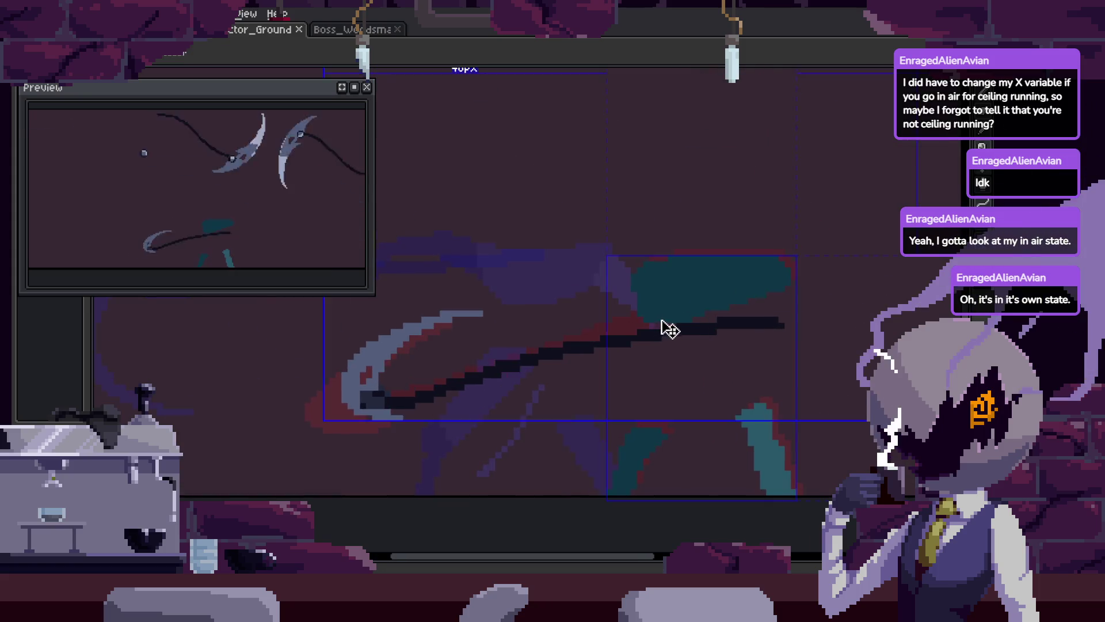
# Lasso and nudge the scythe swing sprite, then undo the move and Magic Wand selection
pyautogui.press('m')
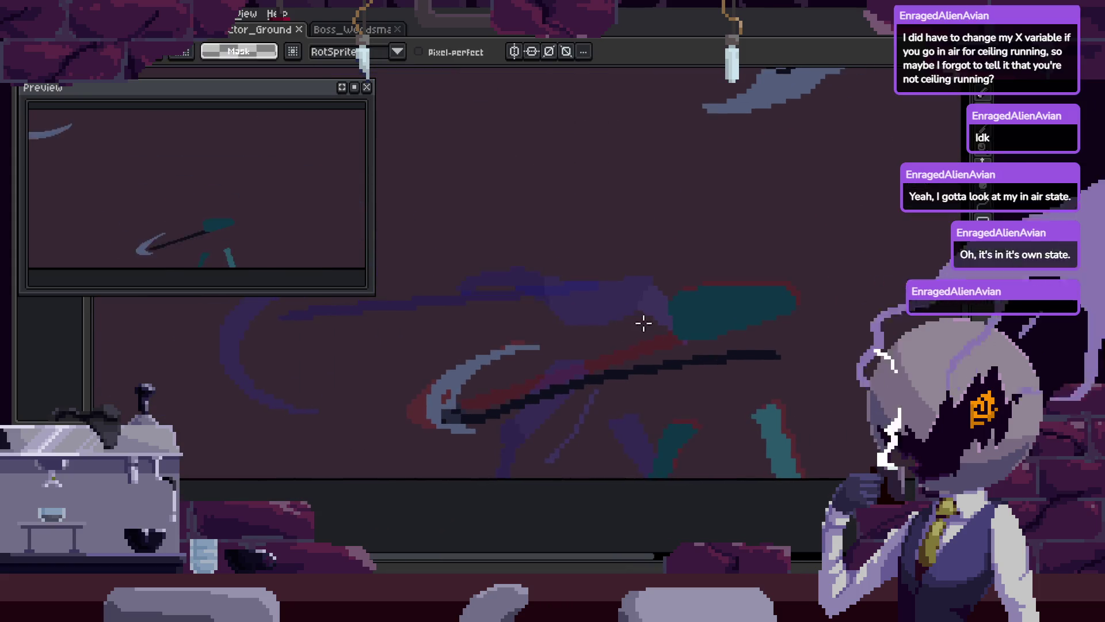
pyautogui.moveTo(593, 291)
pyautogui.mouseDown()
pyautogui.moveTo(407, 452)
pyautogui.moveTo(809, 315)
pyautogui.mouseUp()
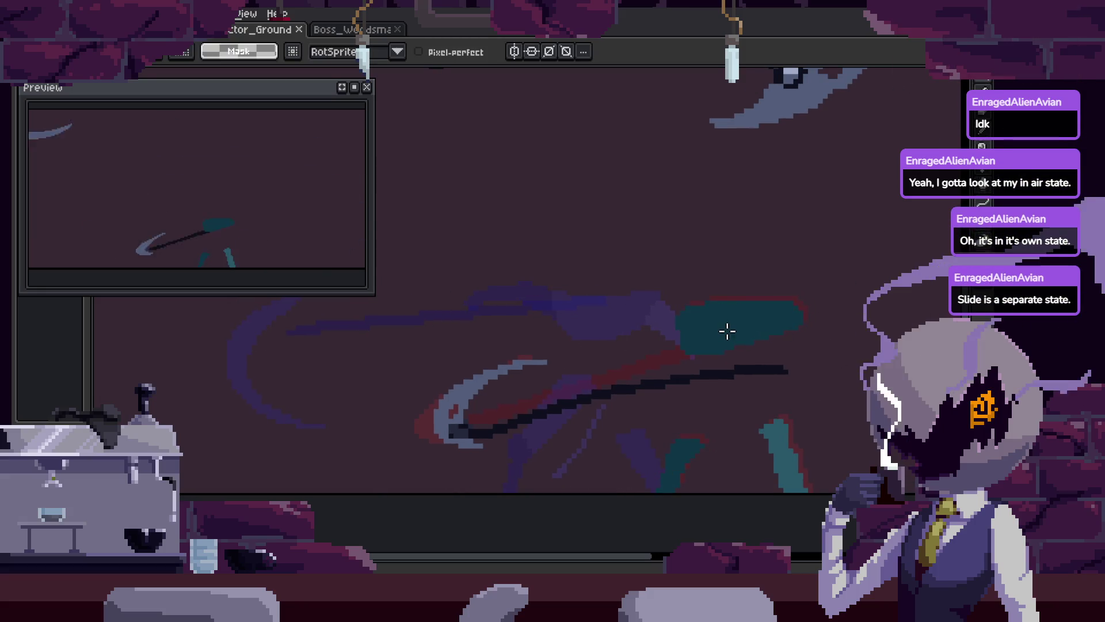
pyautogui.moveTo(758, 291); pyautogui.dragTo(755, 292)
pyautogui.hotkey('ctrl', 'd')
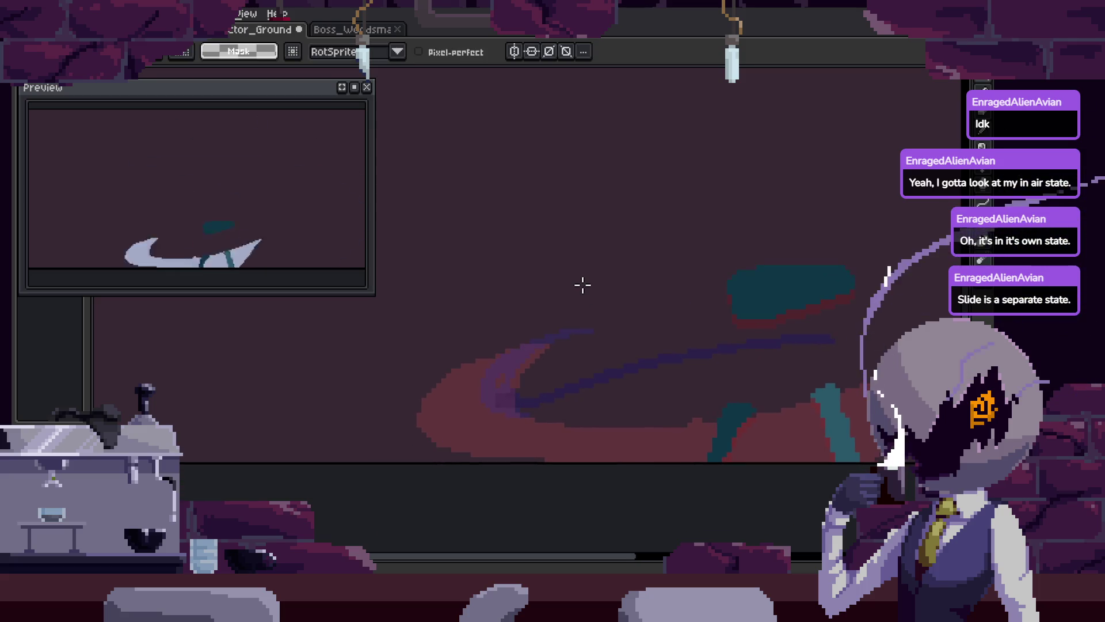
pyautogui.press('w')
pyautogui.scroll(1, 553, 354)
pyautogui.hotkey('ctrl', 'z')
pyautogui.hotkey('ctrl', 'z')
pyautogui.hotkey('ctrl', 'z')
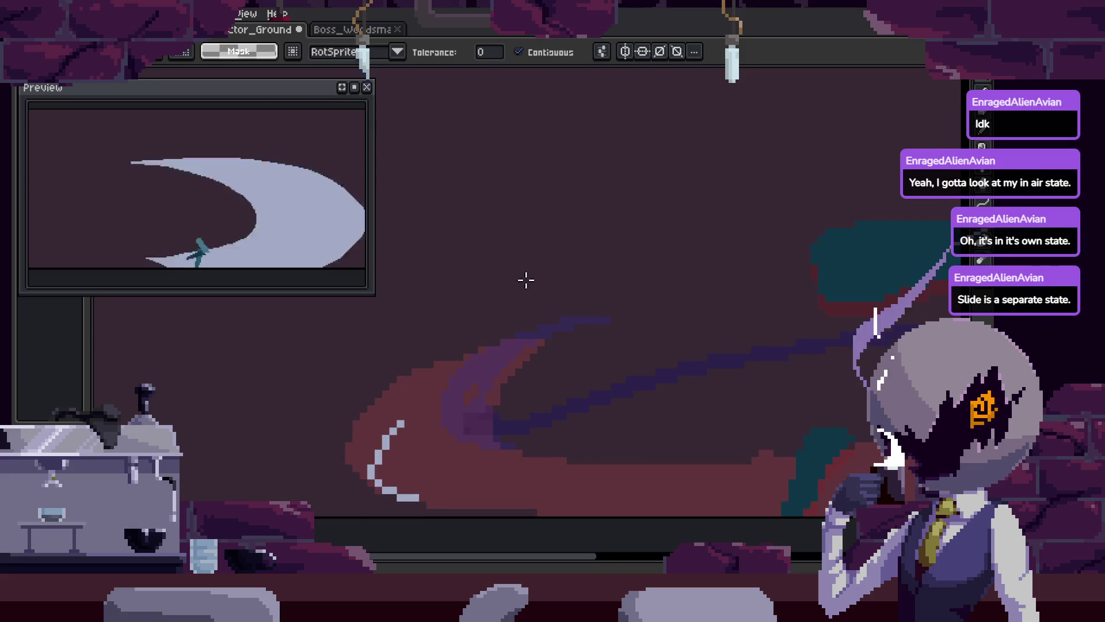
pyautogui.press('z')
pyautogui.scroll(-1, 765, 348)
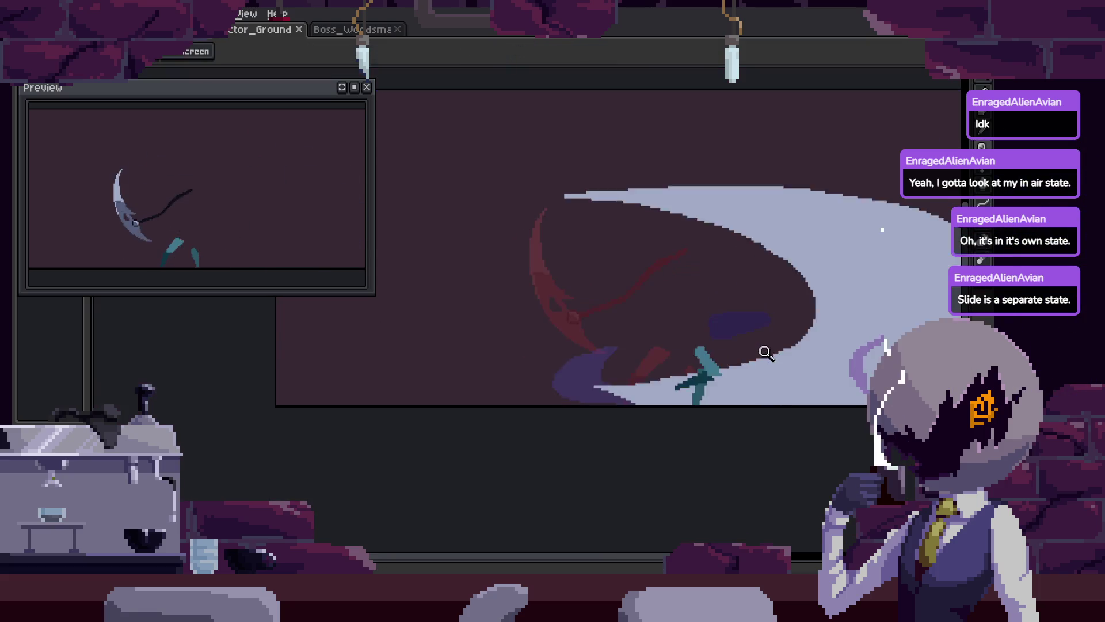
# Zoom in on the chain's end and place a dark pixel on the chain
pyautogui.click(696, 324)
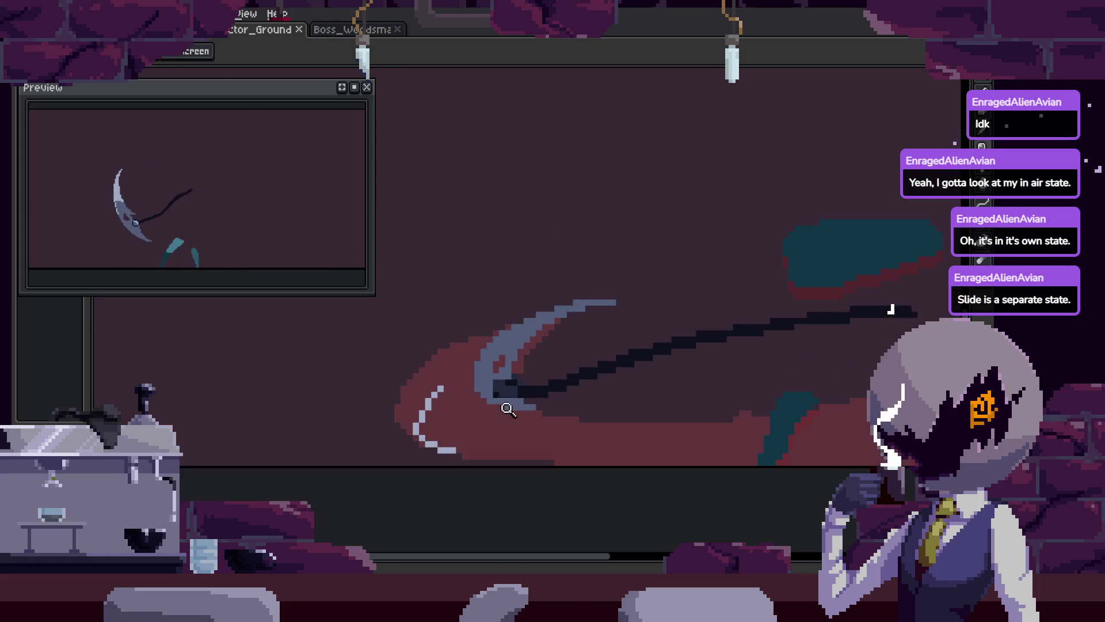
pyautogui.click(543, 354)
pyautogui.click(553, 343)
pyautogui.press('b')
pyautogui.click(614, 355)
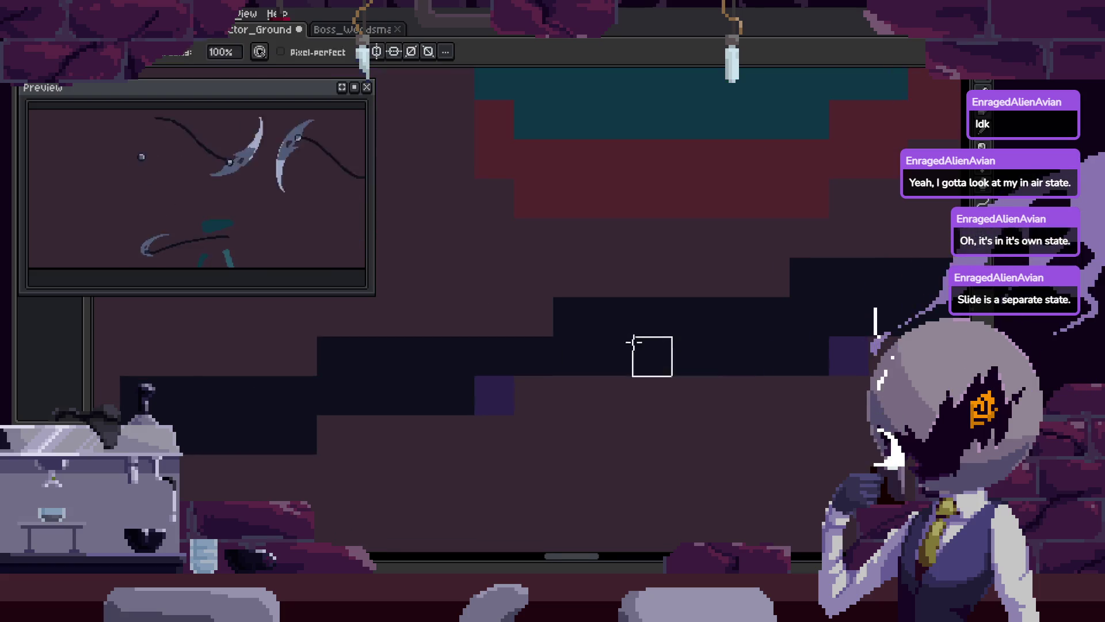
pyautogui.press('space')
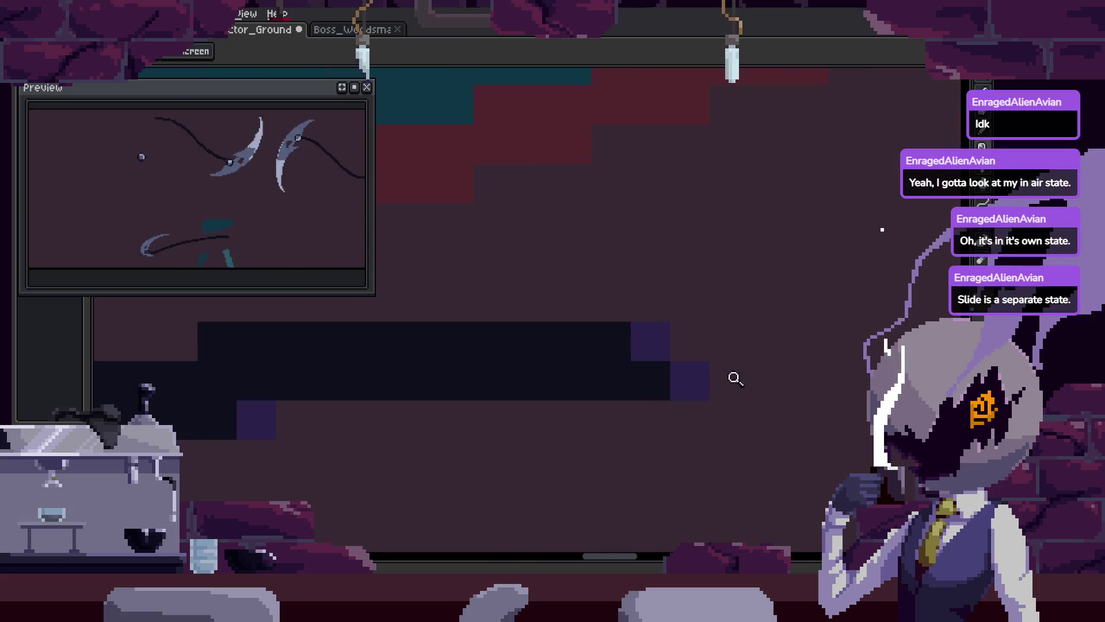
pyautogui.scroll(-3, 615, 377)
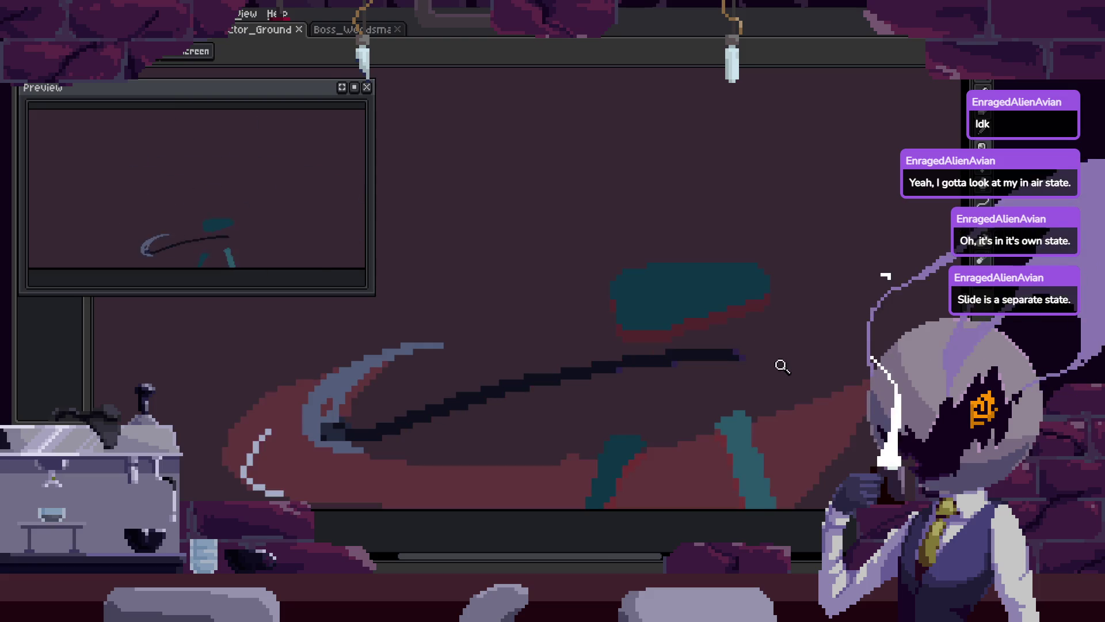
pyautogui.scroll(3, 779, 365)
pyautogui.press('m')
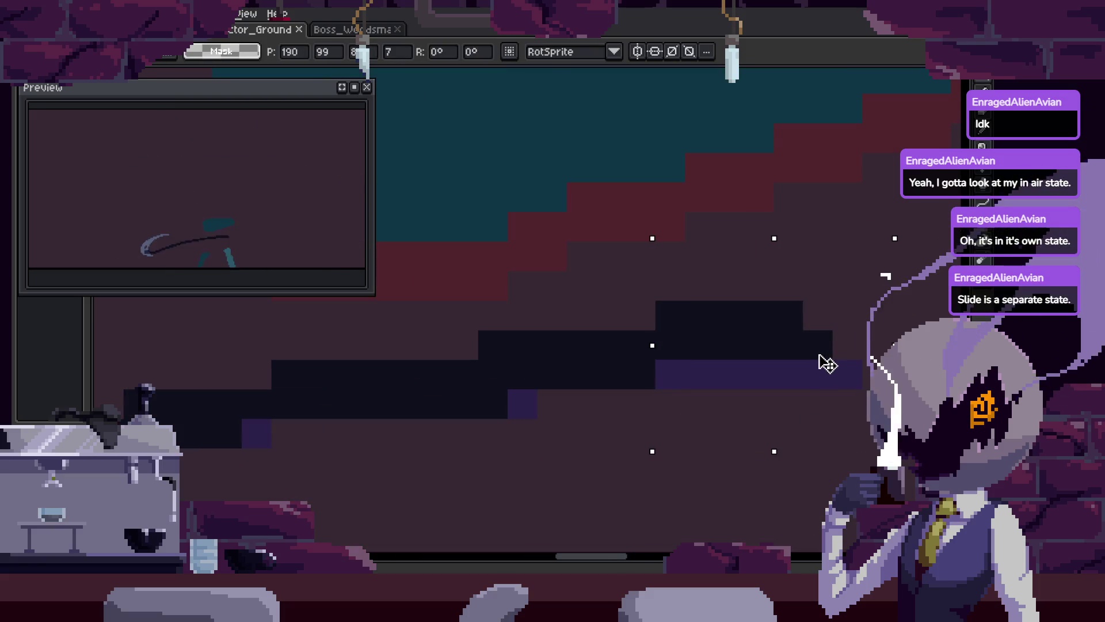
pyautogui.click(800, 367)
pyautogui.scroll(-5, 693, 341)
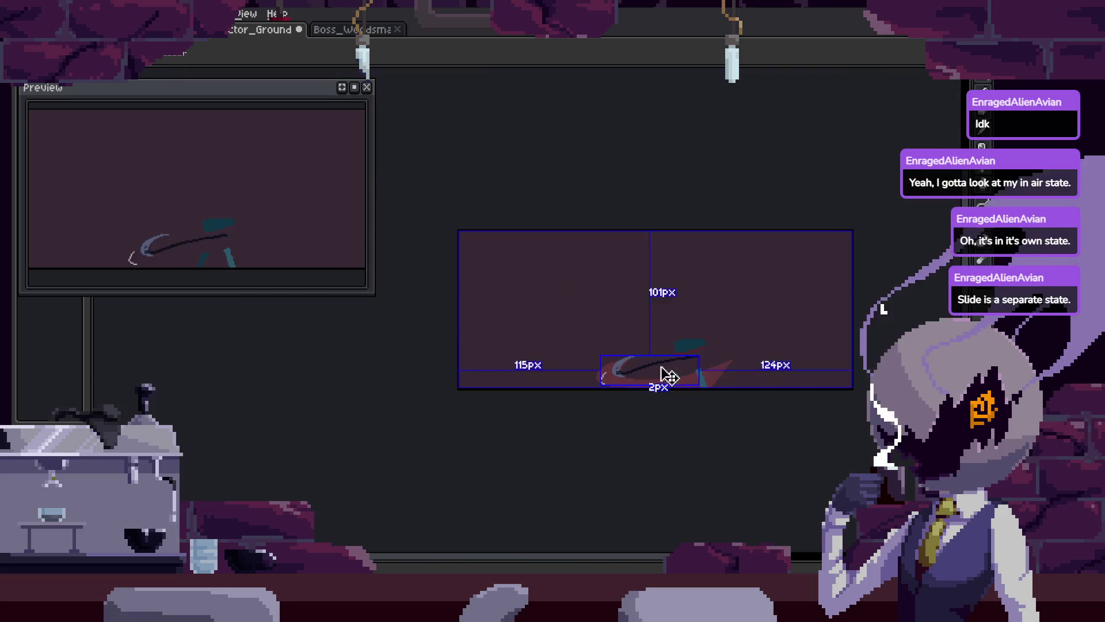
pyautogui.scroll(5, 728, 368)
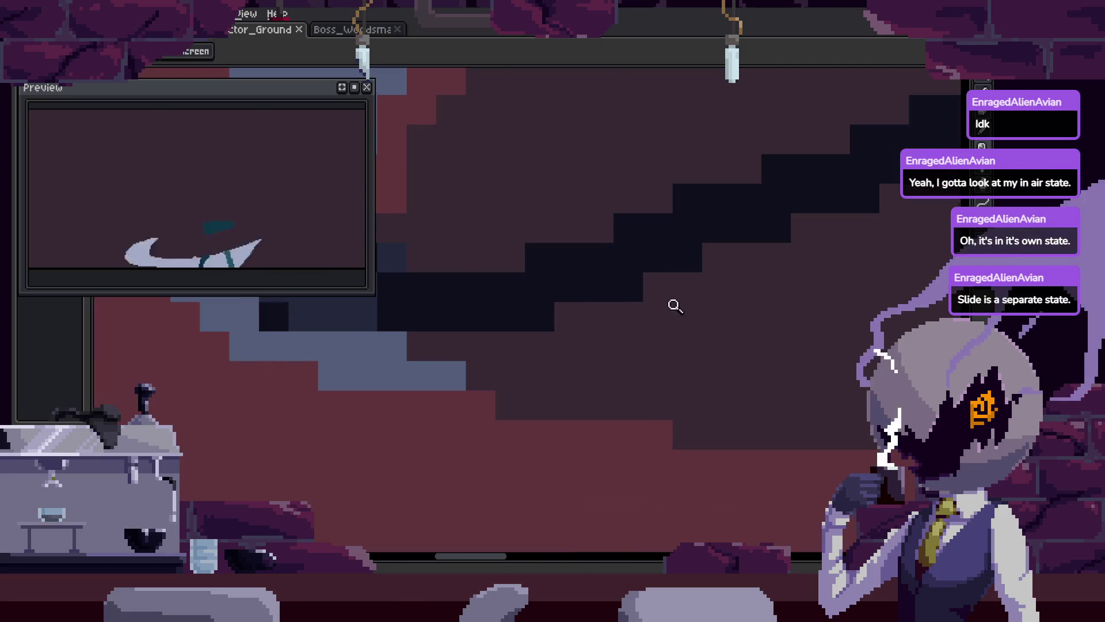
pyautogui.scroll(-1, 550, 338)
pyautogui.press('b')
pyautogui.scroll(1, 594, 308)
pyautogui.moveTo(615, 384); pyautogui.dragTo(578, 345)
pyautogui.moveTo(577, 306); pyautogui.dragTo(661, 305)
pyautogui.moveTo(548, 323)
pyautogui.mouseDown()
pyautogui.moveTo(720, 316)
pyautogui.moveTo(629, 315)
pyautogui.mouseUp()
pyautogui.moveTo(732, 268); pyautogui.dragTo(579, 375)
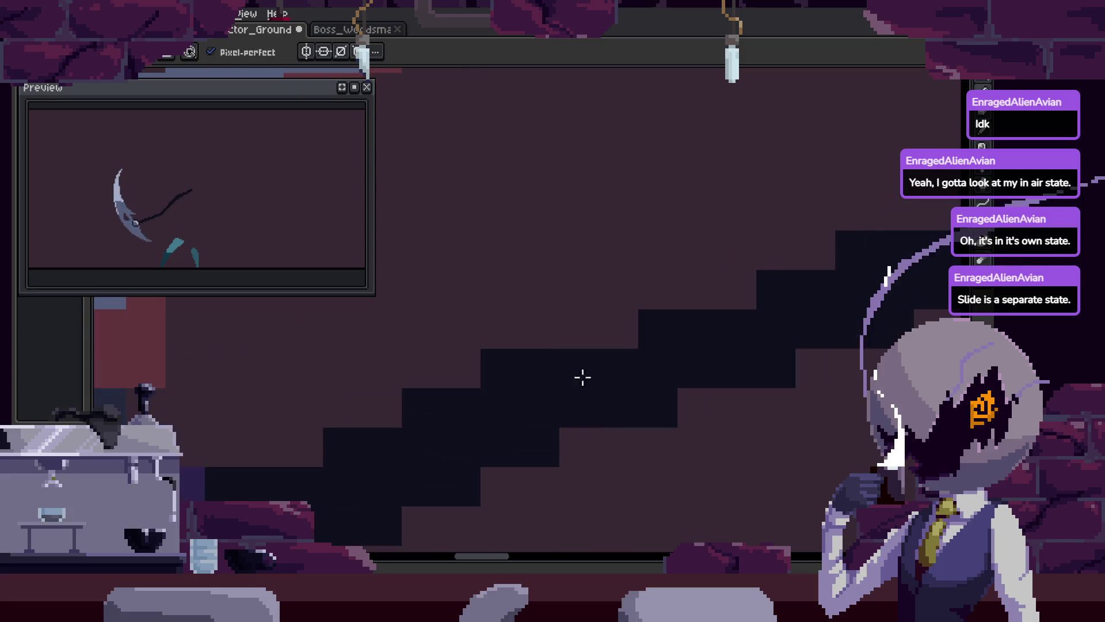
pyautogui.moveTo(735, 292); pyautogui.dragTo(589, 389)
pyautogui.scroll(-4, 731, 325)
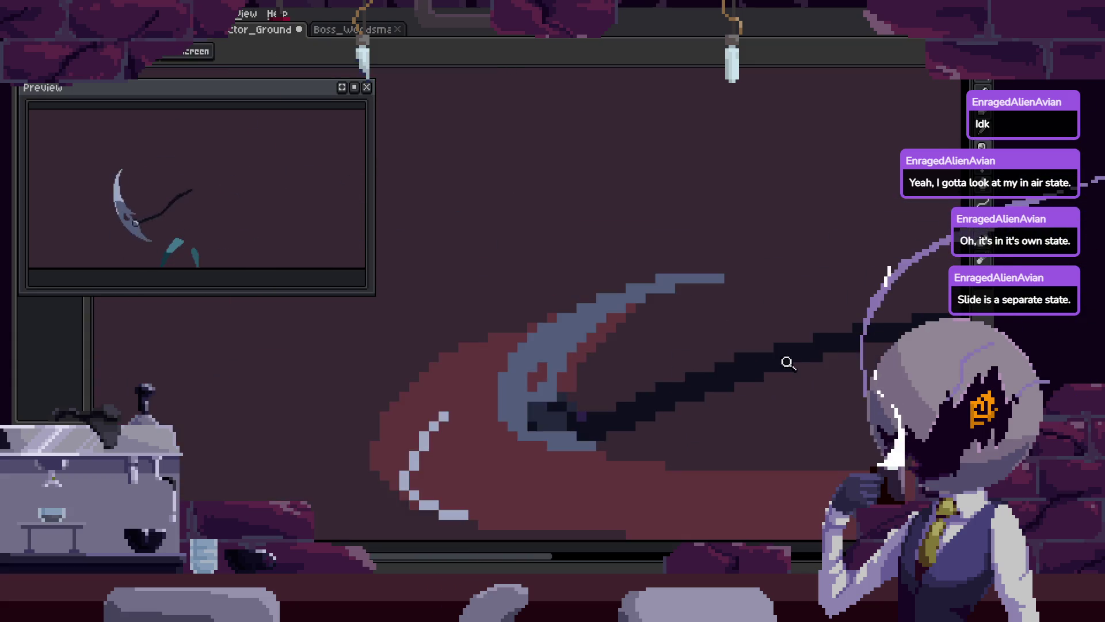
pyautogui.press('Tab')
pyautogui.press('Return')
pyautogui.scroll(2, 695, 292)
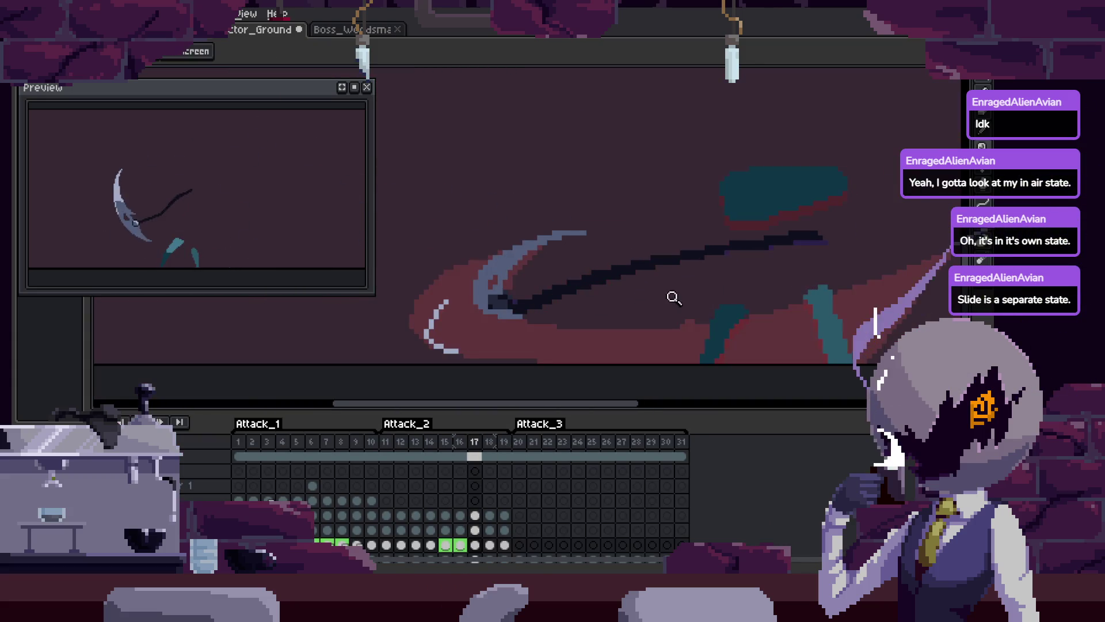
pyautogui.scroll(3, 602, 293)
pyautogui.press('Tab')
pyautogui.scroll(-3, 620, 304)
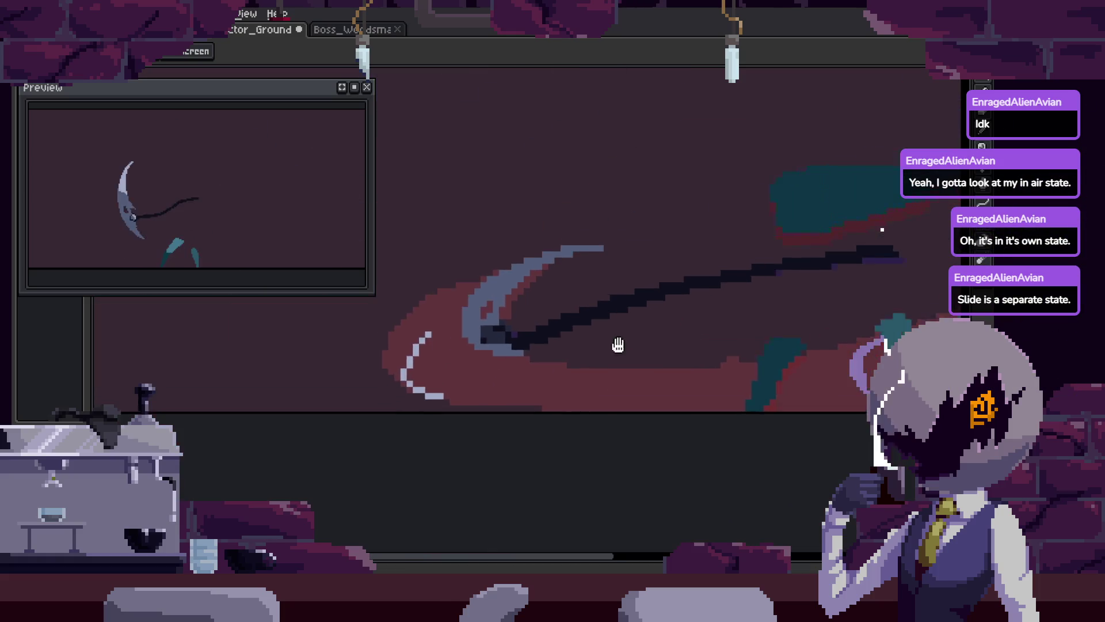
pyautogui.scroll(2, 686, 262)
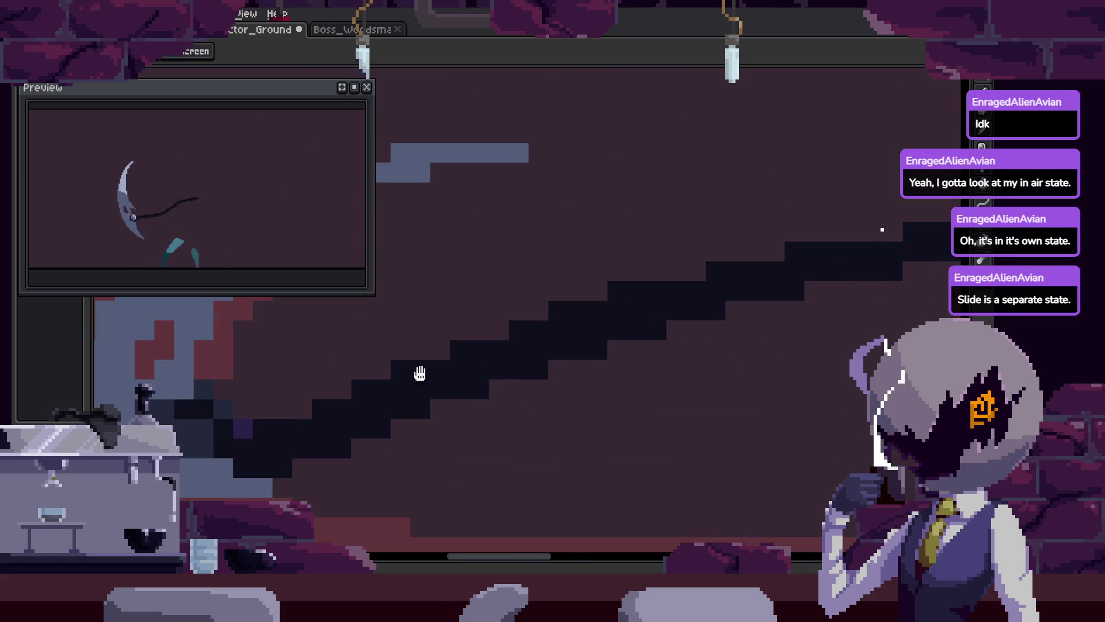
pyautogui.scroll(-3, 410, 377)
pyautogui.scroll(4, 583, 355)
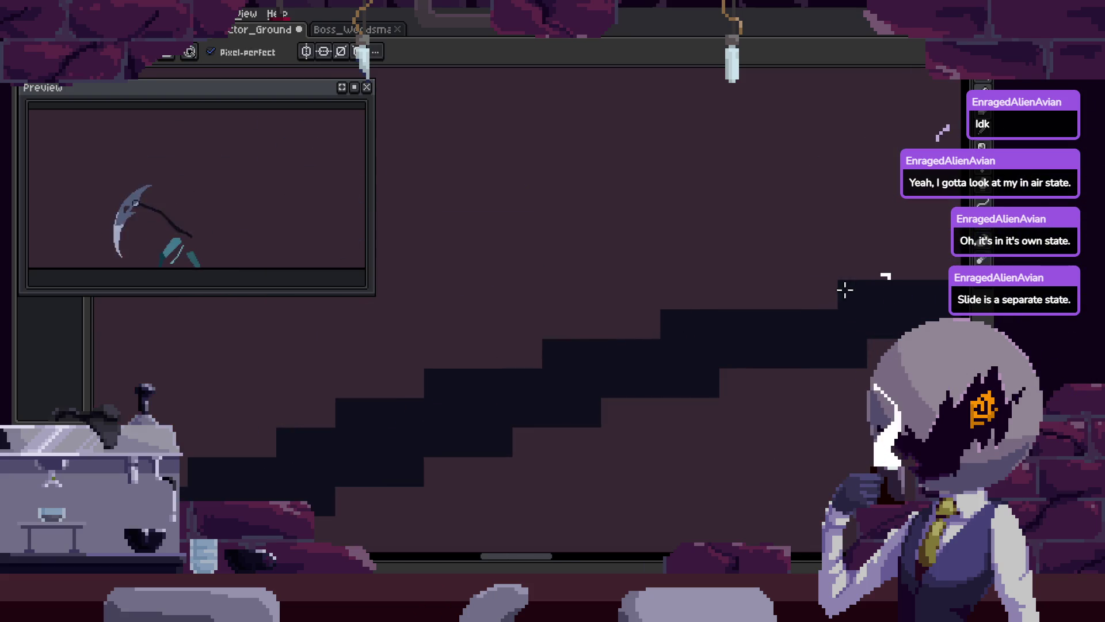
pyautogui.press('z')
pyautogui.scroll(-3, 644, 419)
pyautogui.scroll(2, 703, 239)
pyautogui.scroll(-2, 706, 239)
pyautogui.scroll(2, 707, 239)
pyautogui.scroll(-2, 627, 284)
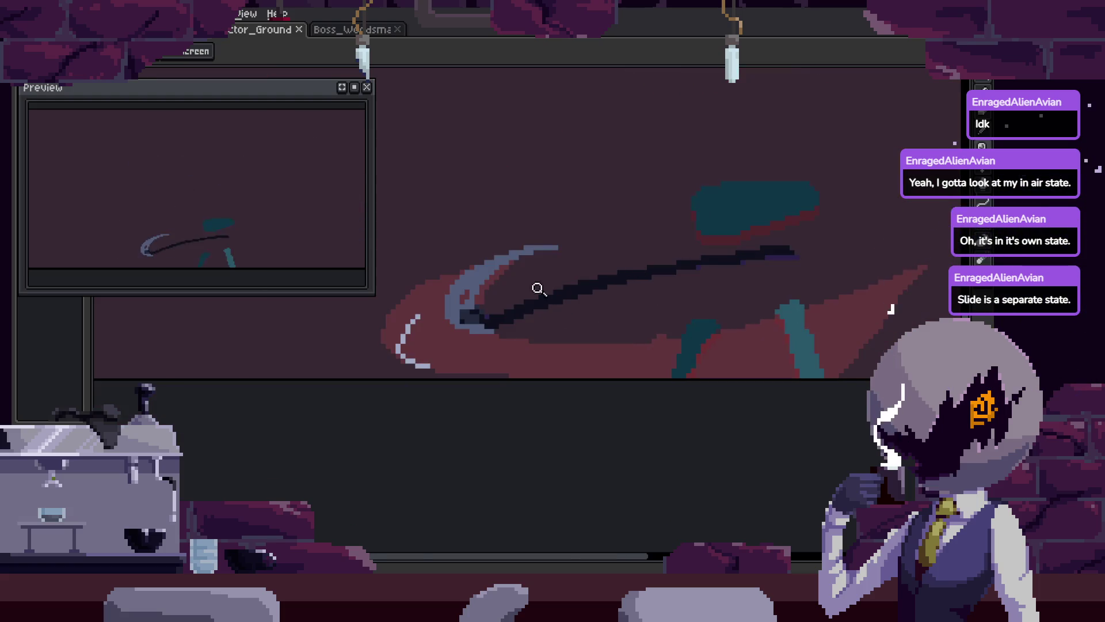
pyautogui.scroll(2, 545, 294)
# Magic Wand-select the scythe's pixels, then drop the selection
pyautogui.press('w')
pyautogui.click(599, 290)
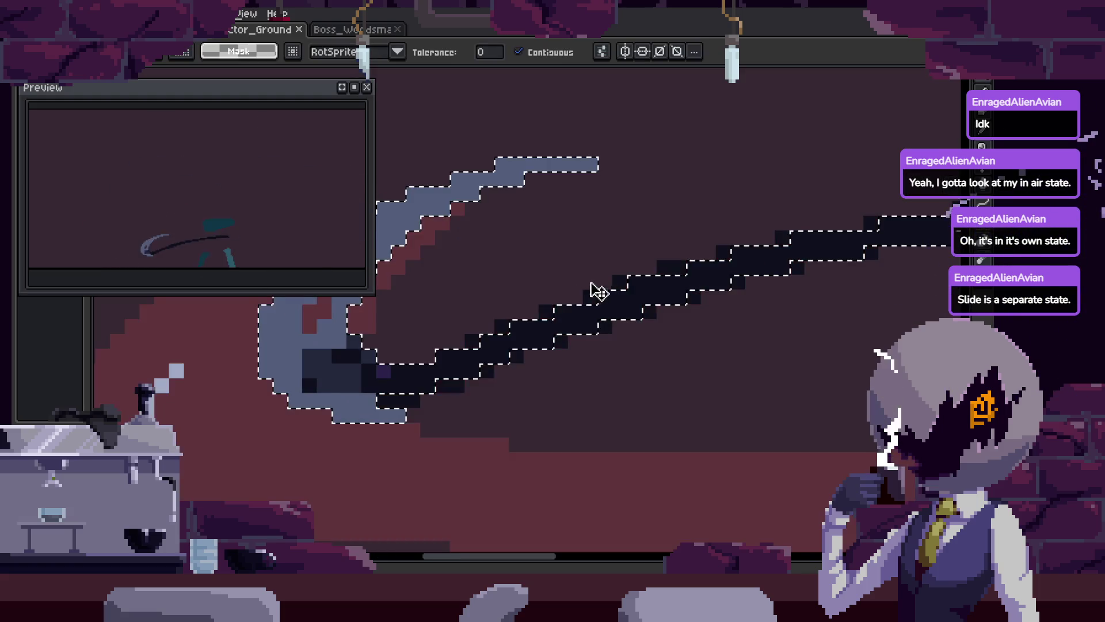
pyautogui.press('b')
pyautogui.scroll(1, 485, 326)
pyautogui.scroll(-1, 578, 279)
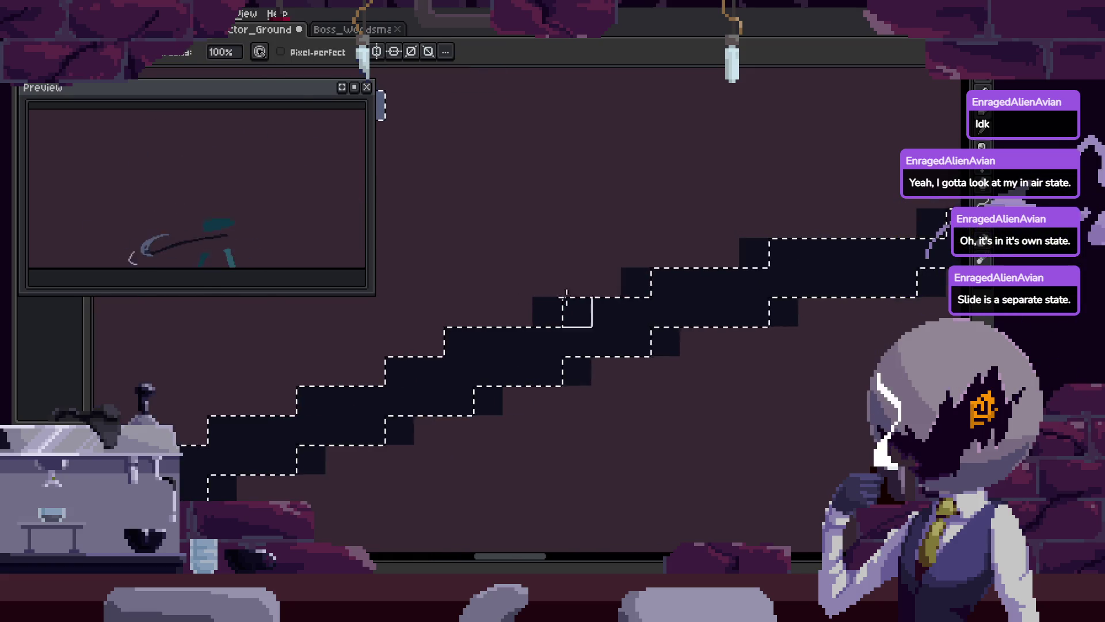
pyautogui.hotkey('ctrl', 'd')
pyautogui.scroll(1, 650, 307)
pyautogui.press('z')
pyautogui.scroll(-2, 476, 378)
pyautogui.scroll(3, 599, 278)
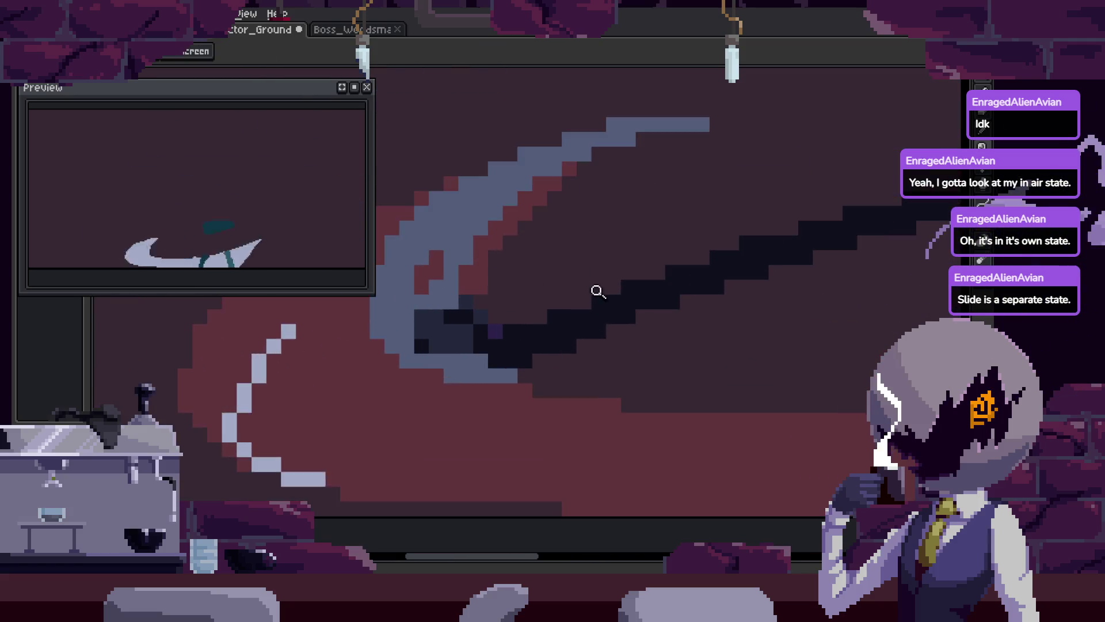
# Darken a stray brown chain pixel and add three purple pixels along the chain's upper edge
pyautogui.click(539, 344)
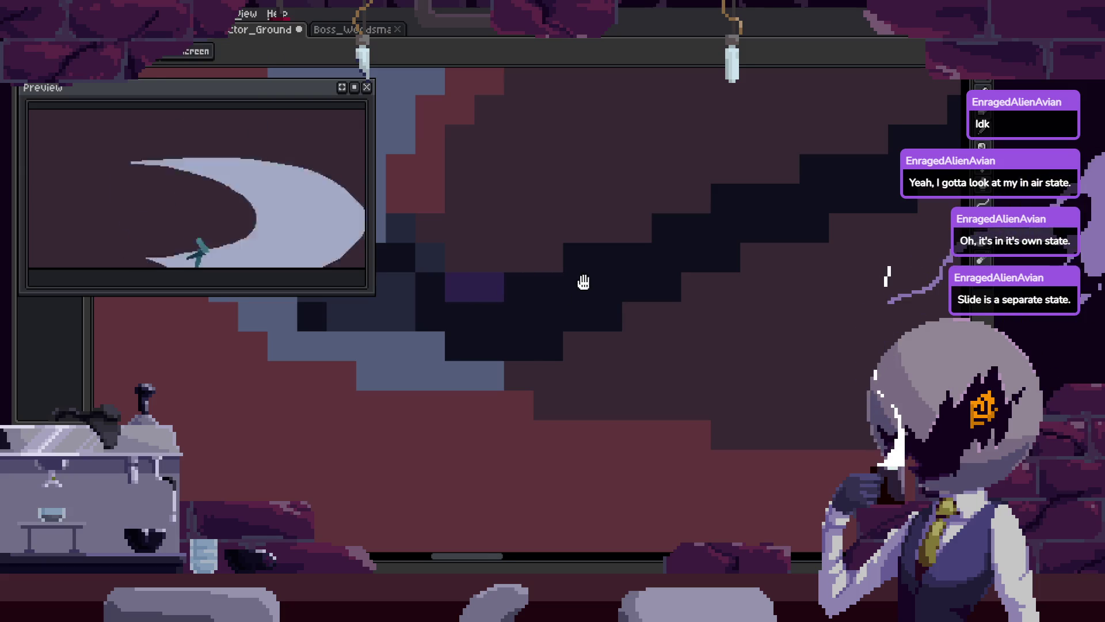
pyautogui.click(578, 256)
pyautogui.click(666, 228)
pyautogui.click(726, 199)
pyautogui.moveTo(753, 260); pyautogui.dragTo(612, 337)
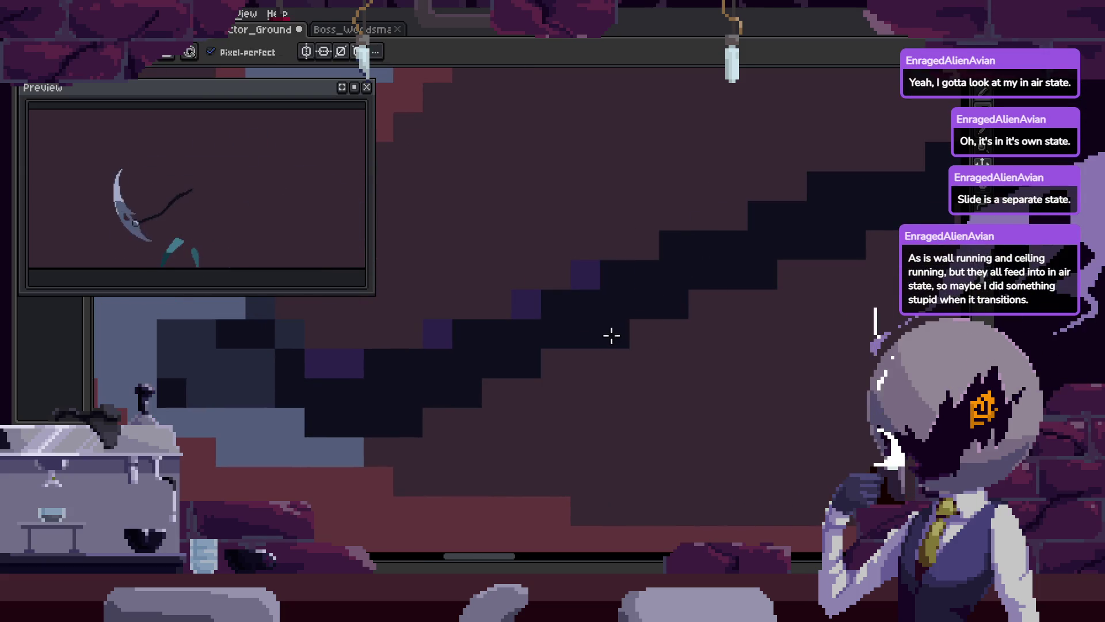
pyautogui.scroll(-2, 752, 301)
pyautogui.scroll(2, 770, 301)
# Play the animation to check the scythe swing
pyautogui.press('z')
pyautogui.scroll(-1, 765, 311)
pyautogui.press('Tab')
pyautogui.press('Tab')
pyautogui.scroll(2, 666, 264)
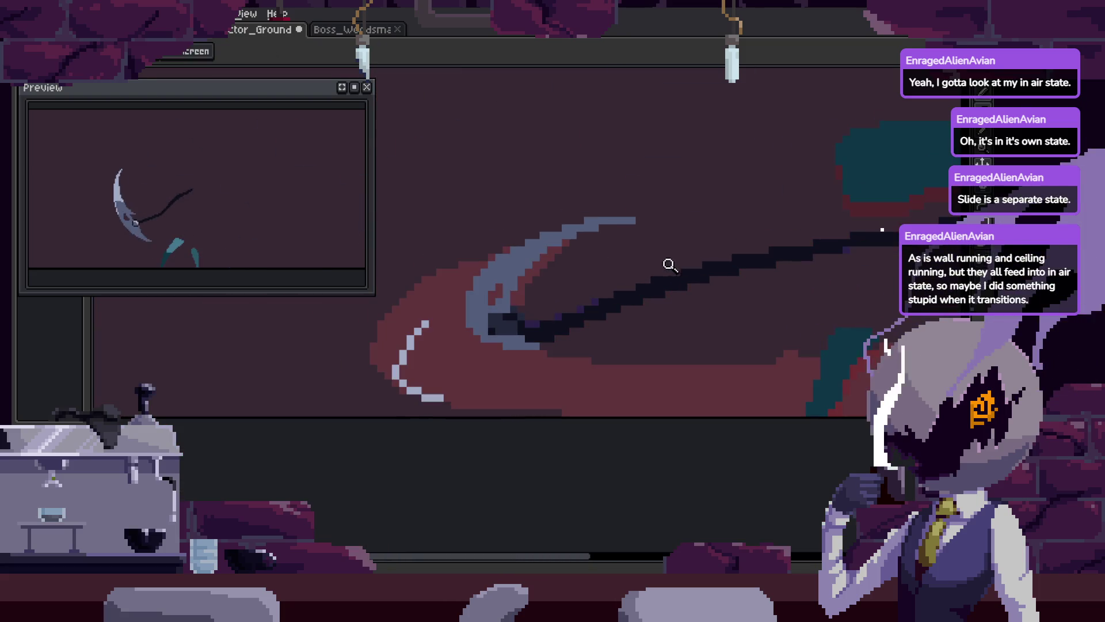
pyautogui.scroll(2, 627, 269)
pyautogui.press('b')
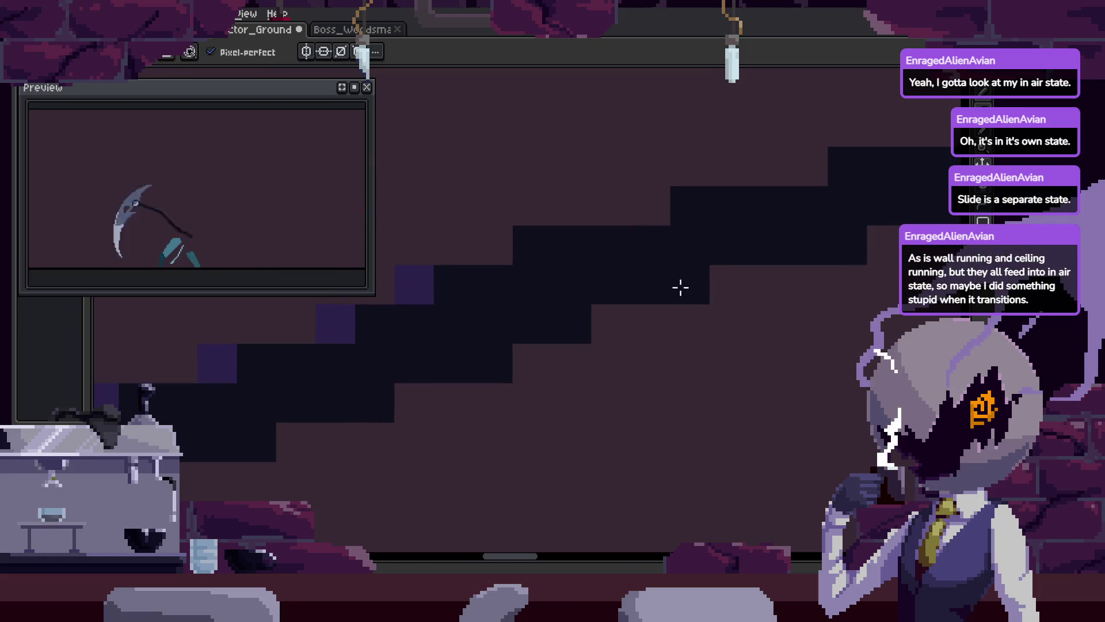
pyautogui.press('e')
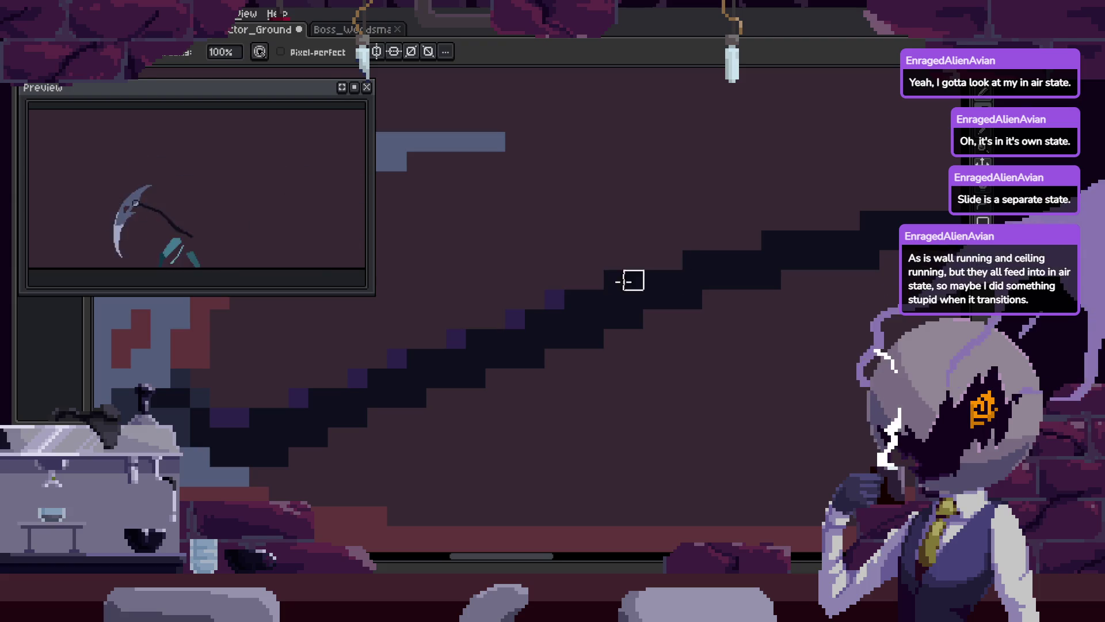
pyautogui.press('z')
pyautogui.press('z')
pyautogui.scroll(-3, 604, 313)
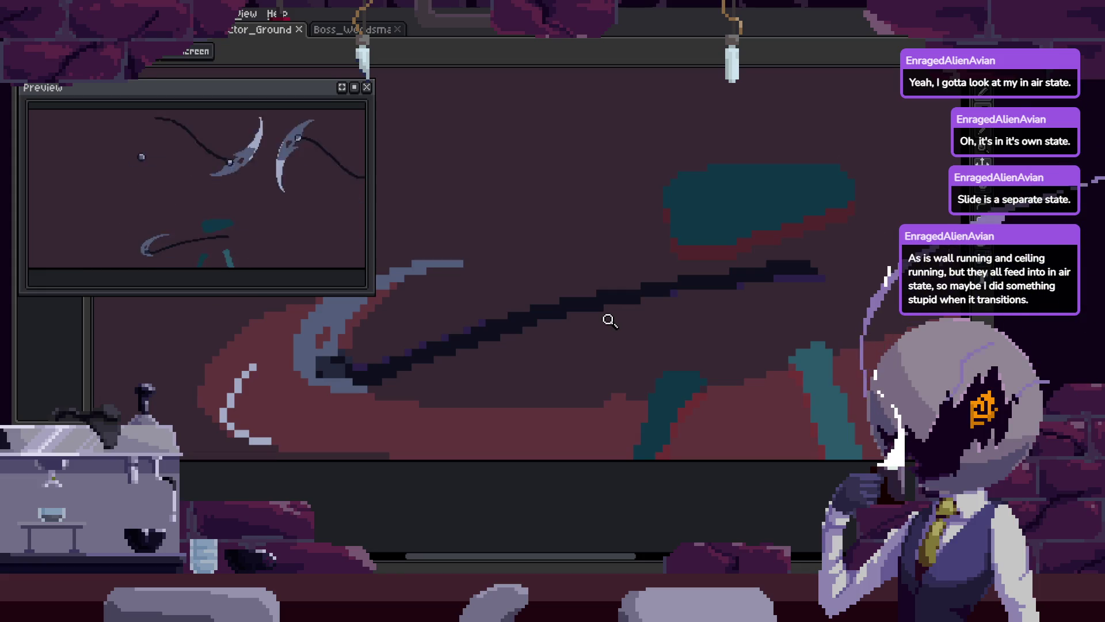
pyautogui.scroll(2, 701, 281)
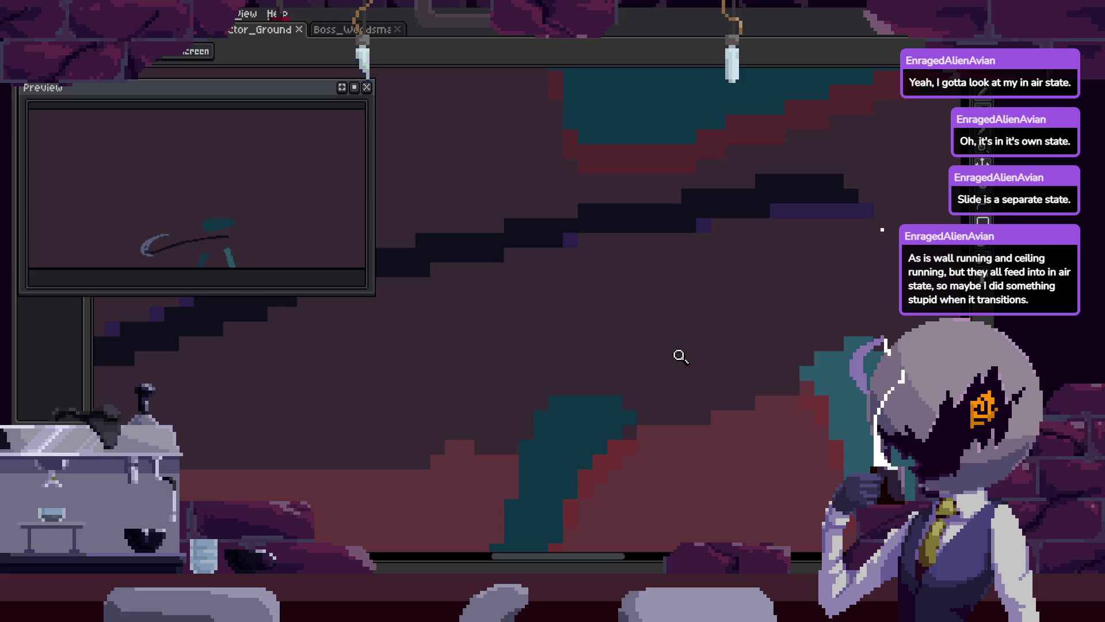
# Toggle the timeline and bring the scythe blade into view
pyautogui.scroll(-2, 683, 316)
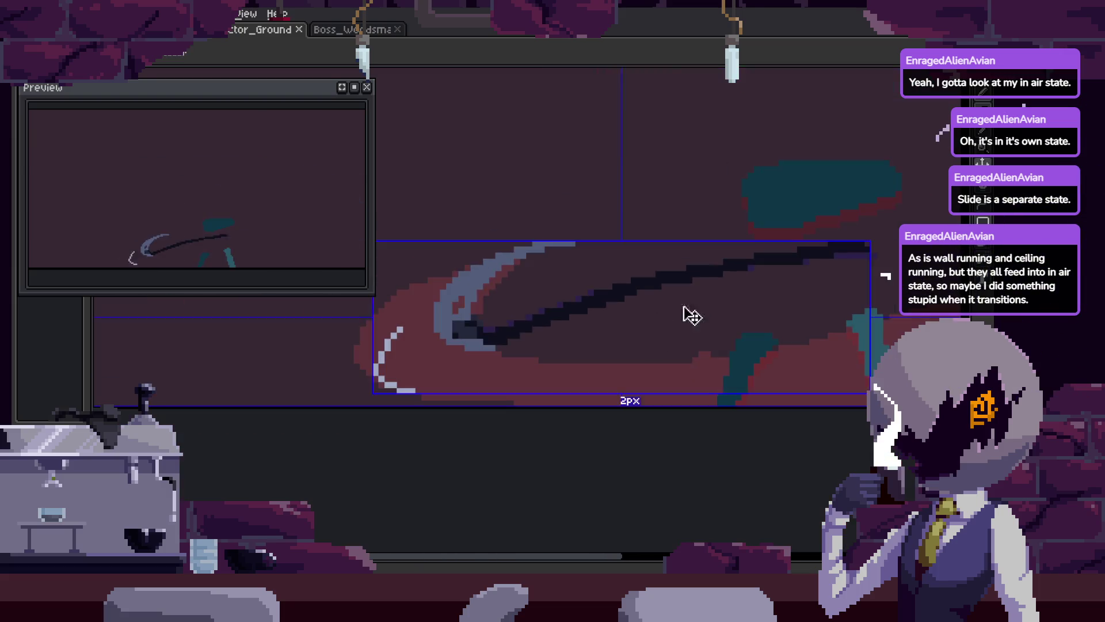
pyautogui.press('Tab')
pyautogui.scroll(3, 556, 317)
pyautogui.press('Tab')
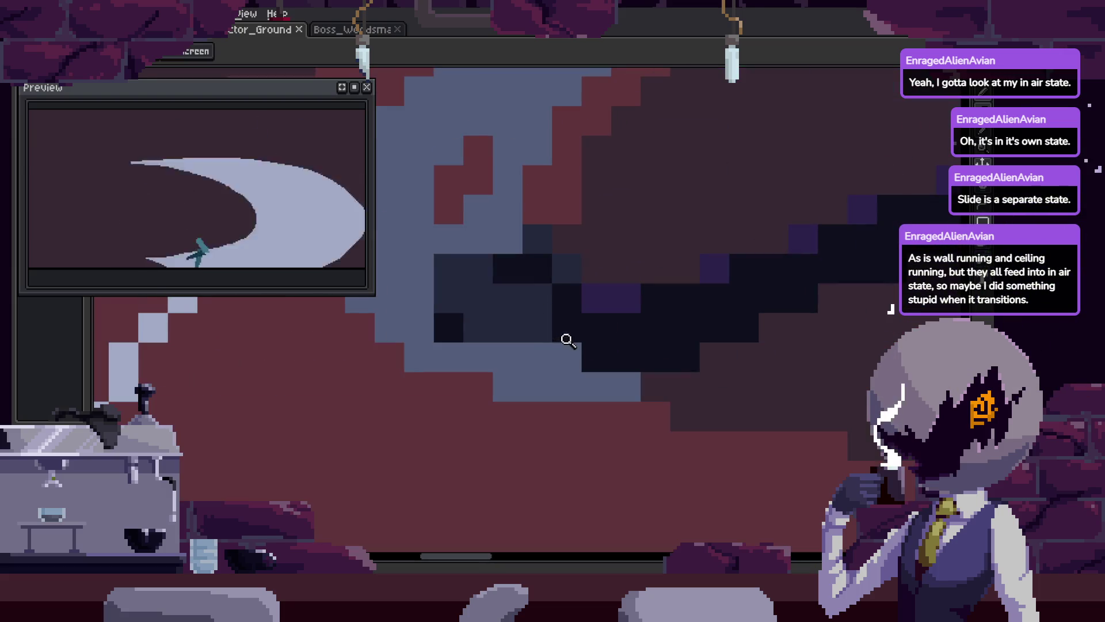
pyautogui.scroll(2, 586, 325)
pyautogui.moveTo(586, 326)
pyautogui.mouseDown()
pyautogui.moveTo(583, 357)
pyautogui.moveTo(533, 357)
pyautogui.mouseUp()
pyautogui.scroll(-5, 579, 343)
pyautogui.scroll(6, 646, 288)
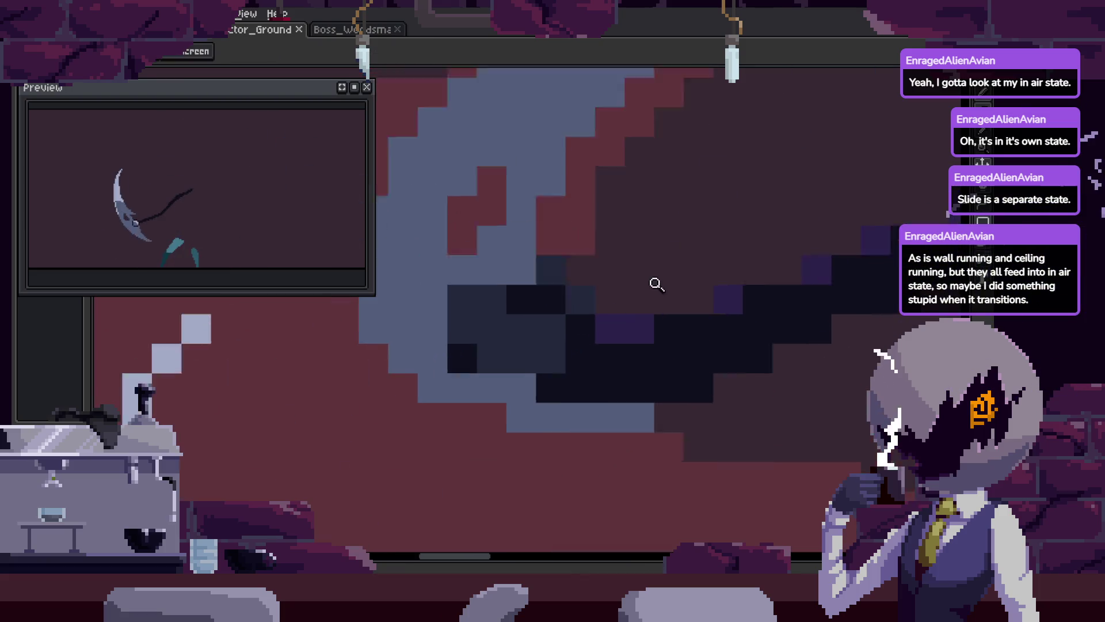
pyautogui.press('b')
pyautogui.scroll(-4, 541, 417)
pyautogui.press('h')
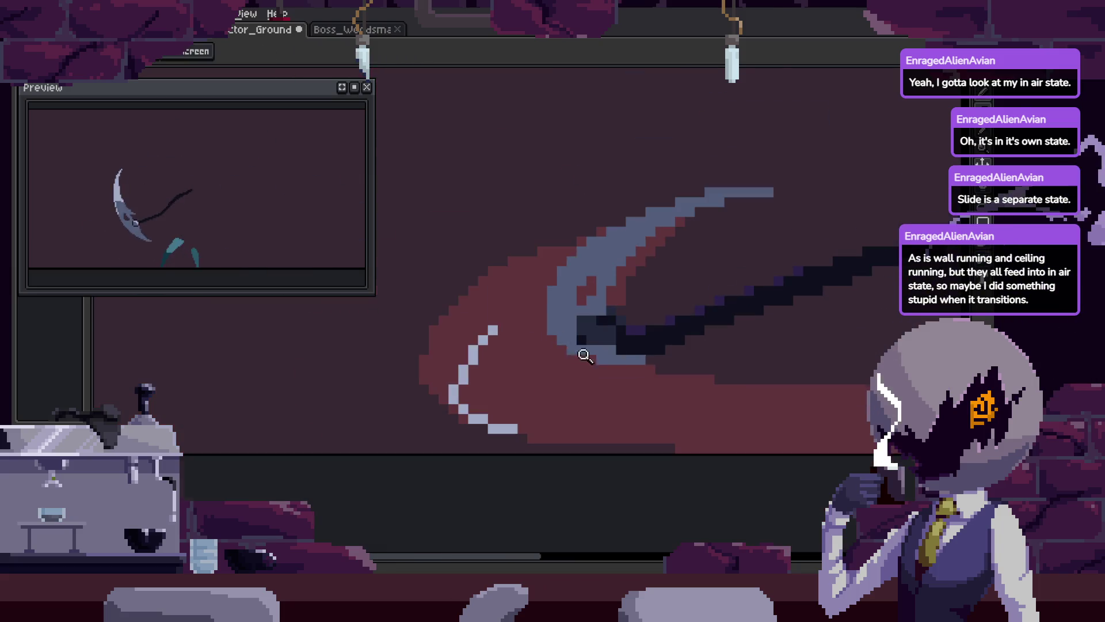
pyautogui.press('z')
pyautogui.scroll(4, 650, 260)
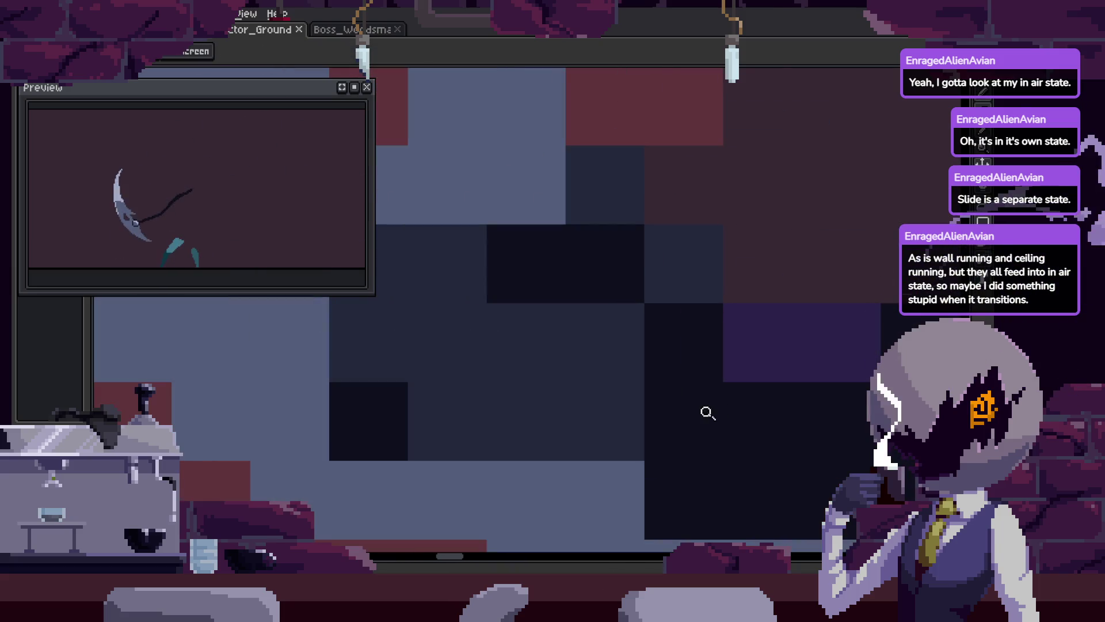
pyautogui.scroll(-4, 609, 348)
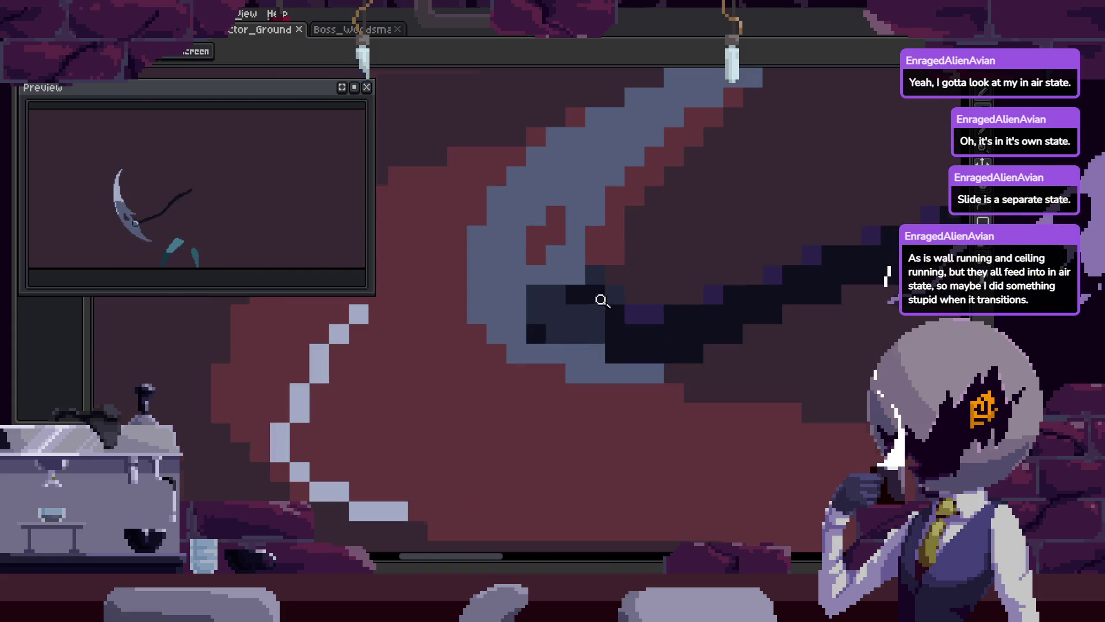
pyautogui.scroll(3, 539, 333)
# Shift the chain pixels where they meet the blade down one pixel
pyautogui.moveTo(427, 286)
pyautogui.mouseDown()
pyautogui.moveTo(646, 350)
pyautogui.moveTo(587, 266)
pyautogui.moveTo(582, 330)
pyautogui.mouseUp()
pyautogui.press('Down')
pyautogui.press('q')
pyautogui.moveTo(526, 222); pyautogui.dragTo(643, 272)
# Paint a light blade pixel and two diagonal pixels dark purple on the blade
pyautogui.click(643, 272)
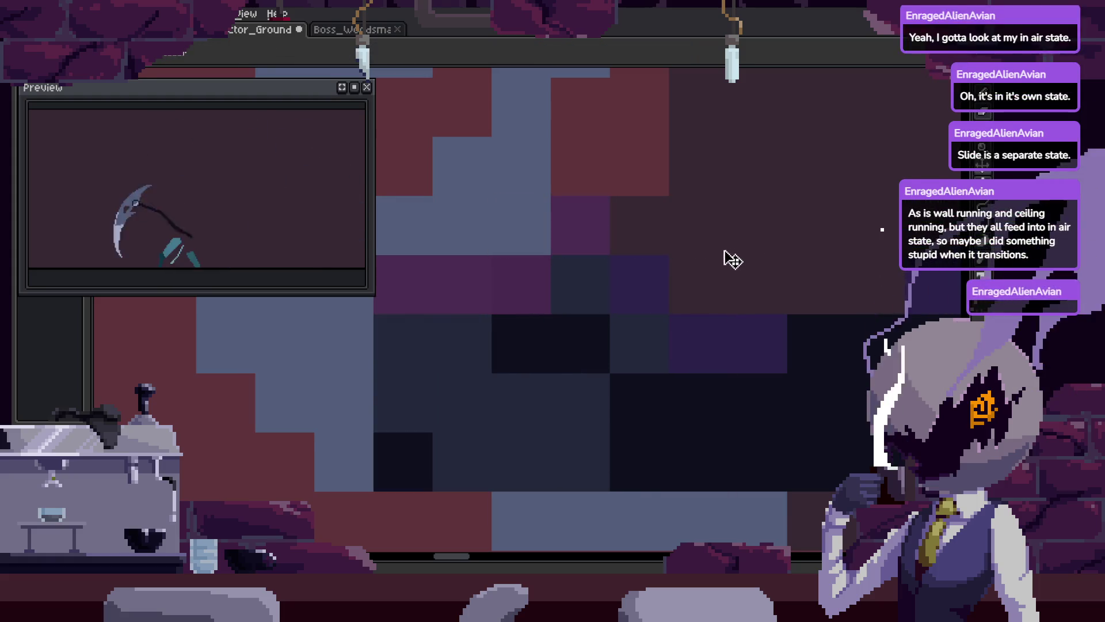
pyautogui.moveTo(495, 235); pyautogui.dragTo(634, 293)
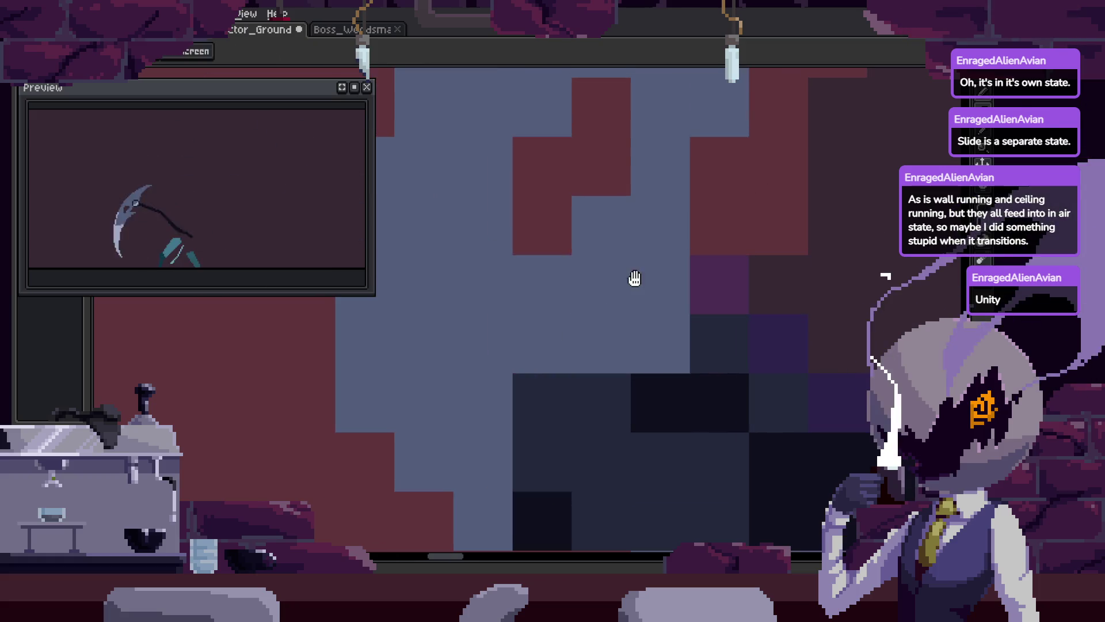
pyautogui.scroll(-2, 635, 294)
pyautogui.scroll(2, 642, 309)
pyautogui.moveTo(520, 417); pyautogui.dragTo(579, 358)
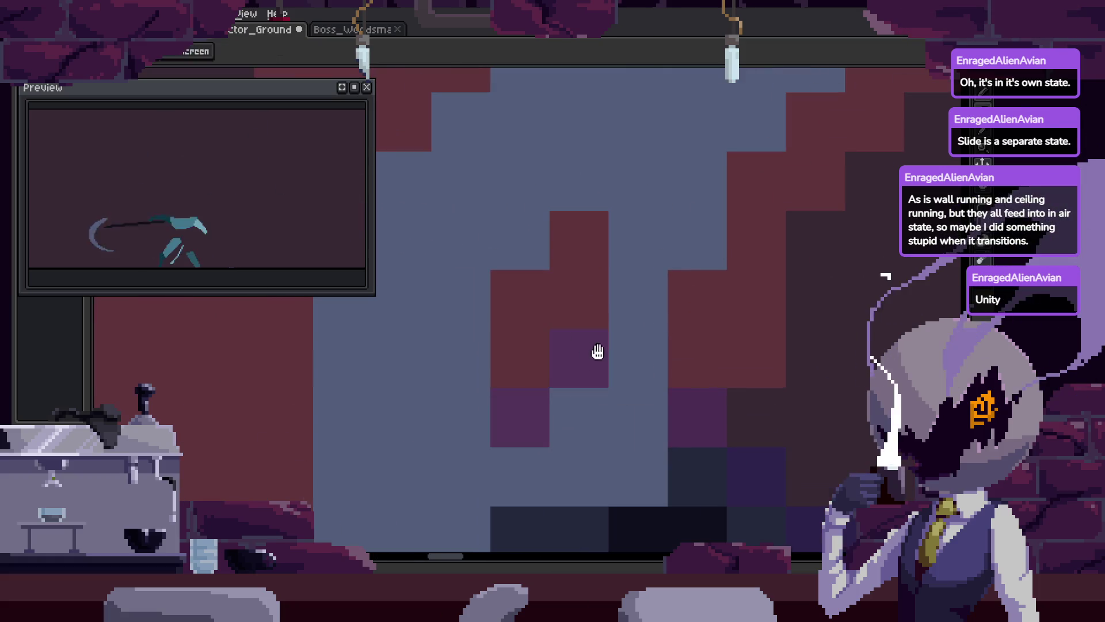
pyautogui.scroll(-3, 598, 360)
pyautogui.scroll(2, 668, 344)
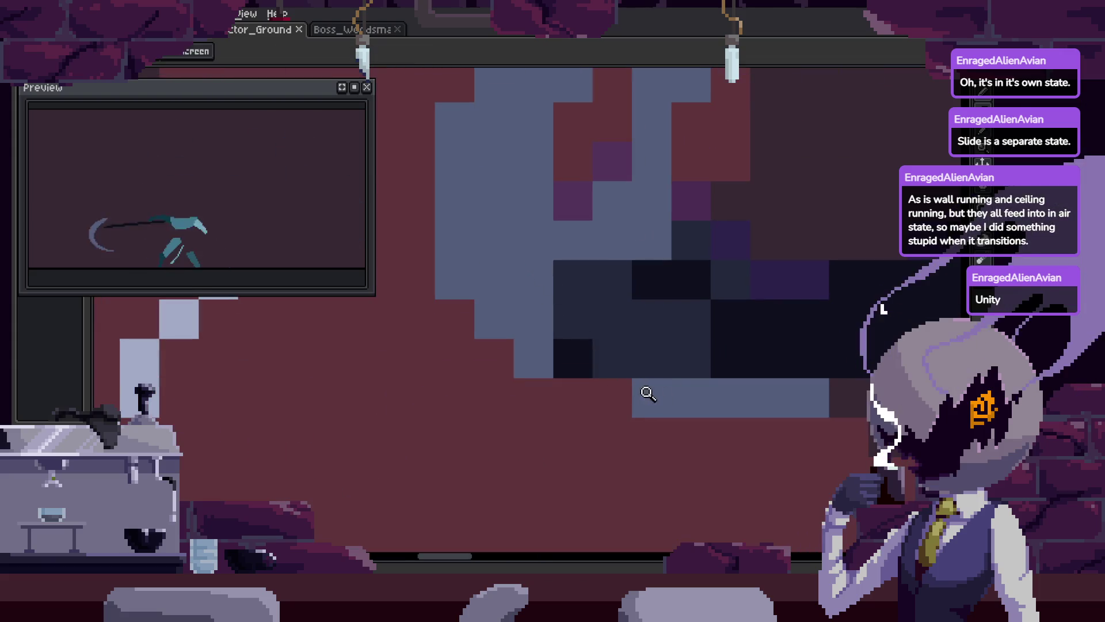
pyautogui.scroll(-3, 570, 388)
# Undo an accidental paste, then add three more purple pixels inside the blade
pyautogui.hotkey('ctrl', 'v')
pyautogui.hotkey('ctrl', 'z')
pyautogui.scroll(4, 614, 328)
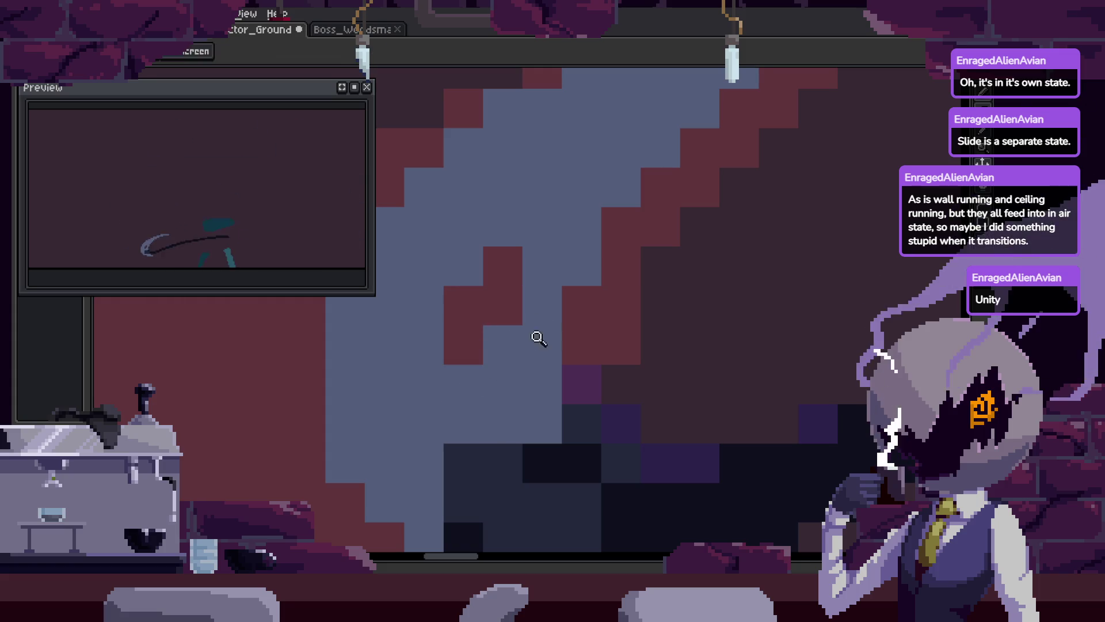
pyautogui.press('b')
pyautogui.moveTo(463, 383); pyautogui.dragTo(503, 345)
pyautogui.click(424, 306)
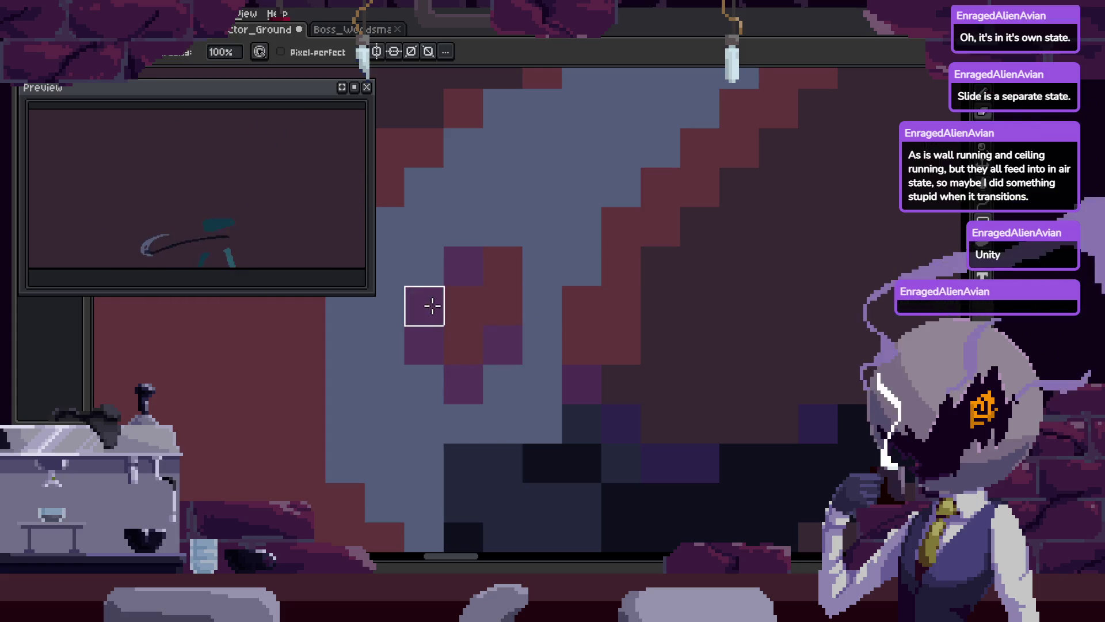
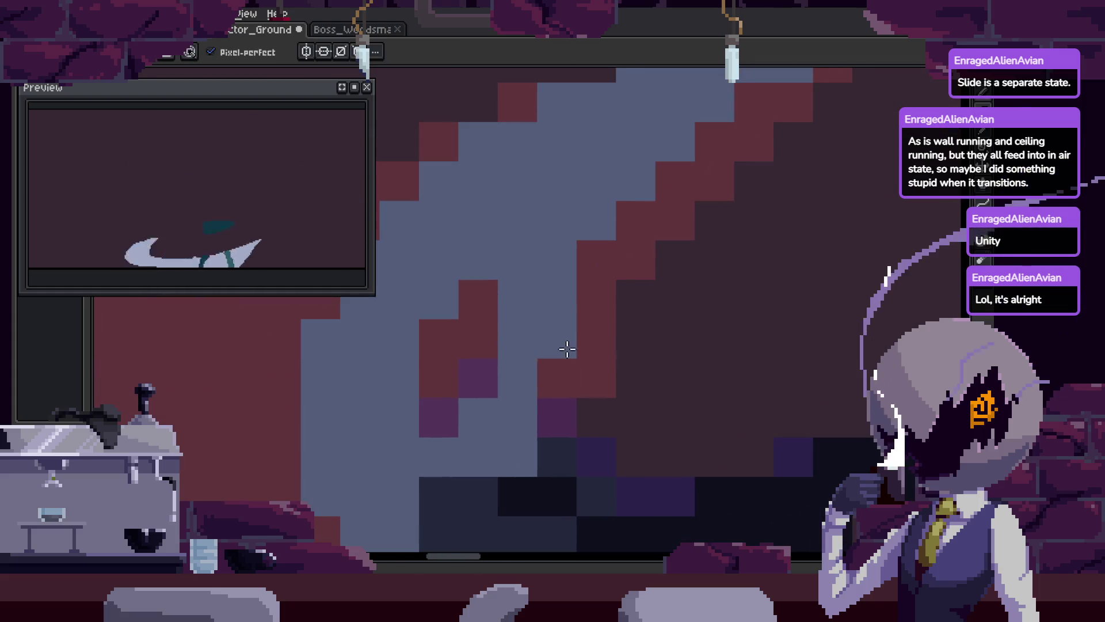
# Zoom into the scythe sprite, show the Attack frame timeline and save the file
pyautogui.press('v')
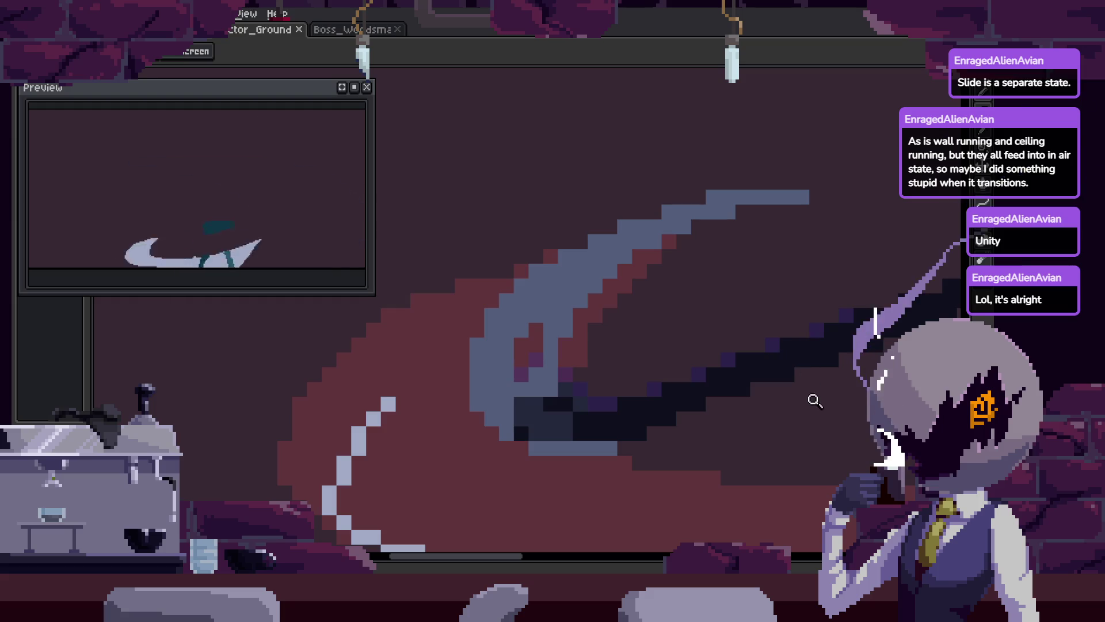
pyautogui.scroll(-2, 582, 375)
pyautogui.scroll(2, 604, 354)
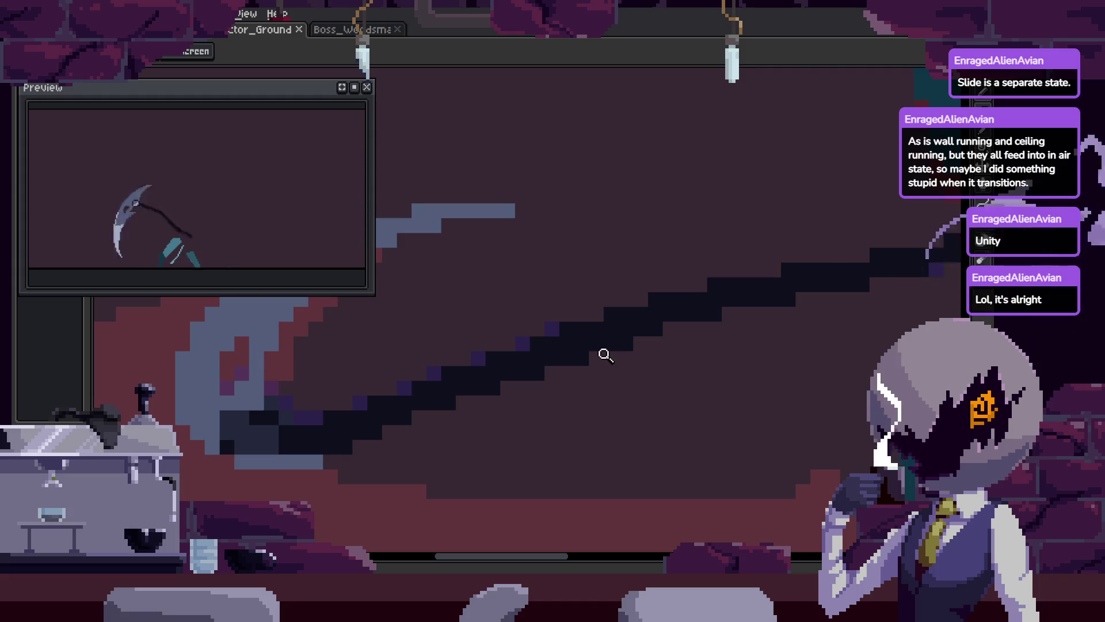
pyautogui.scroll(-4, 614, 312)
pyautogui.press('Tab')
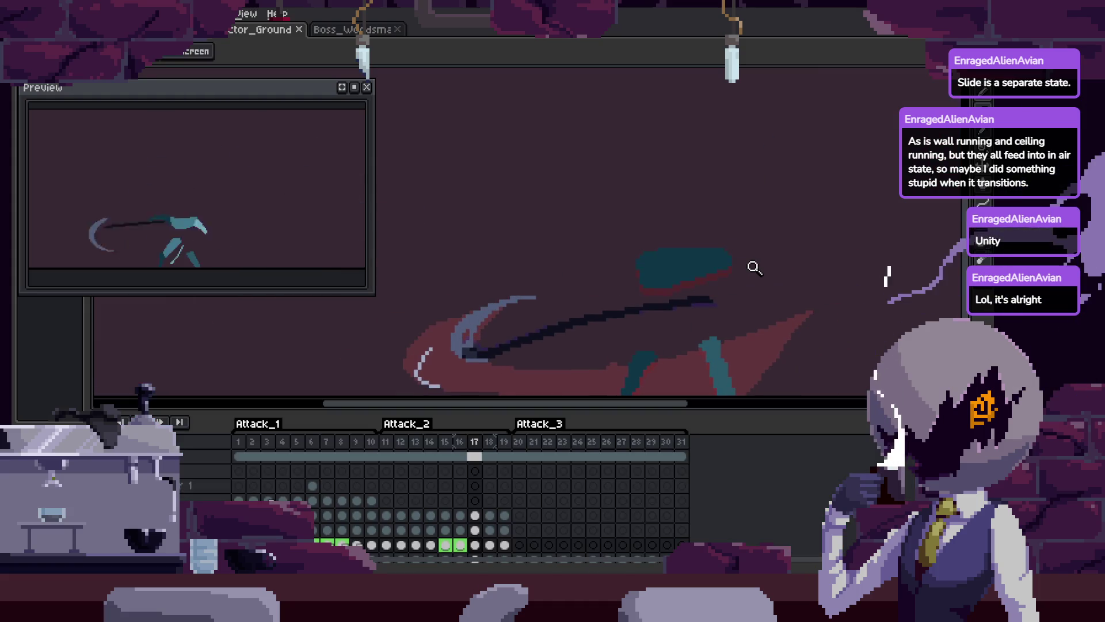
pyautogui.press('Left')
pyautogui.press('Left')
pyautogui.hotkey('ctrl', 's')
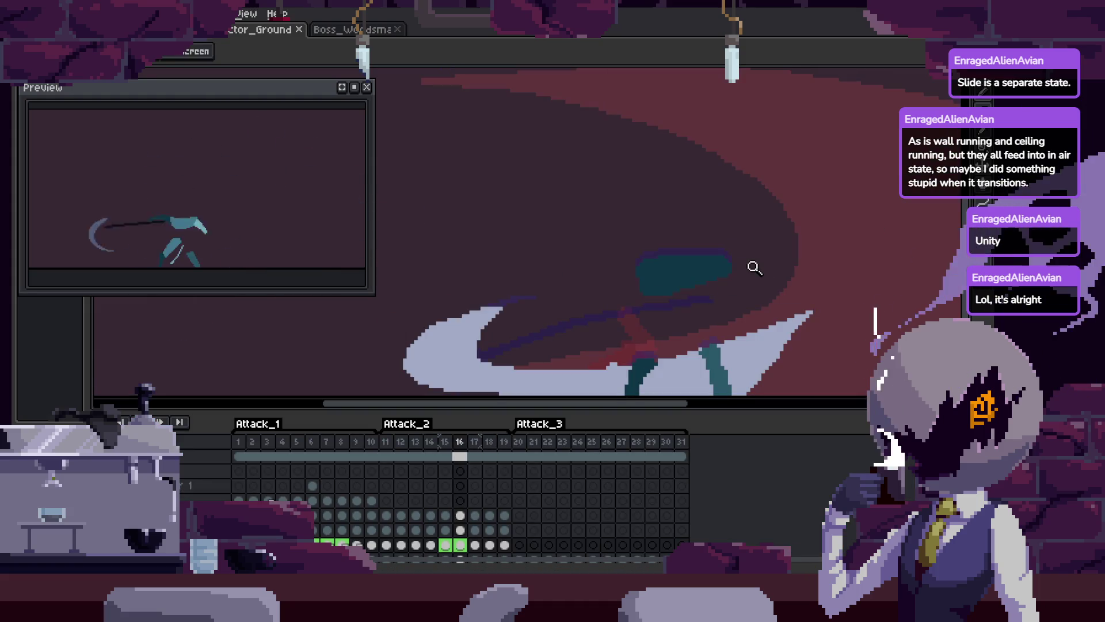
# Play the Attack animation and zoom in on the scythe to watch the slash frames
pyautogui.press('Return')
pyautogui.press('Tab')
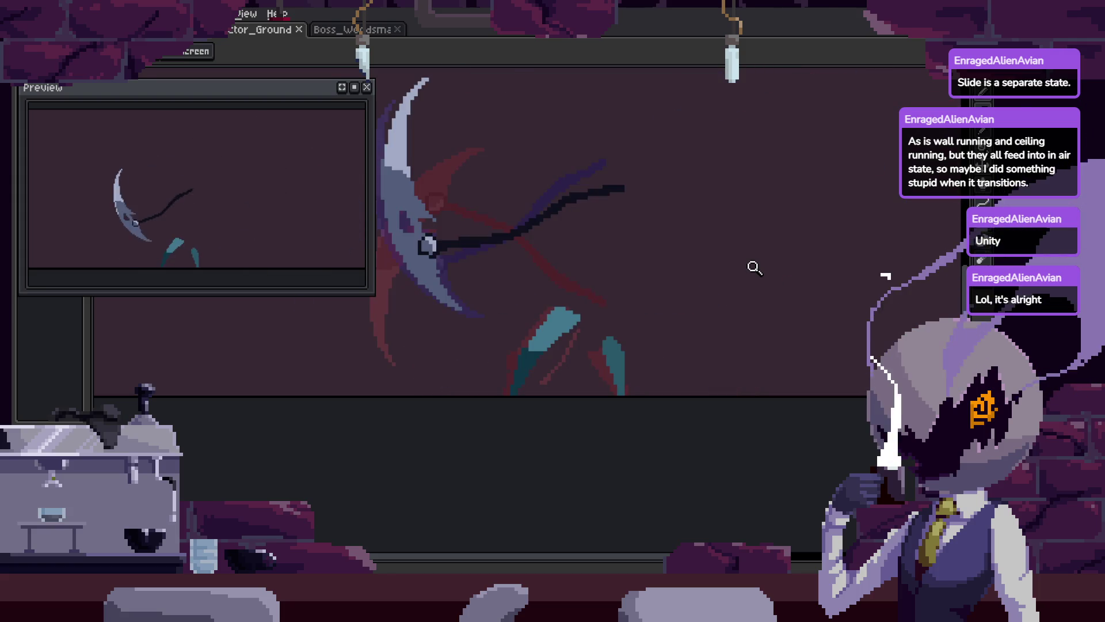
pyautogui.press('Tab')
pyautogui.press('Tab')
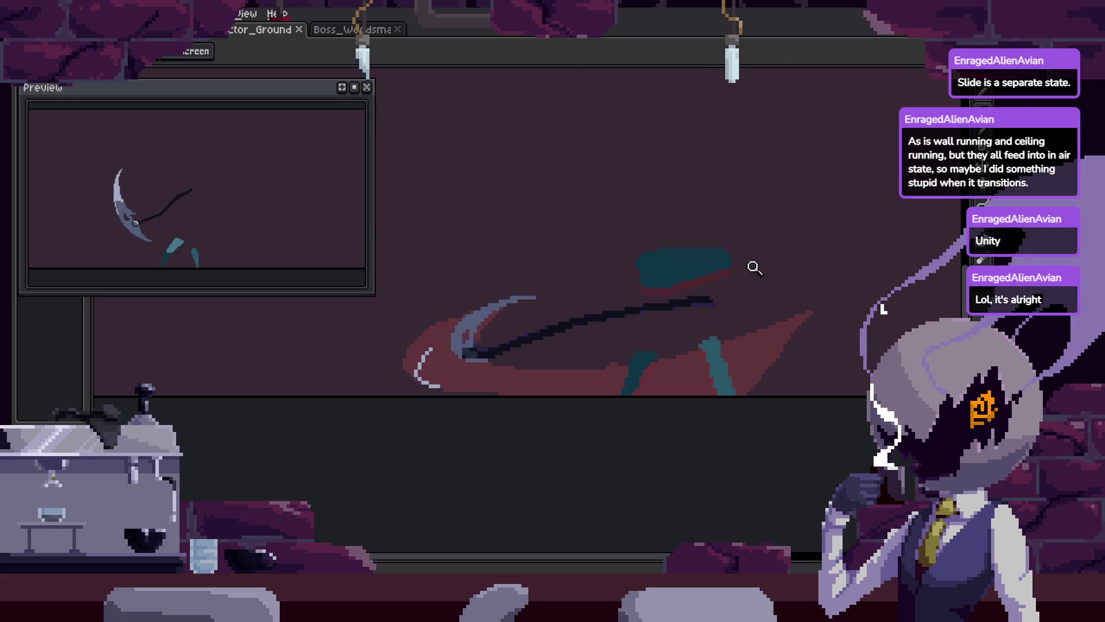
pyautogui.click(500, 346)
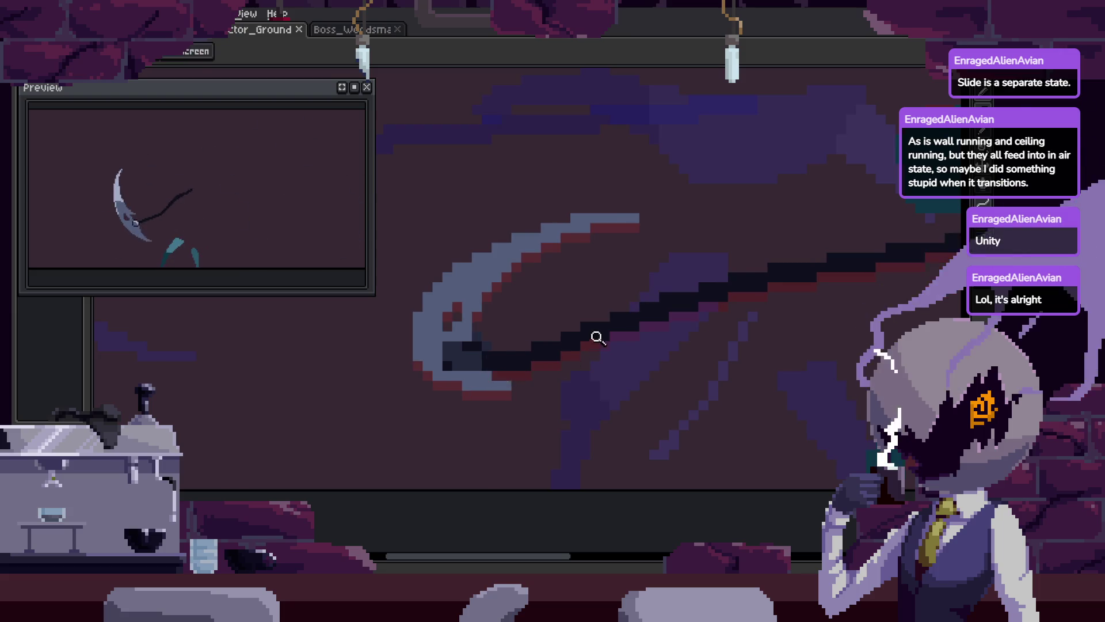
pyautogui.scroll(-2, 596, 339)
pyautogui.click(651, 270)
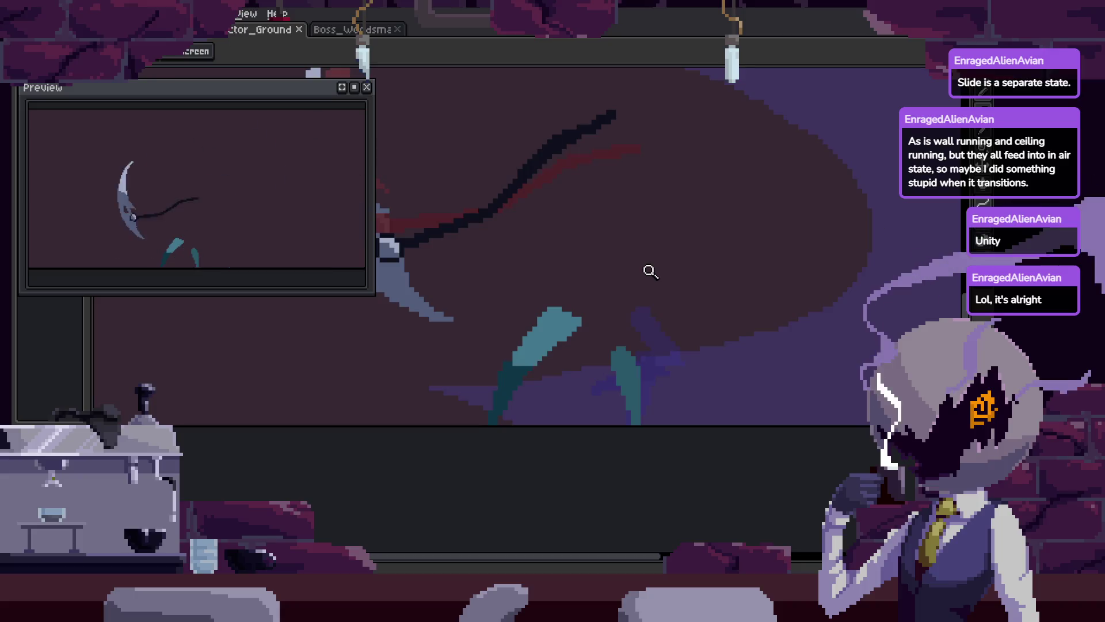
pyautogui.click(648, 269)
pyautogui.scroll(-1, 556, 263)
pyautogui.scroll(1, 549, 311)
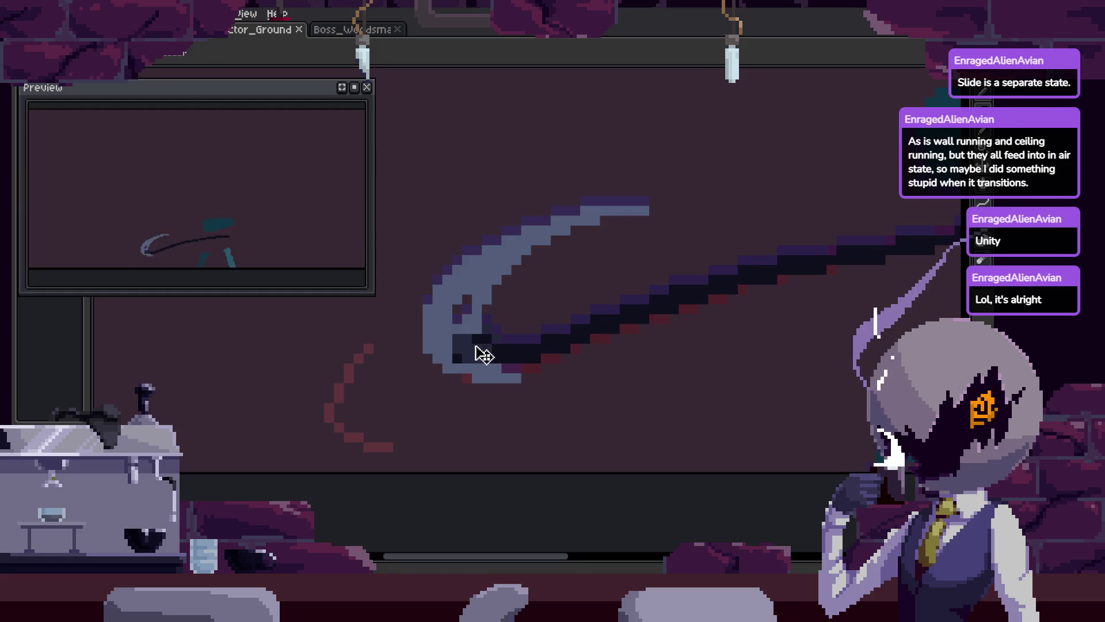
pyautogui.scroll(-2, 630, 334)
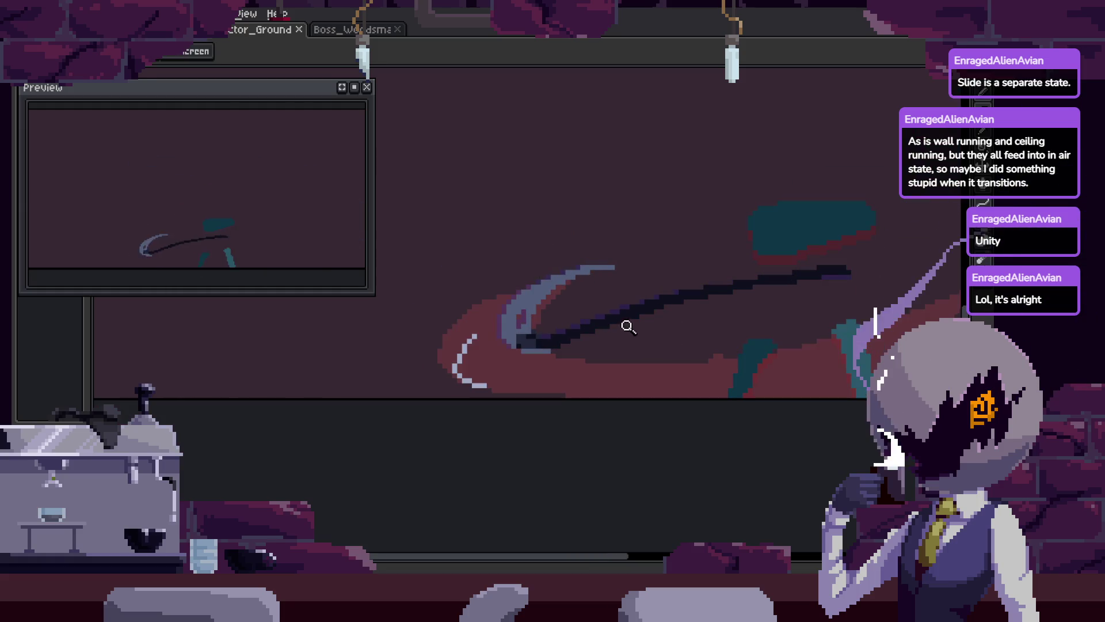
pyautogui.scroll(1, 594, 284)
pyautogui.scroll(-1, 637, 276)
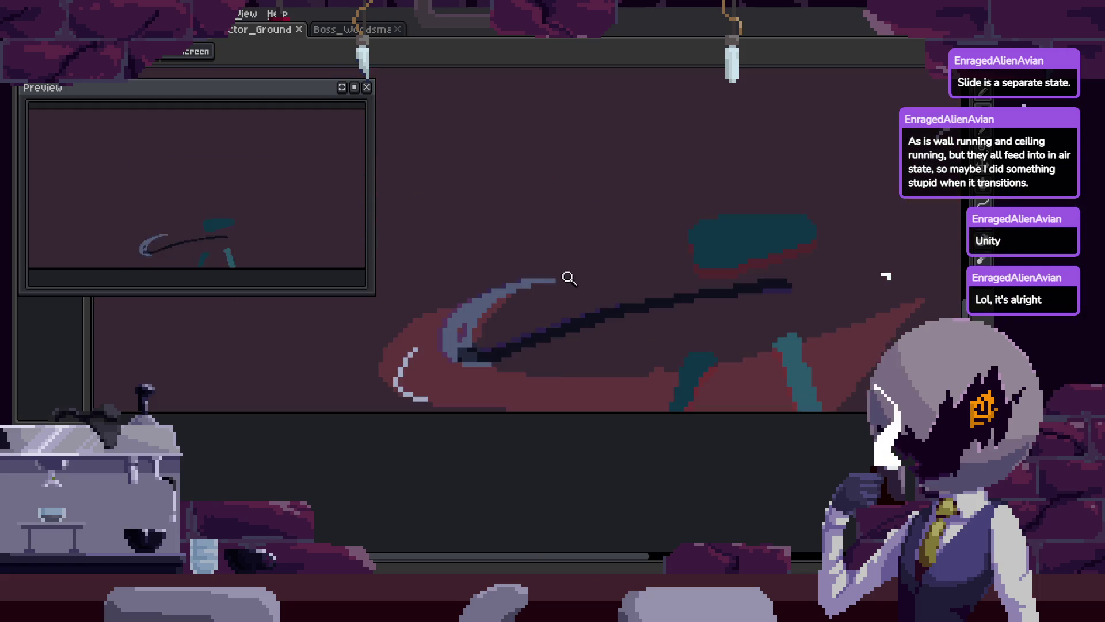
pyautogui.scroll(2, 568, 281)
# Lasso the scythe blade and shift it one pixel down-left
pyautogui.moveTo(585, 295)
pyautogui.mouseDown()
pyautogui.moveTo(584, 222)
pyautogui.moveTo(609, 246)
pyautogui.mouseUp()
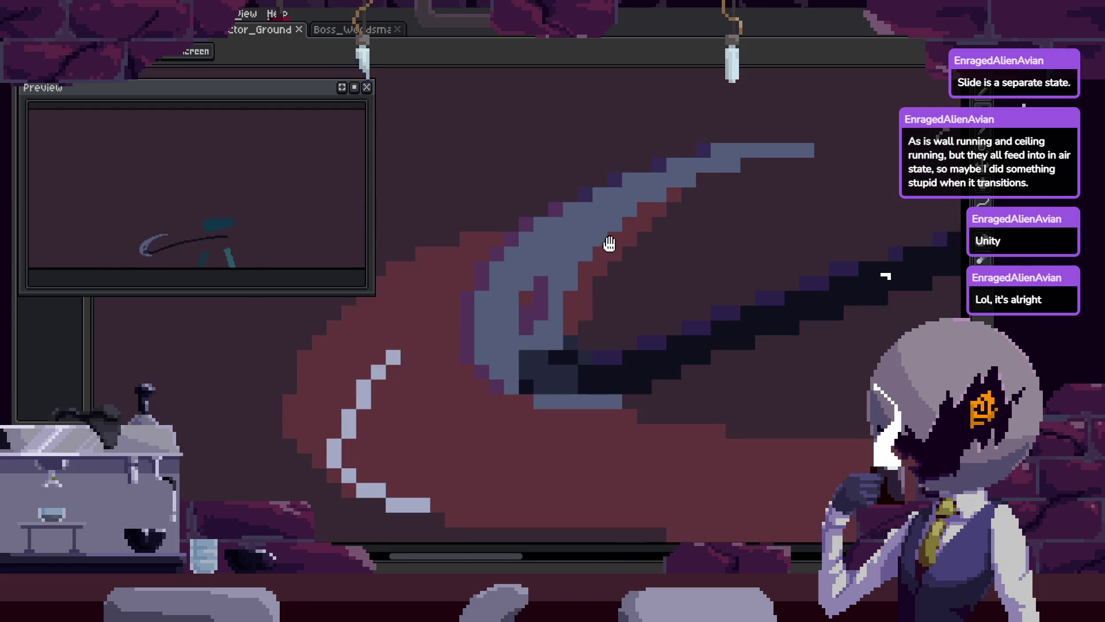
pyautogui.press('q')
pyautogui.moveTo(802, 158)
pyautogui.mouseDown()
pyautogui.moveTo(388, 437)
pyautogui.moveTo(592, 425)
pyautogui.moveTo(687, 273)
pyautogui.mouseUp()
pyautogui.moveTo(546, 329); pyautogui.dragTo(534, 339)
pyautogui.press('Return')
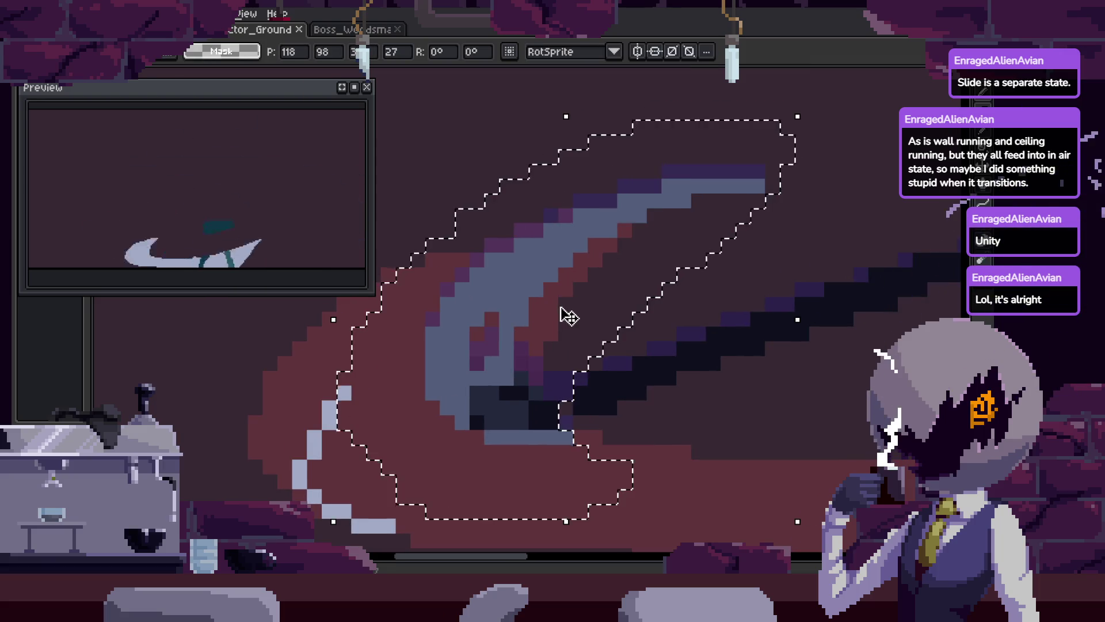
# Save the sprite with the repositioned blade
pyautogui.press('b')
pyautogui.scroll(1, 642, 370)
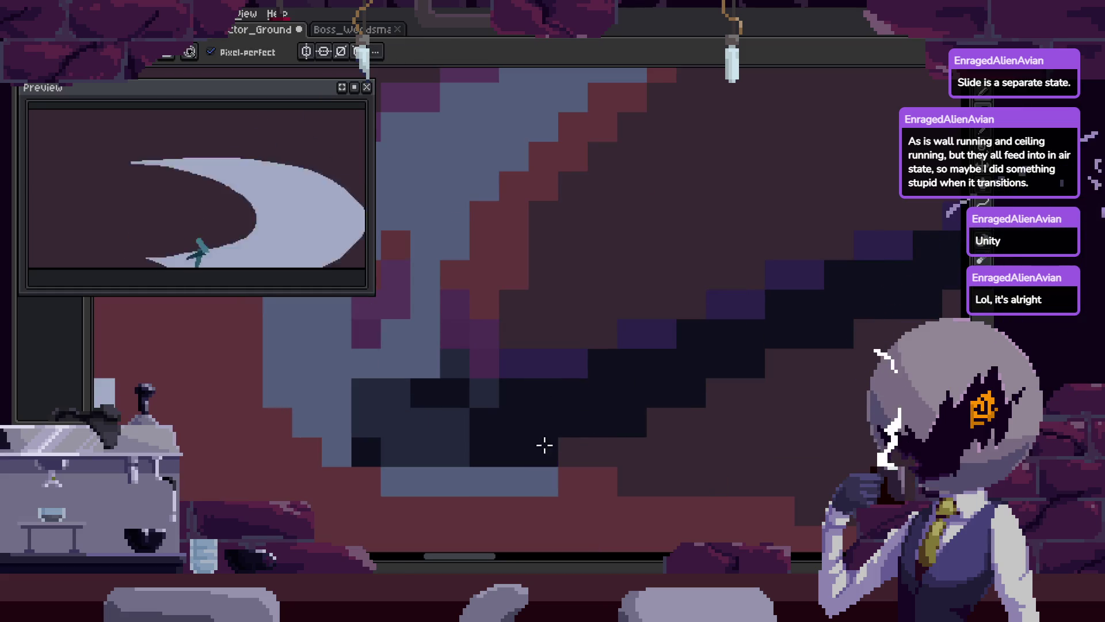
pyautogui.scroll(-2, 547, 454)
pyautogui.scroll(-1, 671, 405)
pyautogui.press('v')
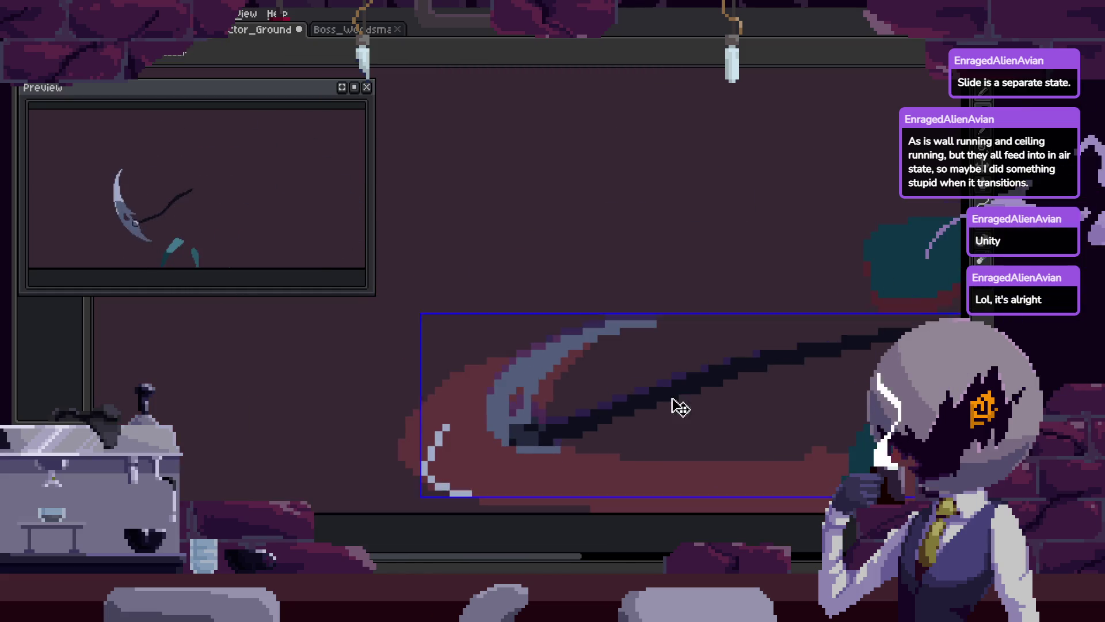
pyautogui.scroll(-2, 672, 406)
pyautogui.hotkey('ctrl', 's')
pyautogui.press('z')
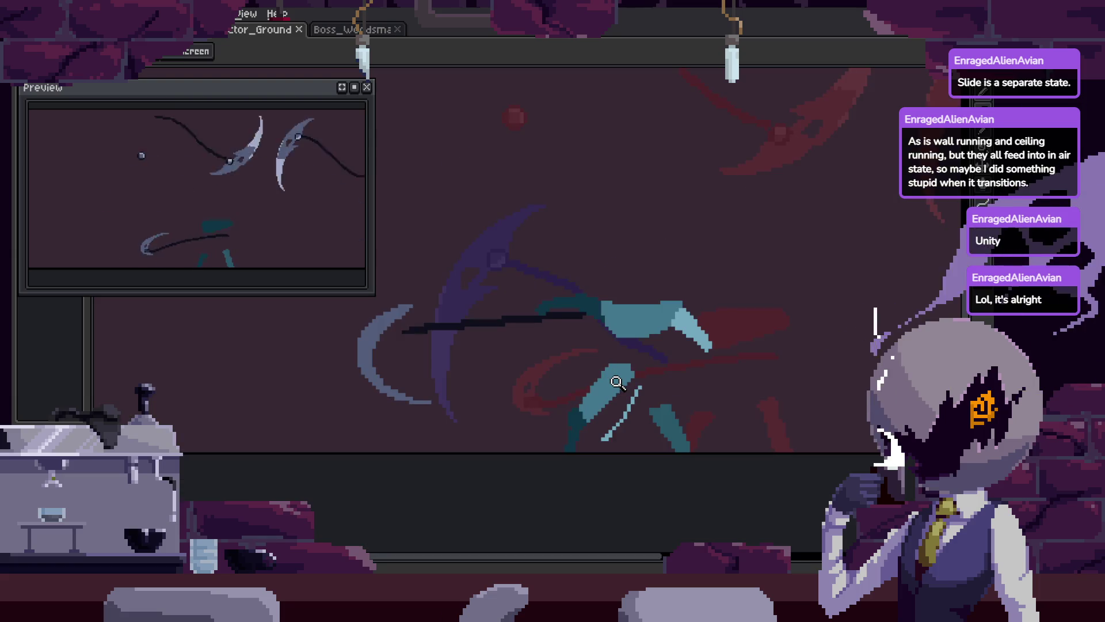
# Toggle the Attack_1–3 timeline and zoom in on the character's body to check the swing poses
pyautogui.press('Tab')
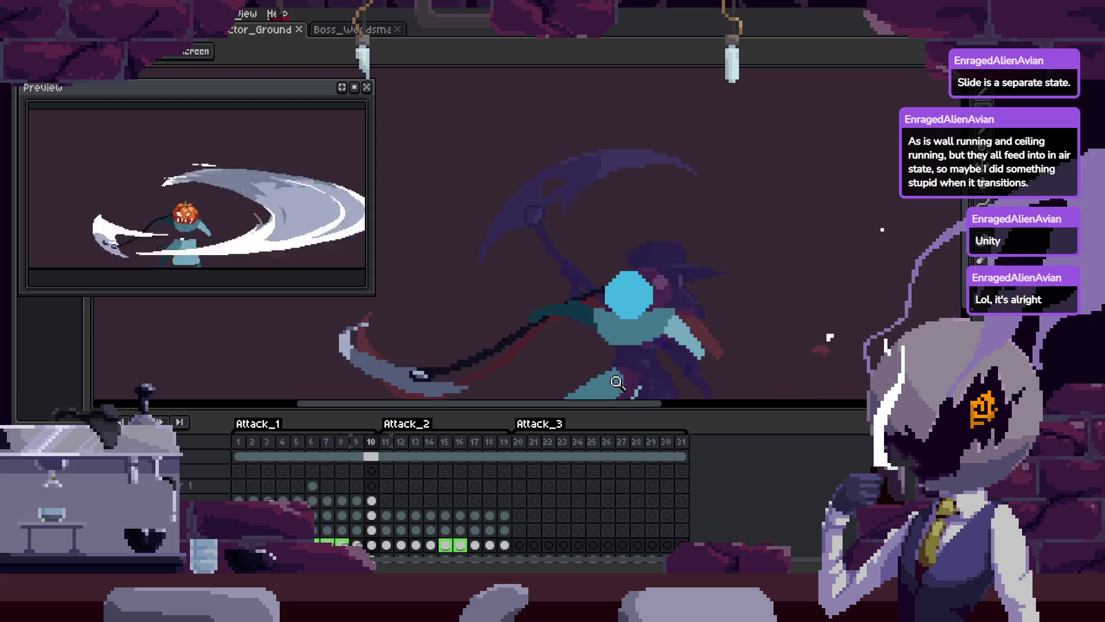
pyautogui.press('Tab')
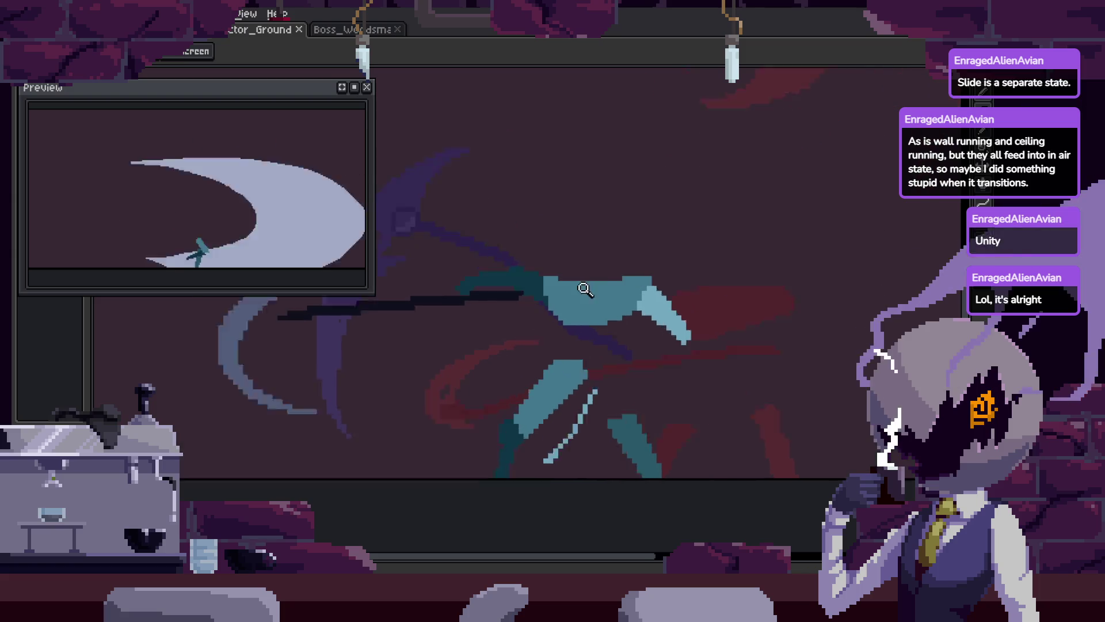
pyautogui.click(567, 293)
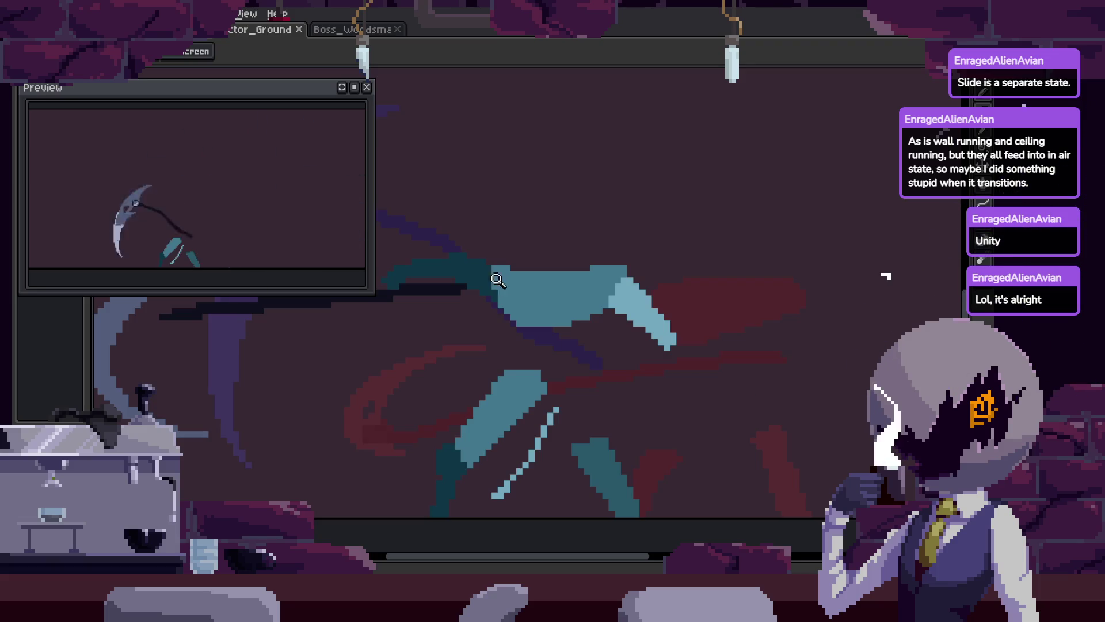
pyautogui.scroll(-3, 553, 322)
pyautogui.press('b')
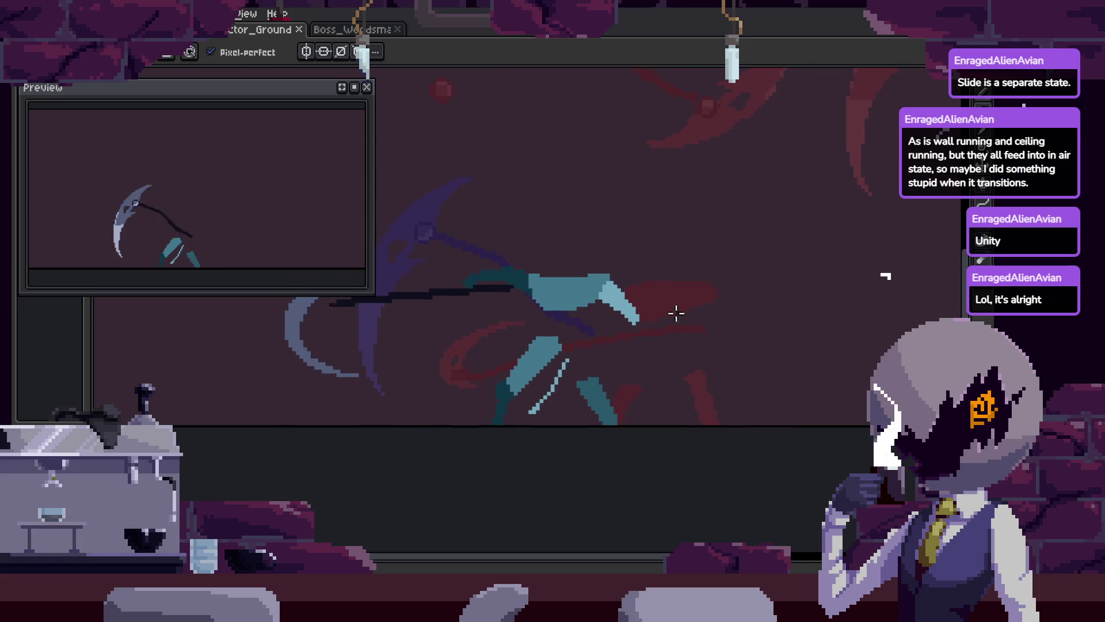
pyautogui.press('Tab')
pyautogui.press('z')
pyautogui.click(636, 252)
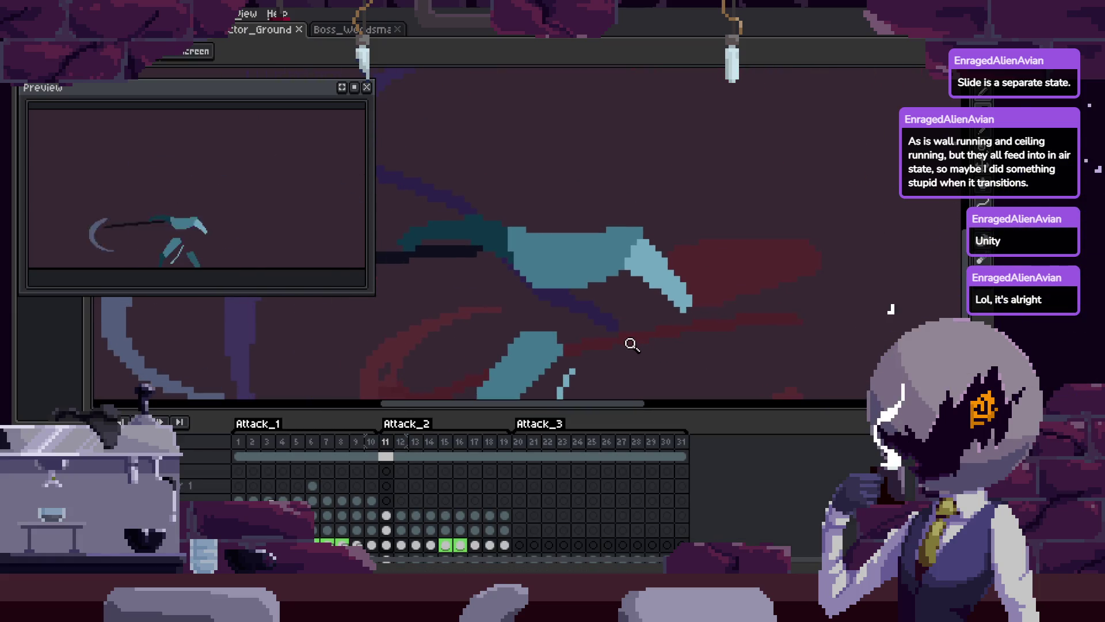
pyautogui.scroll(-2, 612, 323)
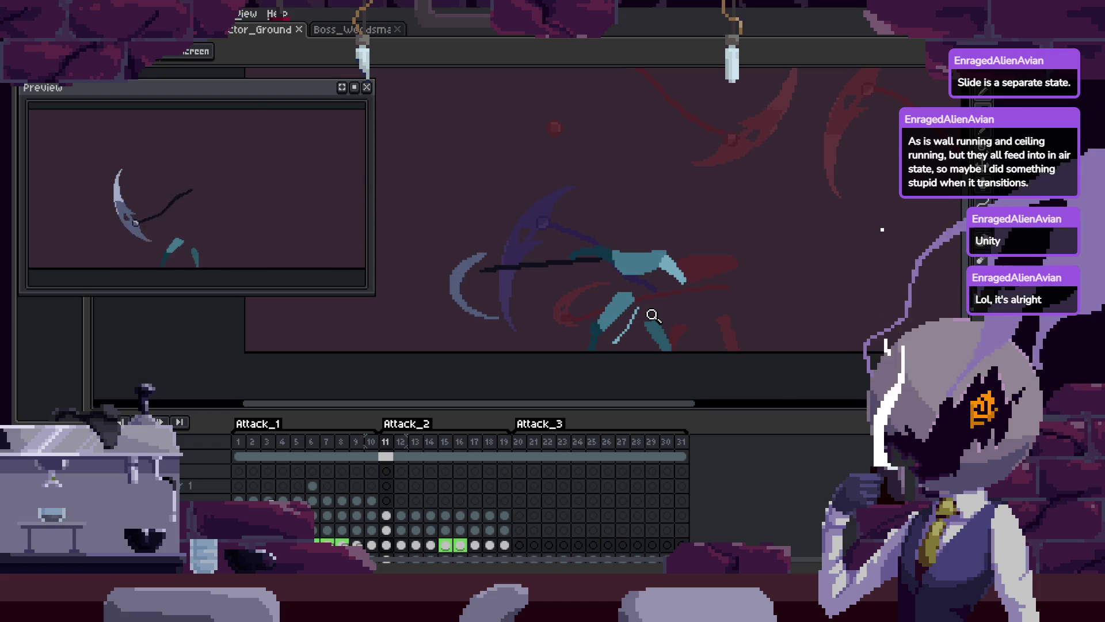
# Save the sprite and bring the frame timeline back into view
pyautogui.press('Tab')
pyautogui.scroll(2, 713, 296)
pyautogui.hotkey('ctrl', 's')
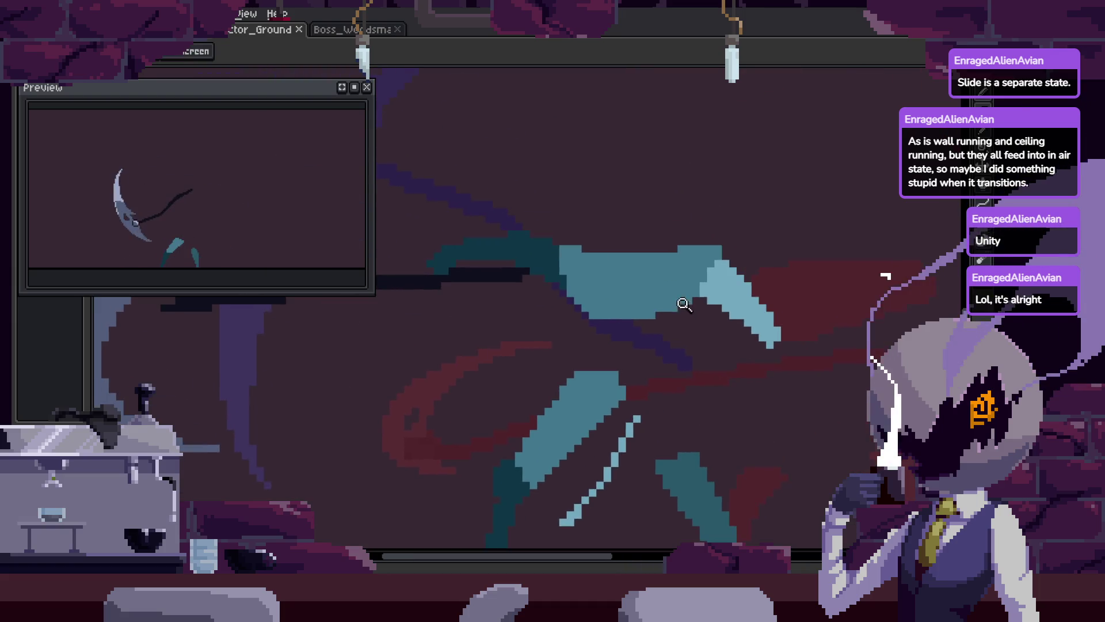
pyautogui.scroll(-2, 656, 292)
pyautogui.press('Tab')
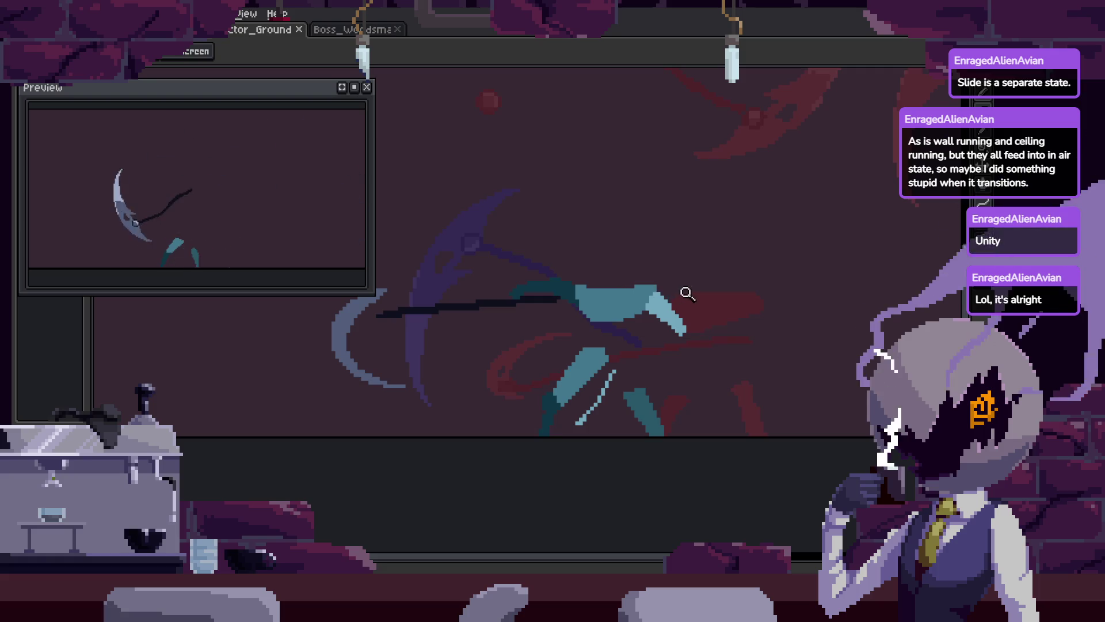
pyautogui.scroll(-4, 633, 282)
pyautogui.scroll(5, 691, 288)
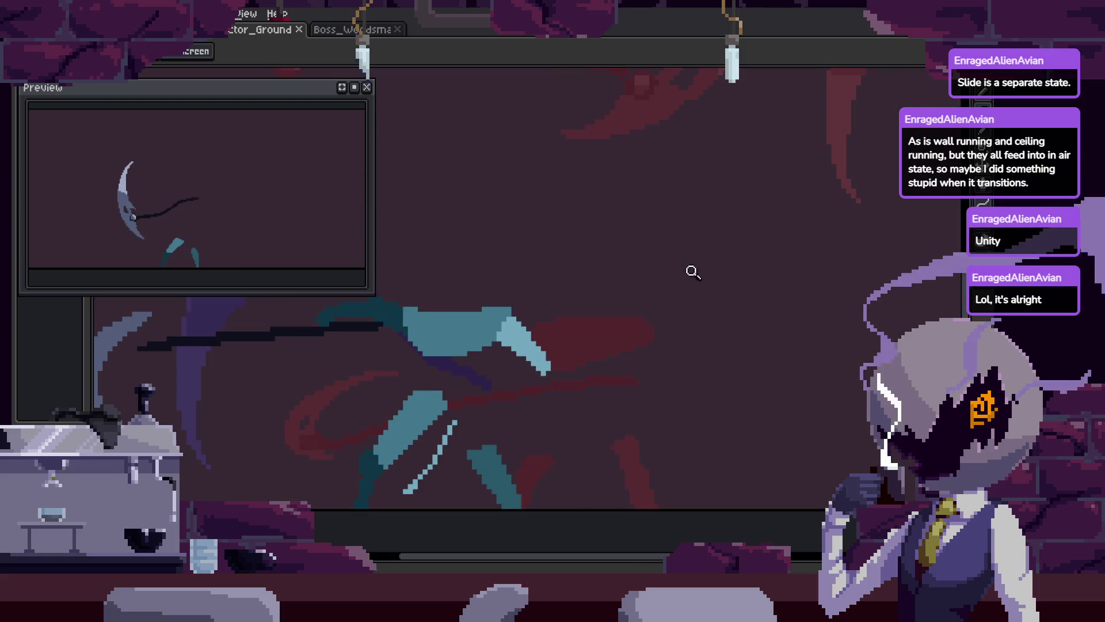
pyautogui.press('Tab')
pyautogui.scroll(-1, 685, 290)
pyautogui.hotkey('ctrl', 's')
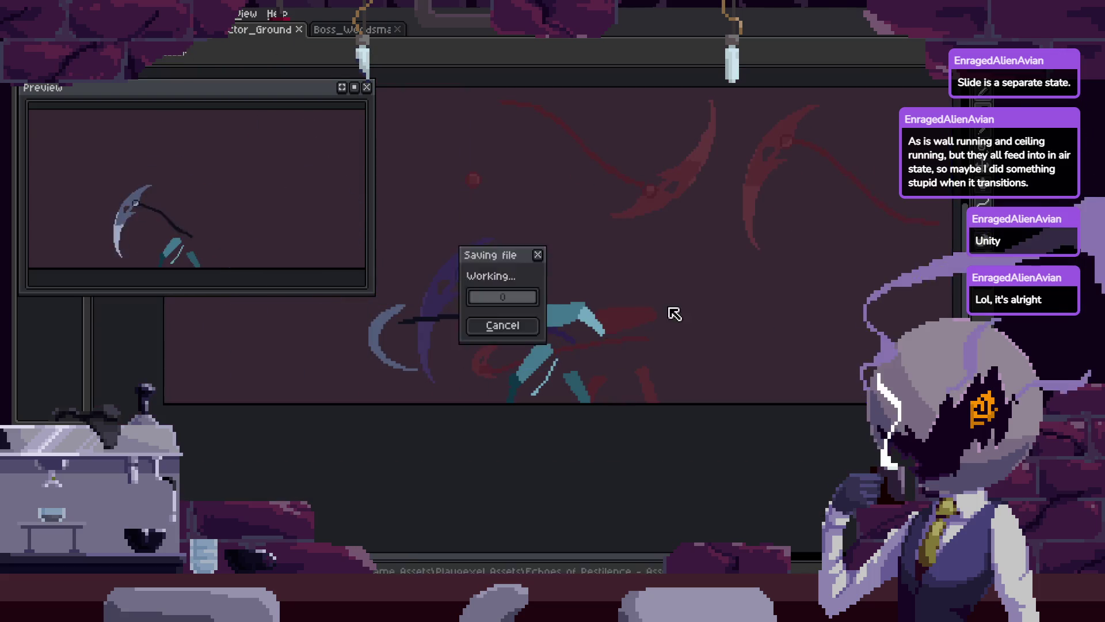
pyautogui.press('z')
pyautogui.press('Return')
pyautogui.scroll(-2, 691, 248)
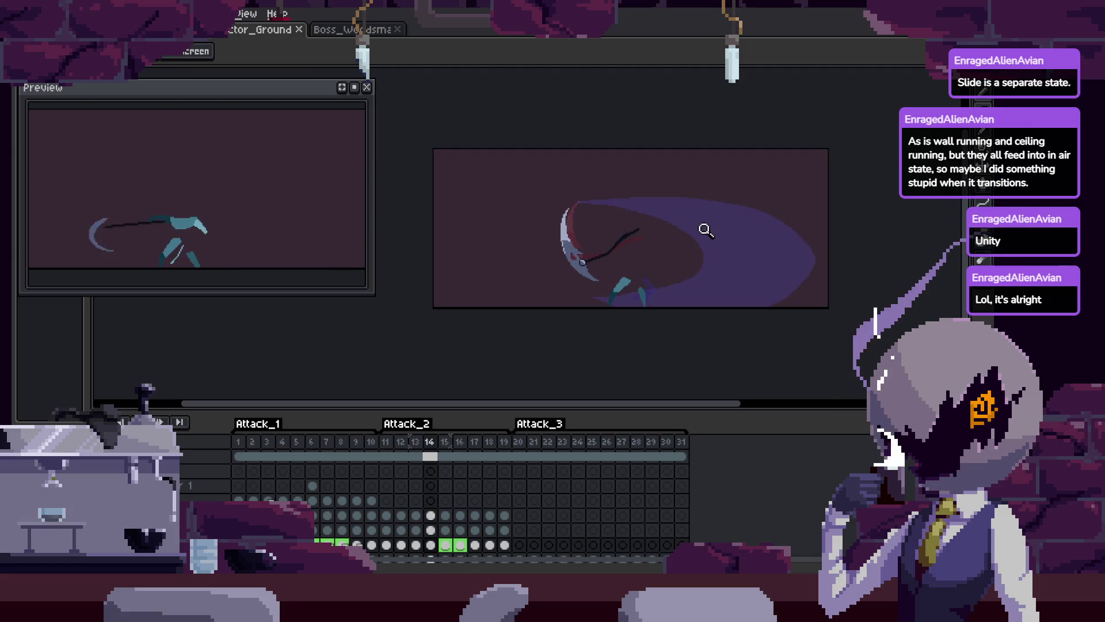
pyautogui.press('Tab')
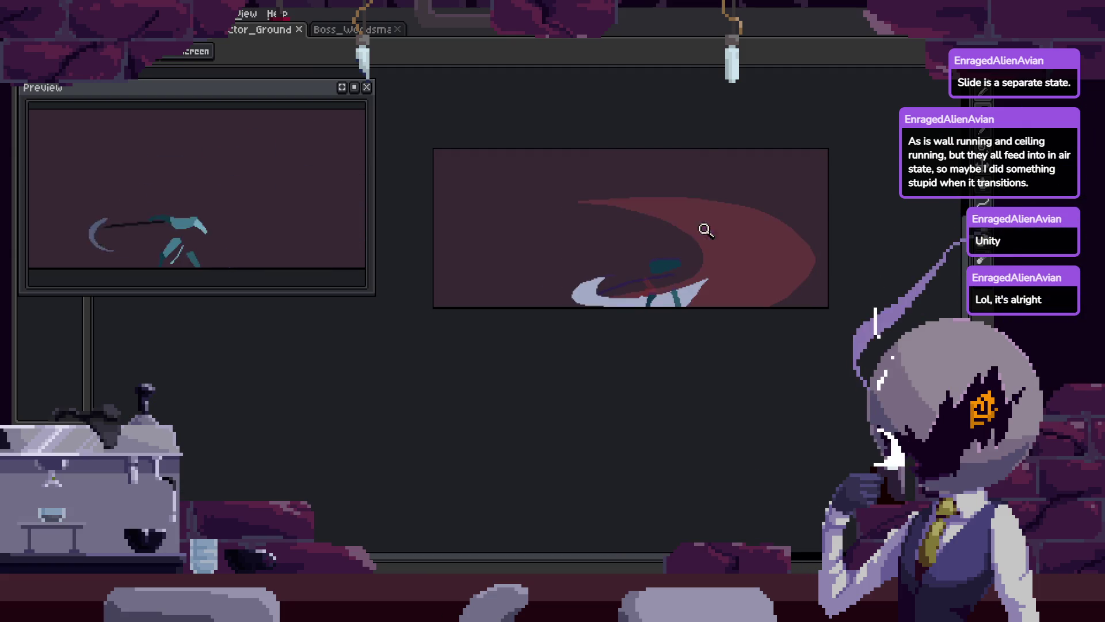
pyautogui.scroll(3, 748, 247)
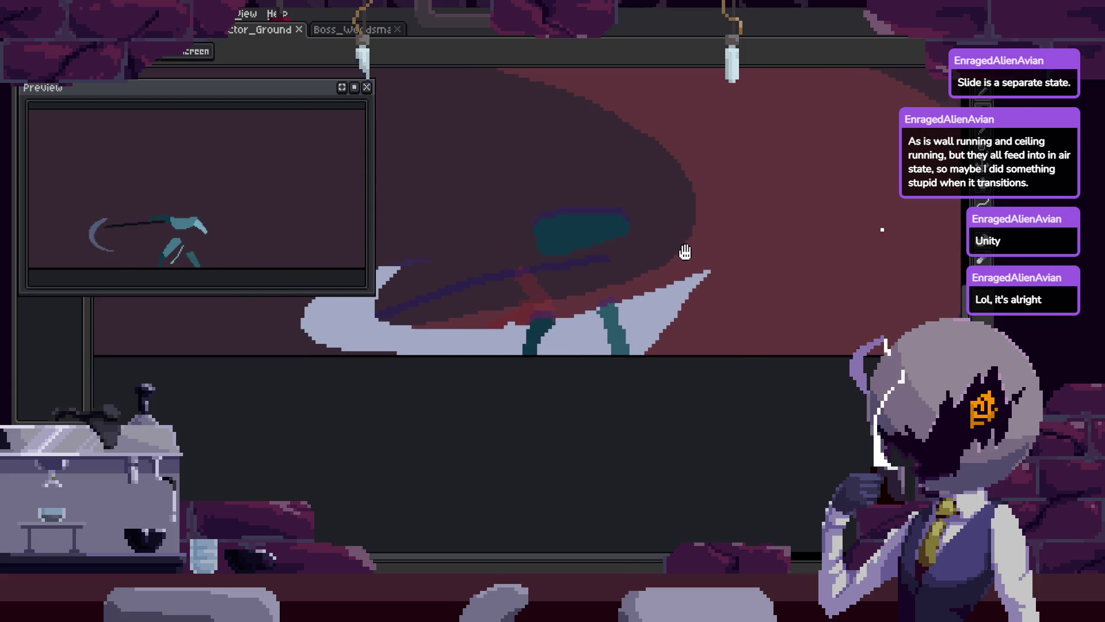
pyautogui.scroll(2, 803, 276)
pyautogui.scroll(-3, 818, 275)
pyautogui.scroll(4, 806, 282)
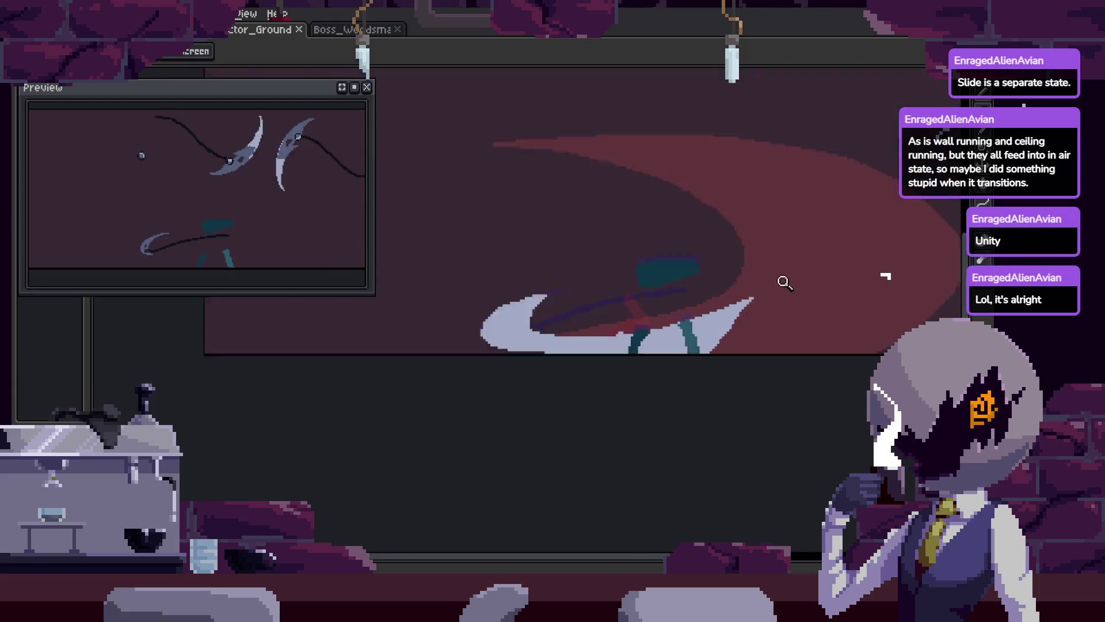
pyautogui.press('Tab')
pyautogui.press('Tab')
pyautogui.scroll(-3, 701, 318)
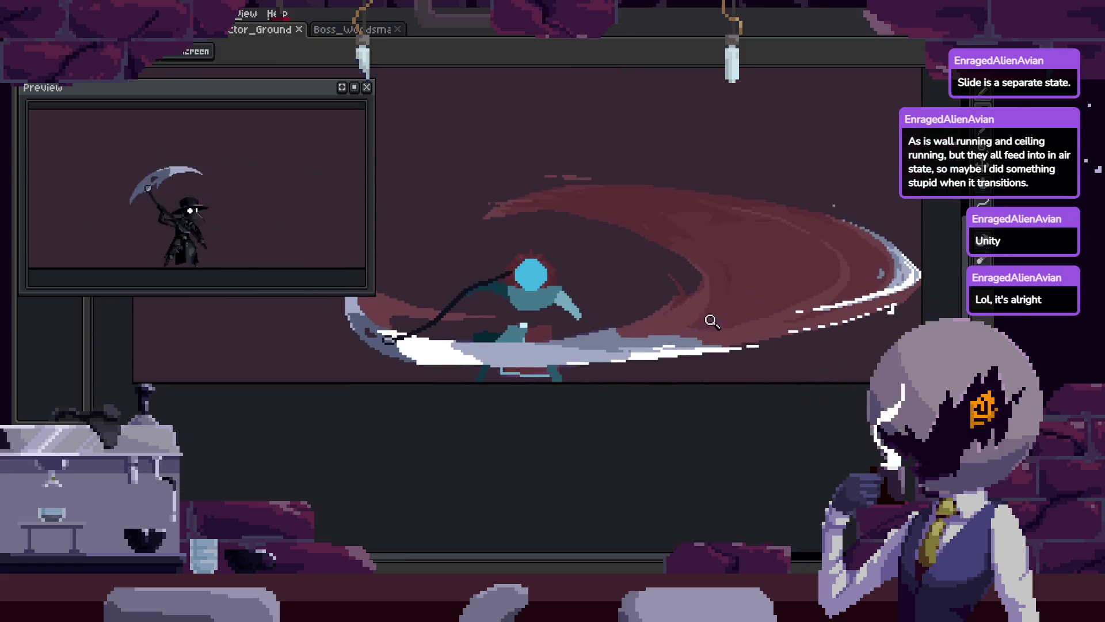
pyautogui.press('Tab')
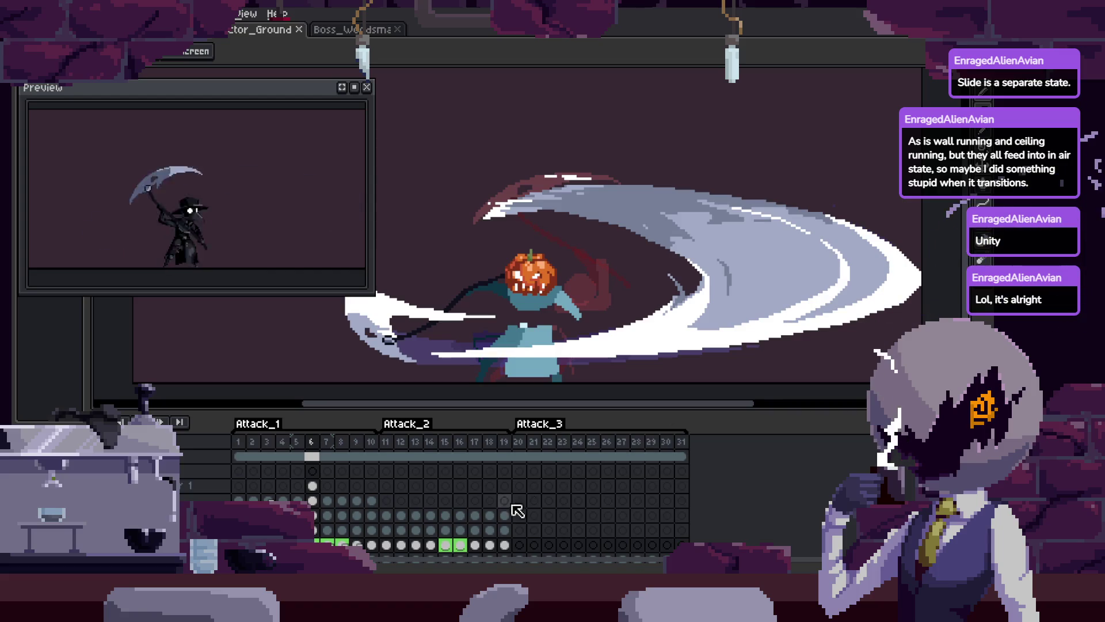
pyautogui.press('Right')
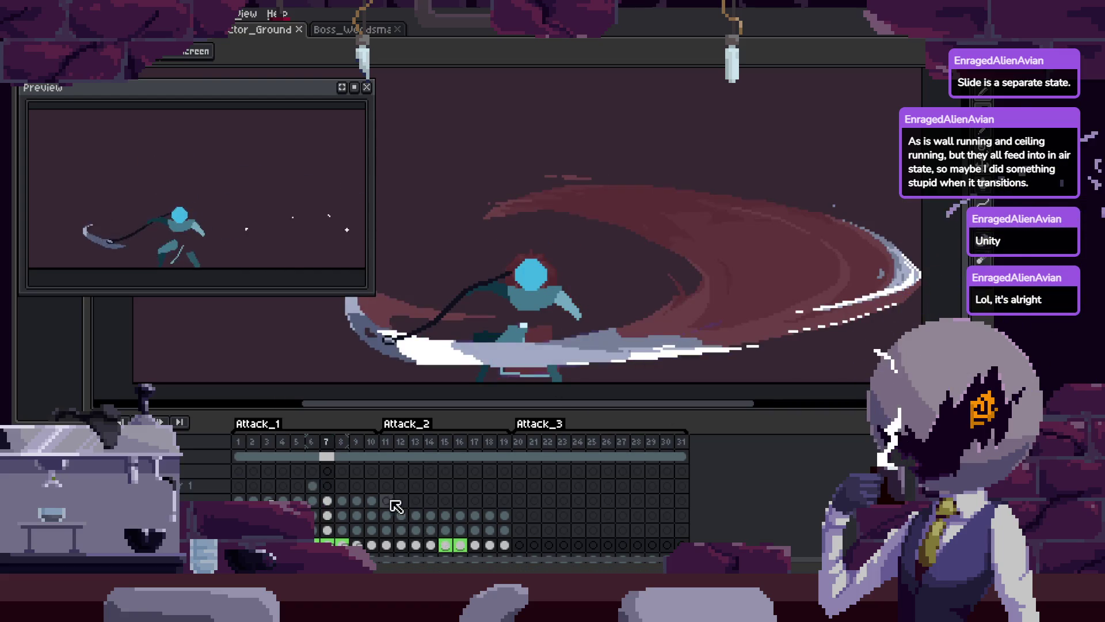
pyautogui.press('Right')
pyautogui.press('Tab')
pyautogui.press('Right')
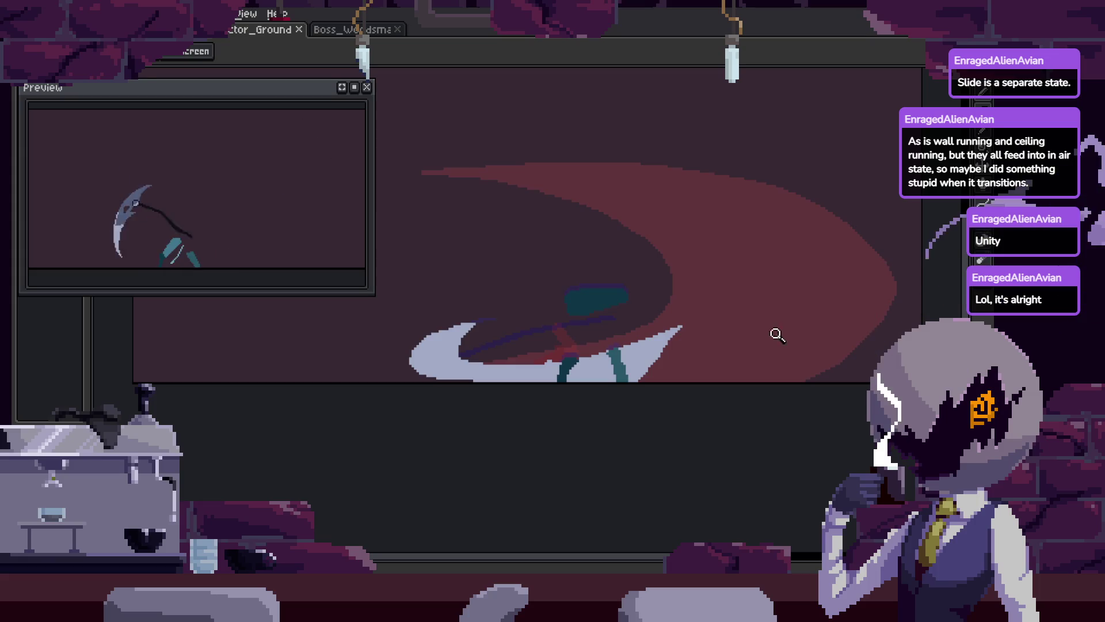
pyautogui.scroll(2, 624, 360)
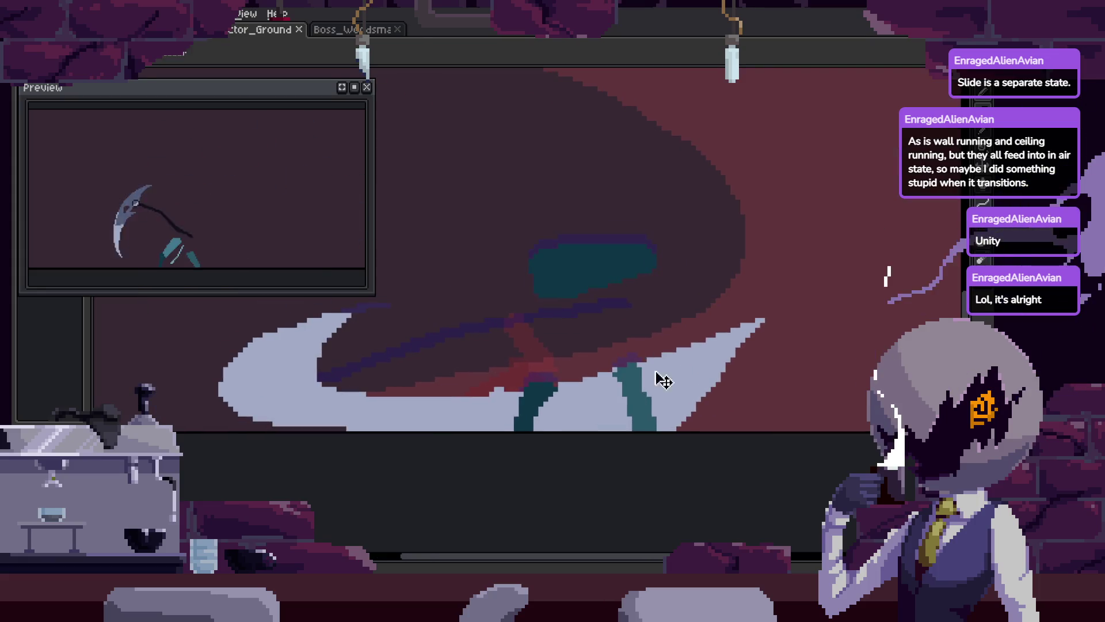
# Step to the white crescent frame and switch between Pencil and Eraser to touch up its edge
pyautogui.press('Right')
pyautogui.press('Right')
pyautogui.press('Right')
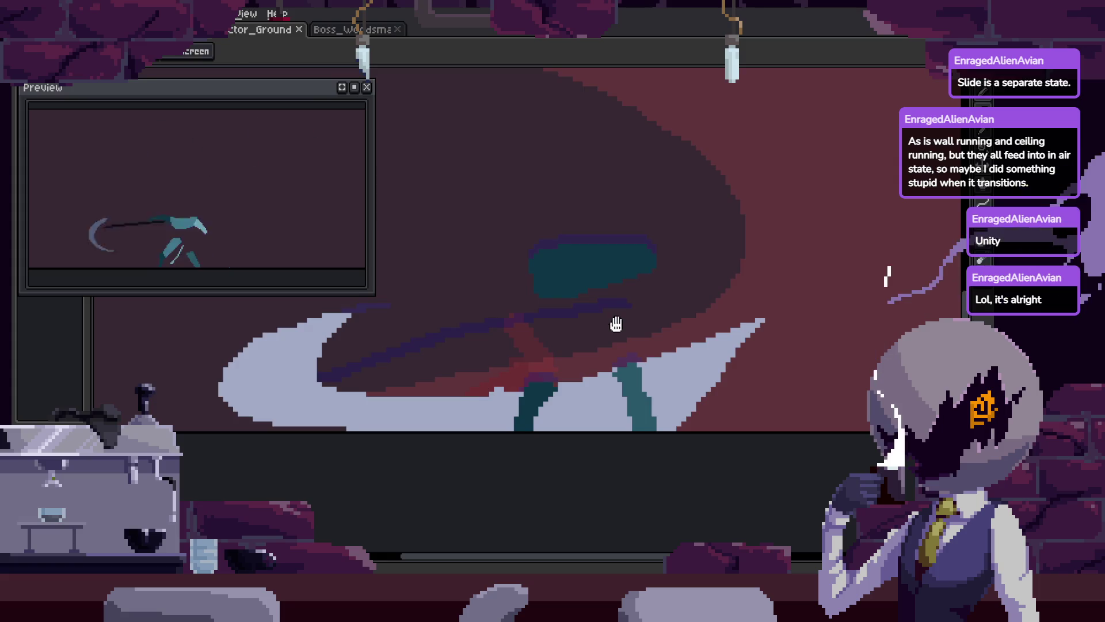
pyautogui.press('v')
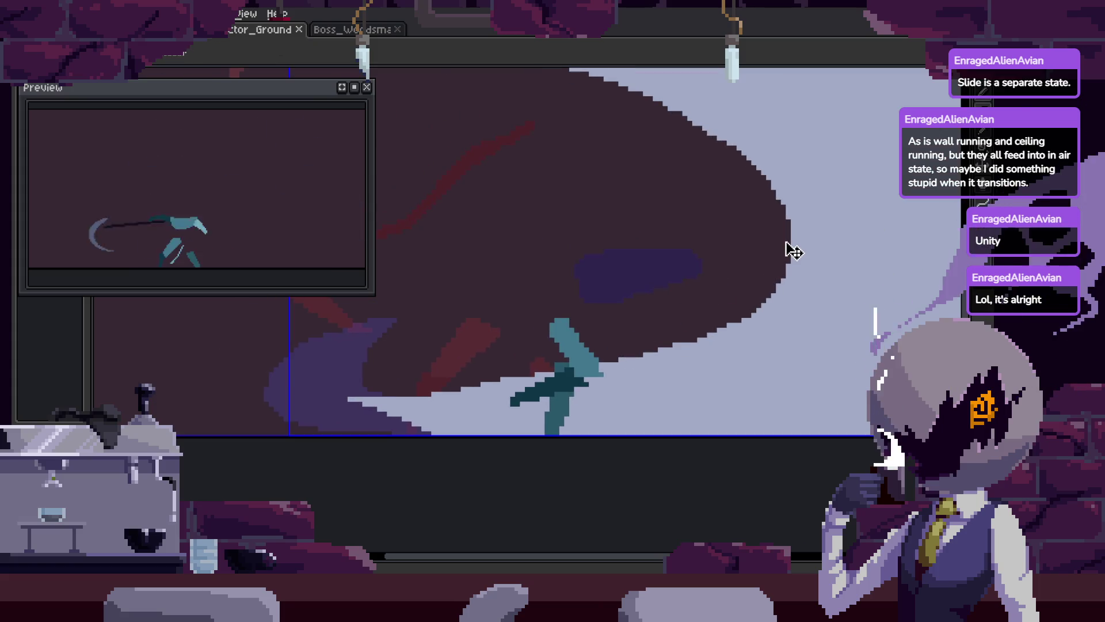
pyautogui.press('b')
pyautogui.scroll(2, 718, 362)
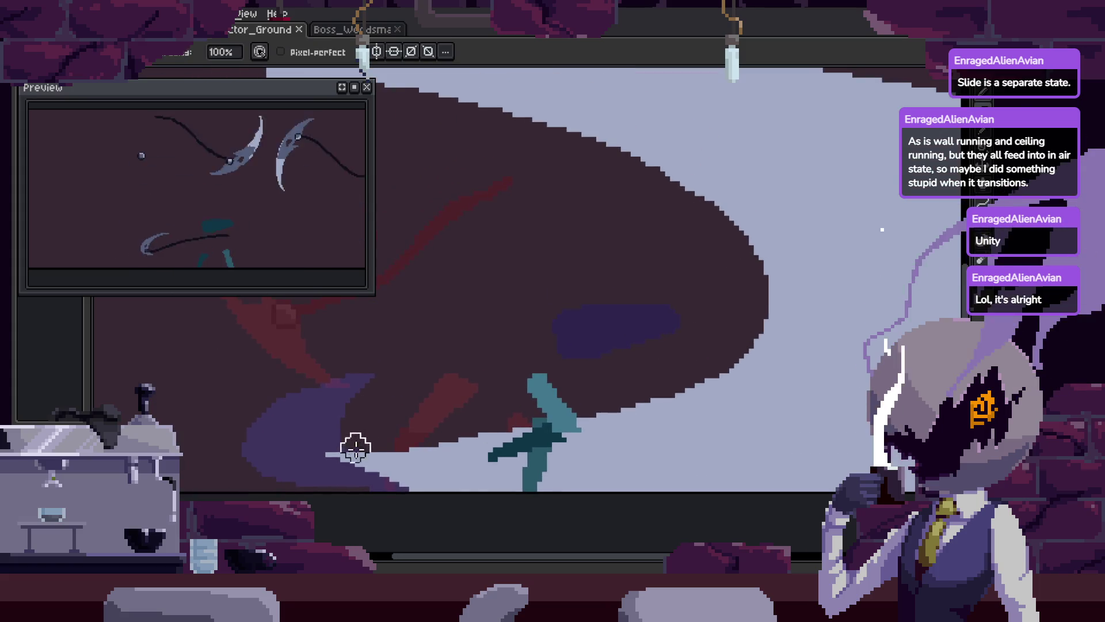
pyautogui.press('Right')
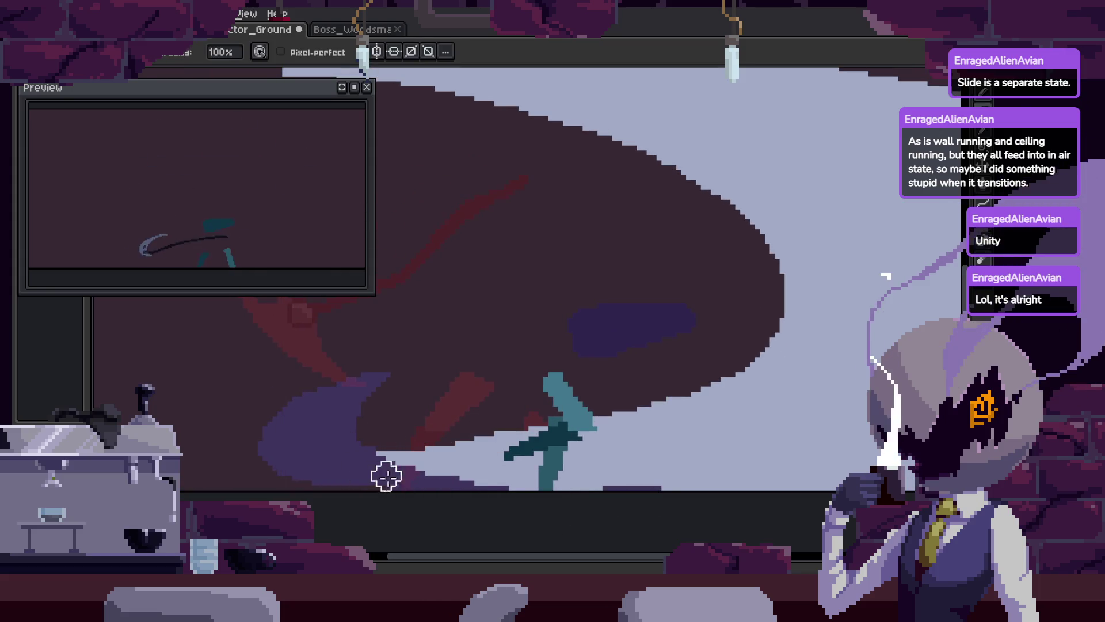
pyautogui.scroll(1, 633, 473)
pyautogui.scroll(-3, 633, 474)
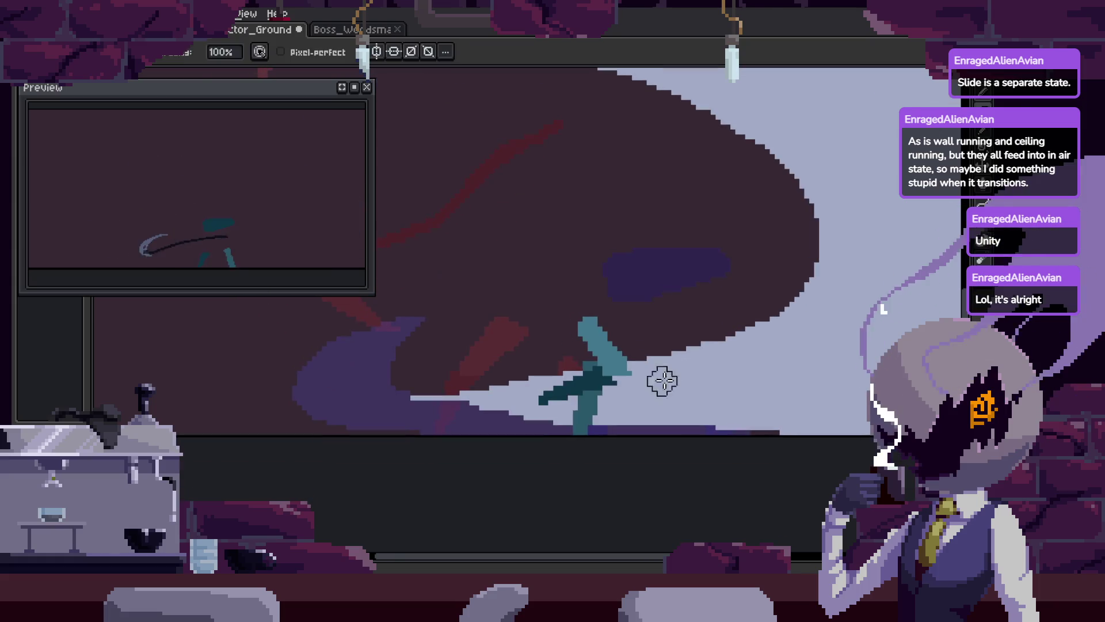
pyautogui.press('b')
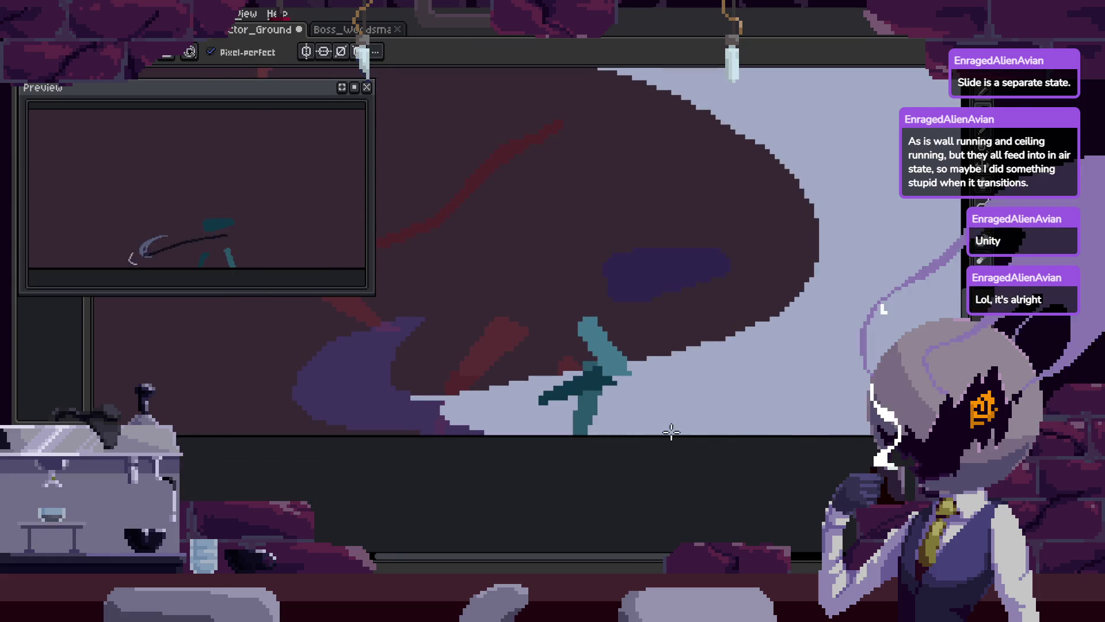
pyautogui.scroll(3, 576, 429)
pyautogui.press('e')
pyautogui.scroll(1, 823, 338)
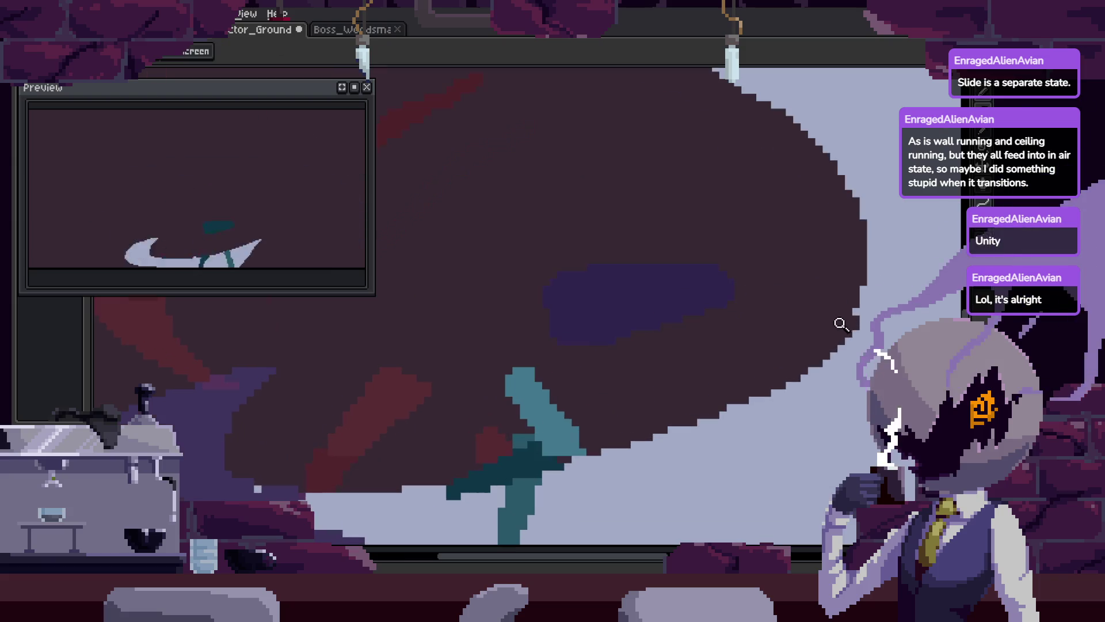
pyautogui.hscroll(2, 748, 334)
pyautogui.scroll(2, 648, 372)
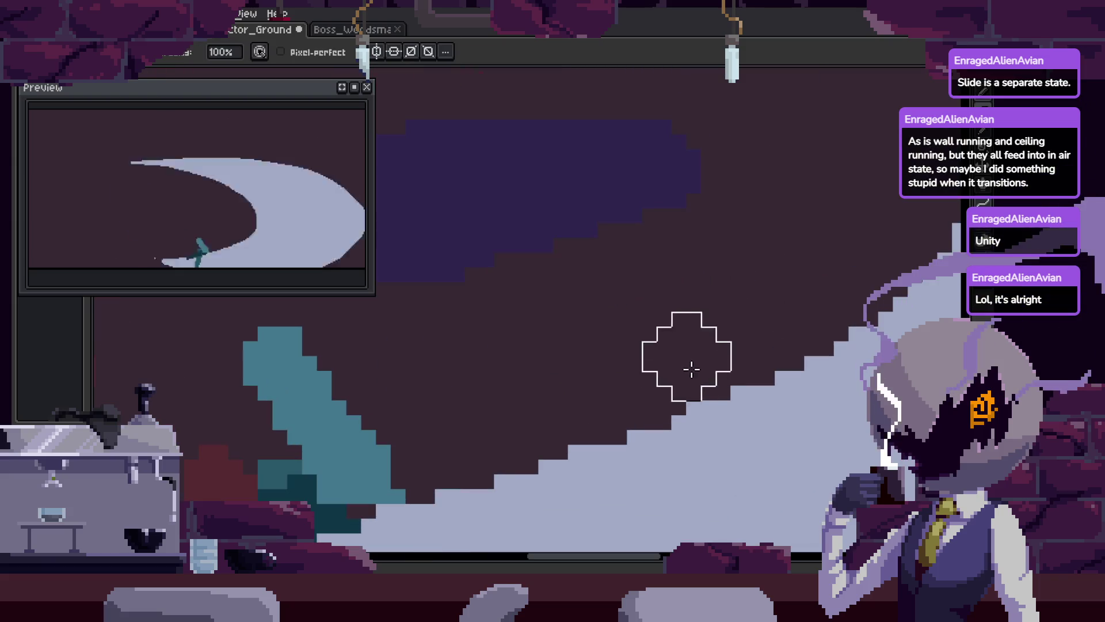
# Zoom and pan to recentre the sprite around the white slash crescent
pyautogui.press('z')
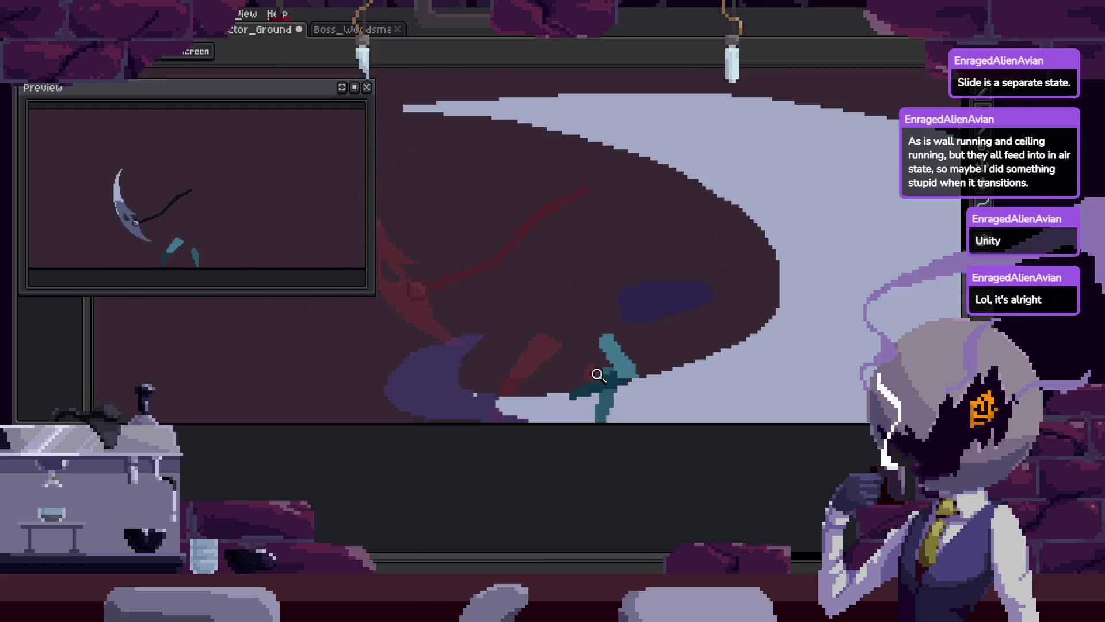
pyautogui.scroll(1, 672, 327)
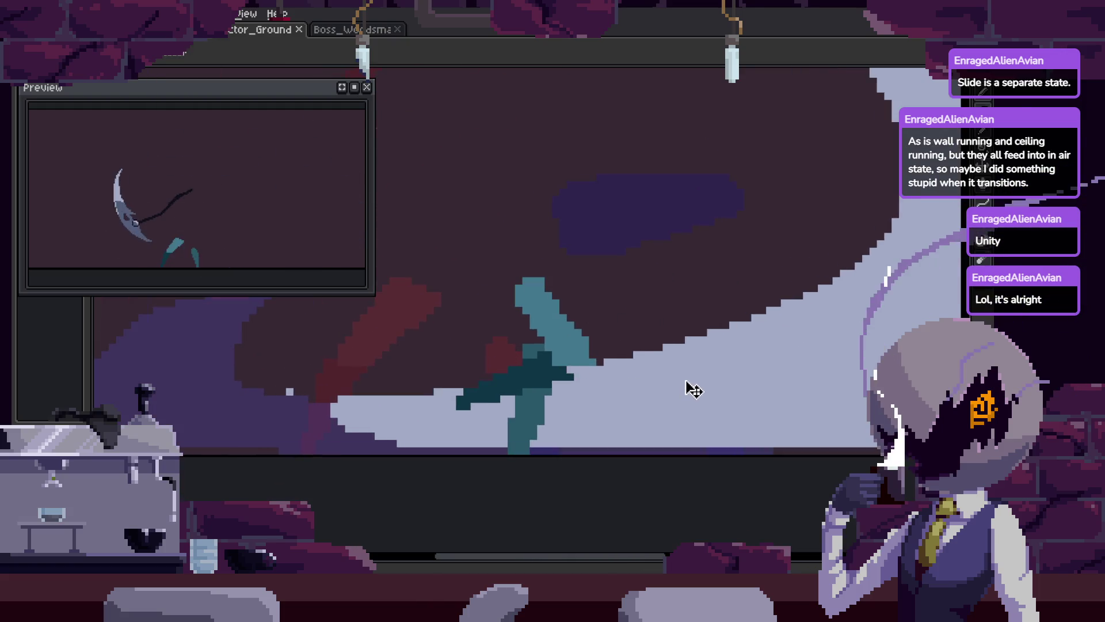
pyautogui.hscroll(-2, 691, 387)
pyautogui.press('b')
pyautogui.scroll(1, 564, 478)
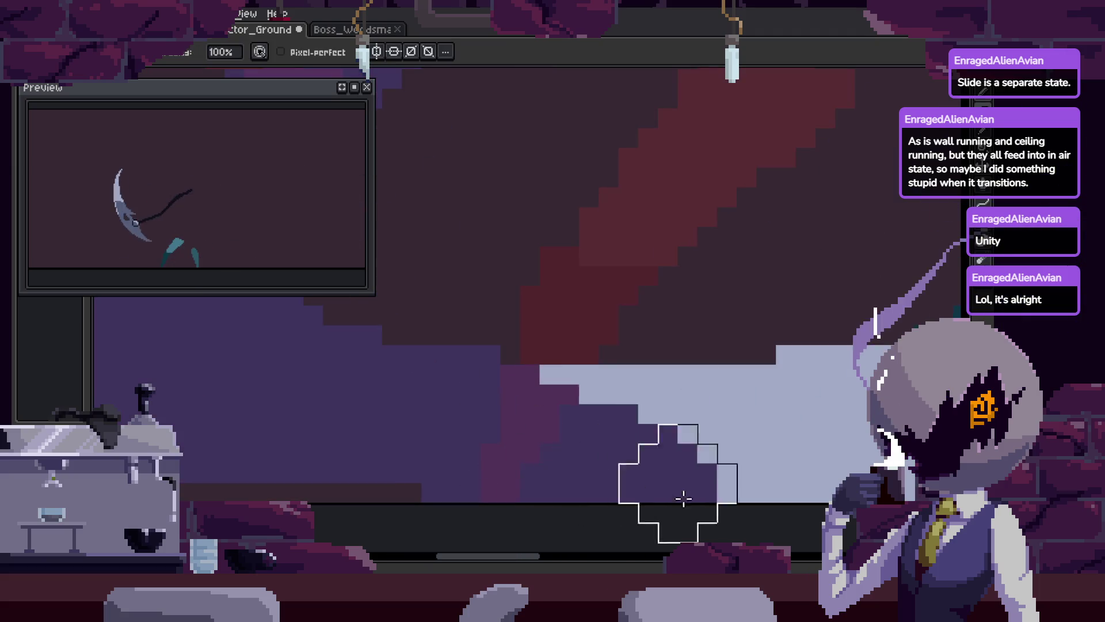
pyautogui.press('z')
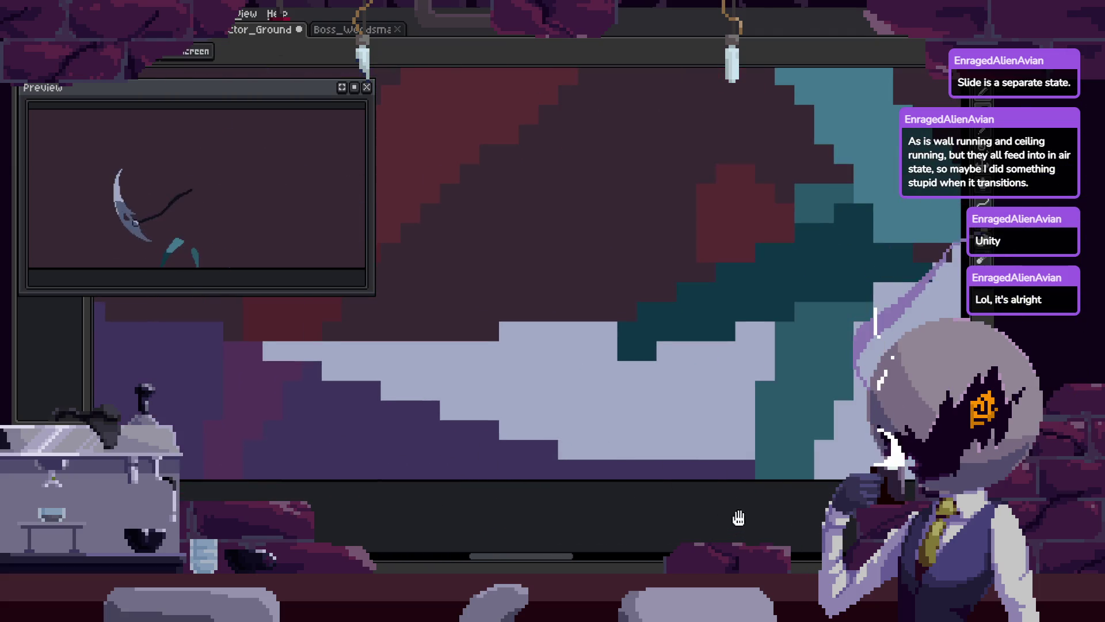
pyautogui.scroll(-5, 576, 477)
pyautogui.scroll(-1, 807, 388)
pyautogui.scroll(2, 809, 348)
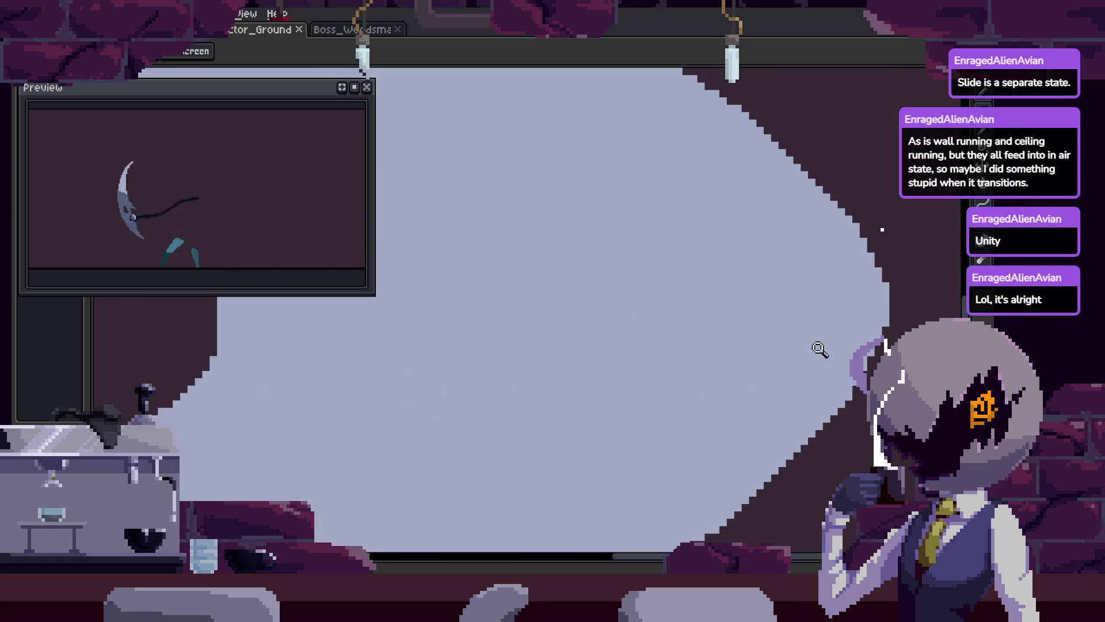
pyautogui.scroll(-2, 747, 343)
pyautogui.moveTo(822, 298); pyautogui.dragTo(818, 338)
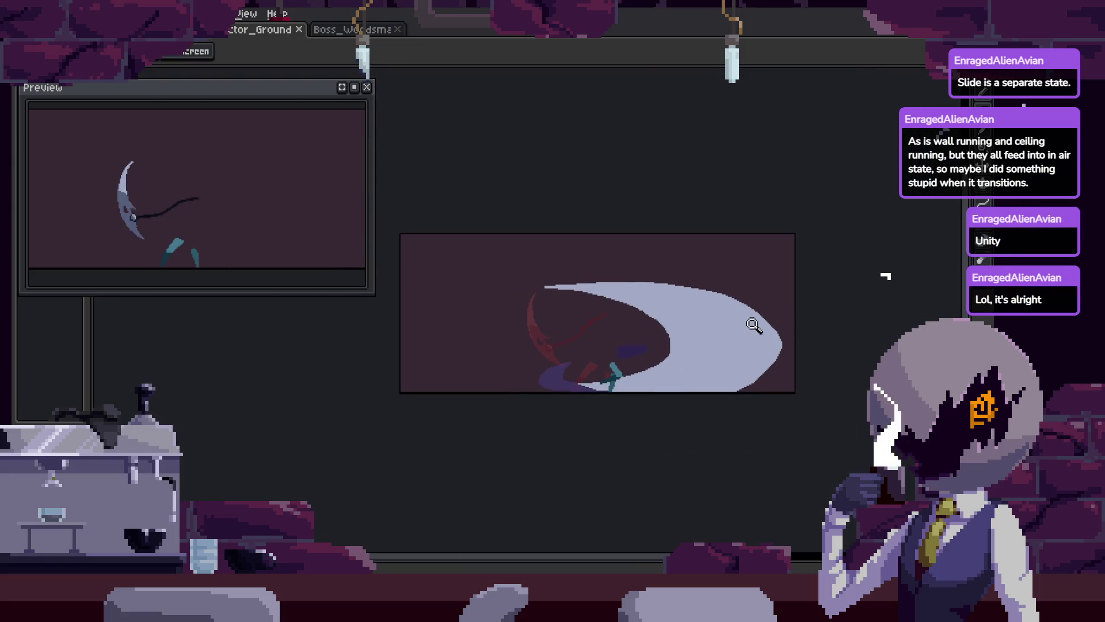
# Play the Attack animation with the timeline shown, then zoom in on the white crescent
pyautogui.press('Tab')
pyautogui.press('Return')
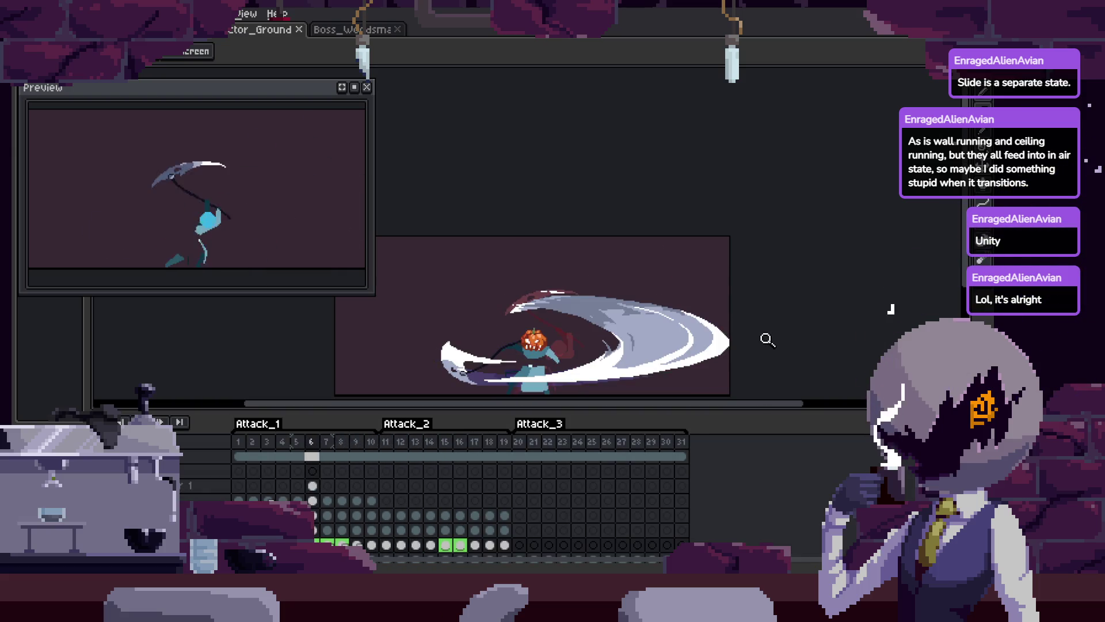
pyautogui.press('Tab')
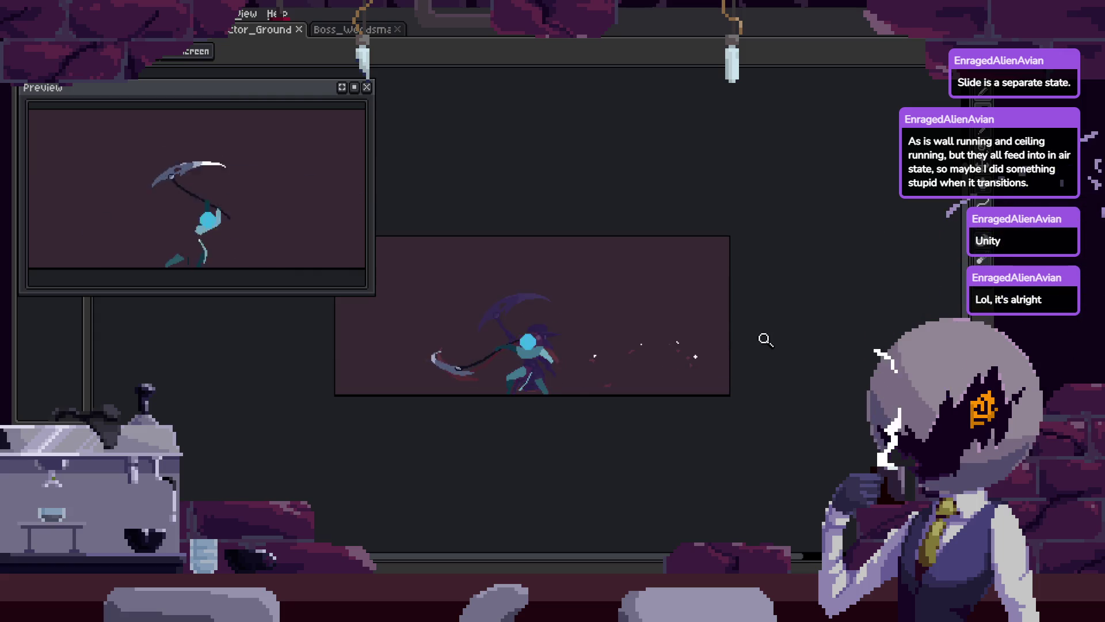
pyautogui.click(719, 345)
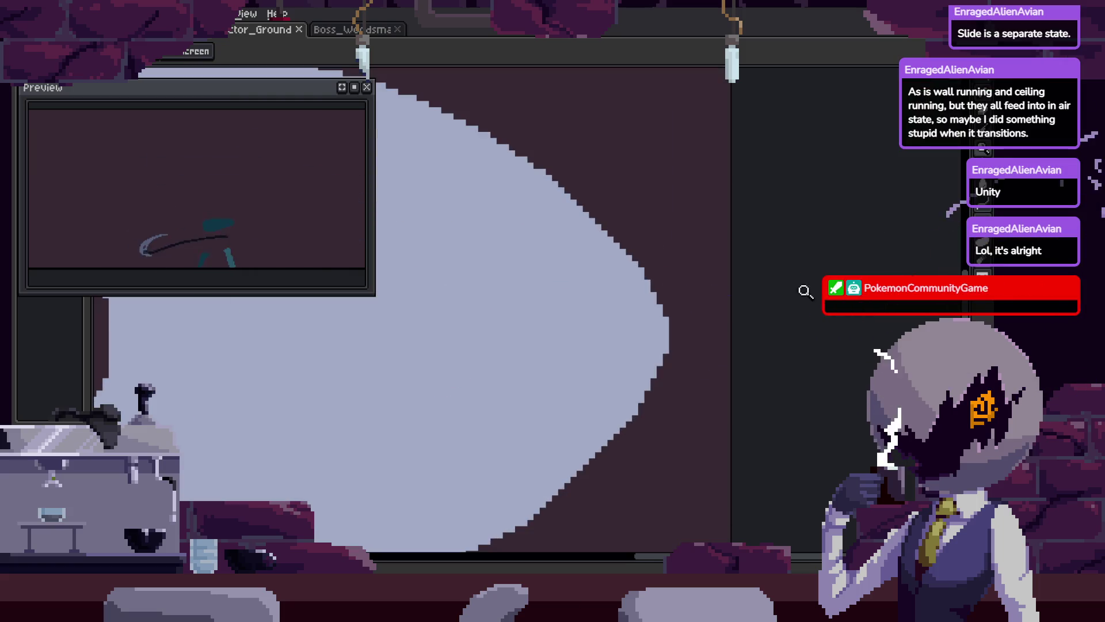
# Test-stretch the white crescent with transform handles, then cancel and deselect, keeping its original size
pyautogui.press('b')
pyautogui.press('z')
pyautogui.scroll(-2, 691, 362)
pyautogui.press('w')
pyautogui.click(684, 373)
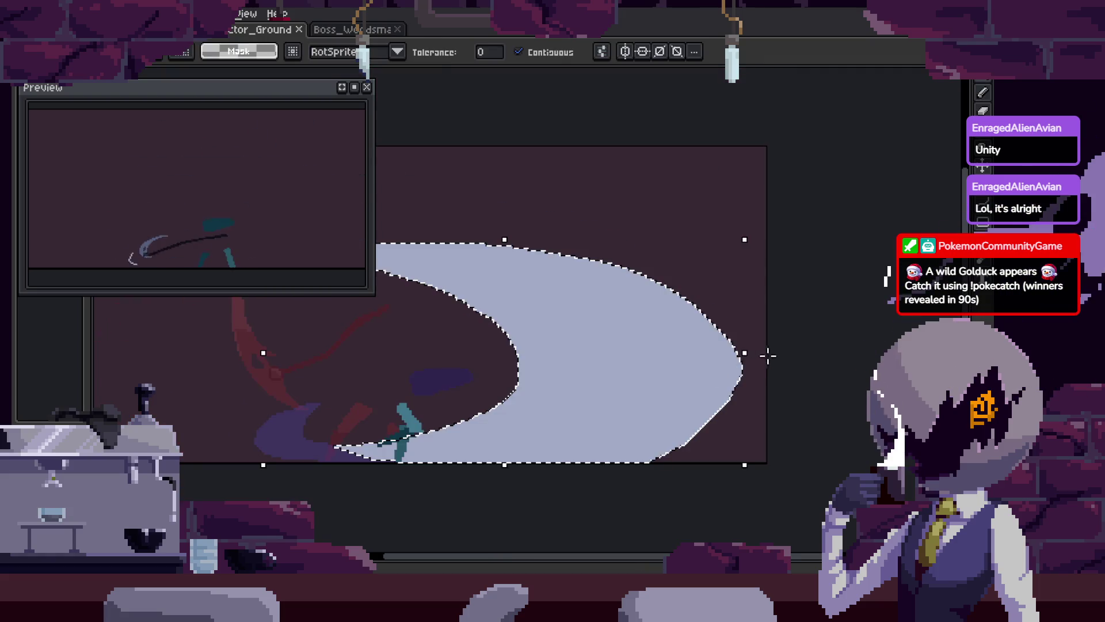
pyautogui.moveTo(744, 355)
pyautogui.mouseDown()
pyautogui.moveTo(777, 362)
pyautogui.moveTo(768, 353)
pyautogui.mouseUp()
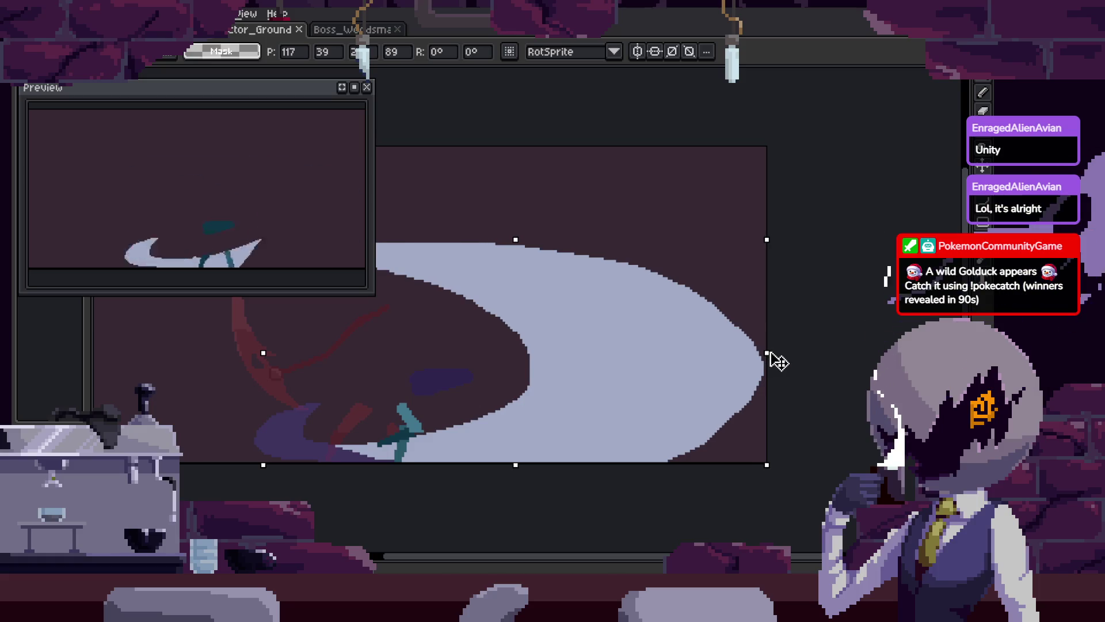
pyautogui.moveTo(517, 464); pyautogui.dragTo(511, 419)
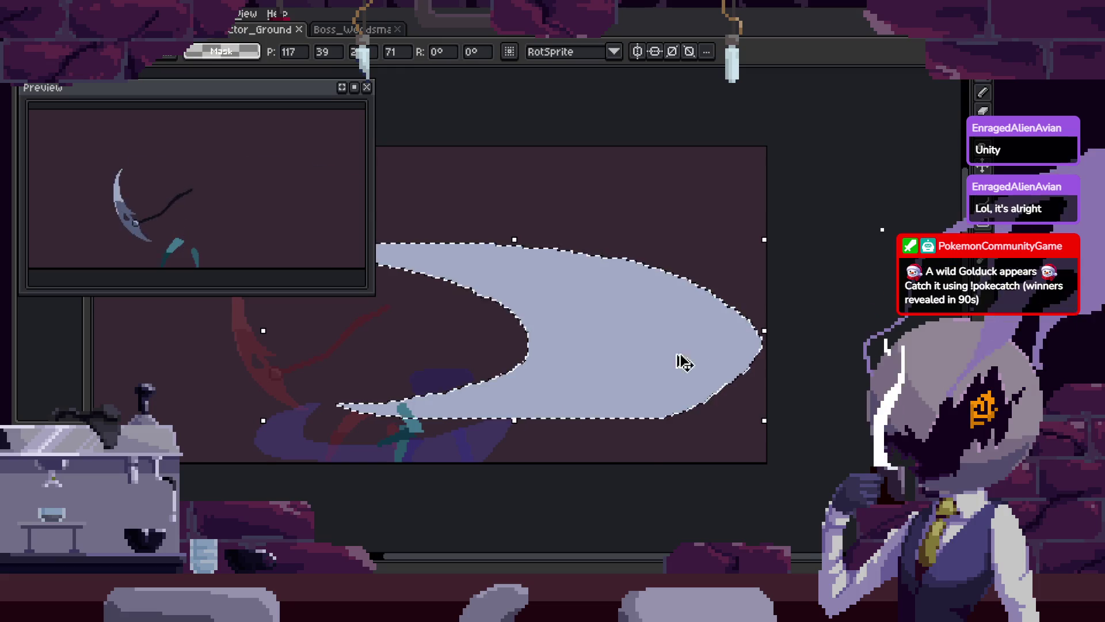
pyautogui.press('Escape')
pyautogui.hotkey('ctrl', 'd')
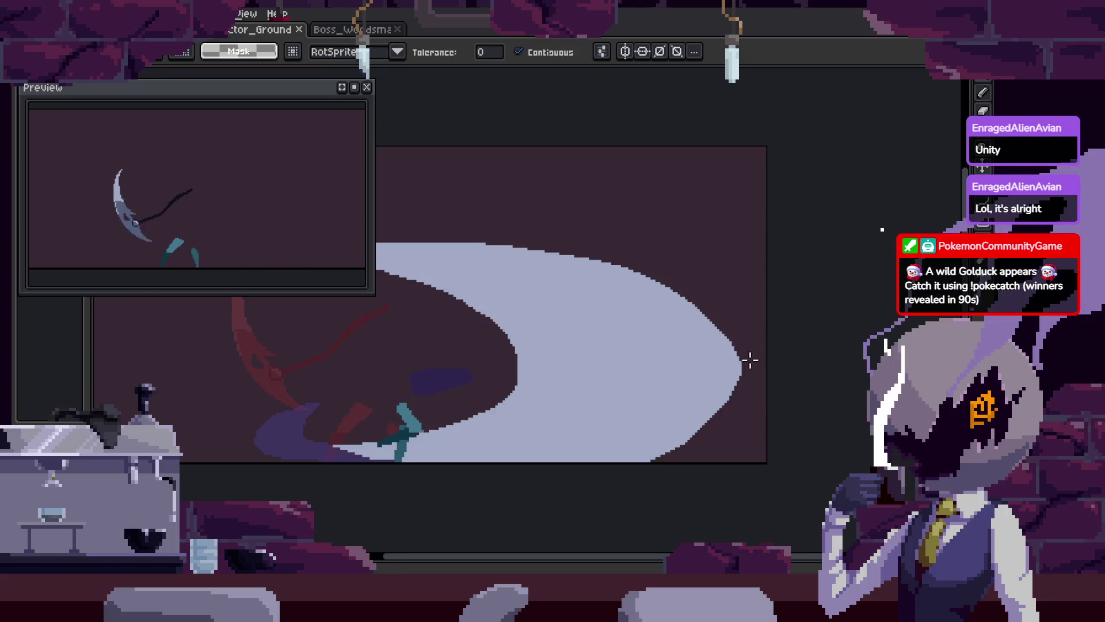
# Pan the canvas and adjust the Preview window's width
pyautogui.press('z')
pyautogui.moveTo(794, 343)
pyautogui.mouseDown()
pyautogui.moveTo(738, 351)
pyautogui.moveTo(738, 364)
pyautogui.mouseUp()
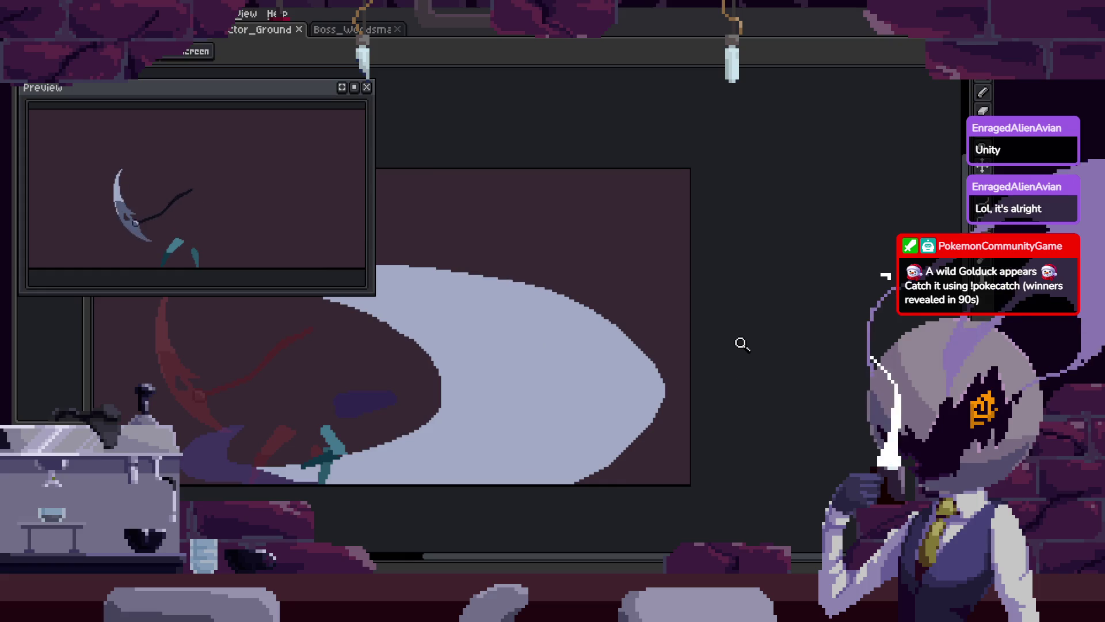
pyautogui.moveTo(371, 198); pyautogui.dragTo(452, 193)
pyautogui.moveTo(622, 367); pyautogui.dragTo(715, 305)
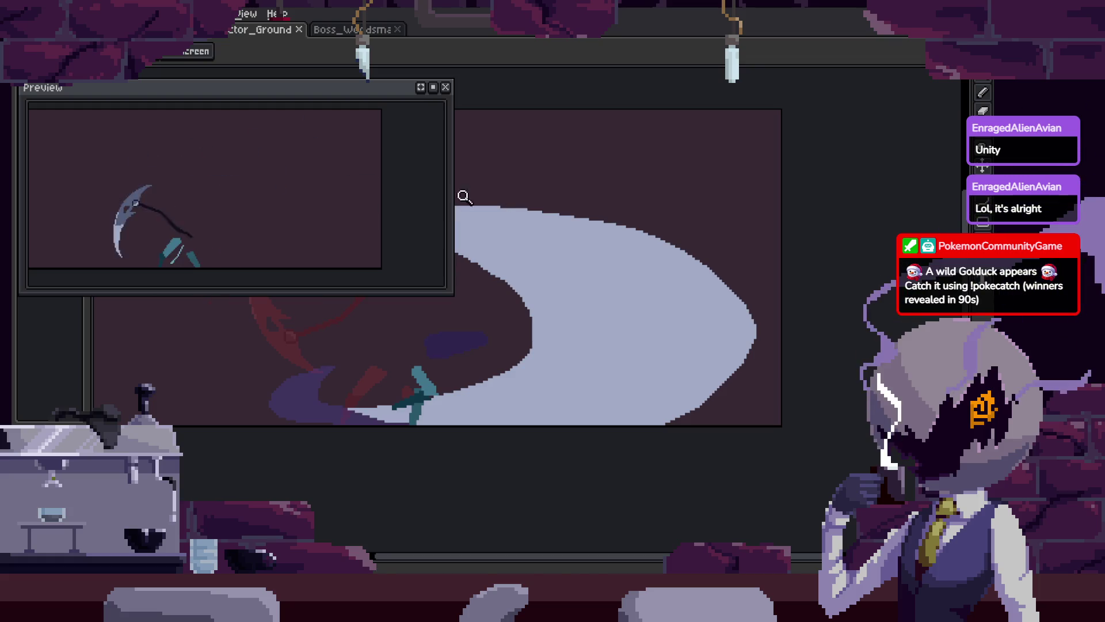
pyautogui.moveTo(447, 185)
pyautogui.mouseDown()
pyautogui.moveTo(383, 192)
pyautogui.moveTo(398, 193)
pyautogui.mouseUp()
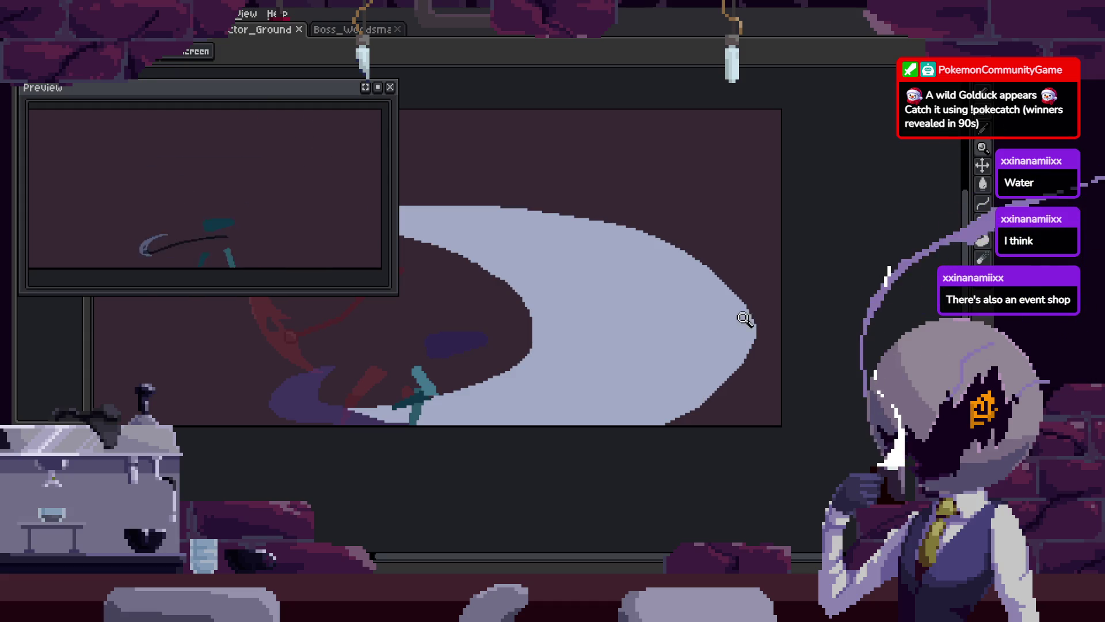
pyautogui.scroll(1, 742, 319)
pyautogui.scroll(-1, 696, 308)
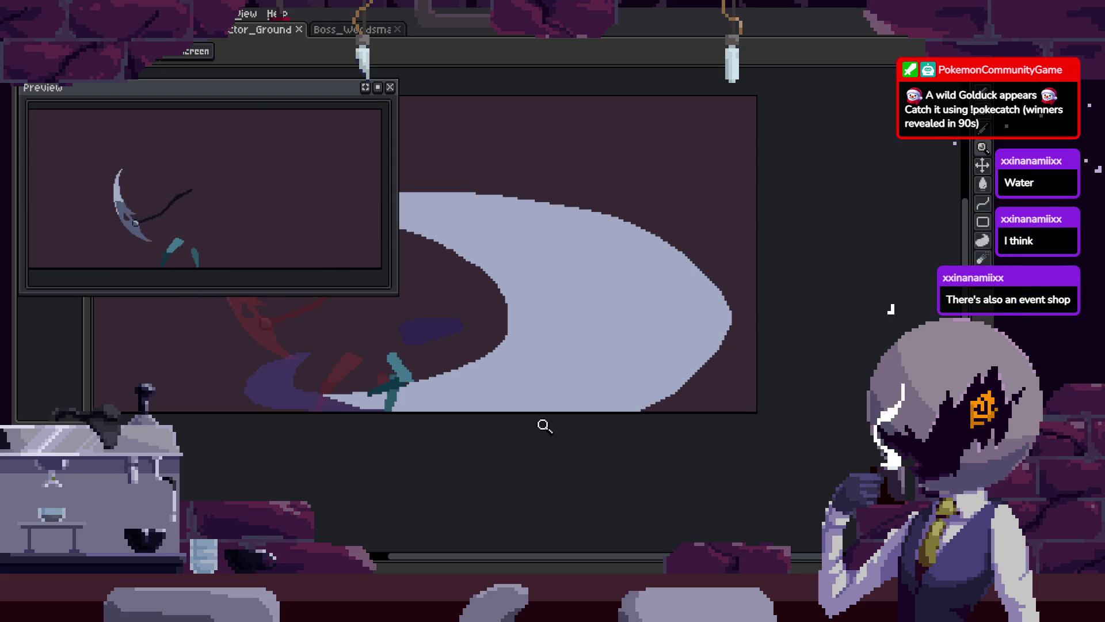
pyautogui.scroll(-3, 623, 354)
pyautogui.scroll(3, 708, 311)
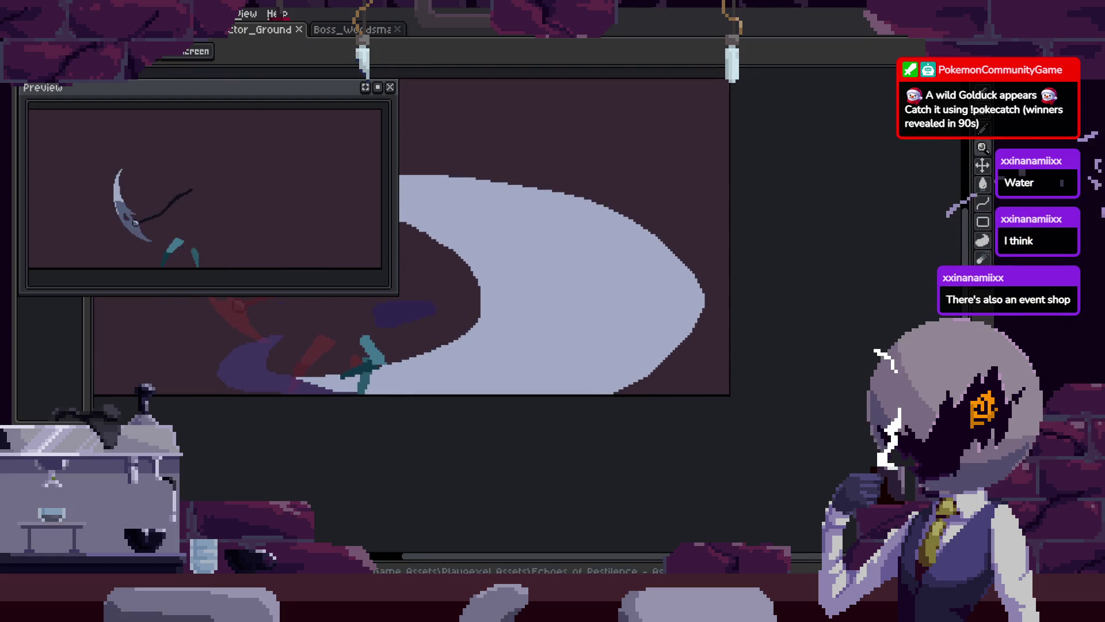
# Zoom in on the arc's tip and pick the arc's light colour with the eyedropper
pyautogui.scroll(2, 668, 279)
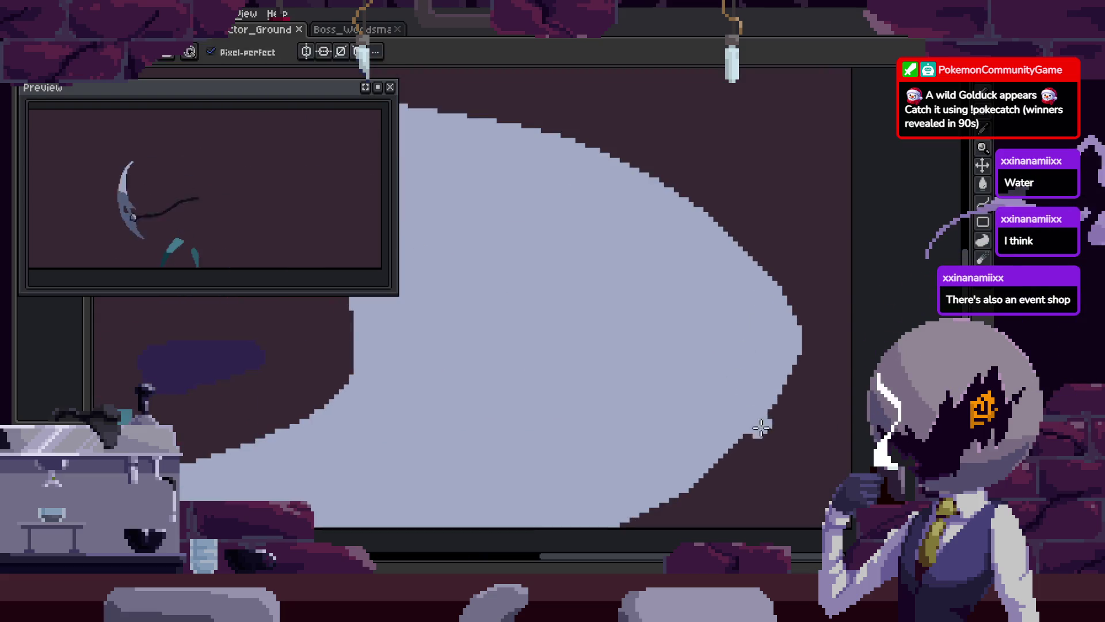
pyautogui.press('z')
pyautogui.click(755, 298)
pyautogui.scroll(-1, 650, 387)
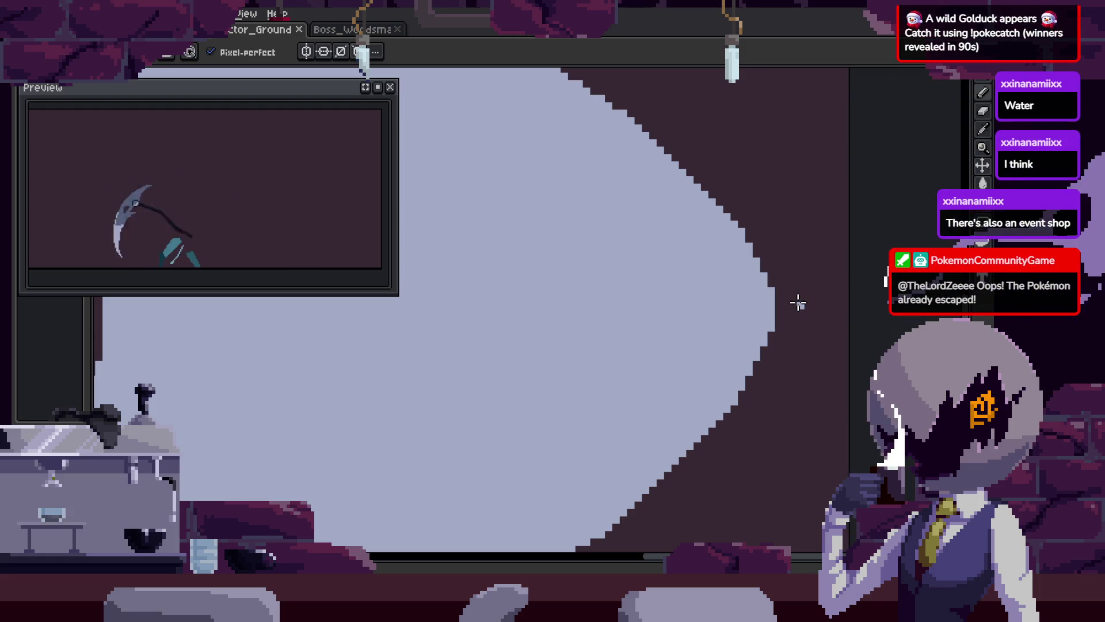
pyautogui.press('i')
pyautogui.press('b')
# Draw a stepped diagonal line of light pixels just outside the arc tip, undoing a stray stroke
pyautogui.hscroll(-2, 780, 303)
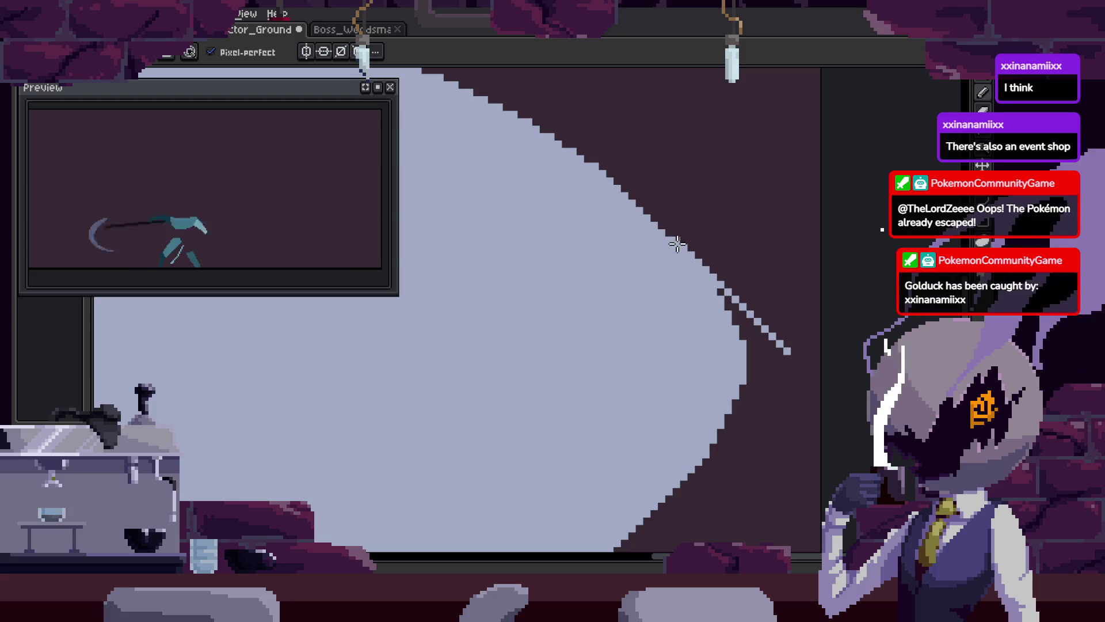
pyautogui.press('z')
pyautogui.click(830, 309)
pyautogui.moveTo(832, 366); pyautogui.dragTo(841, 443)
pyautogui.scroll(-3, 841, 443)
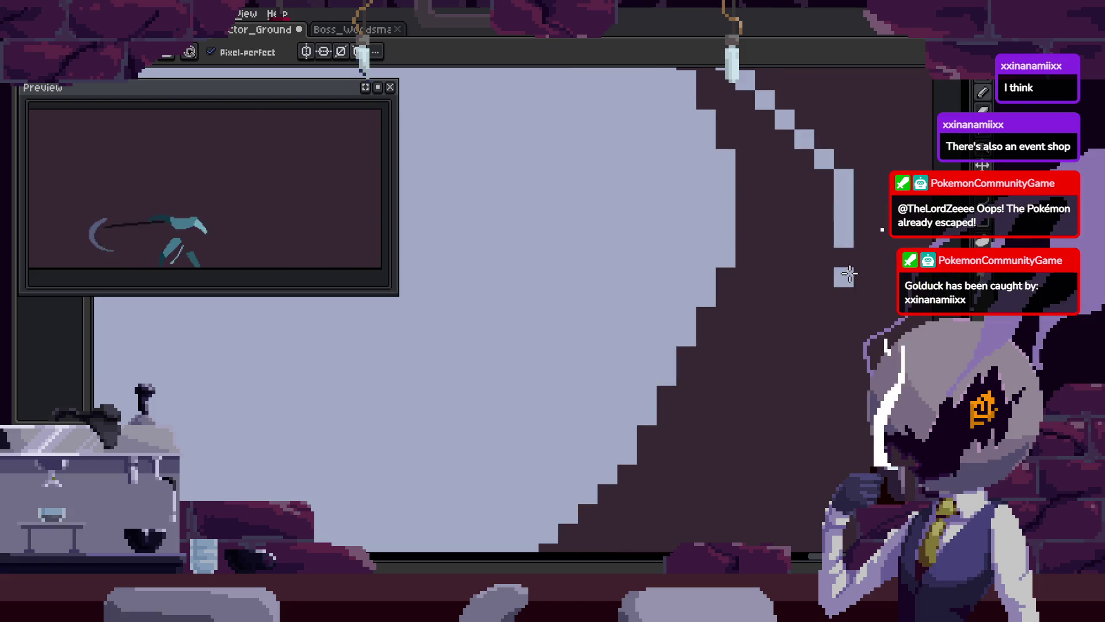
pyautogui.hotkey('ctrl', 'z')
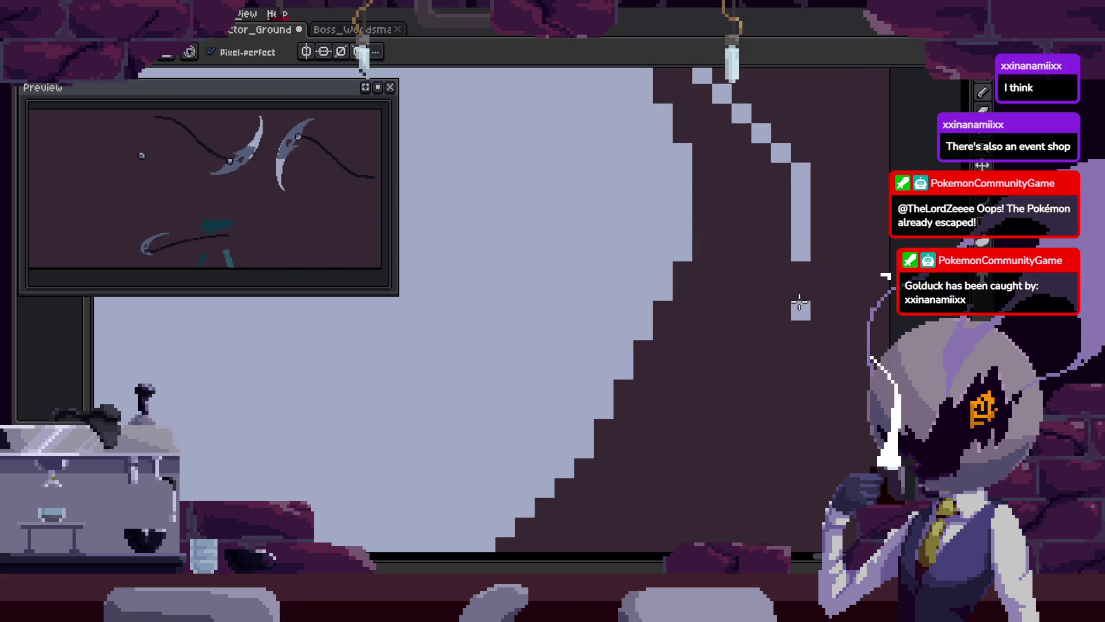
pyautogui.moveTo(789, 324)
pyautogui.mouseDown()
pyautogui.moveTo(621, 454)
pyautogui.moveTo(582, 506)
pyautogui.moveTo(604, 524)
pyautogui.moveTo(592, 512)
pyautogui.mouseUp()
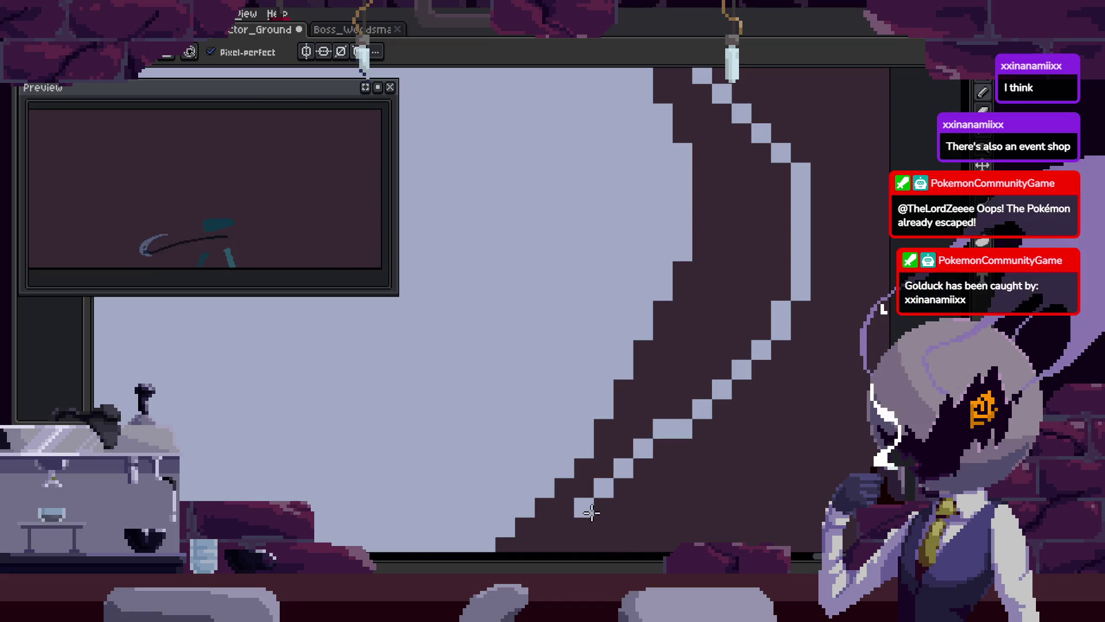
# Zoom out to view the whole sprite with the new trailing line
pyautogui.press('z')
pyautogui.scroll(-2, 661, 401)
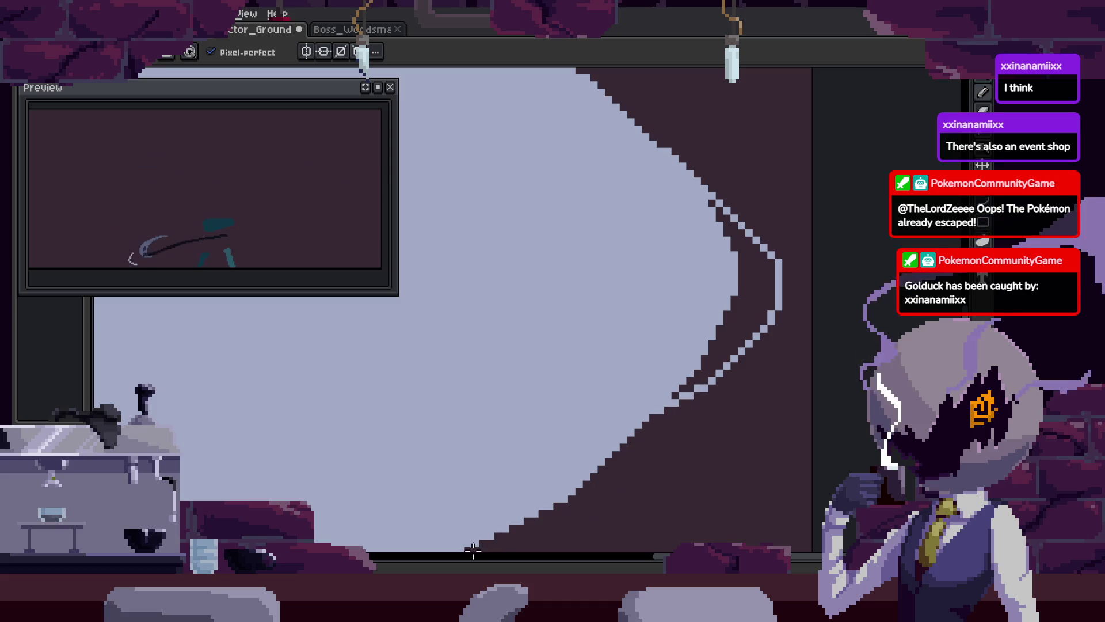
pyautogui.press('g')
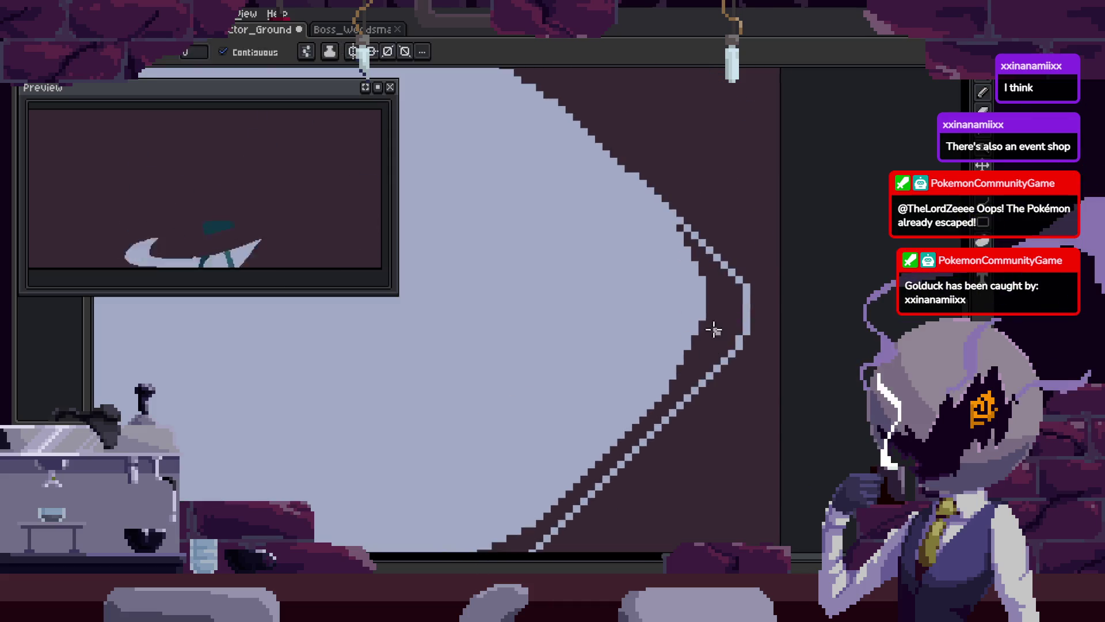
pyautogui.press('z')
pyautogui.scroll(-4, 711, 335)
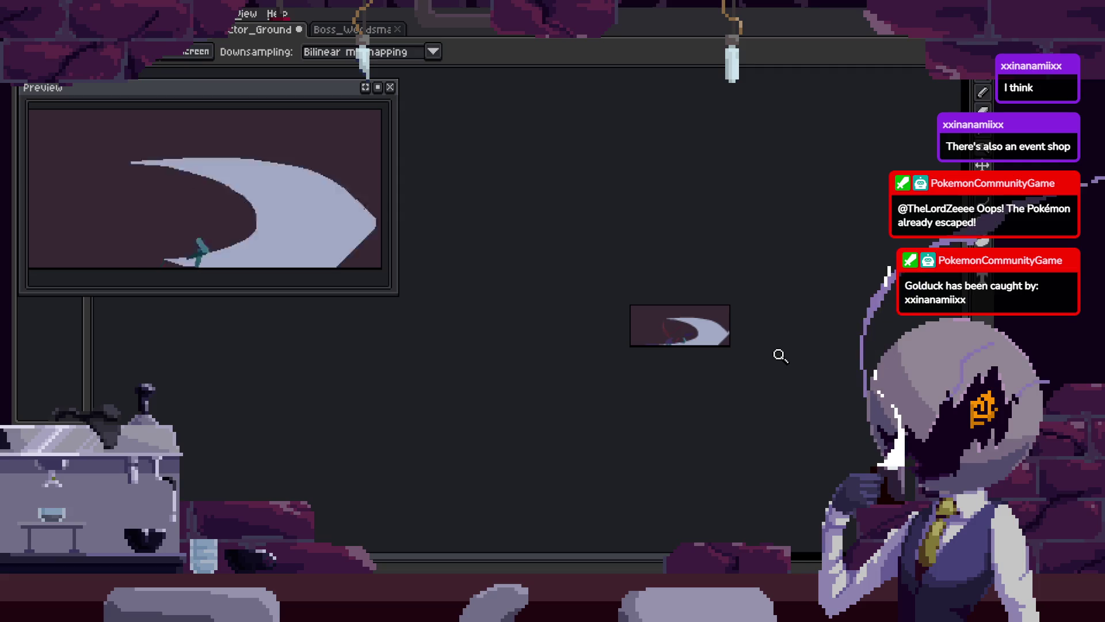
# Zoom in on the crescent slash shape and save the sprite
pyautogui.scroll(5, 780, 331)
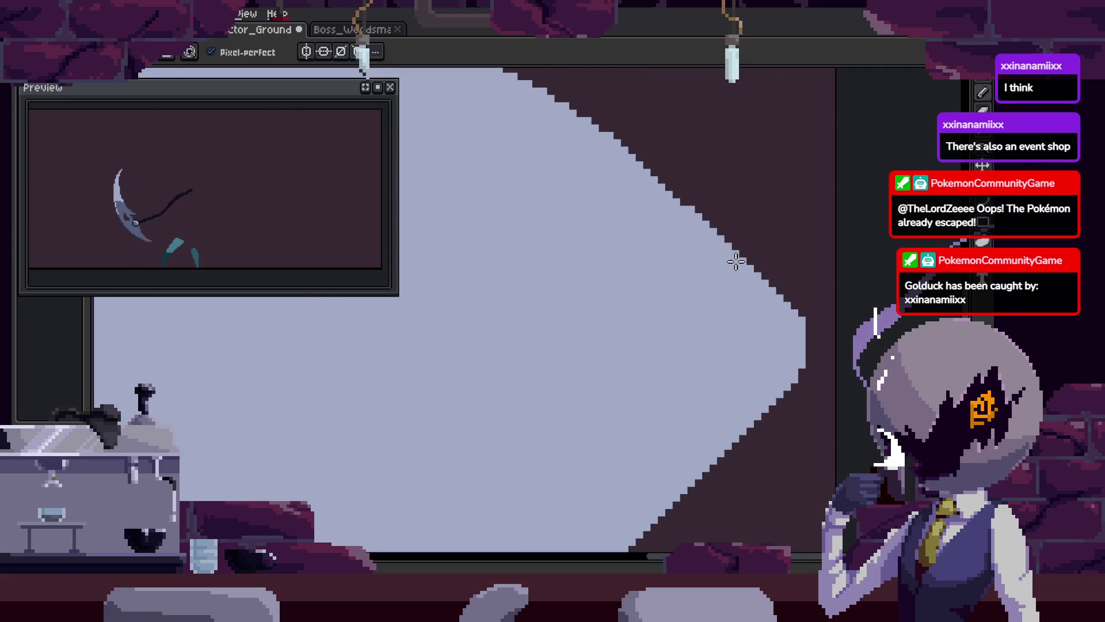
pyautogui.scroll(-5, 716, 380)
pyautogui.press('z')
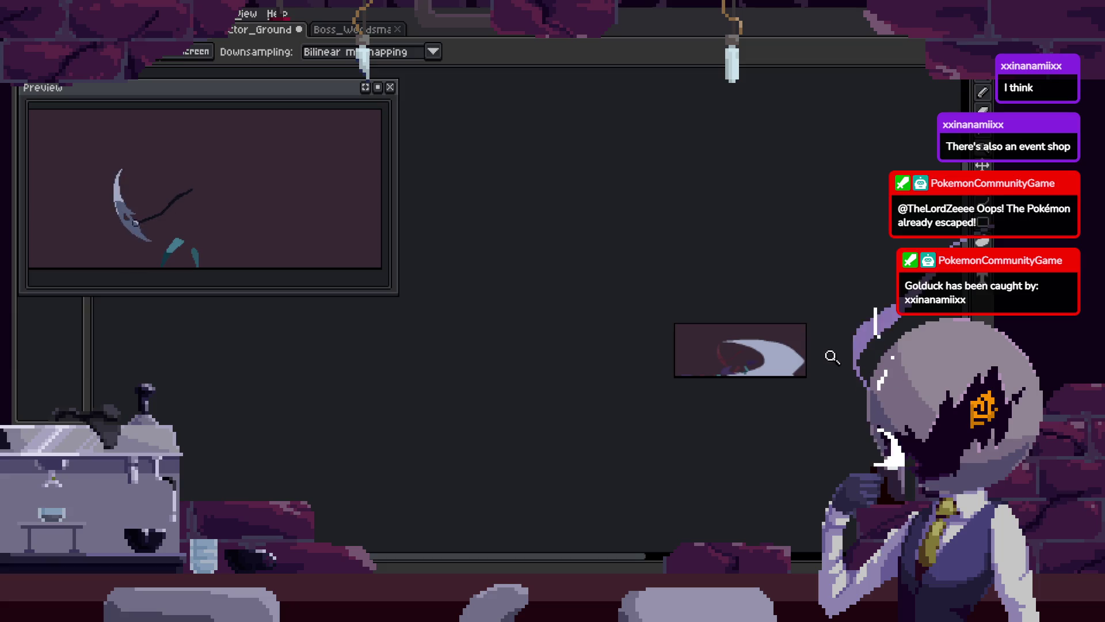
pyautogui.scroll(3, 761, 342)
pyautogui.moveTo(802, 312); pyautogui.dragTo(772, 340)
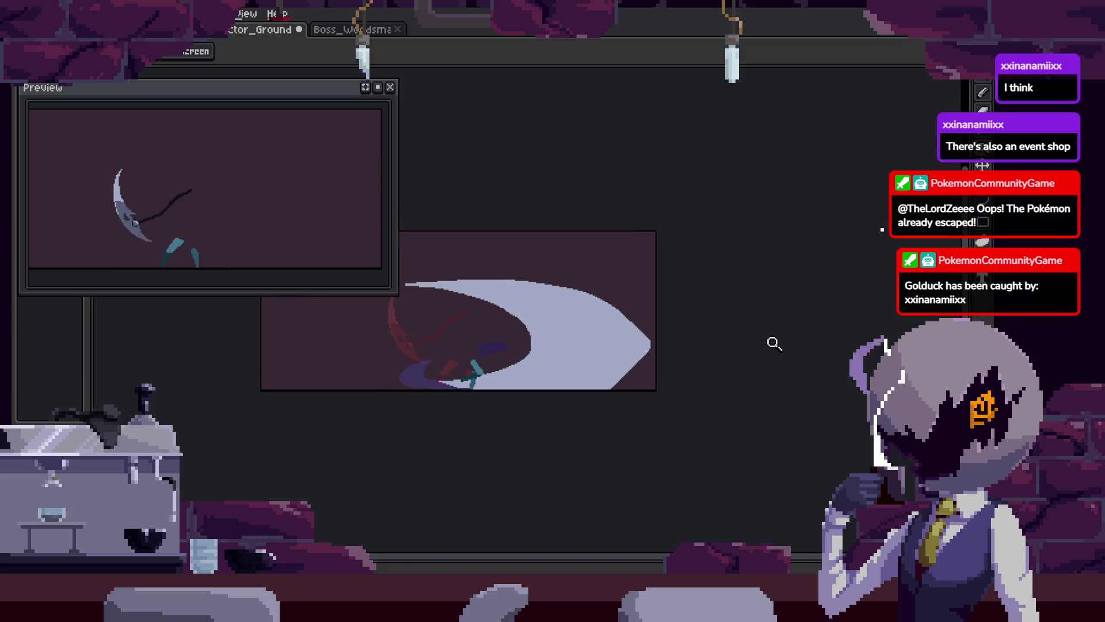
pyautogui.scroll(4, 765, 330)
pyautogui.press('b')
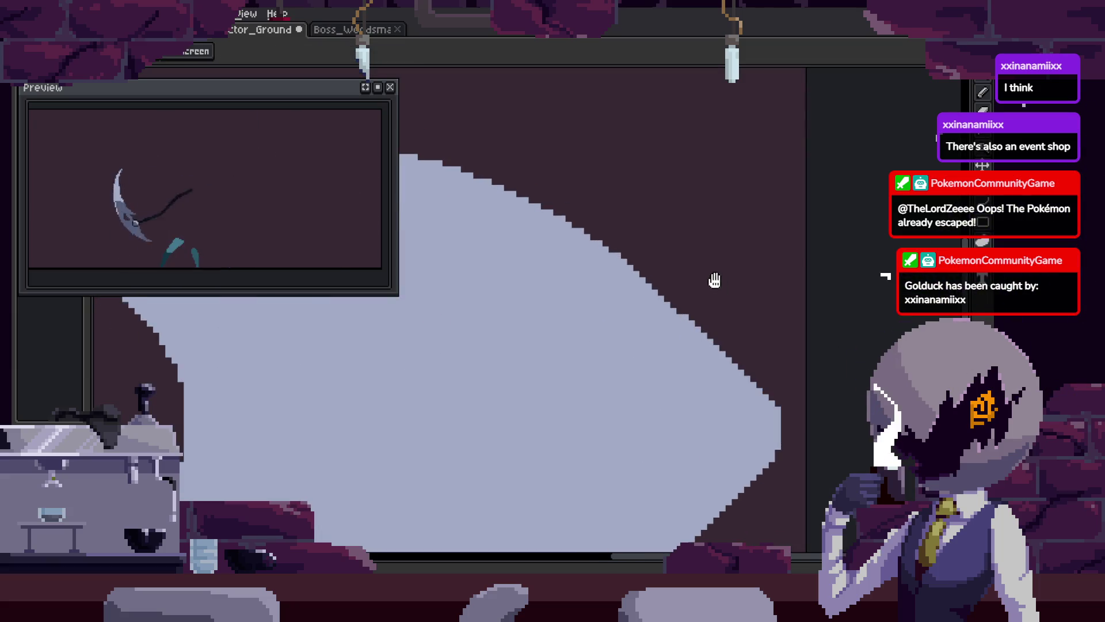
pyautogui.hotkey('ctrl', 'z')
pyautogui.hotkey('ctrl', 'z')
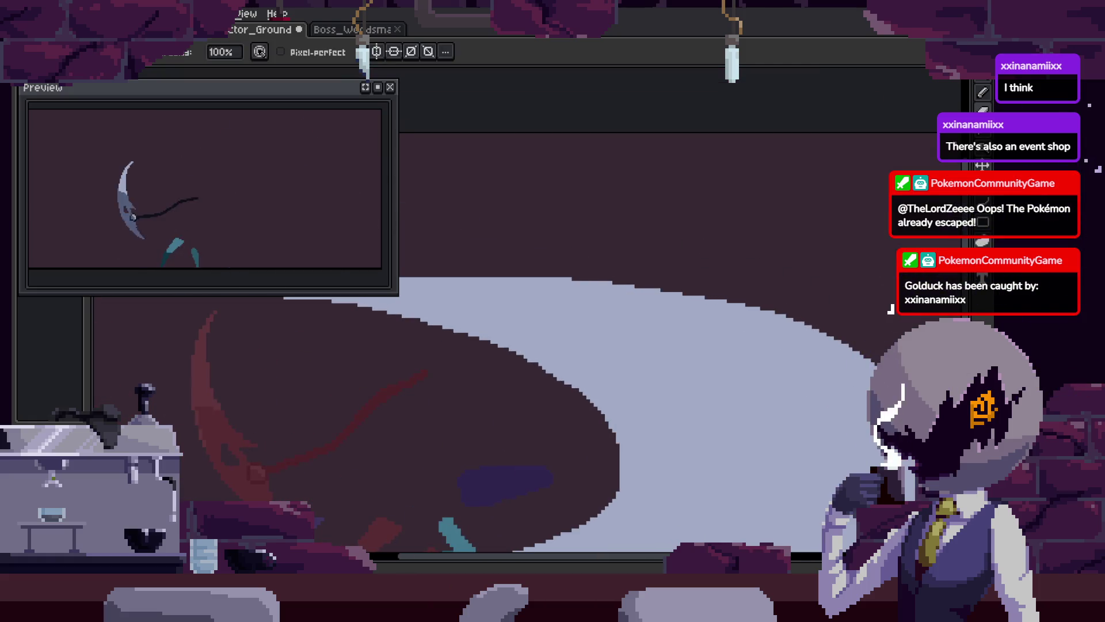
pyautogui.moveTo(917, 390); pyautogui.dragTo(819, 379)
pyautogui.scroll(1, 826, 397)
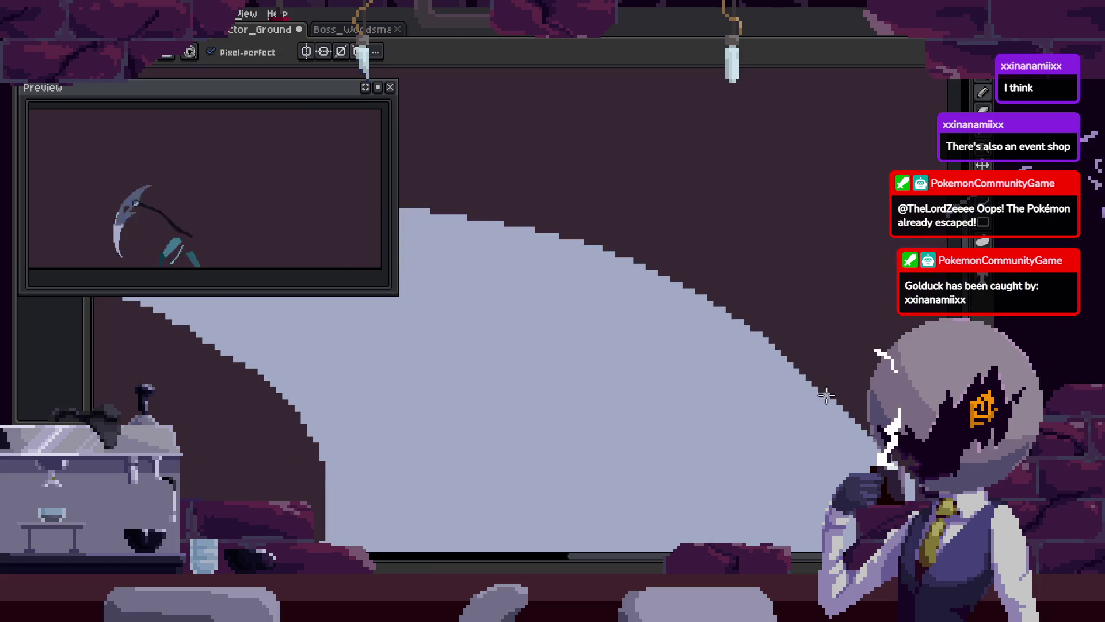
# Zoom out to the whole frame and toggle the Attack_1–3 timeline to review the animation
pyautogui.press('z')
pyautogui.moveTo(859, 372)
pyautogui.mouseDown()
pyautogui.moveTo(796, 360)
pyautogui.moveTo(784, 346)
pyautogui.mouseUp()
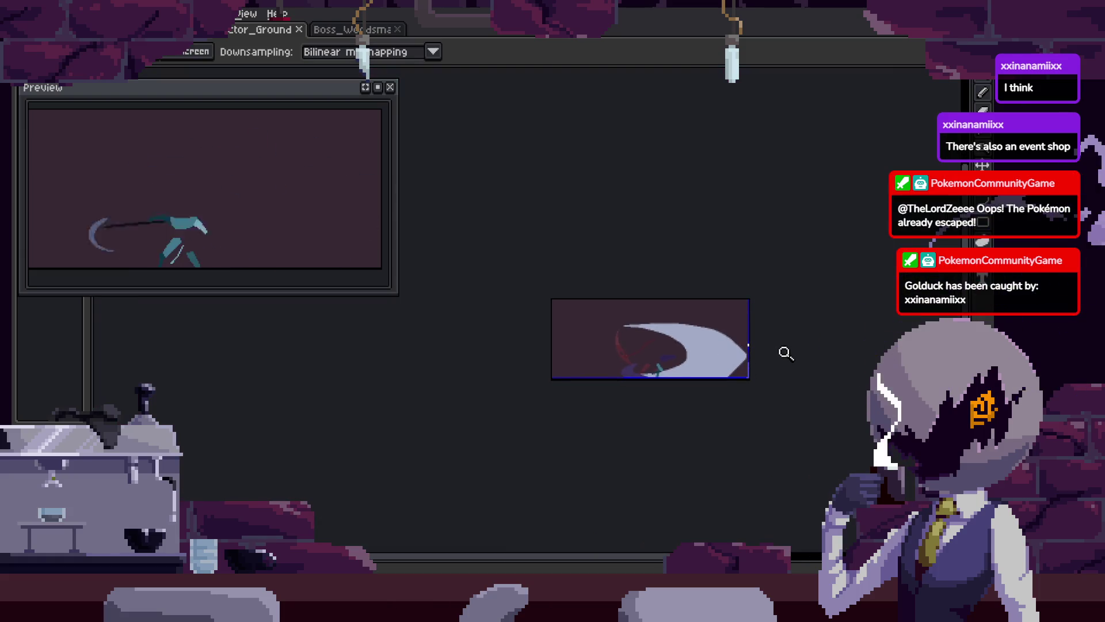
pyautogui.press('Tab')
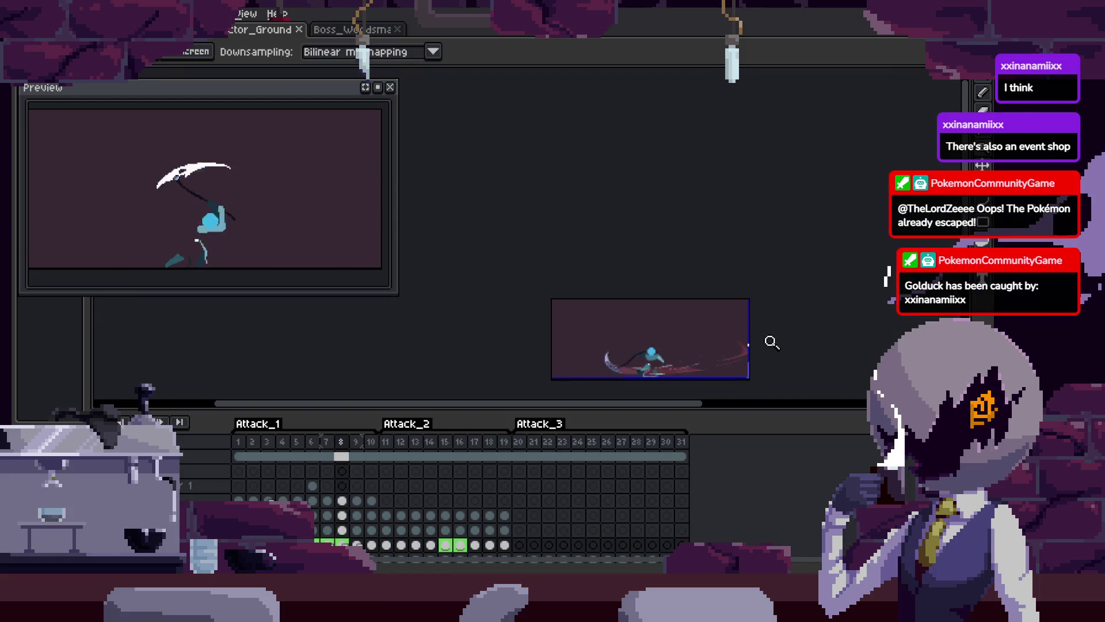
pyautogui.press('Tab')
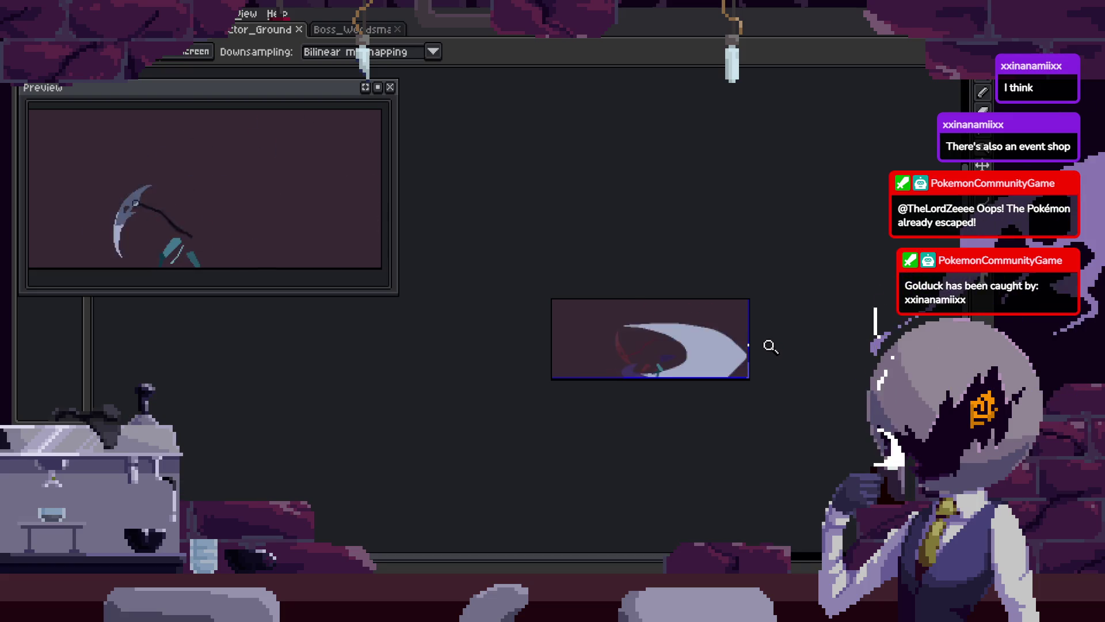
pyautogui.scroll(5, 739, 337)
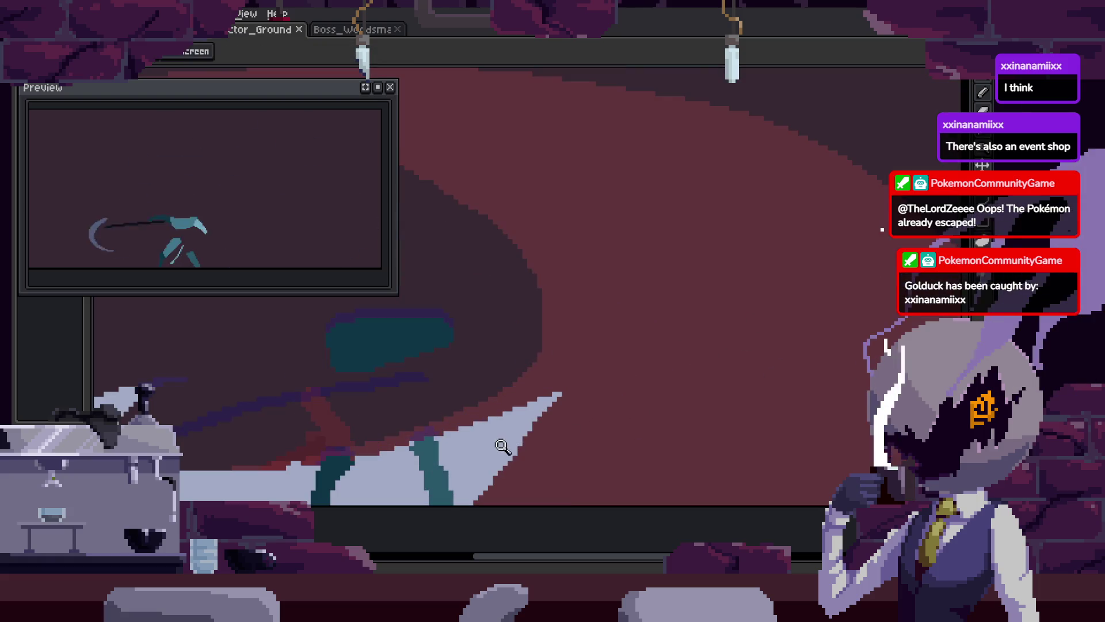
# Paint-bucket the red patch under the slash arc with light lavender, redoing the first misplaced fill
pyautogui.scroll(-5, 618, 394)
pyautogui.scroll(5, 599, 390)
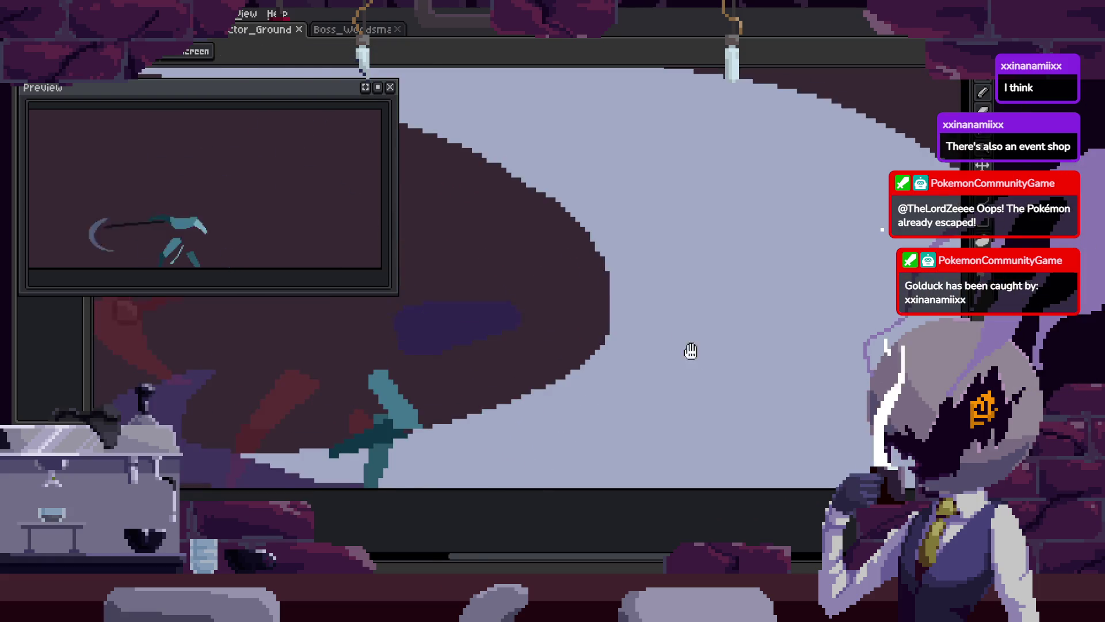
pyautogui.press('b')
pyautogui.press('g')
pyautogui.click(662, 308)
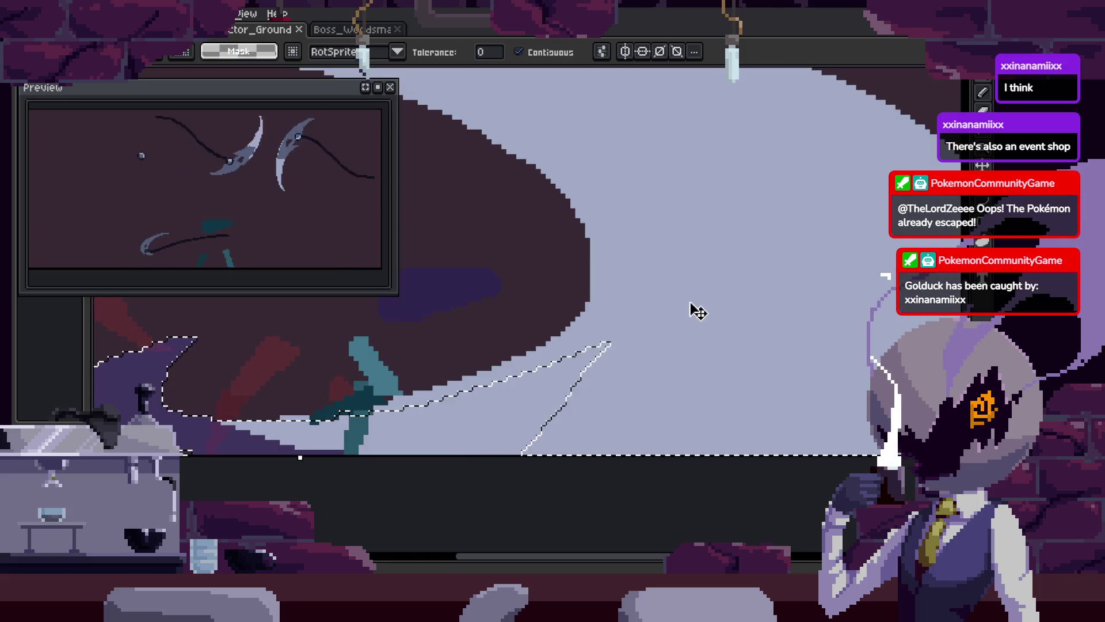
pyautogui.hotkey('ctrl', 'z')
pyautogui.press('b')
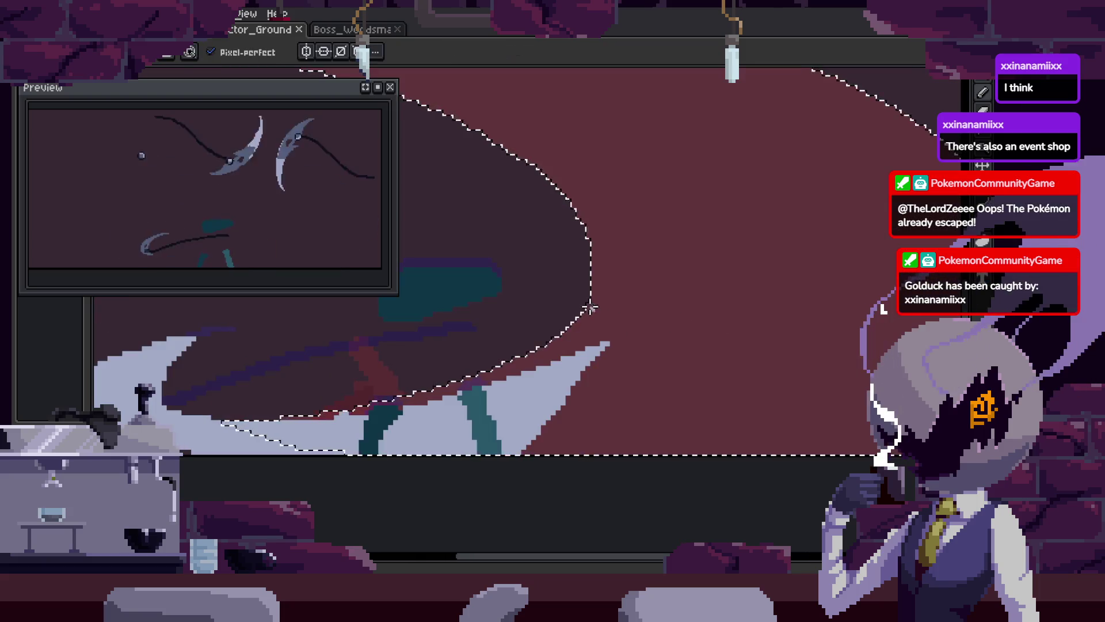
pyautogui.press('g')
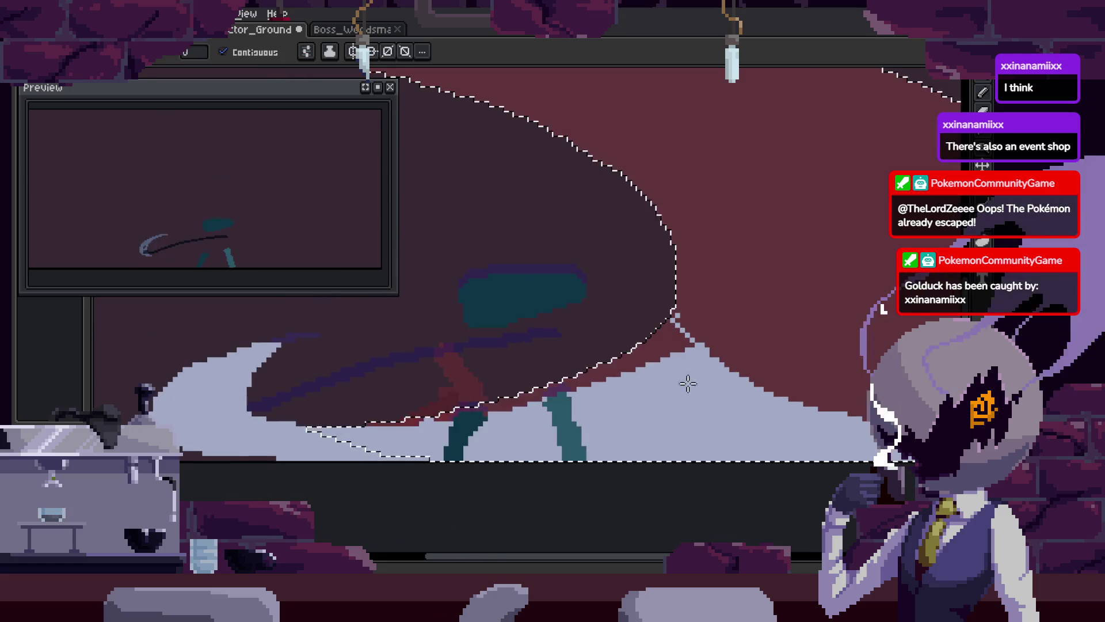
pyautogui.click(634, 366)
# Zoom in on the newly filled lavender area to check the result
pyautogui.press('z')
pyautogui.click(631, 391)
pyautogui.click(616, 402)
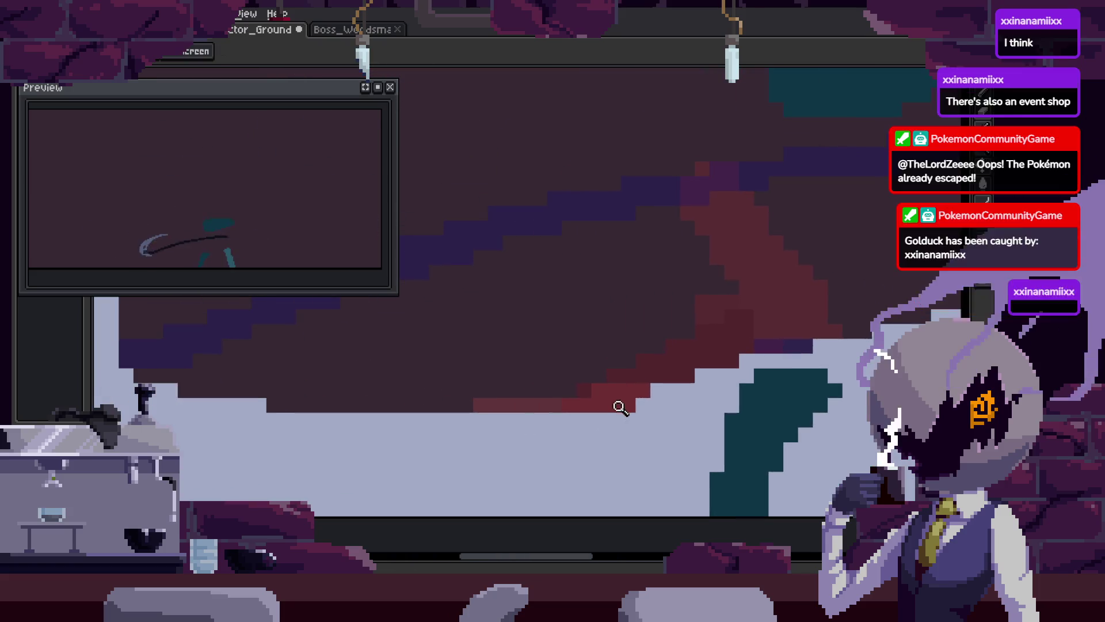
pyautogui.click(625, 416)
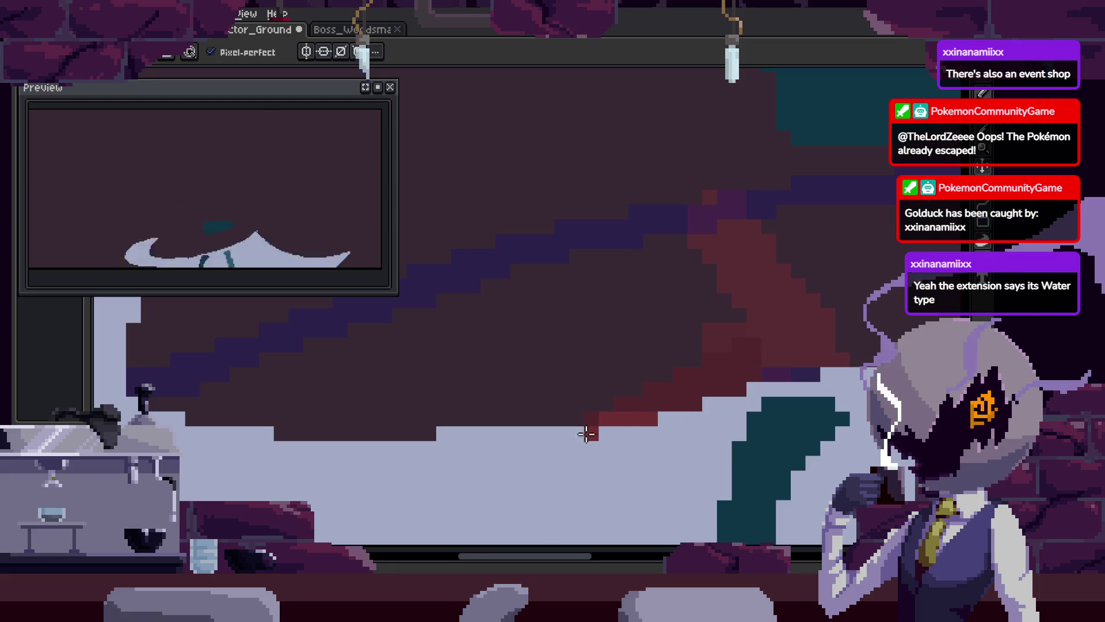
pyautogui.scroll(-5, 776, 404)
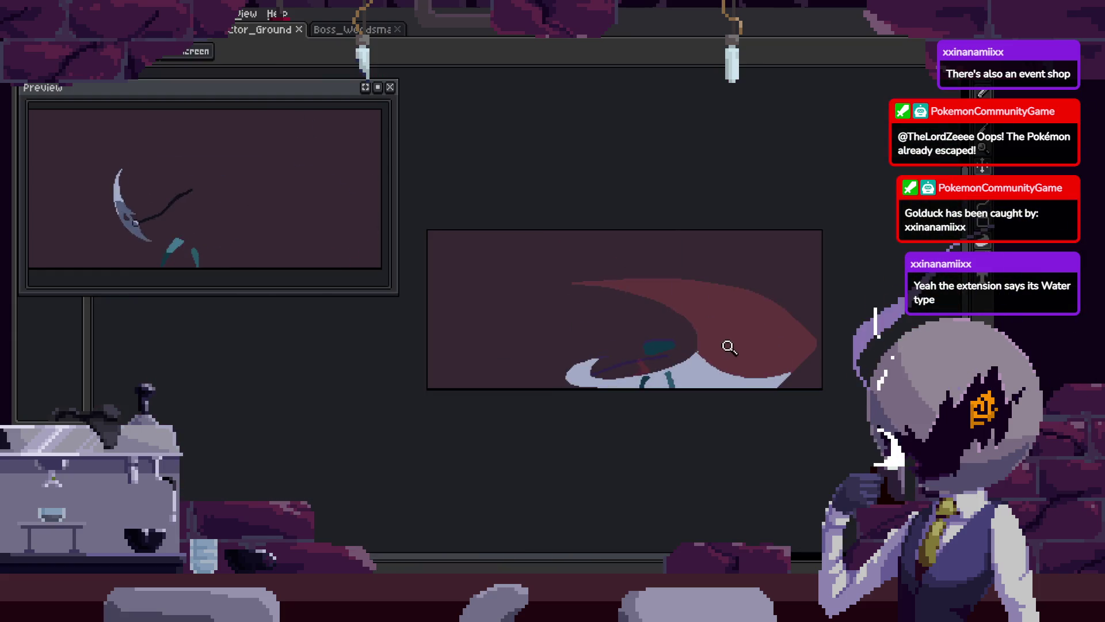
pyautogui.scroll(5, 657, 359)
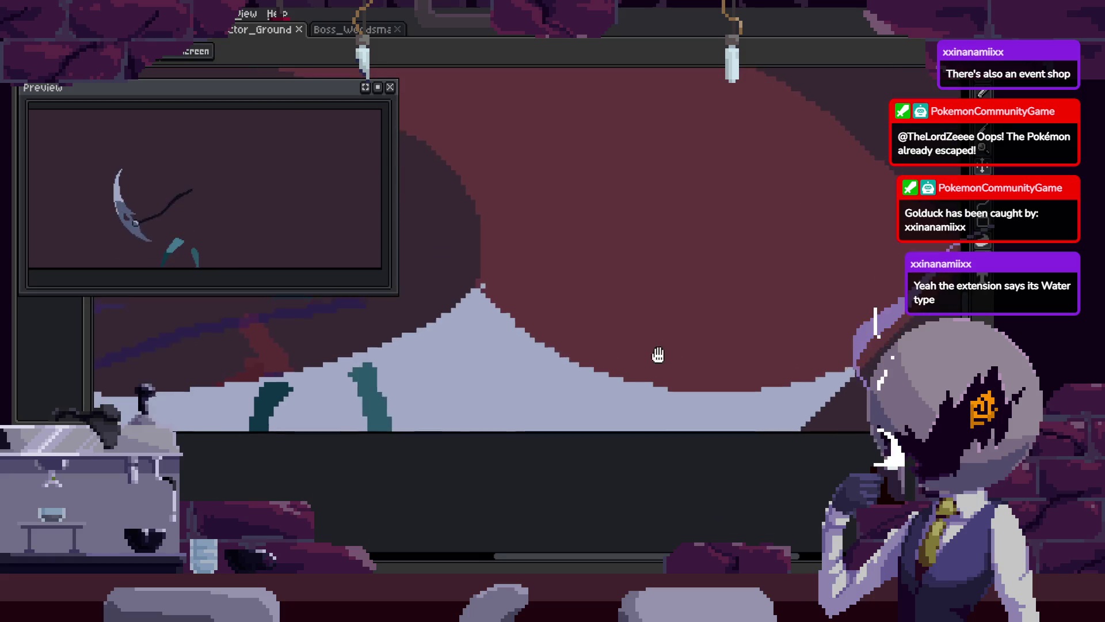
pyautogui.scroll(-6, 748, 345)
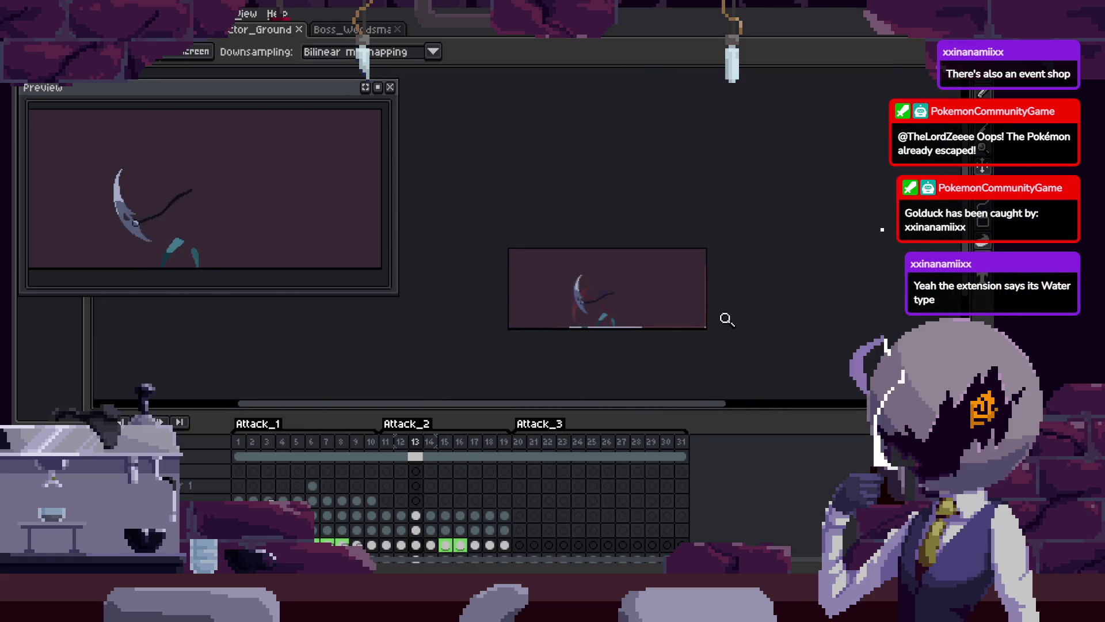
pyautogui.scroll(2, 726, 321)
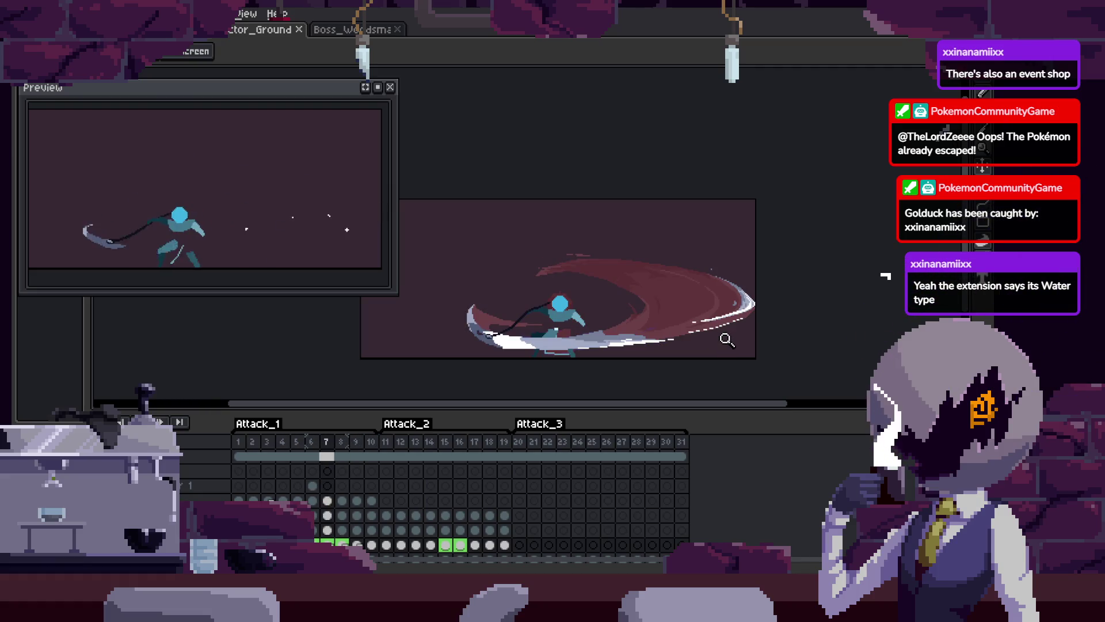
# Hide the timeline and zoom in close on the slash's stair-stepped edge, saving along the way
pyautogui.press('Tab')
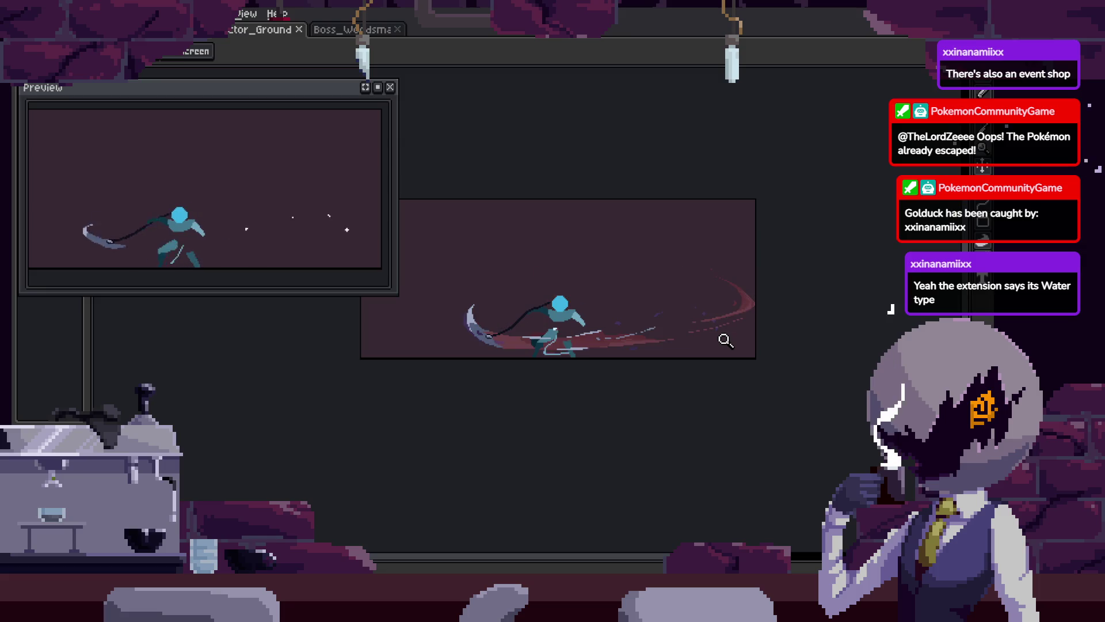
pyautogui.click(691, 325)
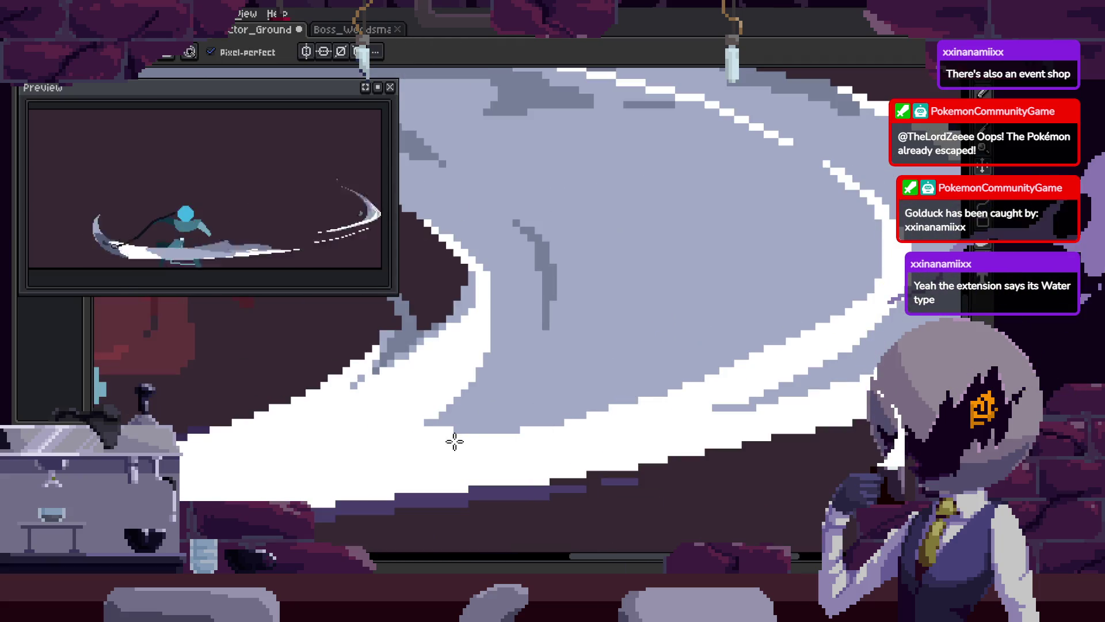
pyautogui.click(646, 400)
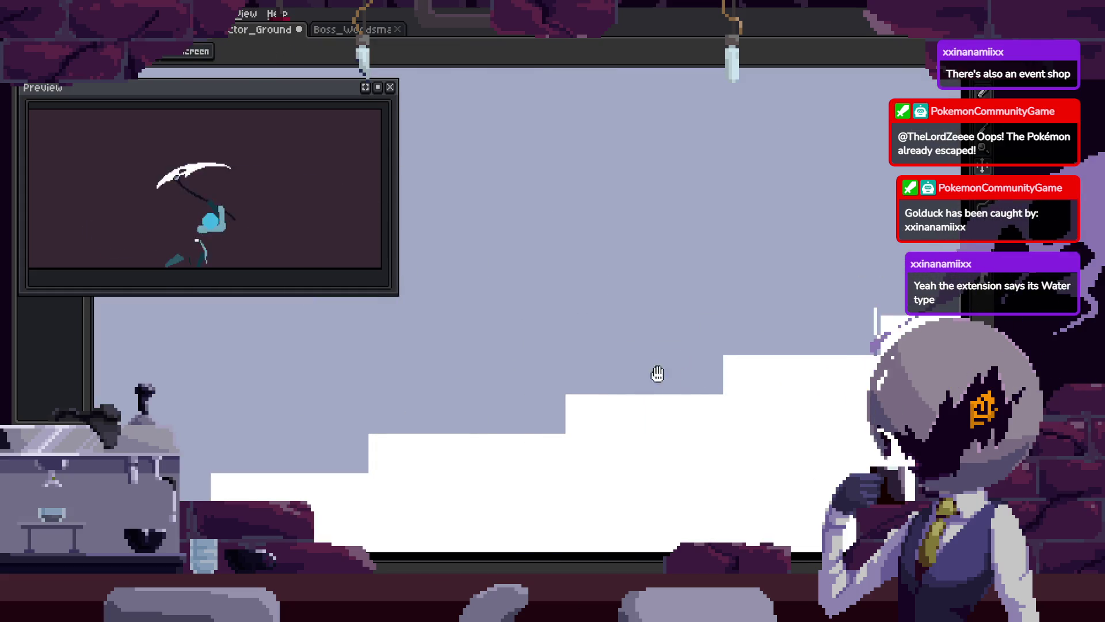
pyautogui.press('space')
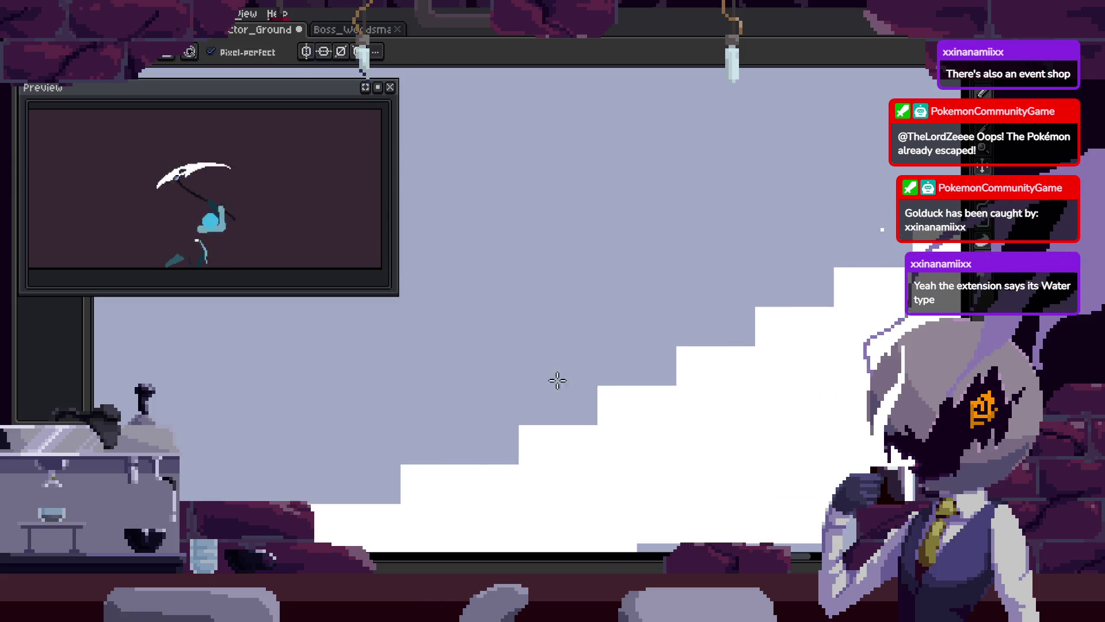
pyautogui.hotkey('ctrl', 's')
pyautogui.click(716, 371)
pyautogui.press('b')
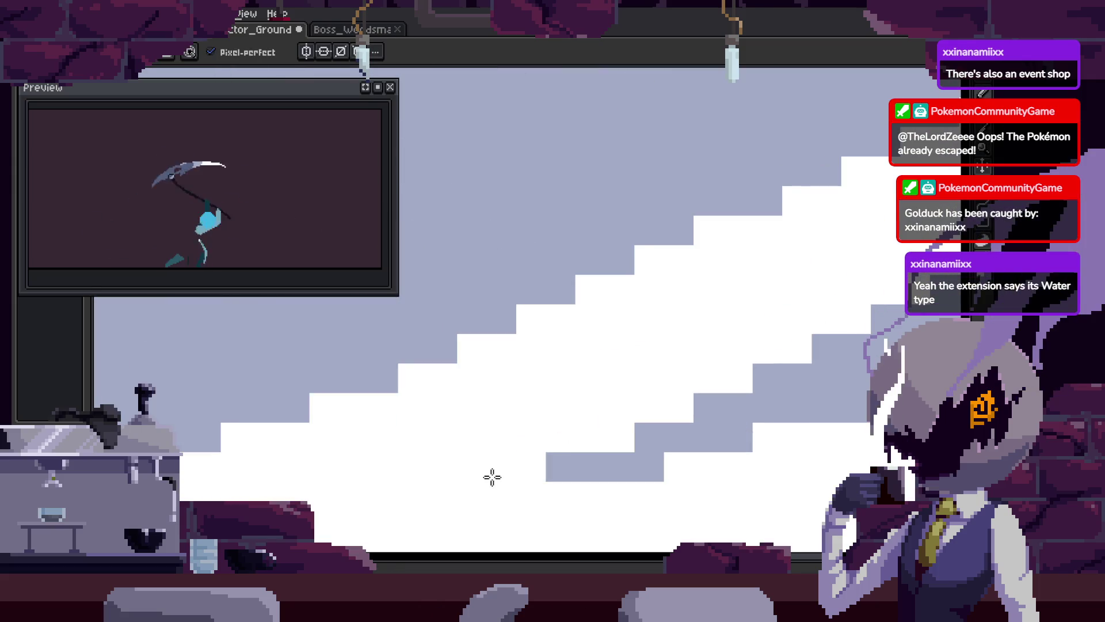
pyautogui.hotkey('ctrl', 's')
pyautogui.press('i')
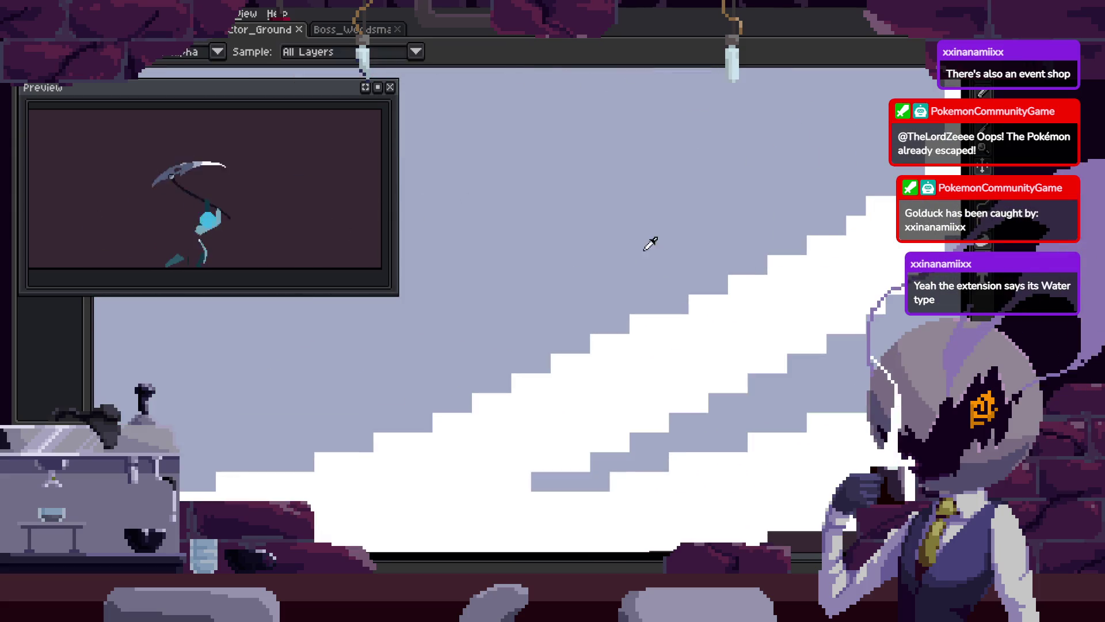
pyautogui.press('z')
pyautogui.click(648, 289)
pyautogui.press('b')
# Trim stair-step pixels and carve a cleaner diagonal edge into the white blade, saving the sprite
pyautogui.moveTo(397, 473); pyautogui.dragTo(506, 431)
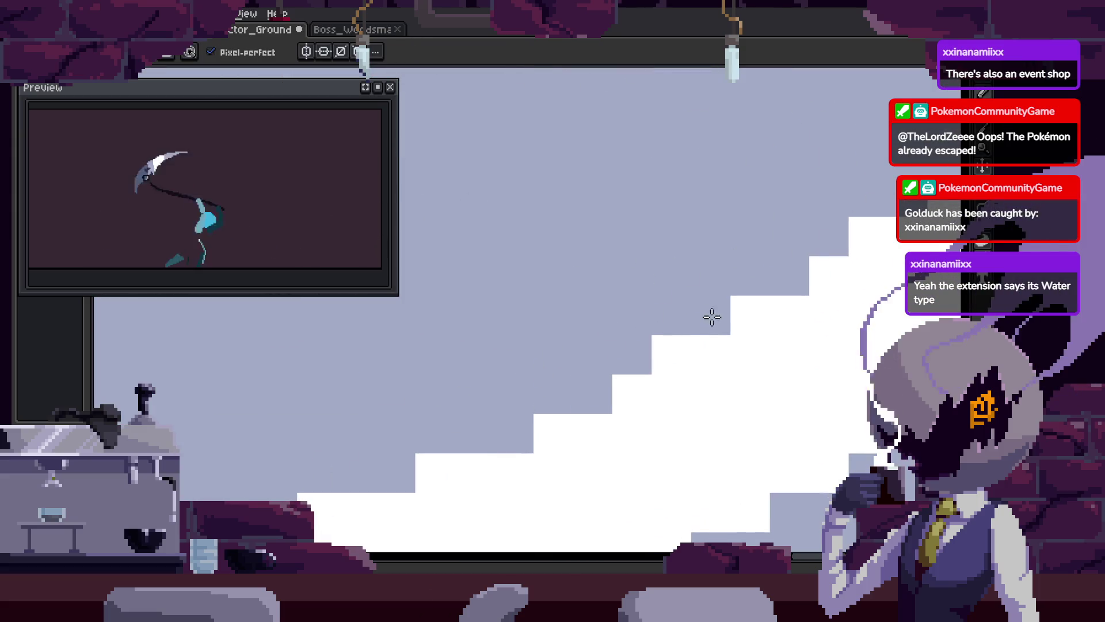
pyautogui.moveTo(761, 308); pyautogui.dragTo(607, 373)
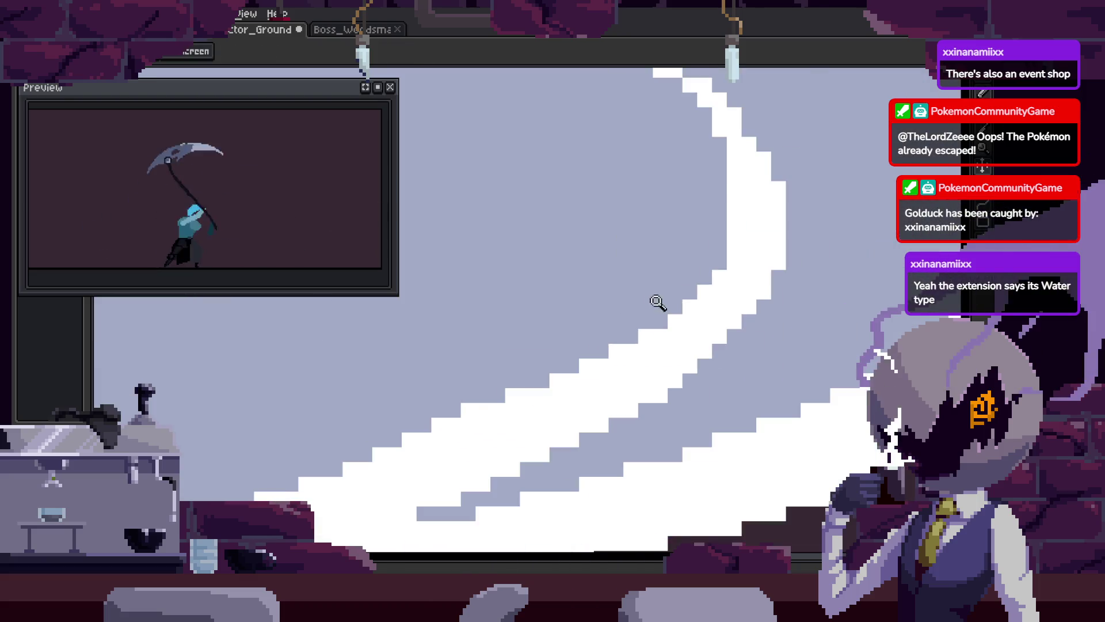
pyautogui.hotkey('ctrl', 's')
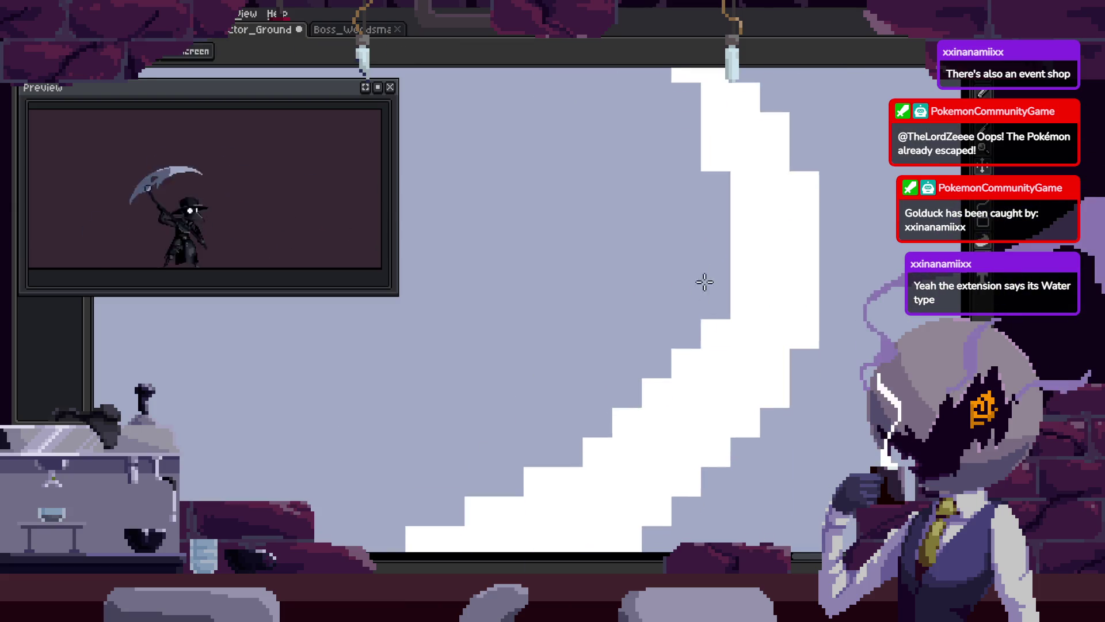
pyautogui.press('b')
pyautogui.moveTo(730, 254); pyautogui.dragTo(616, 381)
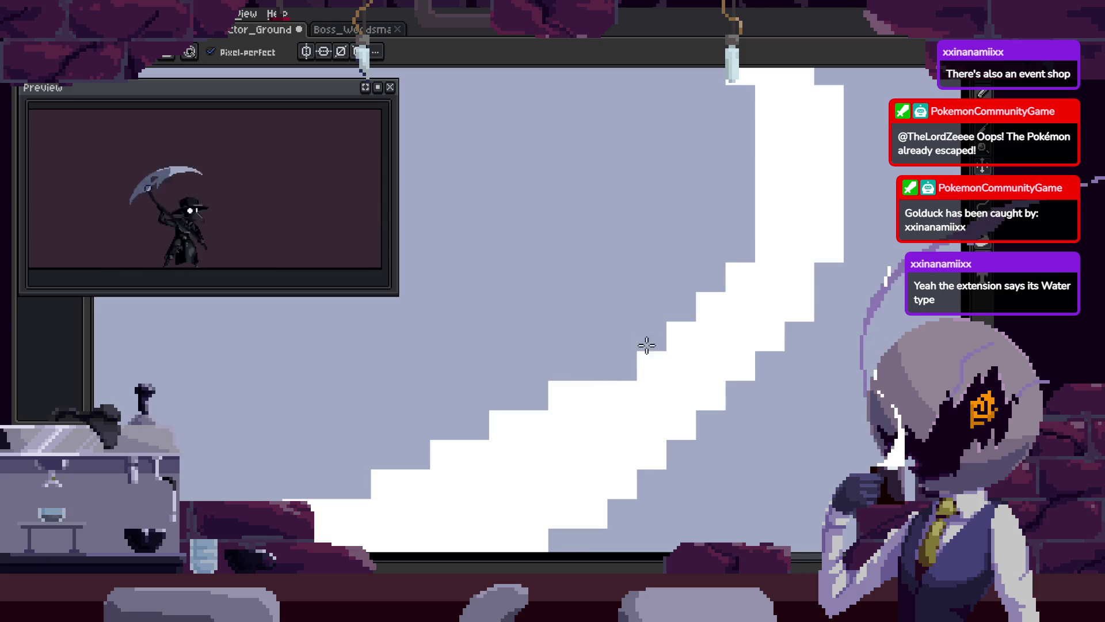
pyautogui.press('b')
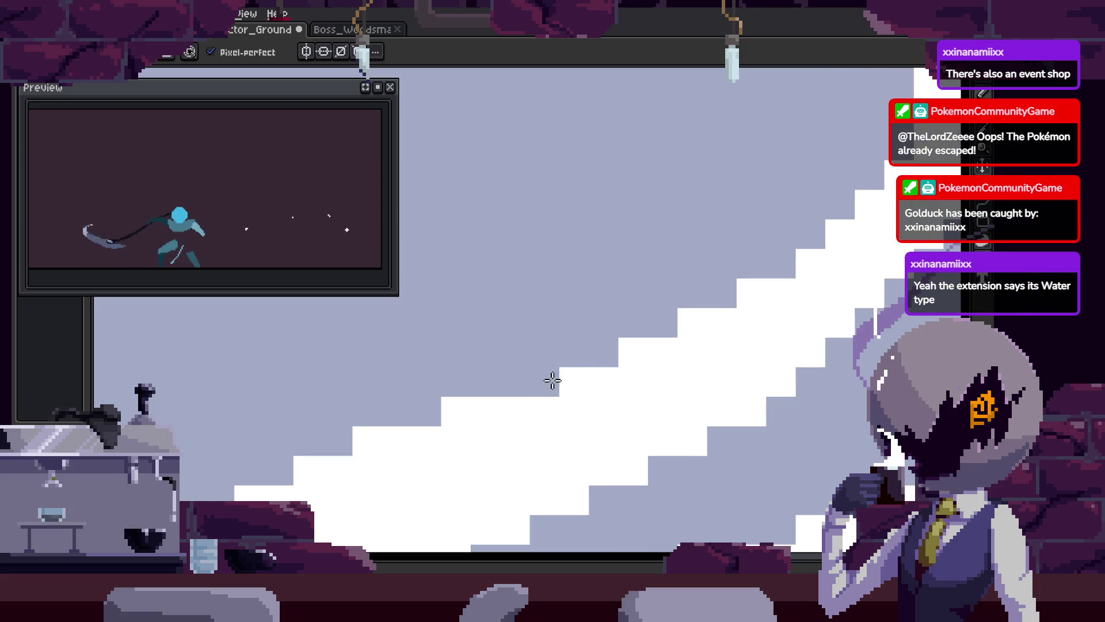
pyautogui.press('b')
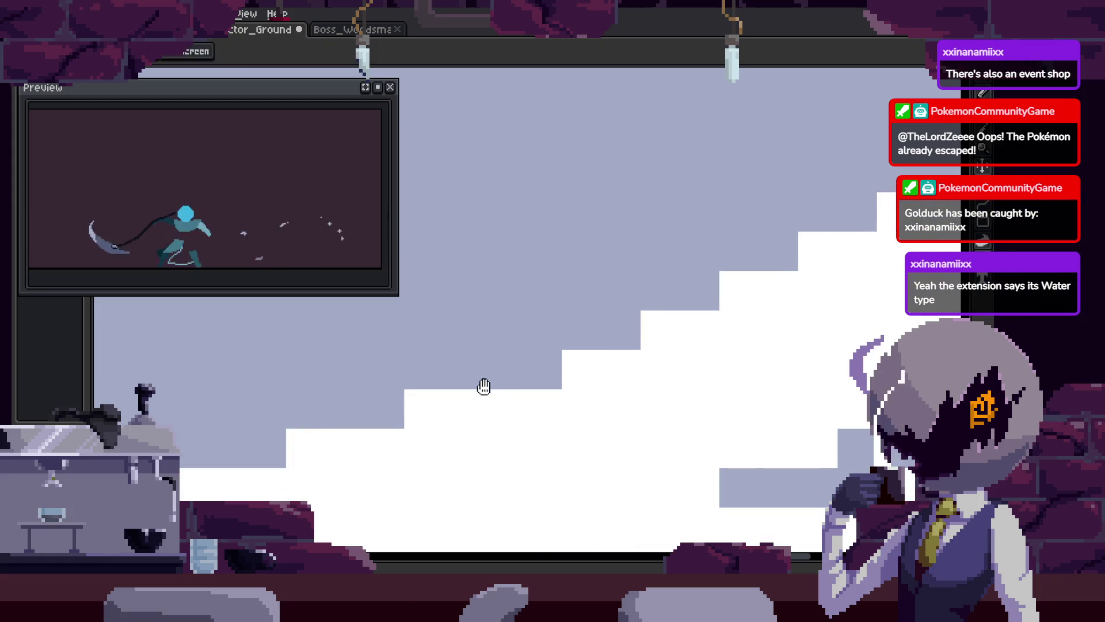
pyautogui.press('z')
pyautogui.scroll(-5, 555, 390)
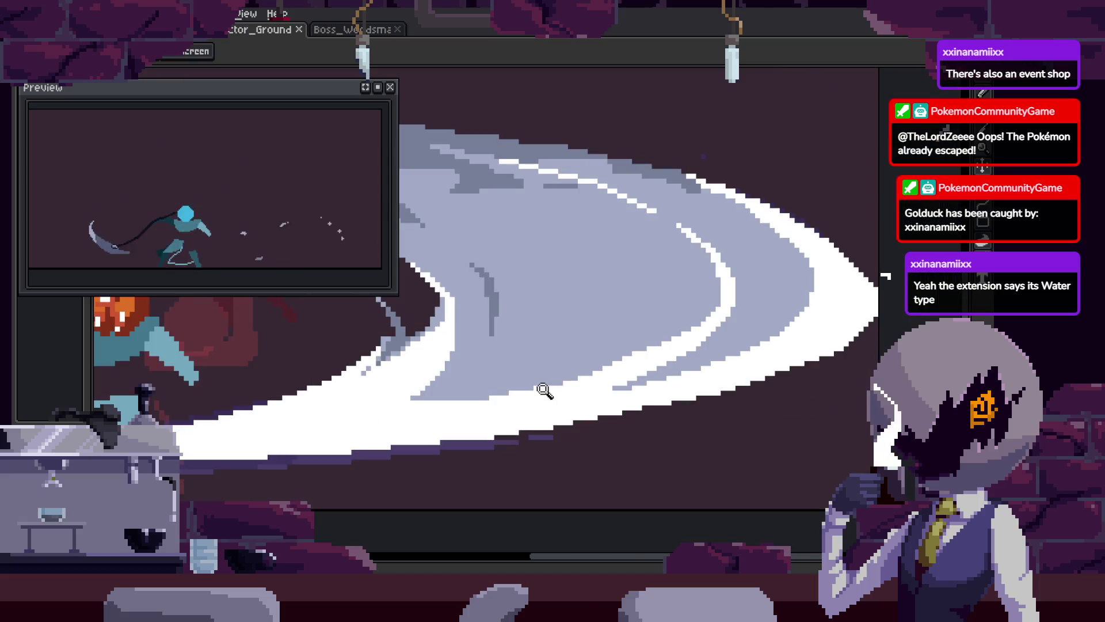
pyautogui.scroll(-3, 748, 345)
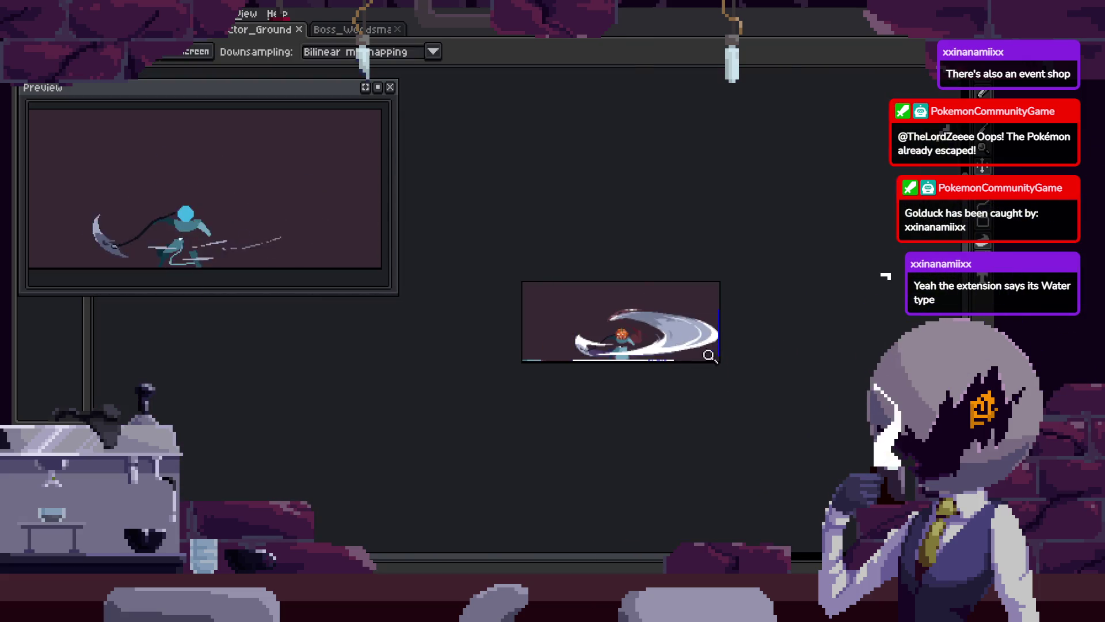
# Draw a thin white line along the slash curve and save the sprite
pyautogui.scroll(5, 745, 368)
pyautogui.scroll(3, 712, 271)
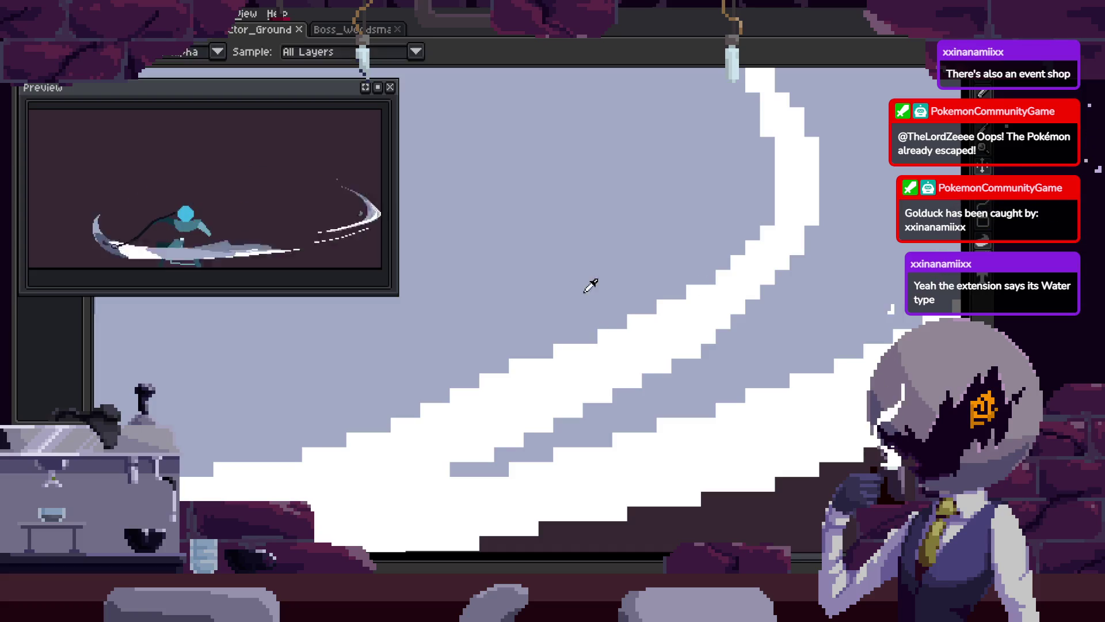
pyautogui.scroll(2, 518, 374)
pyautogui.press('b')
pyautogui.scroll(-2, 649, 361)
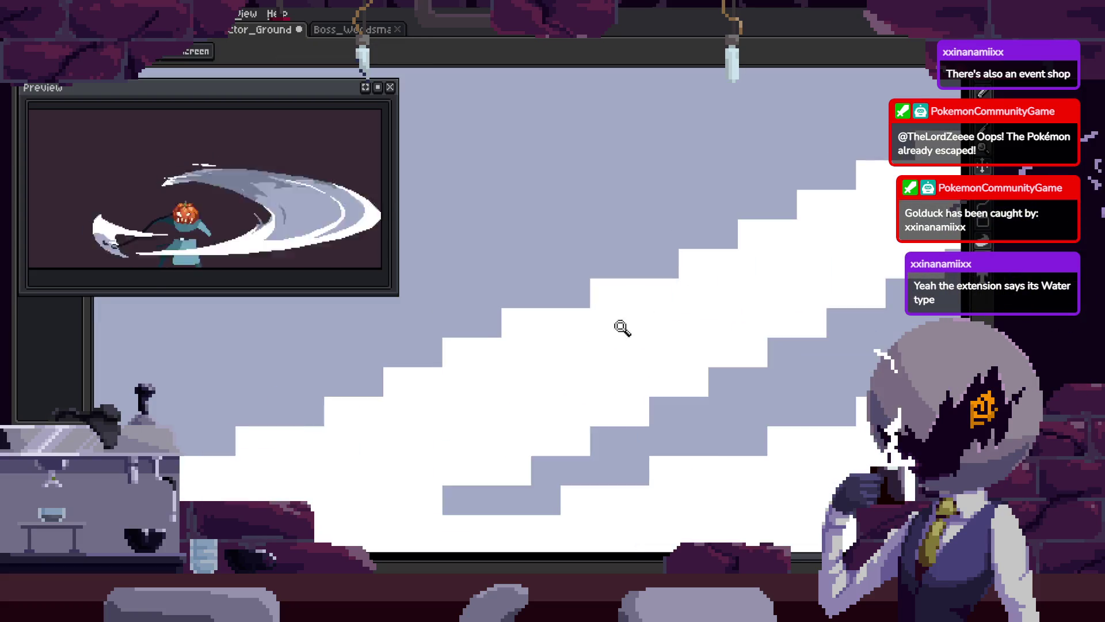
pyautogui.scroll(2, 625, 324)
pyautogui.scroll(1, 795, 296)
pyautogui.moveTo(864, 334)
pyautogui.mouseDown()
pyautogui.moveTo(335, 401)
pyautogui.moveTo(597, 374)
pyautogui.moveTo(788, 316)
pyautogui.mouseUp()
pyautogui.hotkey('ctrl', 's')
pyautogui.scroll(-3, 780, 346)
pyautogui.scroll(3, 747, 352)
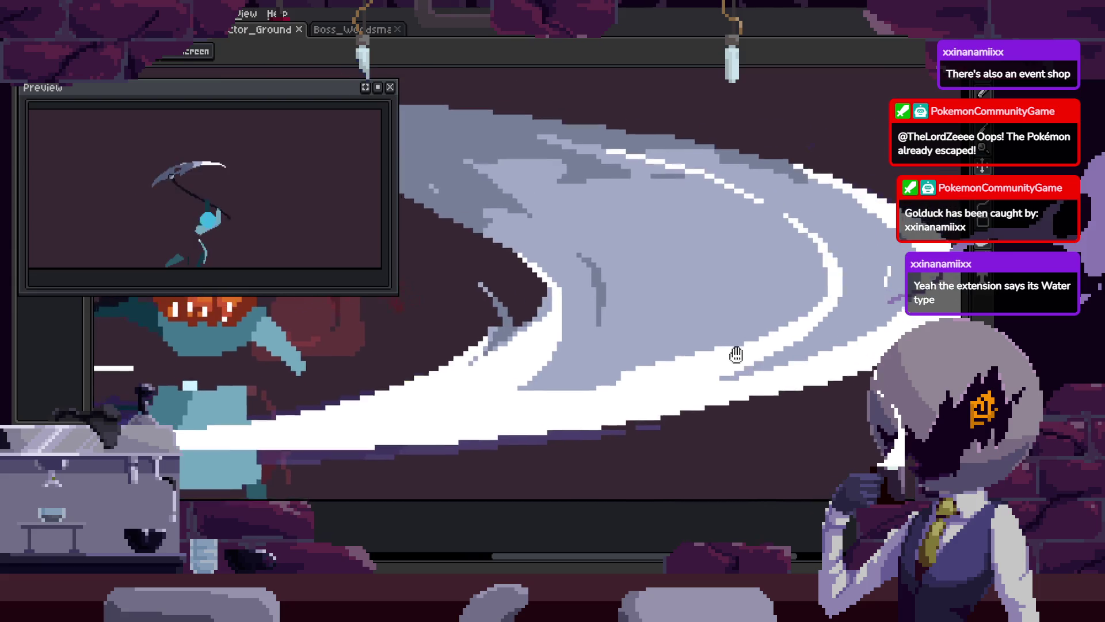
# Across the next frames, paint a white band, fill the blue gap white, and whiten stray light-blue pixels
pyautogui.press('Right')
pyautogui.press('b')
pyautogui.moveTo(426, 396); pyautogui.dragTo(841, 393)
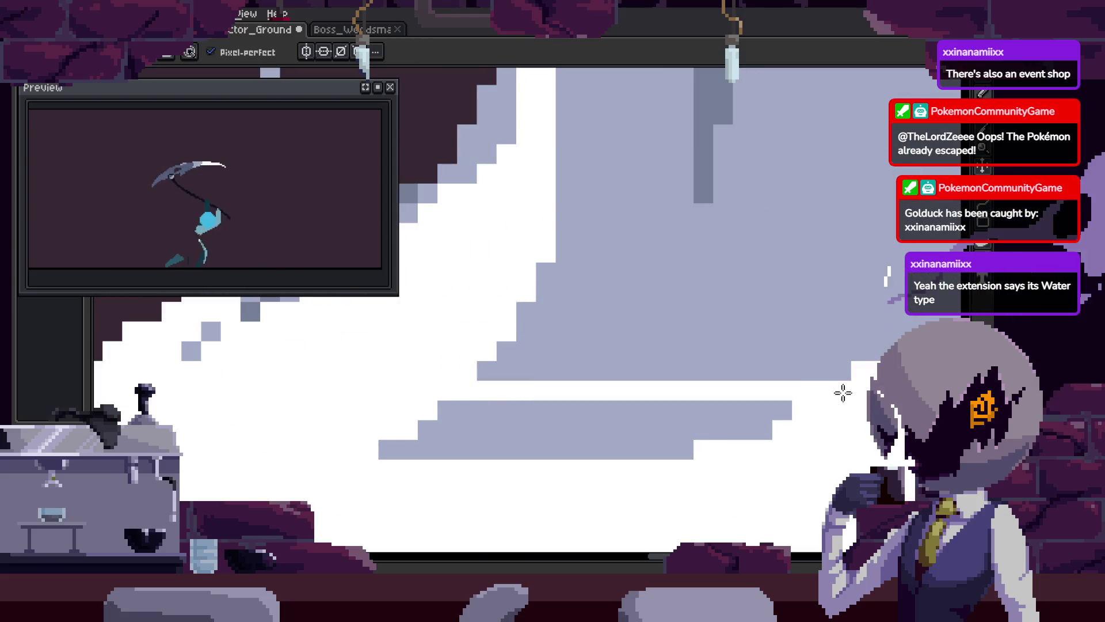
pyautogui.click(637, 426)
pyautogui.press('Right')
pyautogui.press('b')
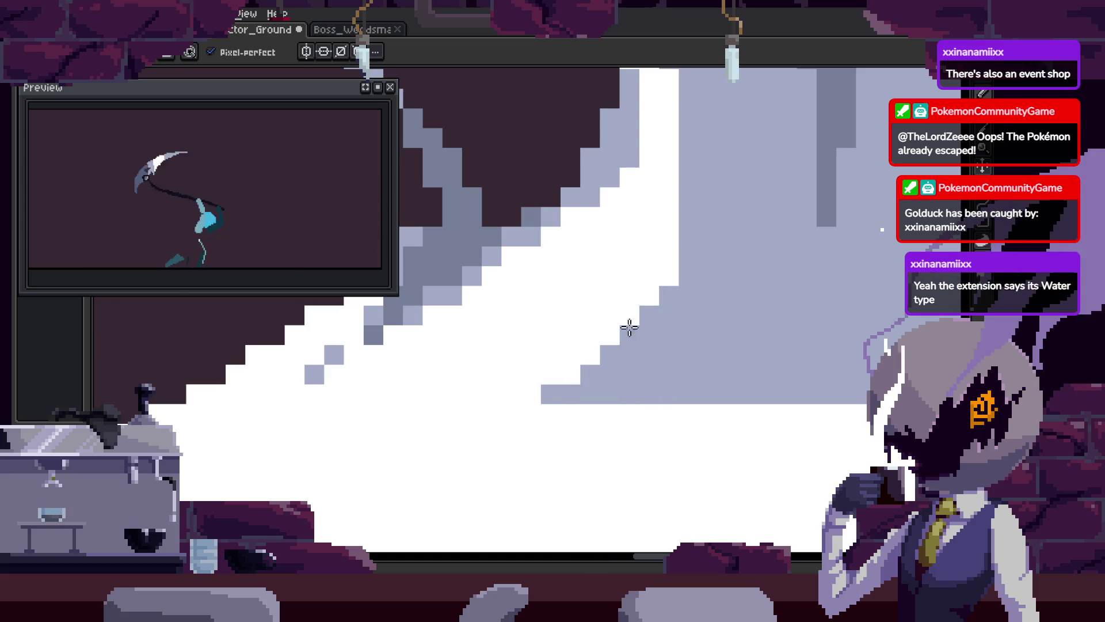
pyautogui.moveTo(590, 354); pyautogui.dragTo(571, 374)
pyautogui.press('Right')
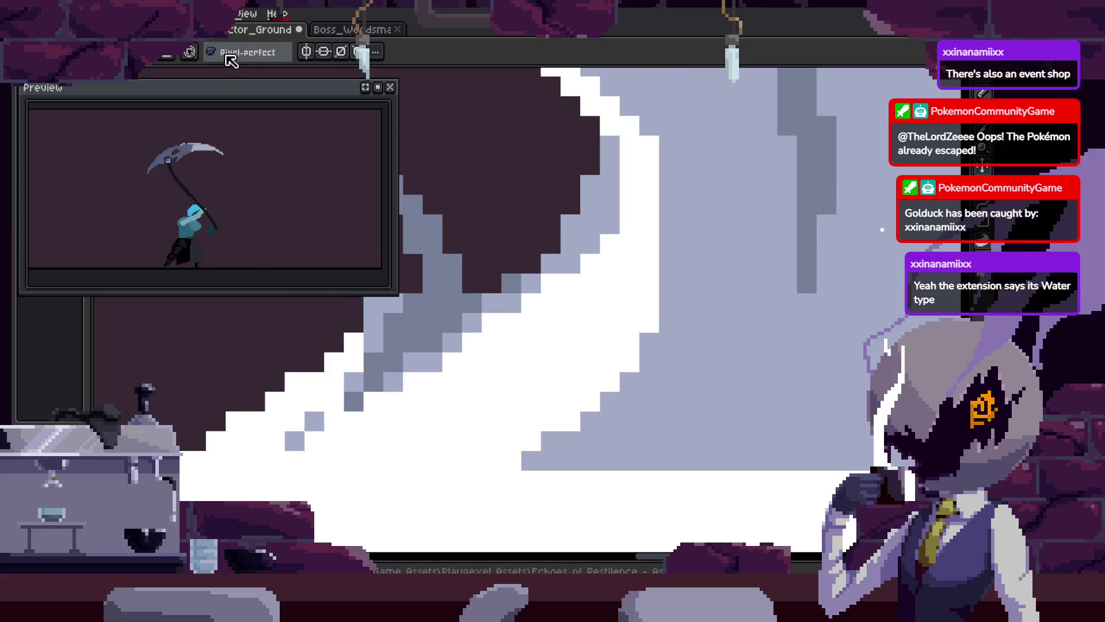
pyautogui.press('Right')
pyautogui.press('b')
pyautogui.press('Right')
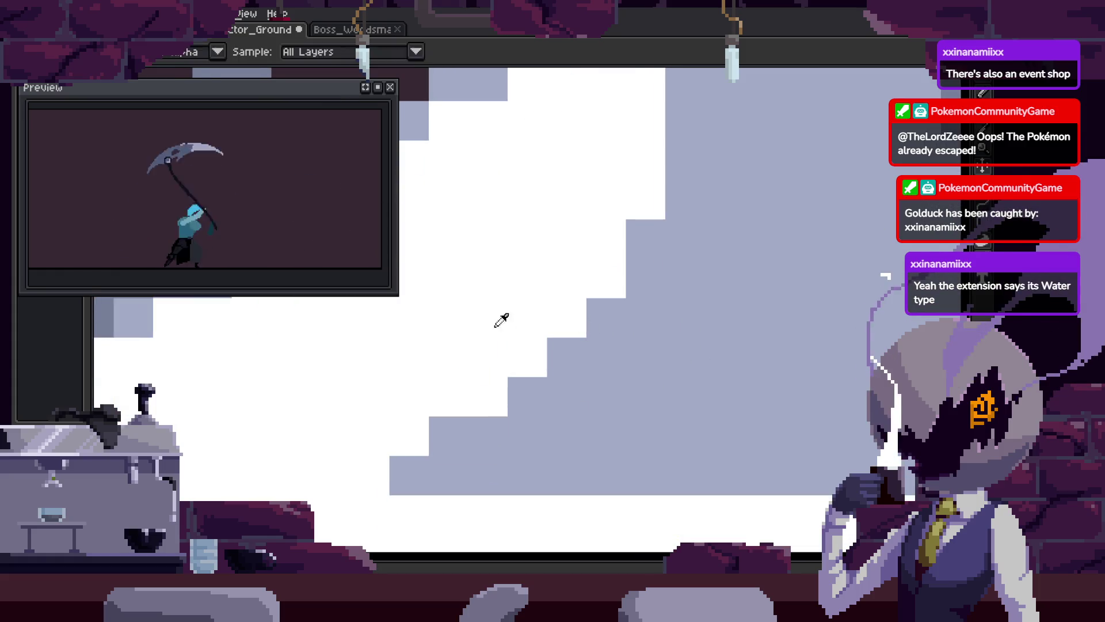
pyautogui.press('Right')
pyautogui.press('Right')
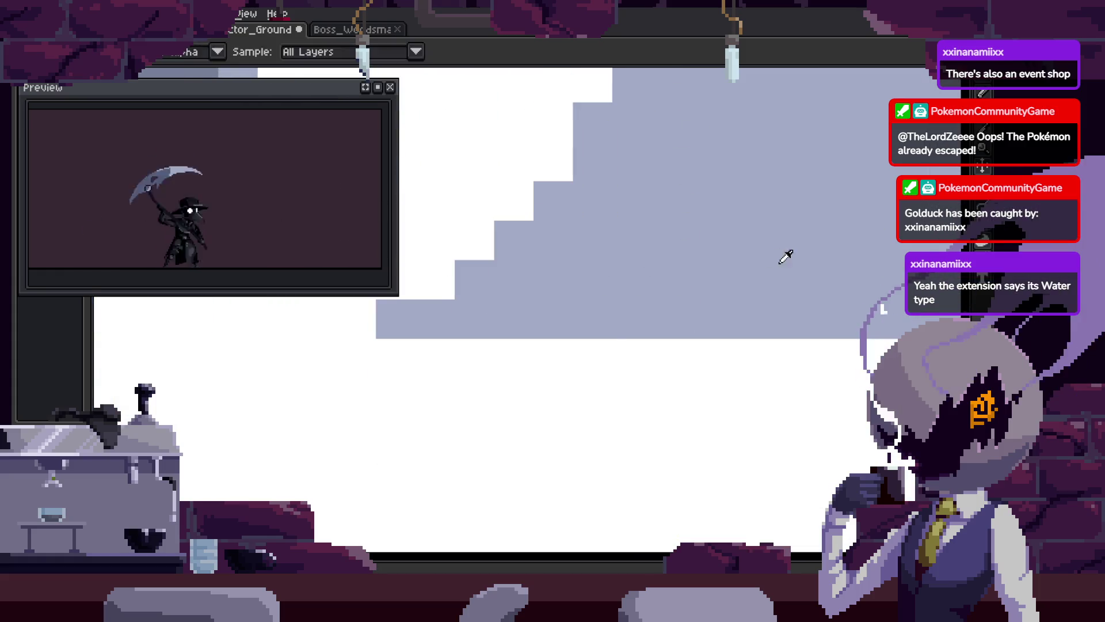
pyautogui.press('Right')
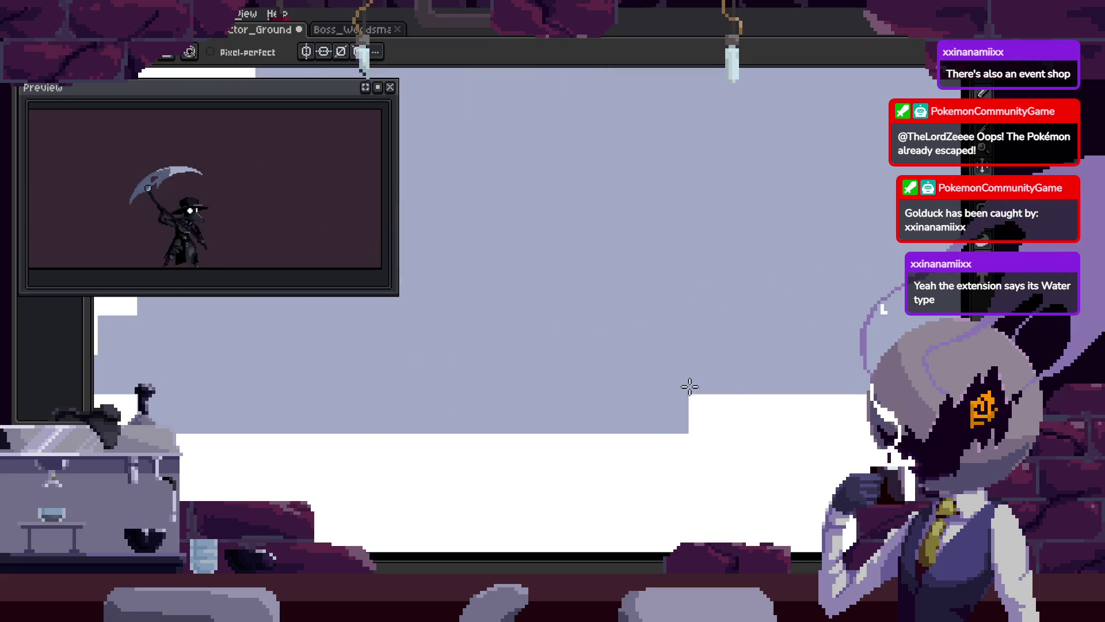
# Save the sprite and zoom out to view the whole sprite
pyautogui.scroll(-5, 690, 388)
pyautogui.hotkey('ctrl', 's')
pyautogui.press('z')
pyautogui.scroll(8, 767, 367)
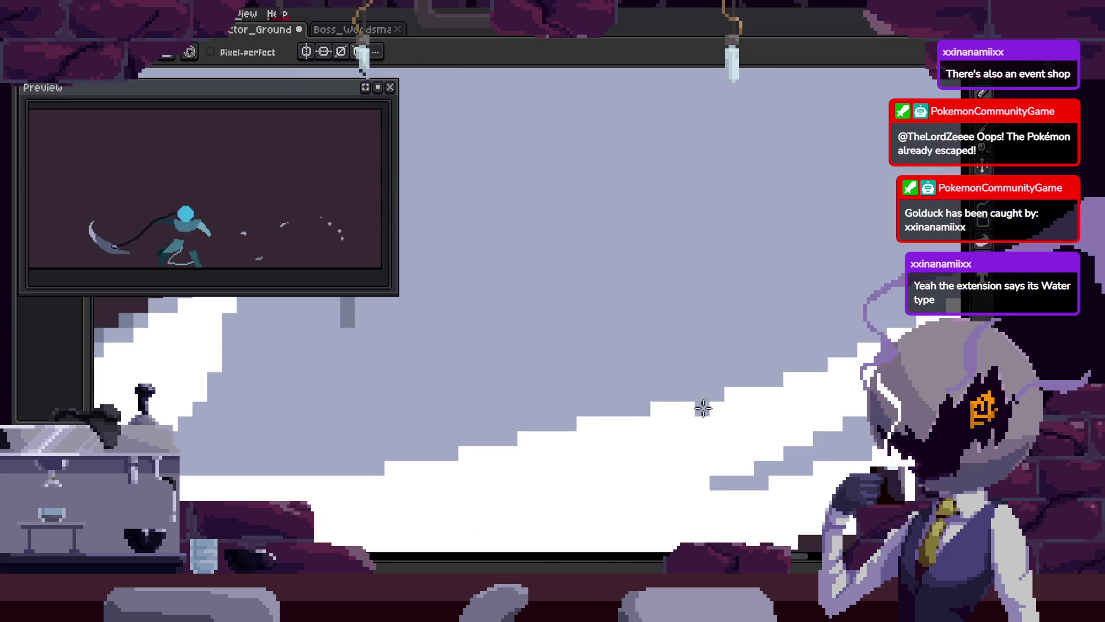
pyautogui.moveTo(587, 420); pyautogui.dragTo(554, 382)
pyautogui.scroll(-8, 638, 417)
pyautogui.press('v')
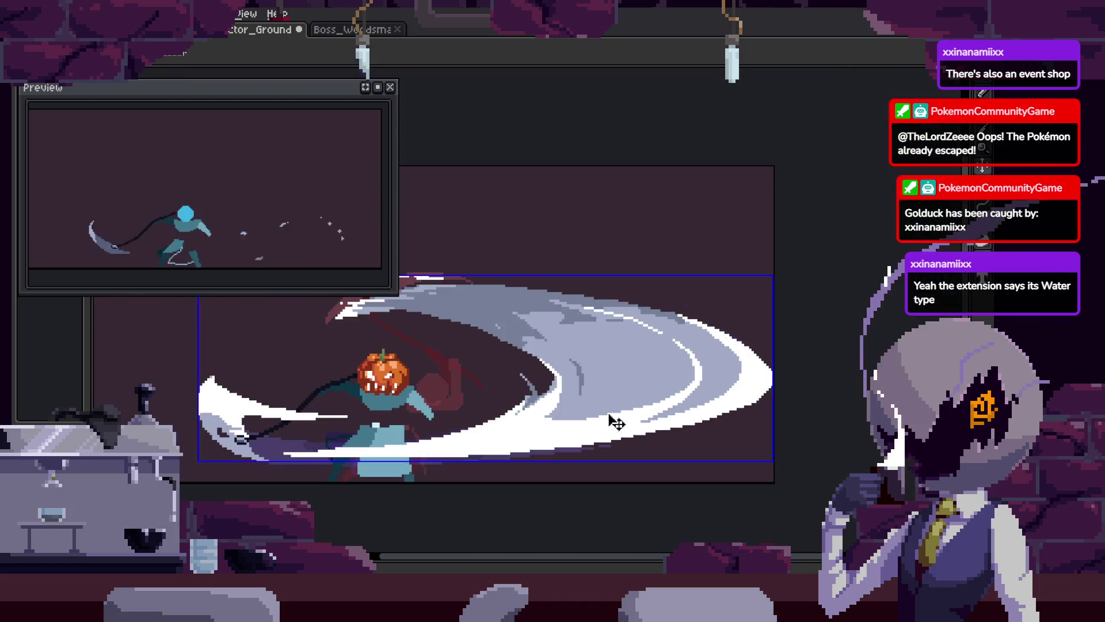
pyautogui.scroll(-4, 738, 398)
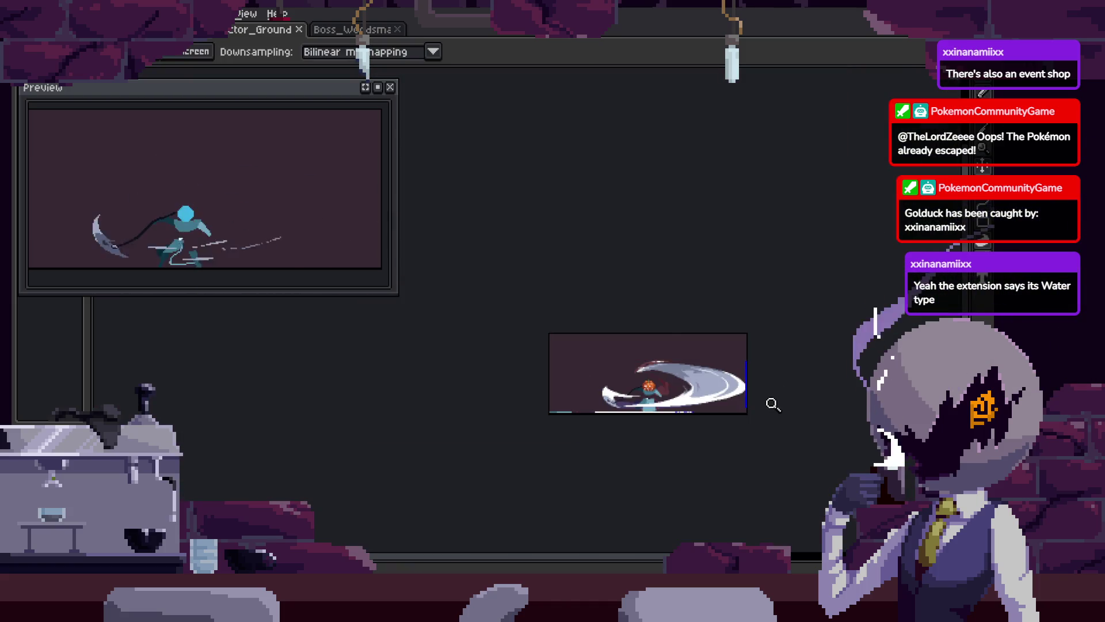
# Show the timeline with the Attack tags and play back the animation to review the slash arcs
pyautogui.scroll(5, 779, 403)
pyautogui.press('Tab')
pyautogui.press('Tab')
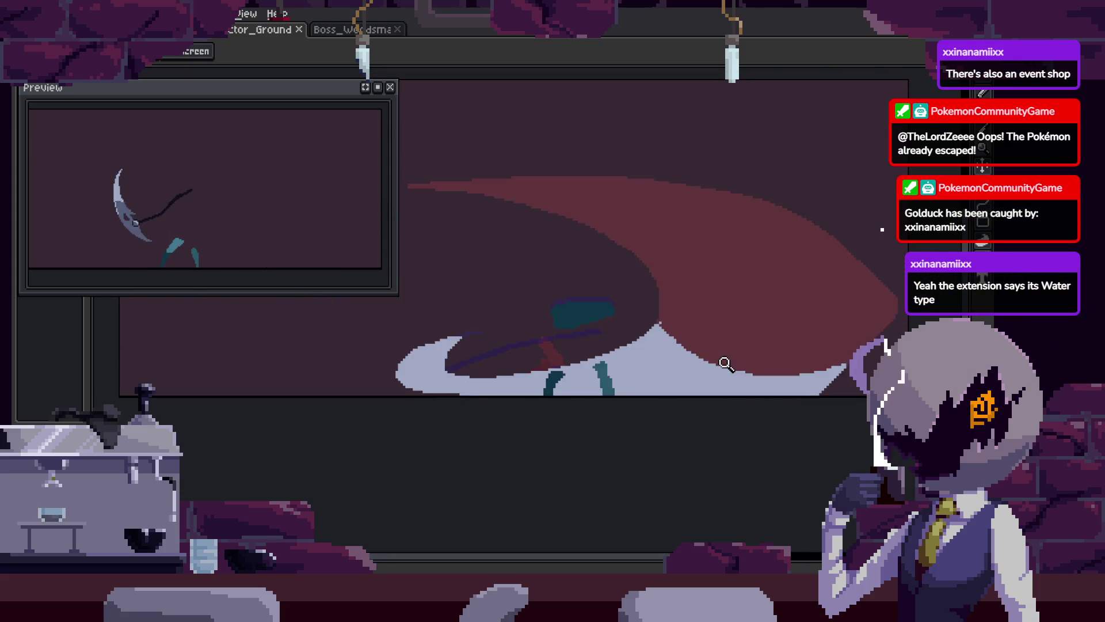
pyautogui.press('Tab')
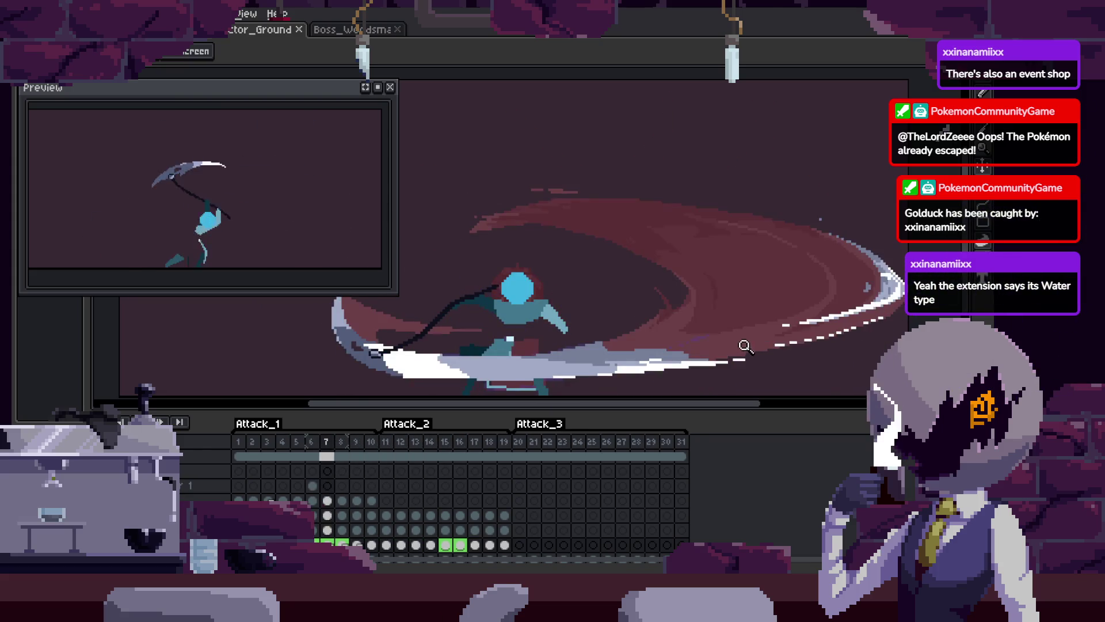
pyautogui.press('Return')
pyautogui.press('Return')
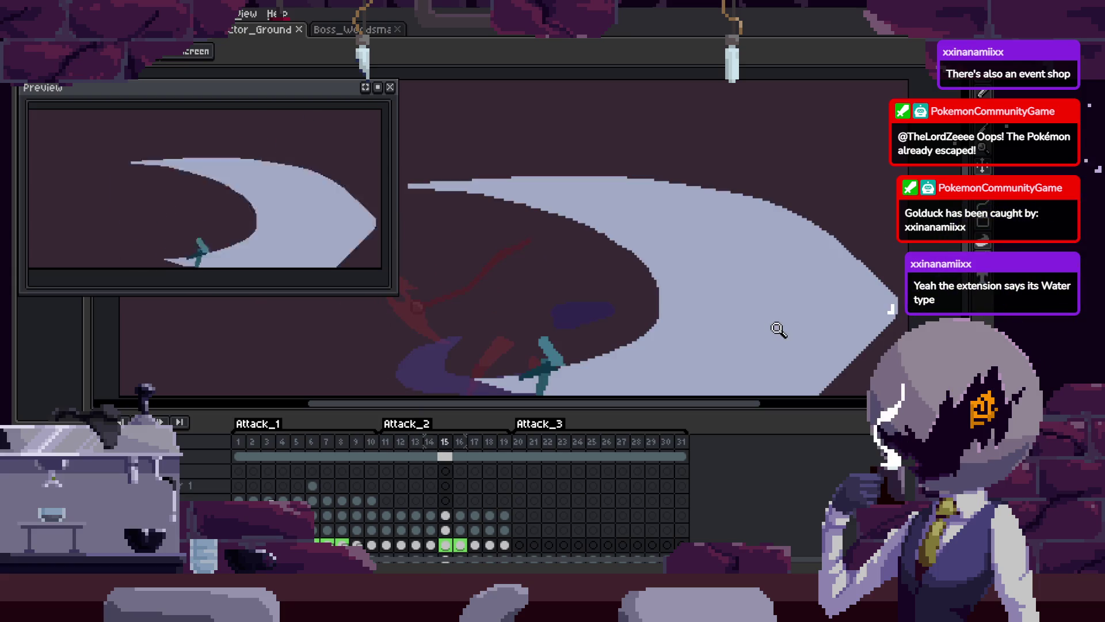
pyautogui.press('Tab')
pyautogui.press('b')
pyautogui.scroll(1, 771, 229)
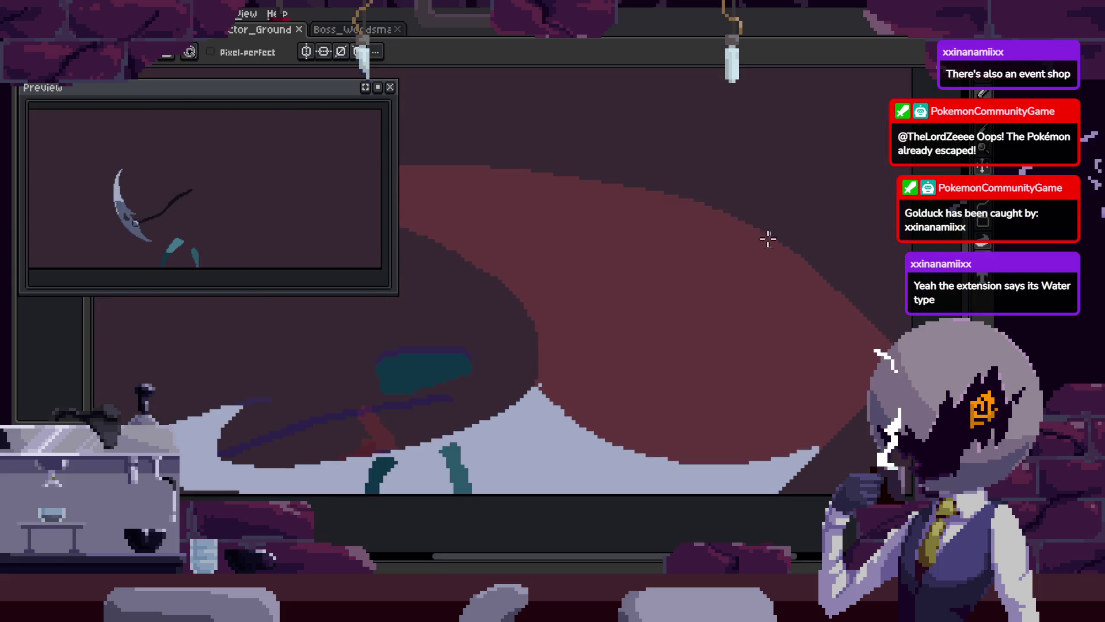
# Save the sprite and zoom in on the slash arc of frame 15
pyautogui.hotkey('ctrl', 's')
pyautogui.scroll(-3, 753, 276)
pyautogui.press('Tab')
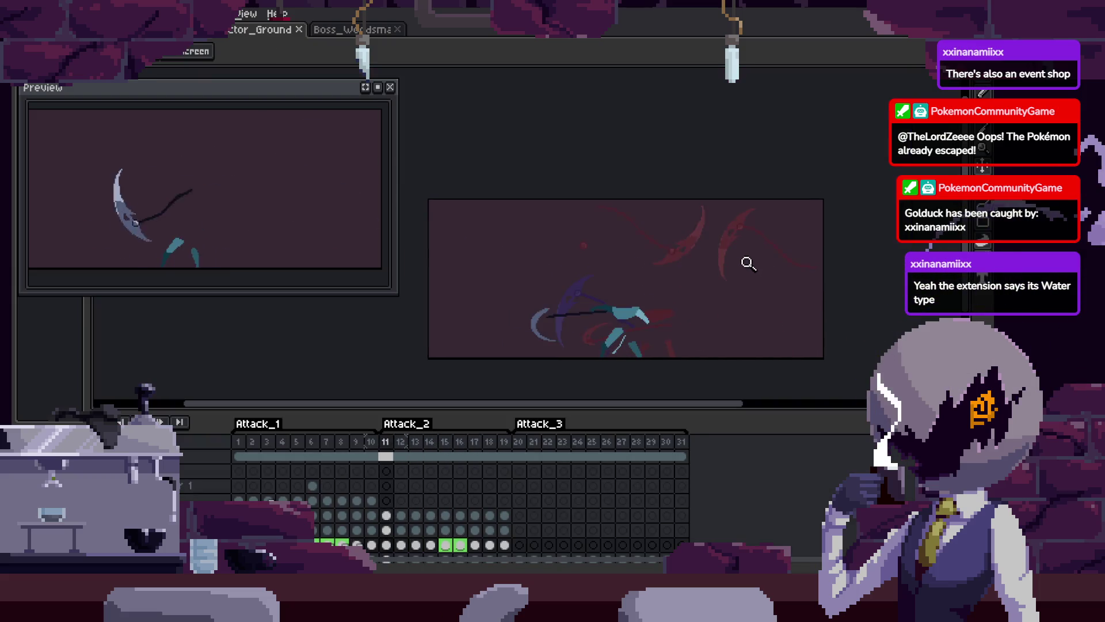
pyautogui.press('i')
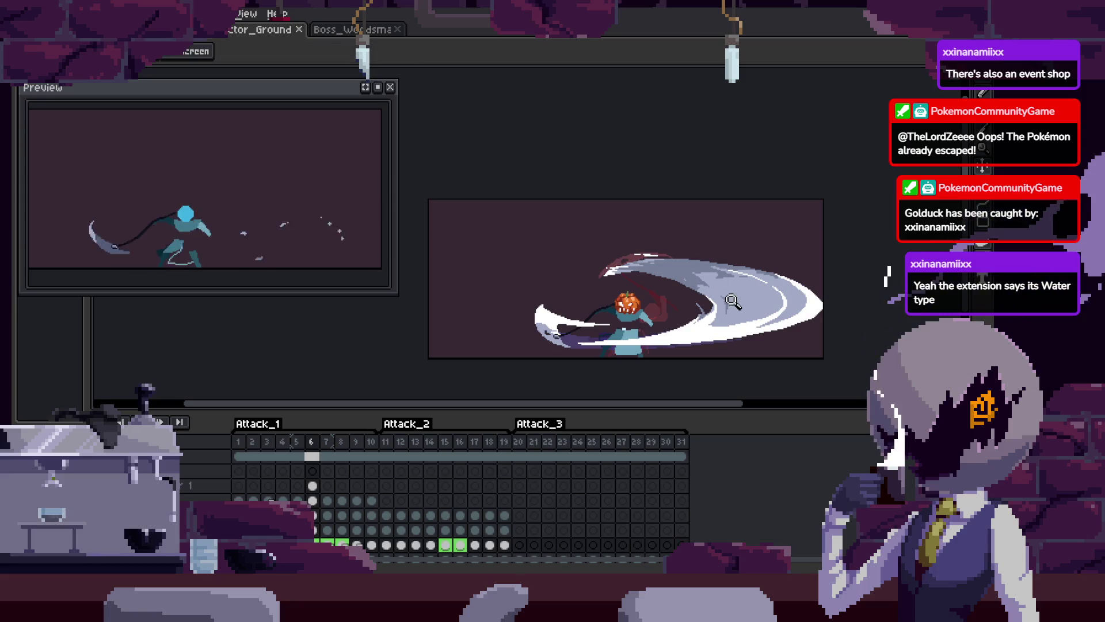
pyautogui.press('alt')
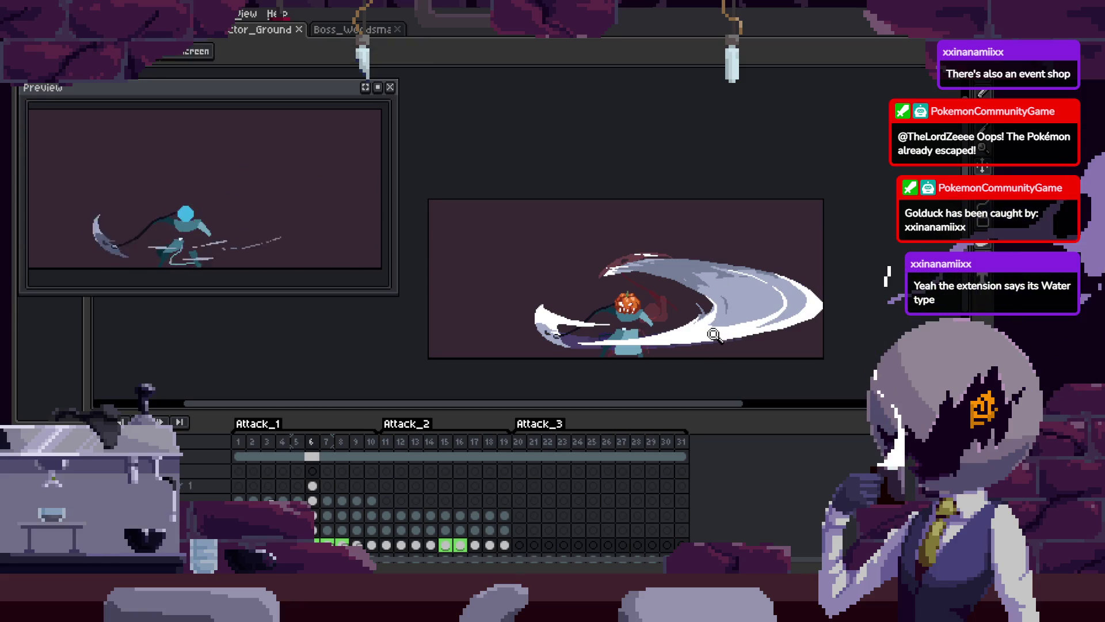
pyautogui.press('z')
pyautogui.click(757, 310)
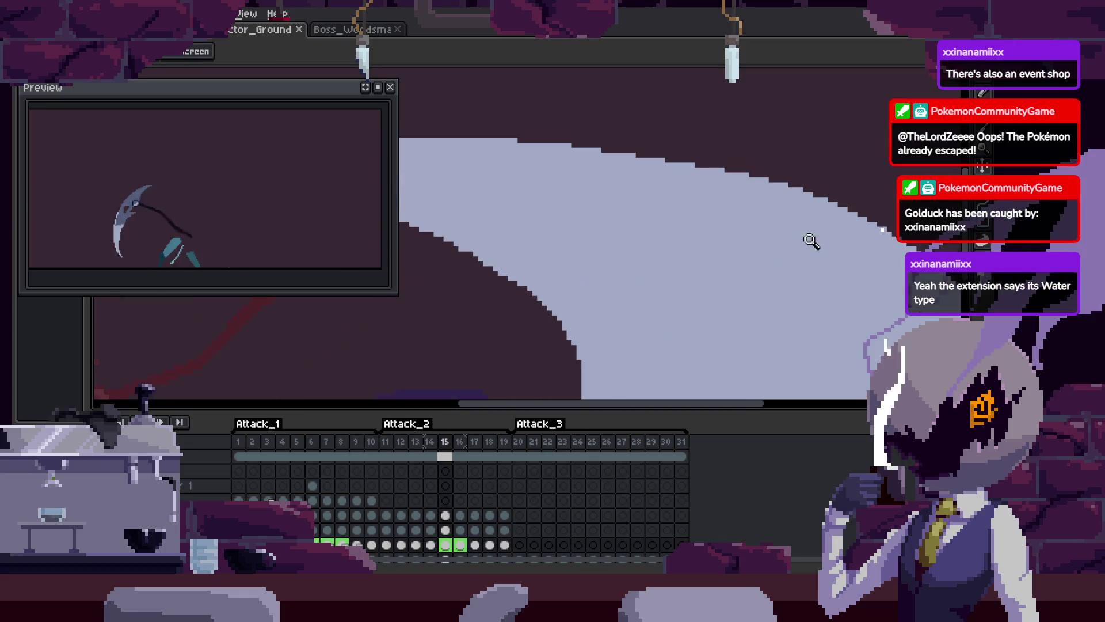
# Set the Ink to Lock Alpha and fill the arc's lower band with white
pyautogui.press('Tab')
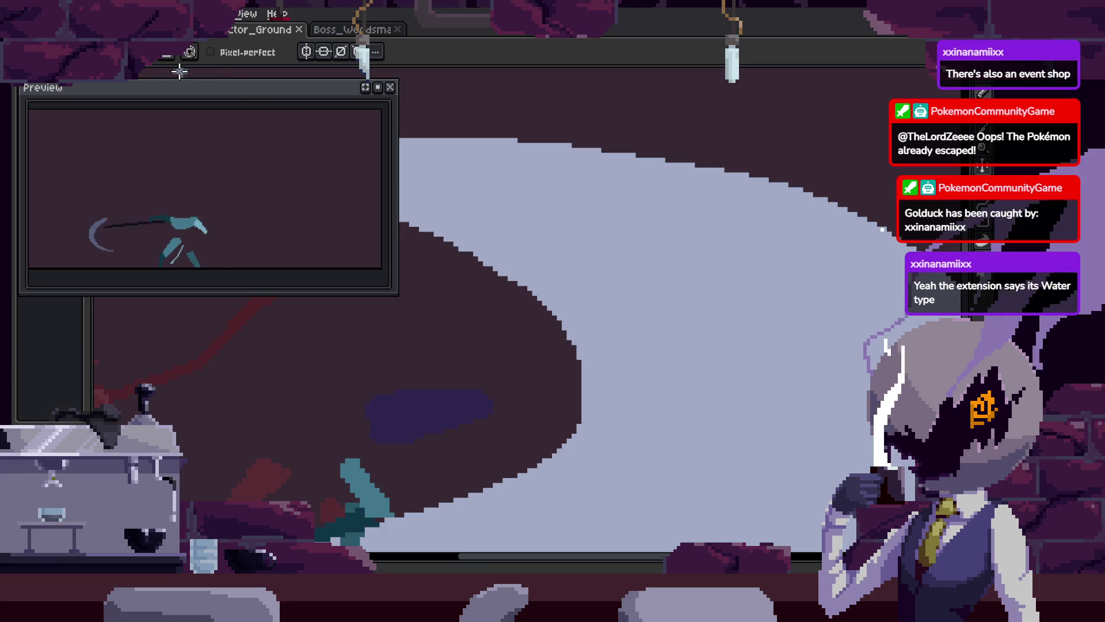
pyautogui.click(167, 53)
pyautogui.click(213, 113)
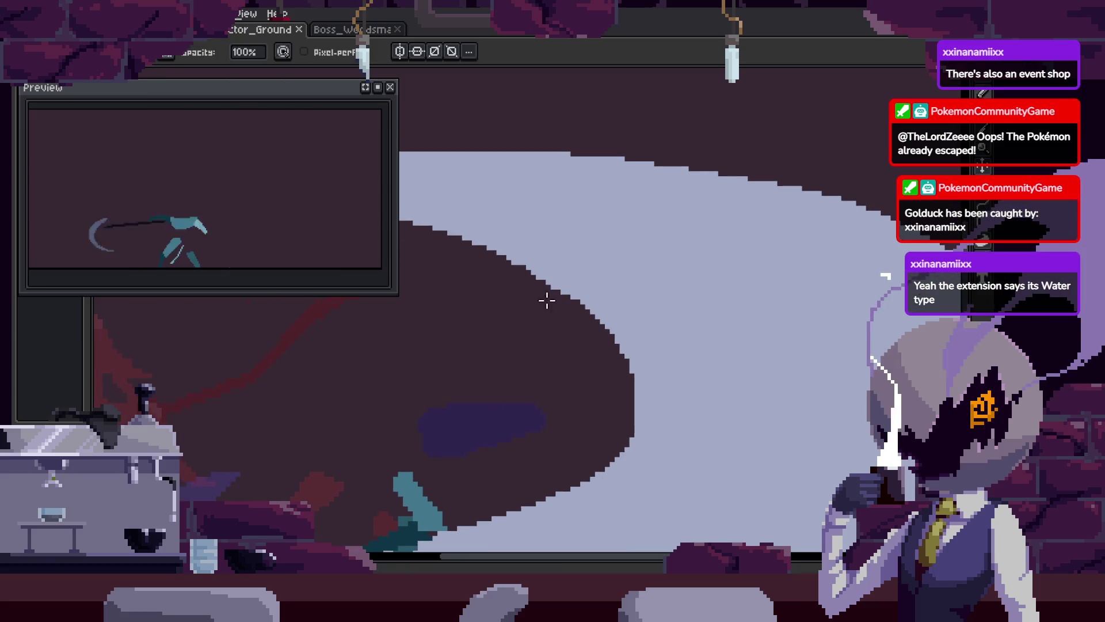
pyautogui.scroll(-5, 714, 259)
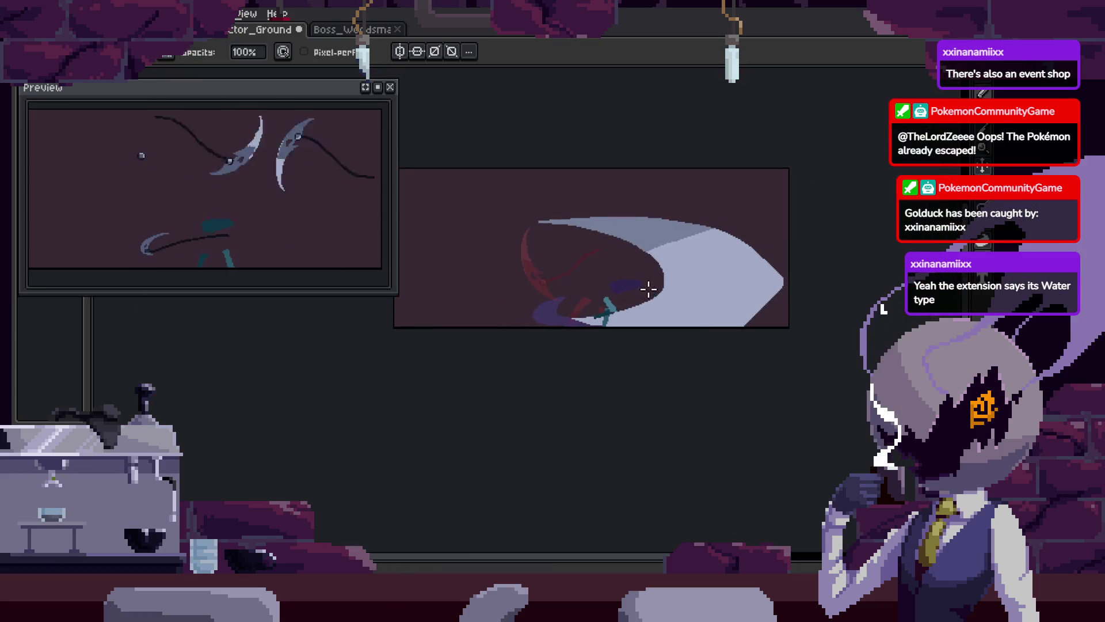
pyautogui.press('g')
pyautogui.click(749, 320)
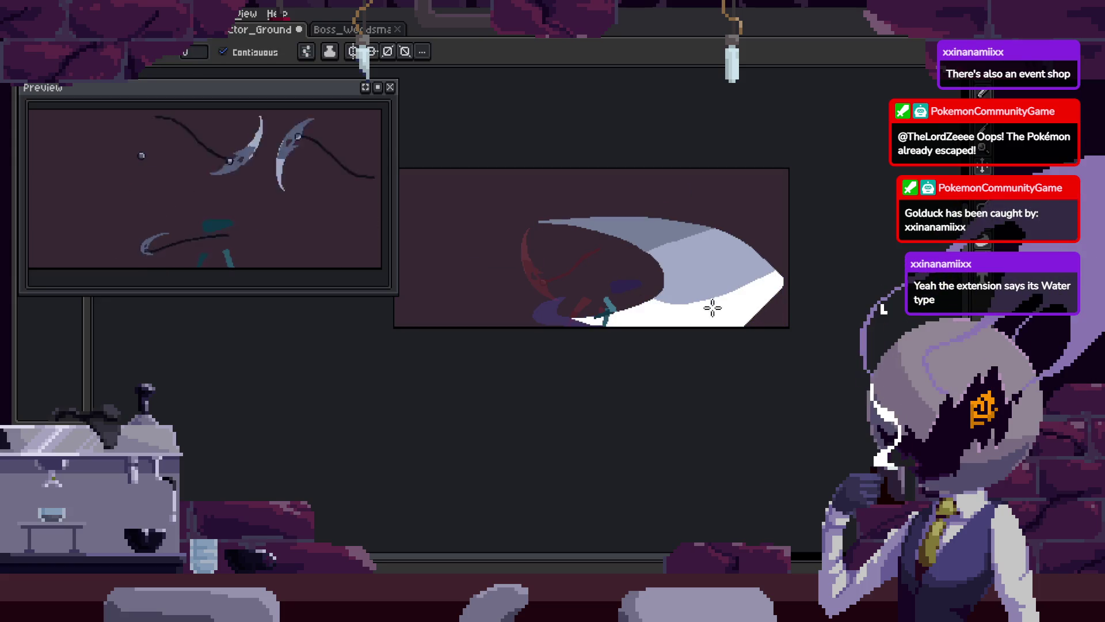
# Advance two frames to the next attack frame's slash arc
pyautogui.press('Tab')
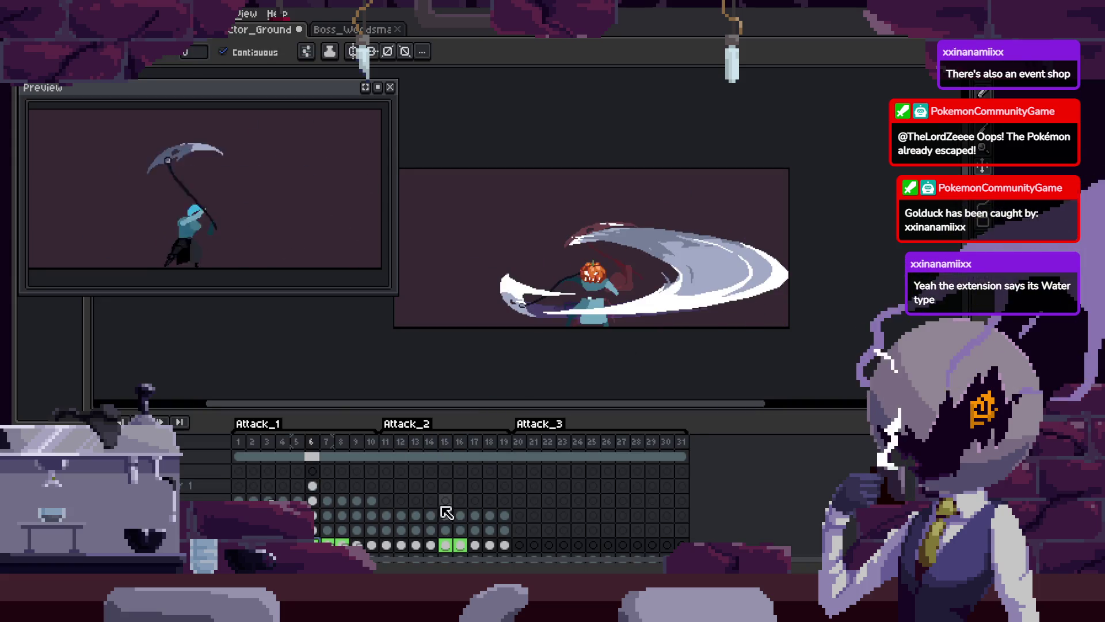
pyautogui.press('Tab')
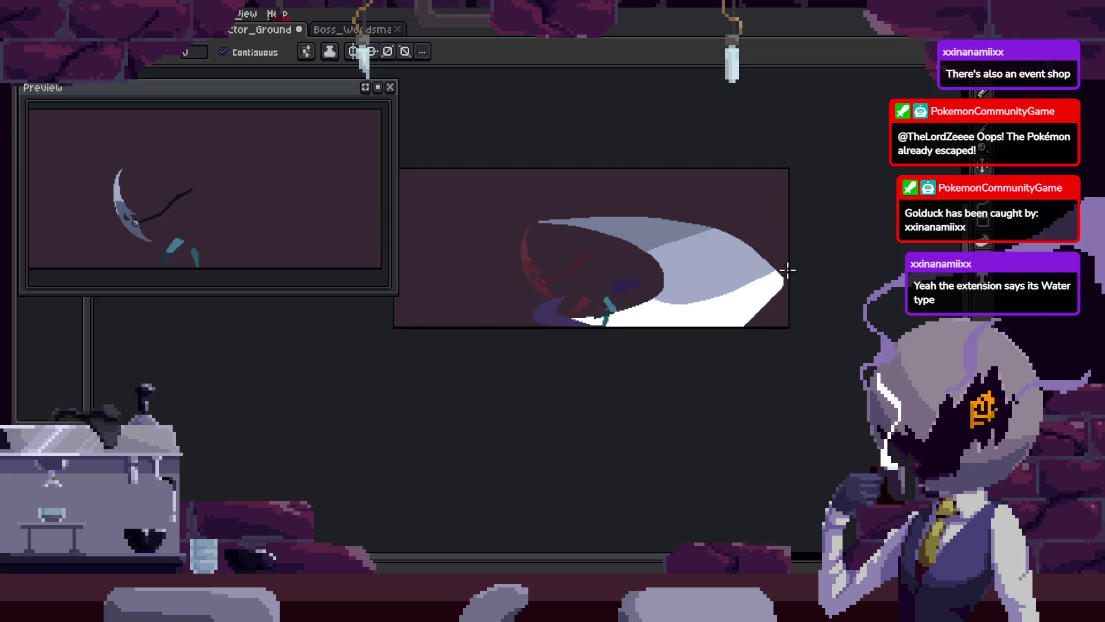
pyautogui.scroll(4, 789, 265)
pyautogui.press('b')
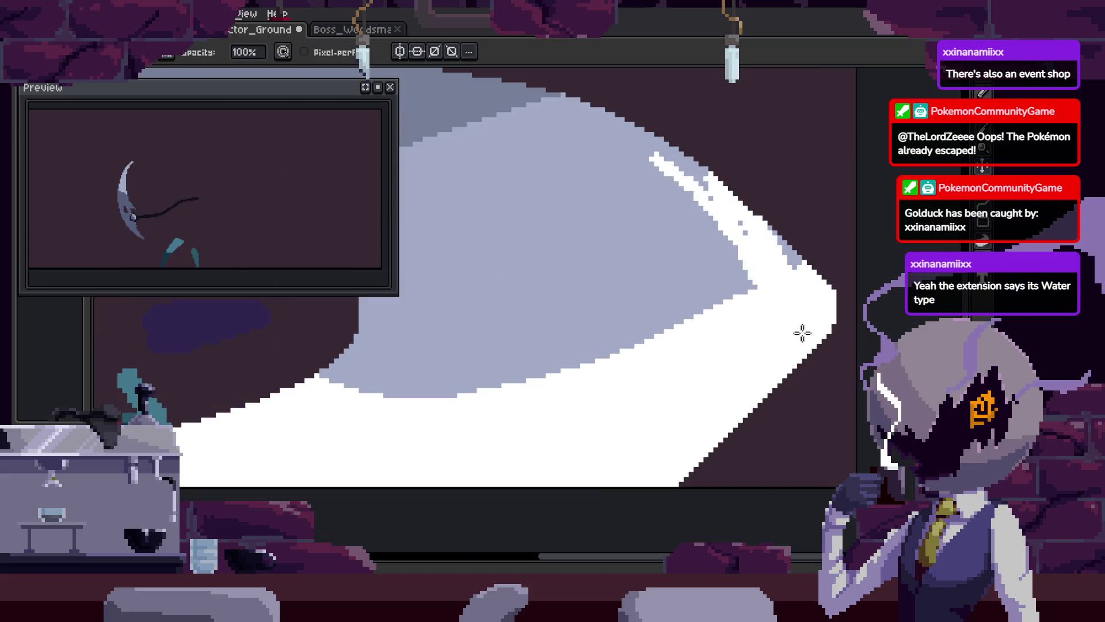
pyautogui.press('Right')
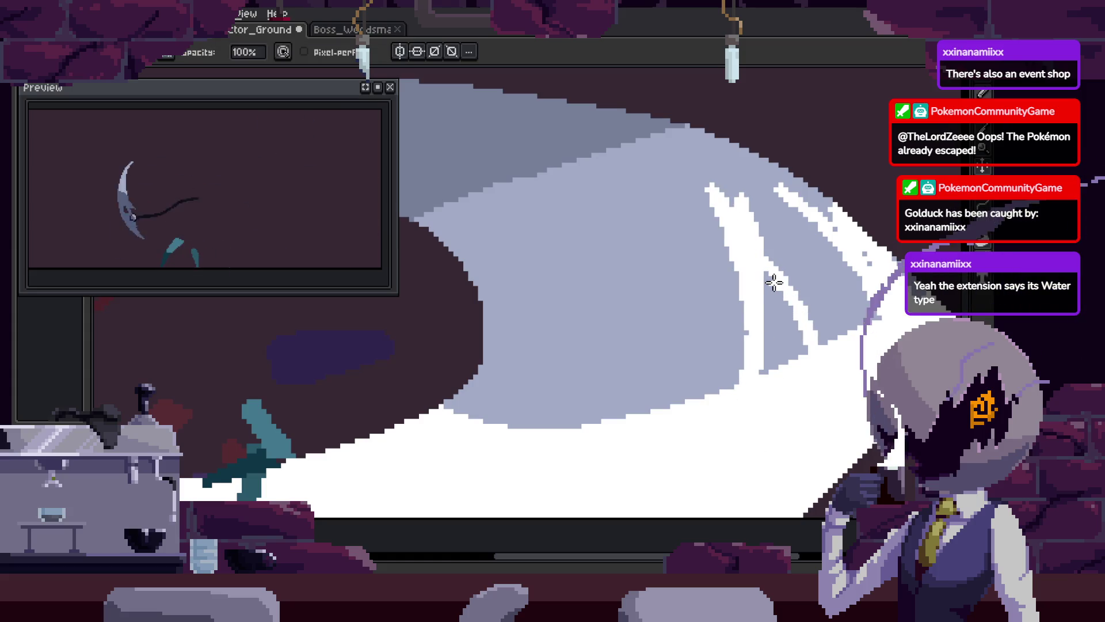
pyautogui.scroll(-1, 749, 294)
pyautogui.scroll(1, 576, 352)
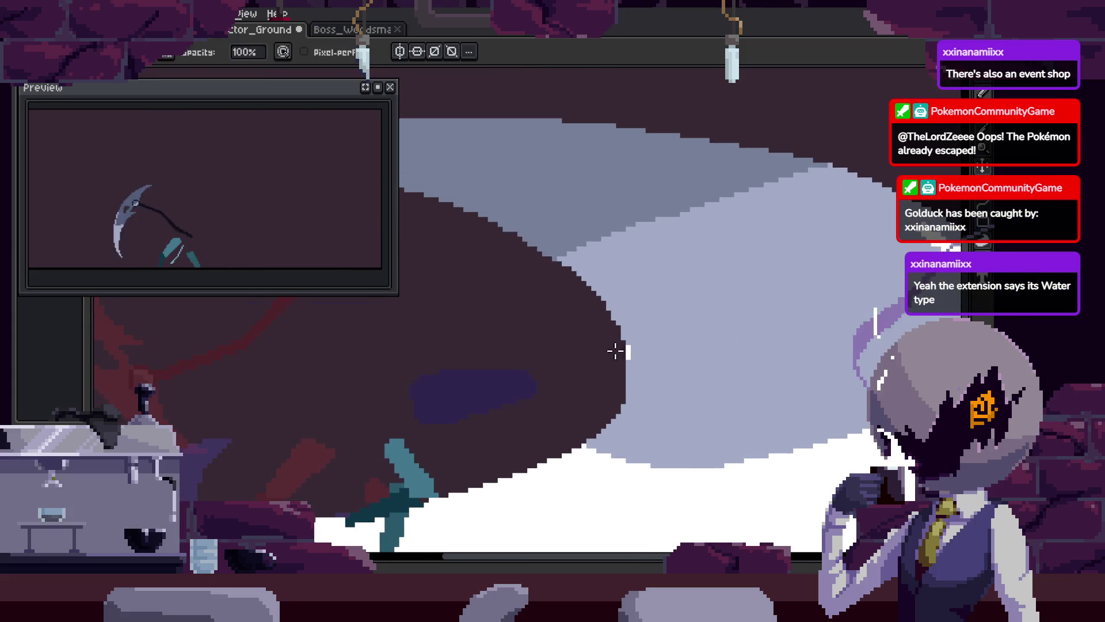
pyautogui.scroll(-1, 633, 357)
pyautogui.scroll(1, 611, 413)
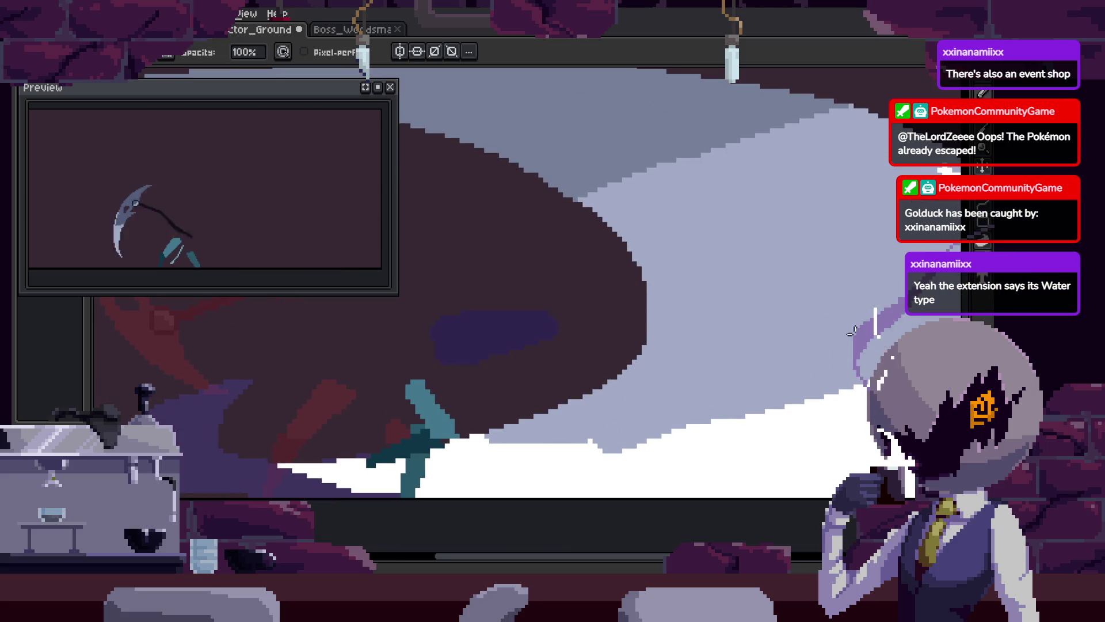
pyautogui.press('Right')
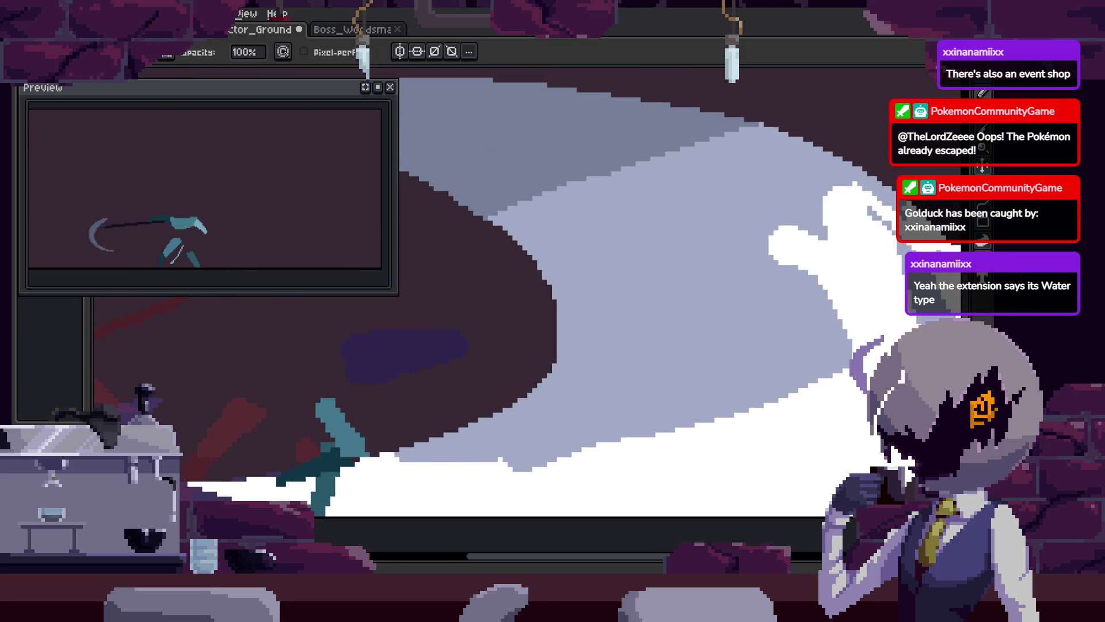
# Sample the white colour from the arc and pan along to the arc's lower edge
pyautogui.moveTo(896, 242); pyautogui.dragTo(733, 239)
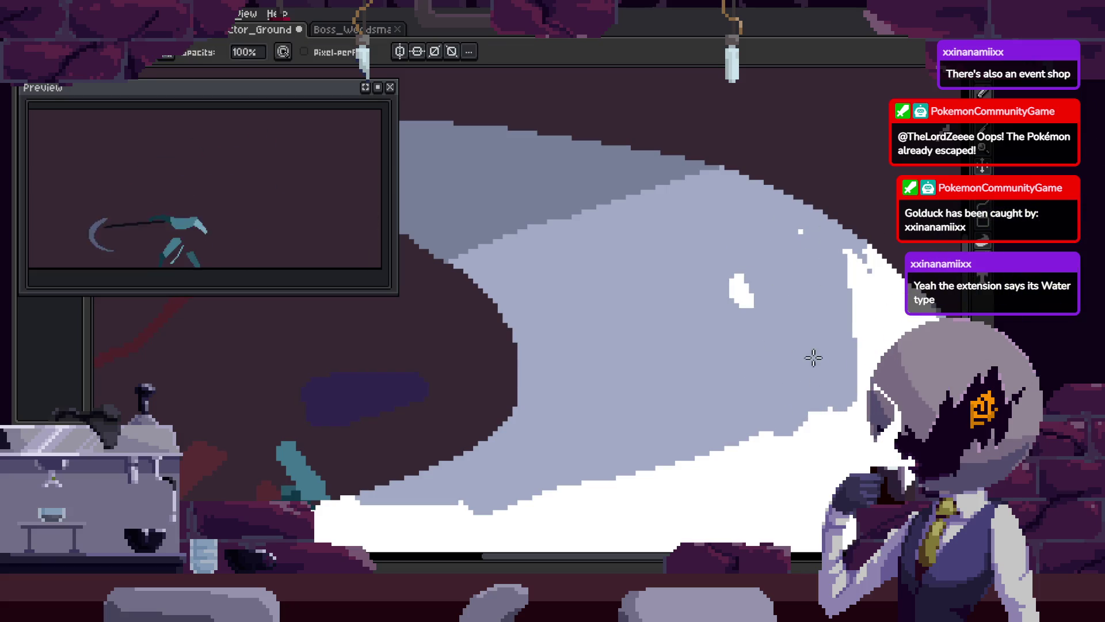
pyautogui.press('Right')
pyautogui.keyDown('alt'); pyautogui.click(786, 377); pyautogui.keyUp('alt')
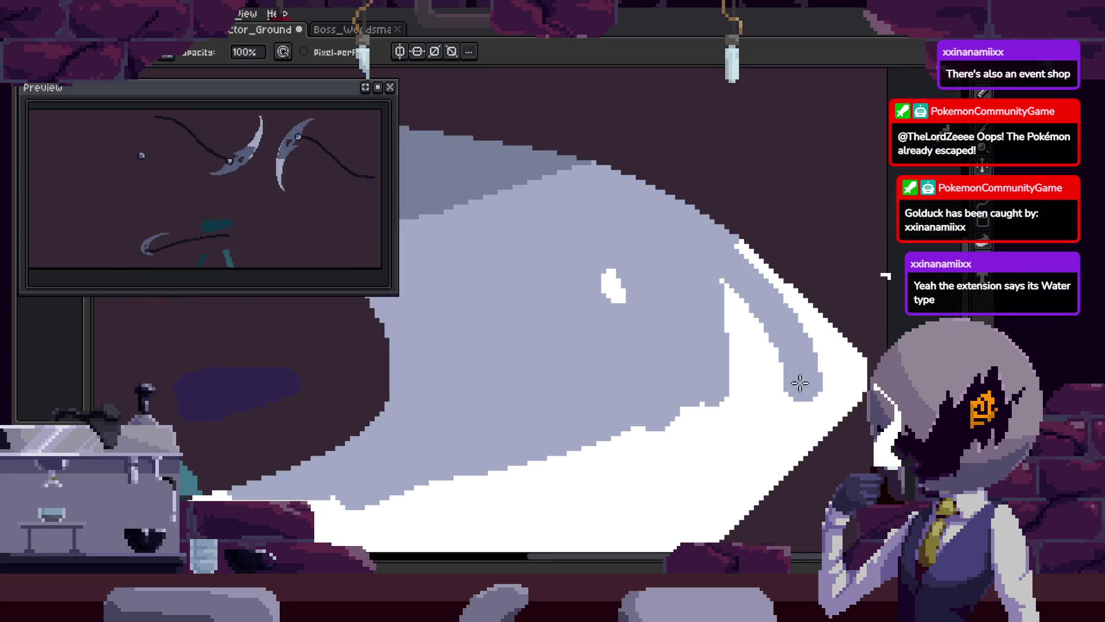
pyautogui.scroll(-2, 801, 282)
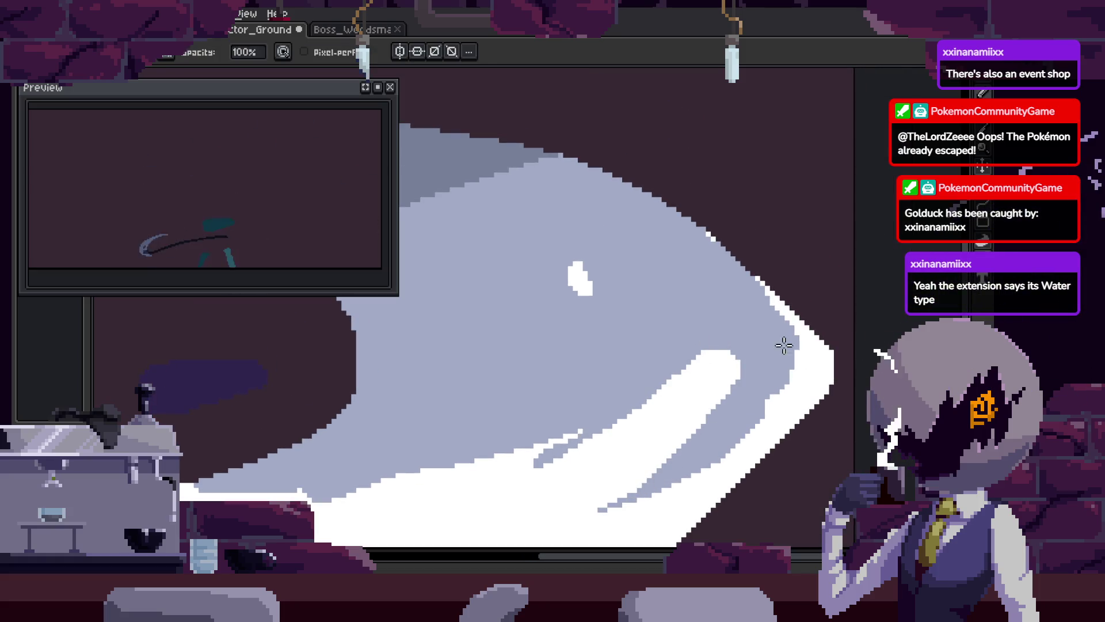
pyautogui.moveTo(768, 349); pyautogui.dragTo(719, 357)
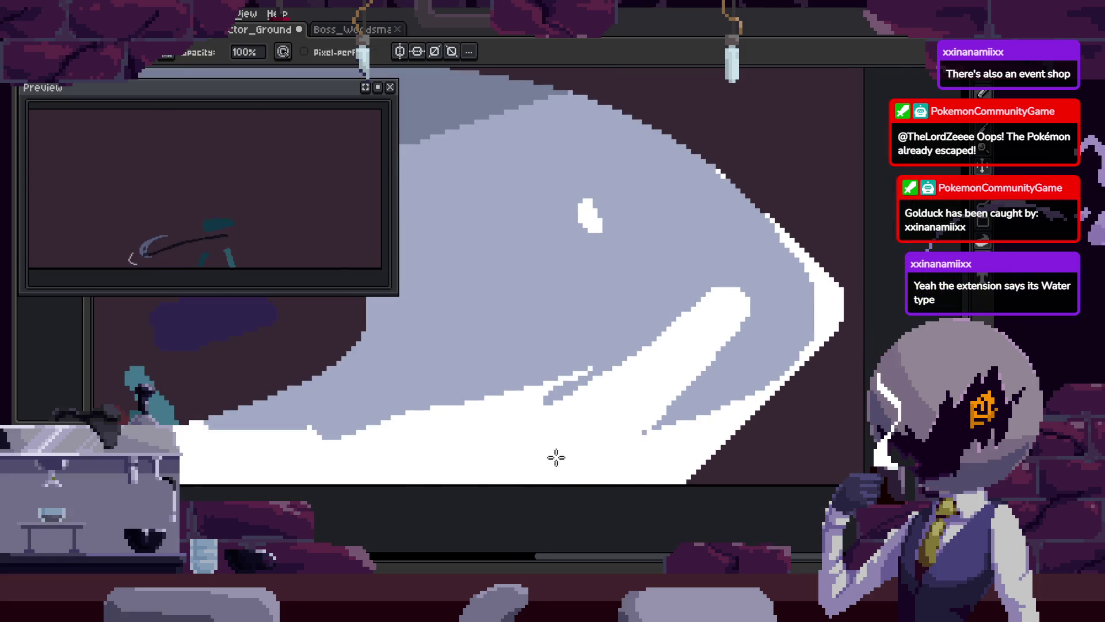
pyautogui.moveTo(629, 400); pyautogui.dragTo(655, 450)
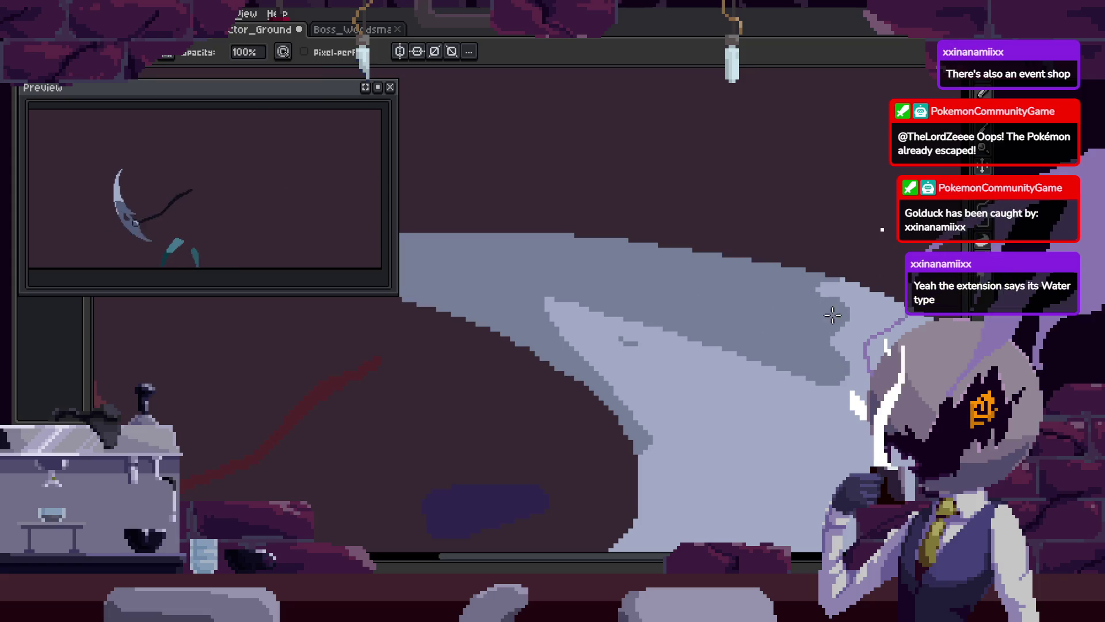
# Review the whole frame and timeline, then undo the stray light streak on the slash
pyautogui.press('z')
pyautogui.scroll(-4, 829, 297)
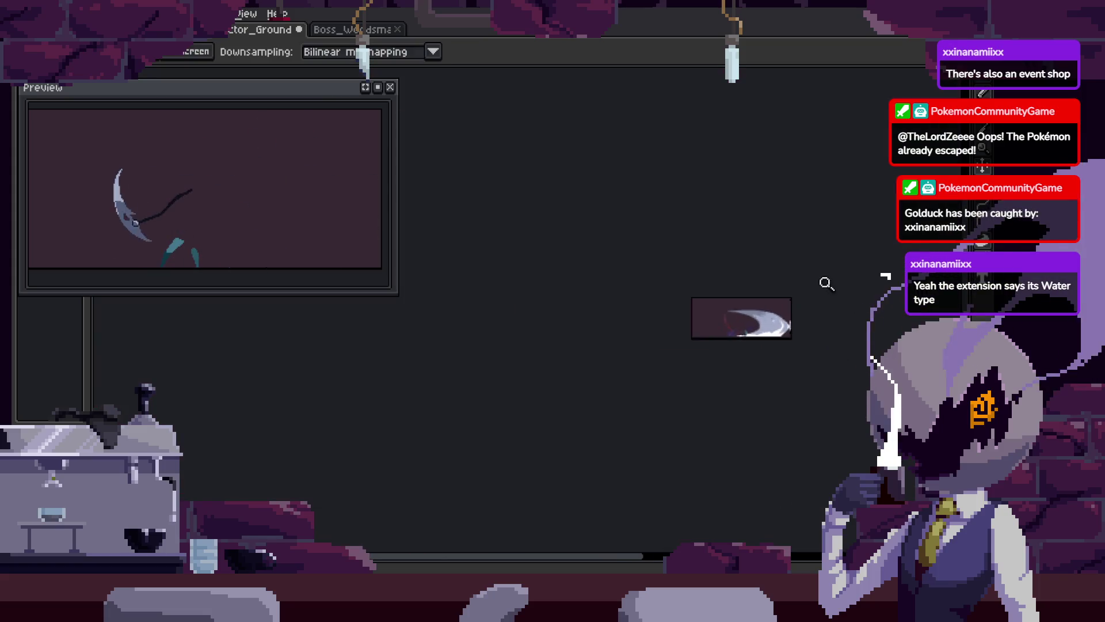
pyautogui.scroll(4, 823, 276)
pyautogui.press('e')
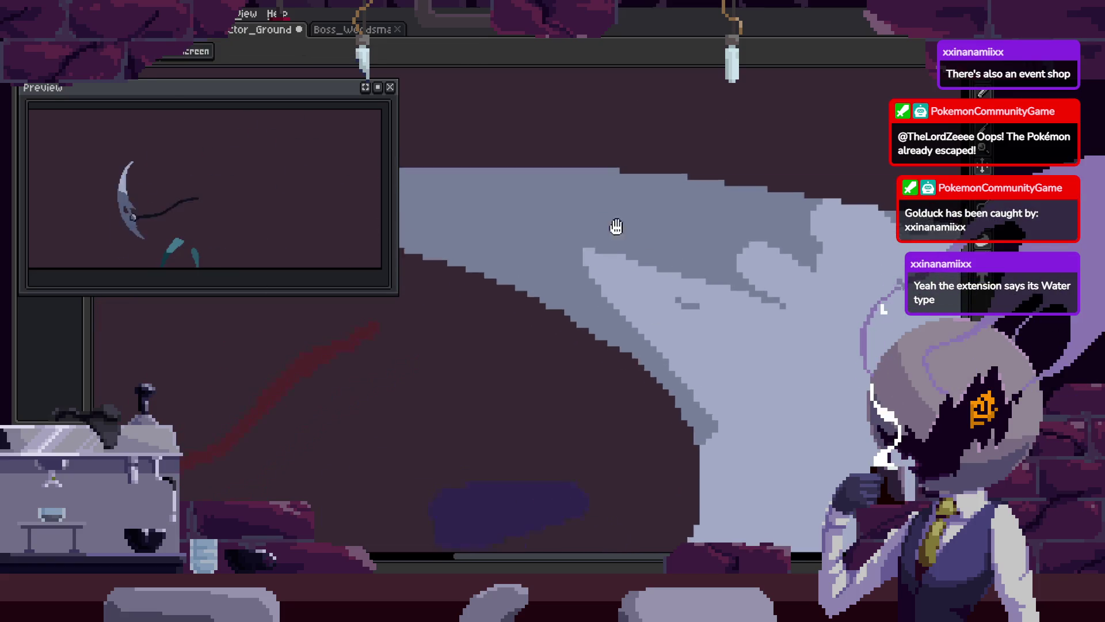
pyautogui.scroll(-5, 719, 288)
pyautogui.press('Tab')
pyautogui.press('b')
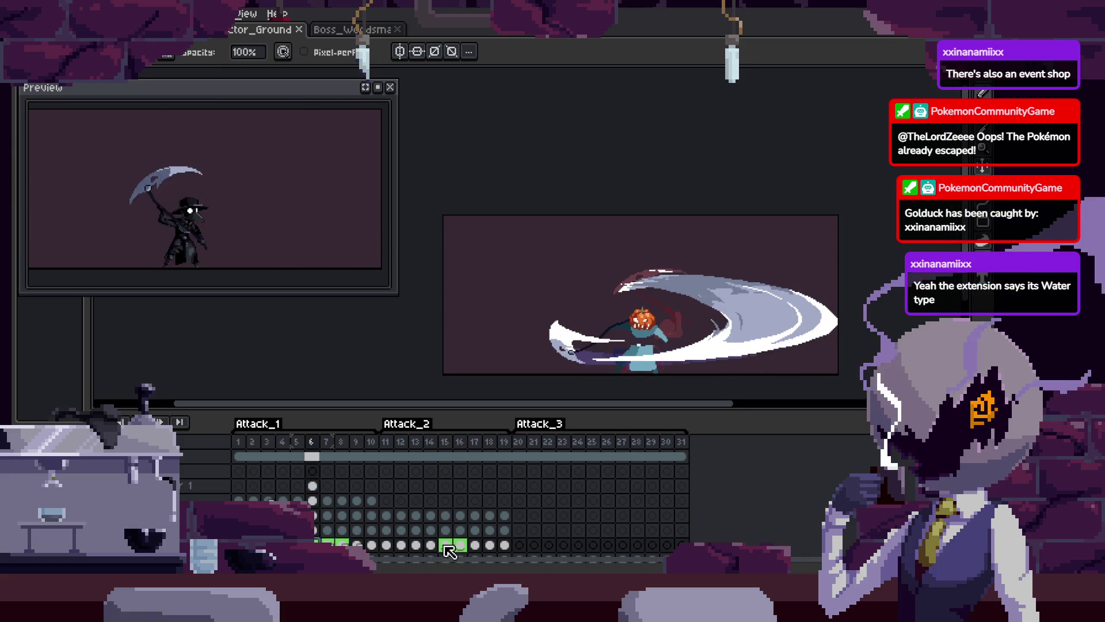
pyautogui.press('Tab')
pyautogui.scroll(4, 730, 316)
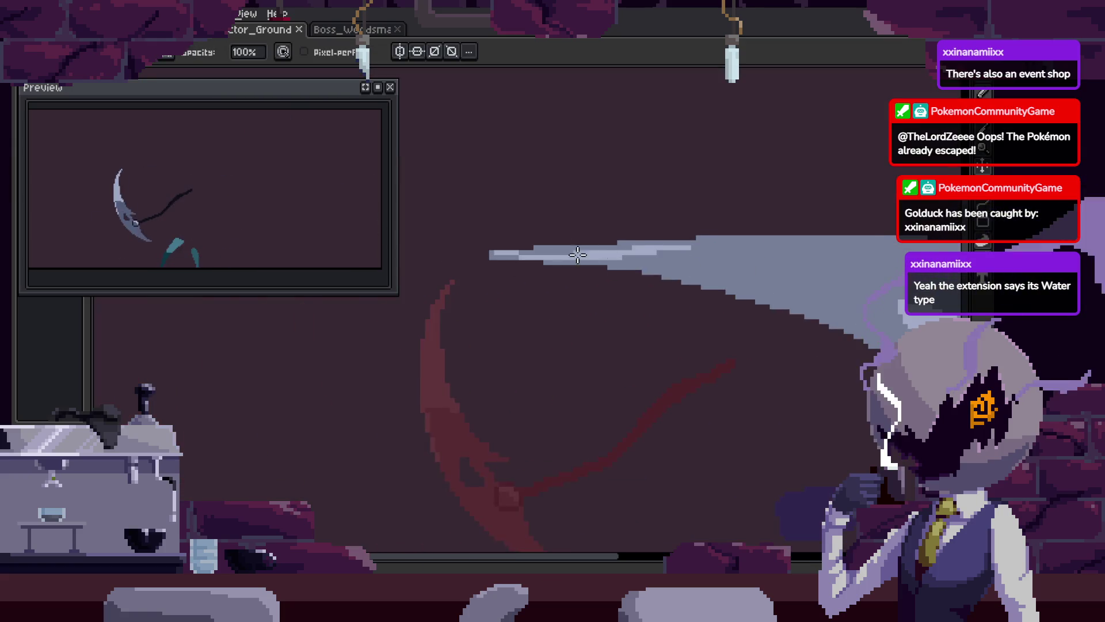
pyautogui.hotkey('ctrl', 'z')
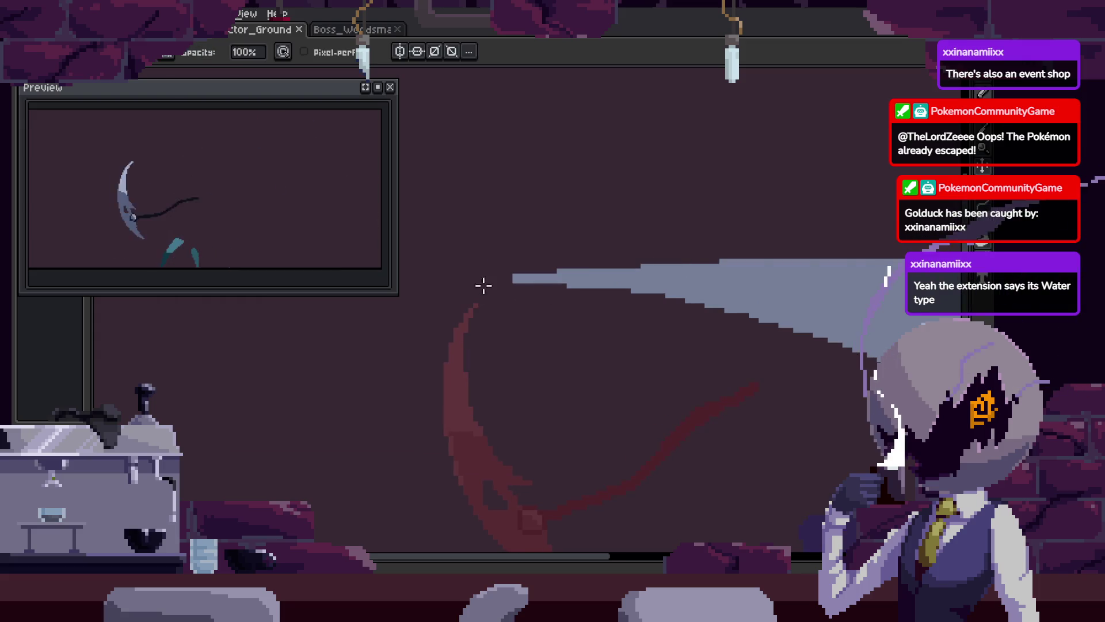
# Shift the slash arc pixels into place, nudging them one pixel up-left
pyautogui.moveTo(466, 299); pyautogui.dragTo(719, 289)
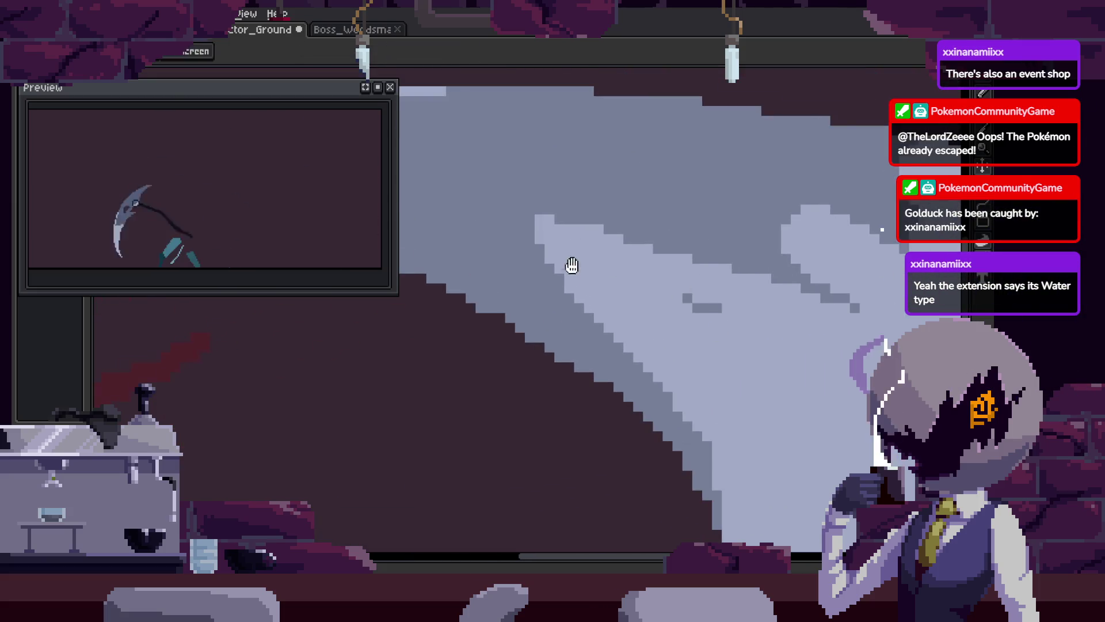
pyautogui.press('b')
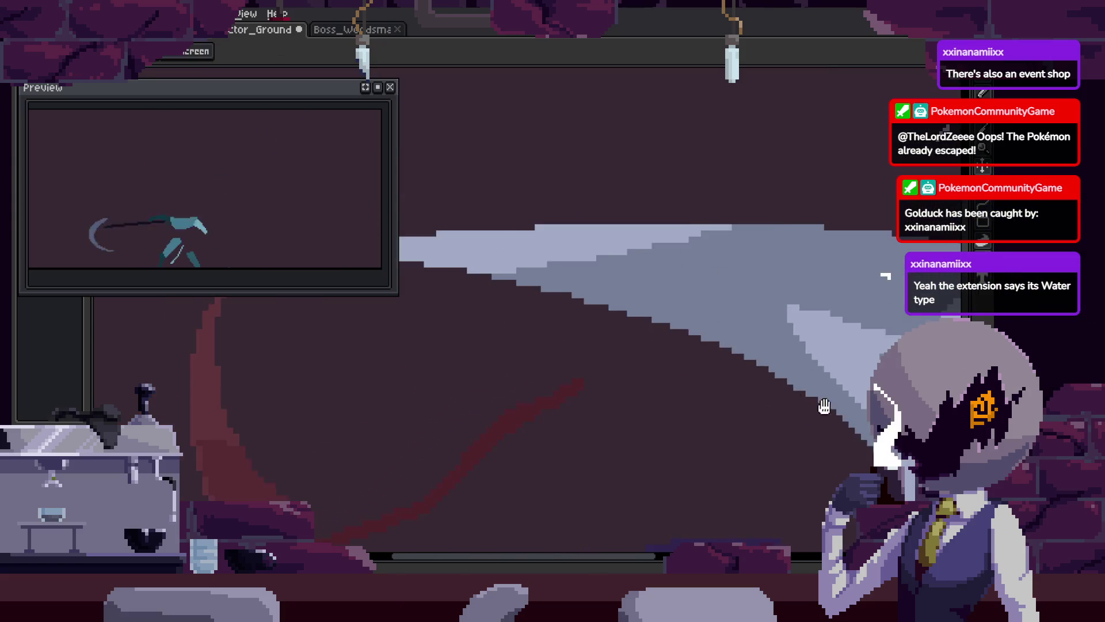
pyautogui.press('v')
pyautogui.click(680, 288)
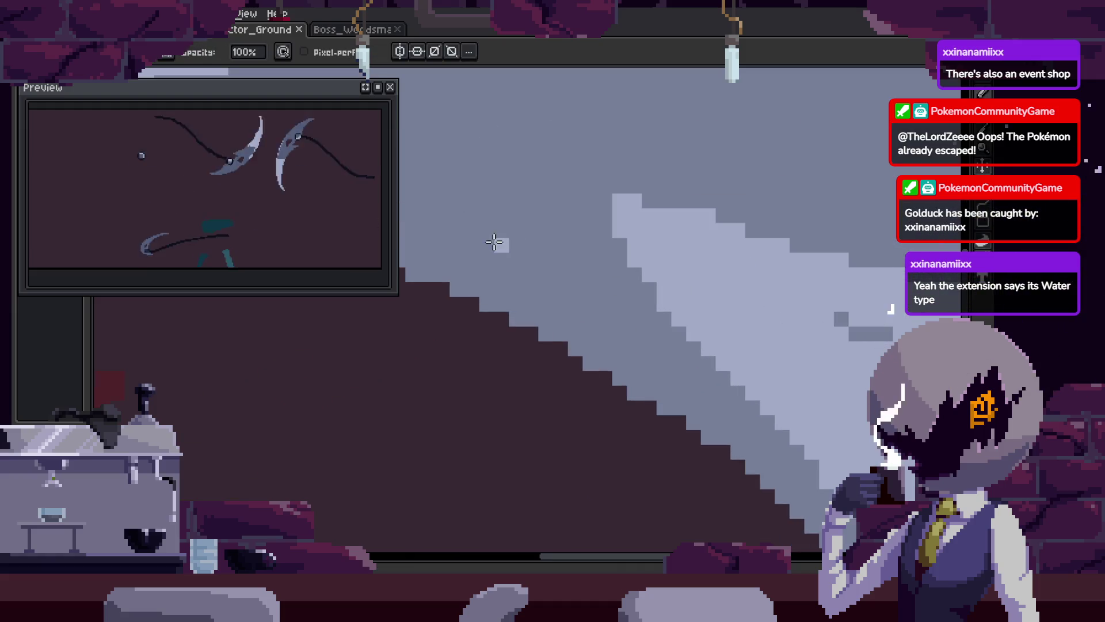
pyautogui.press('Up')
pyautogui.press('Left')
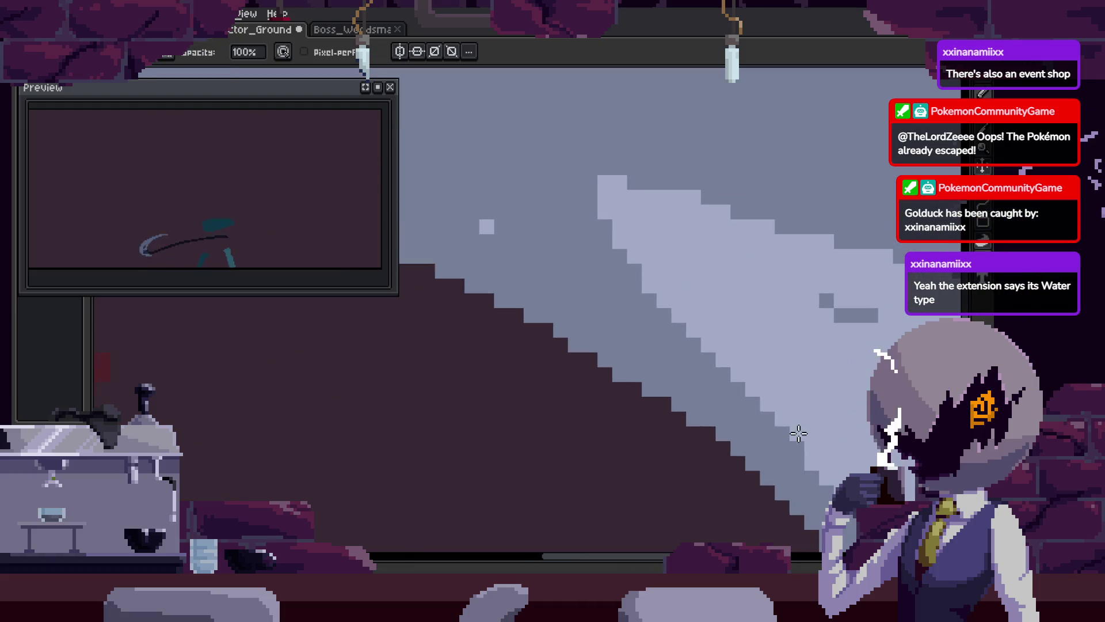
# Repaint the dark stepped edge of the slash with light grey lines and save
pyautogui.keyDown('shift'); pyautogui.click(737, 388); pyautogui.keyUp('shift')
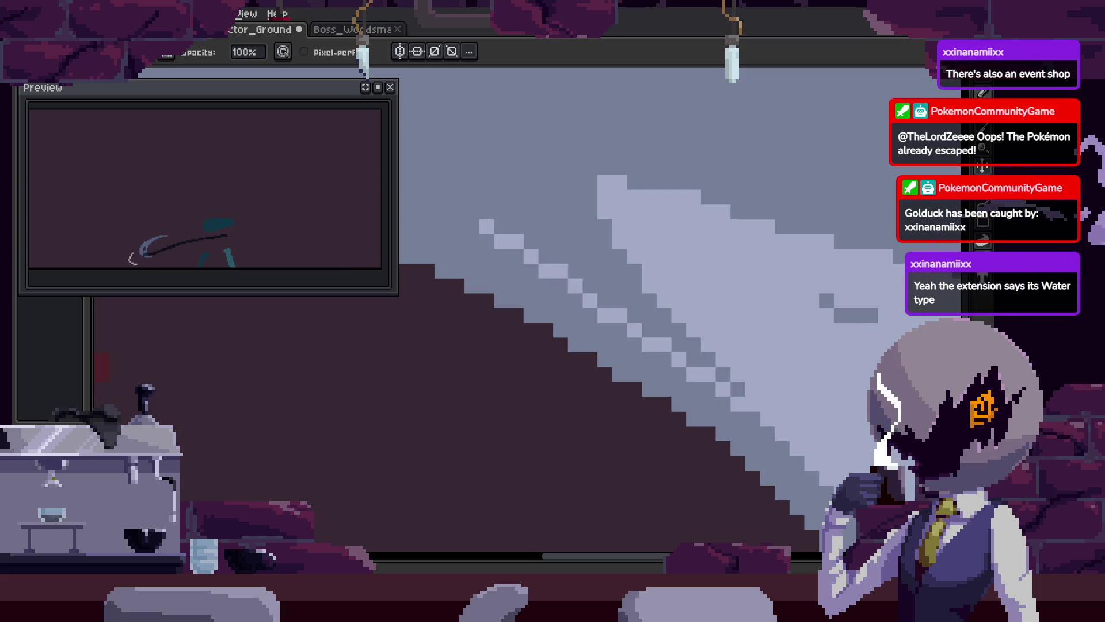
pyautogui.scroll(1, 517, 268)
pyautogui.moveTo(488, 248); pyautogui.dragTo(668, 314)
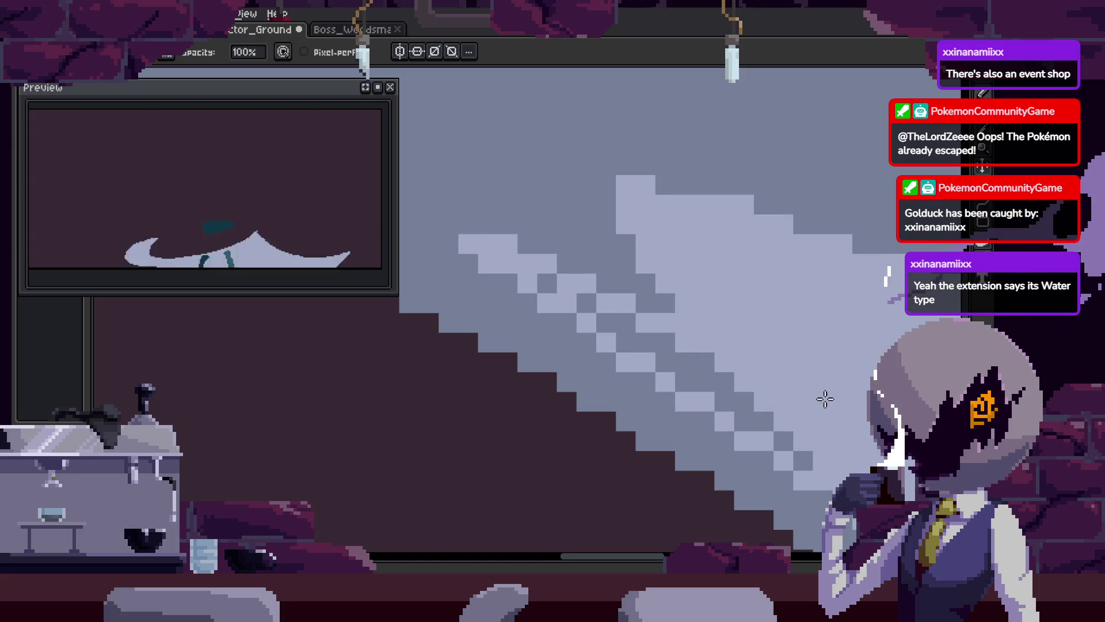
pyautogui.moveTo(663, 360)
pyautogui.mouseDown()
pyautogui.moveTo(793, 452)
pyautogui.moveTo(736, 201)
pyautogui.mouseUp()
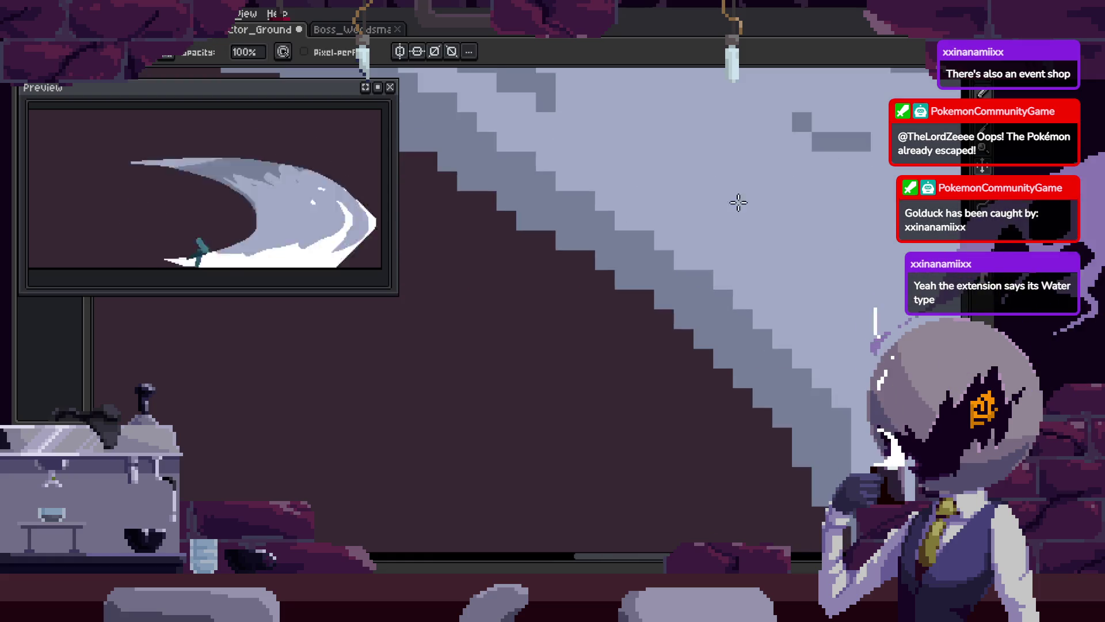
pyautogui.moveTo(848, 425); pyautogui.dragTo(810, 369)
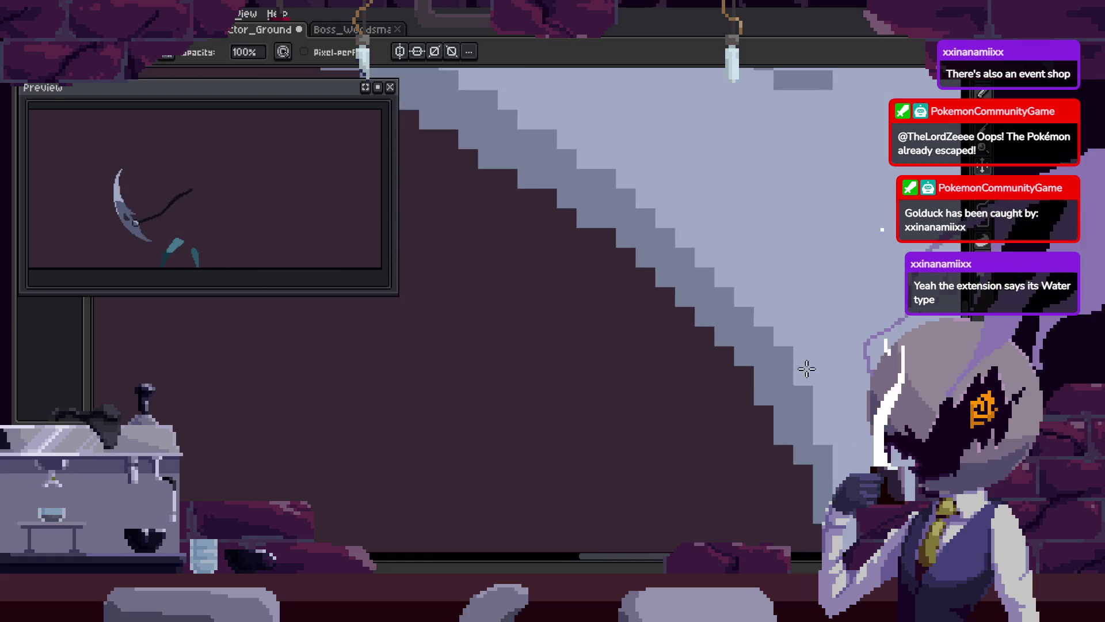
pyautogui.scroll(-3, 806, 343)
pyautogui.scroll(5, 785, 286)
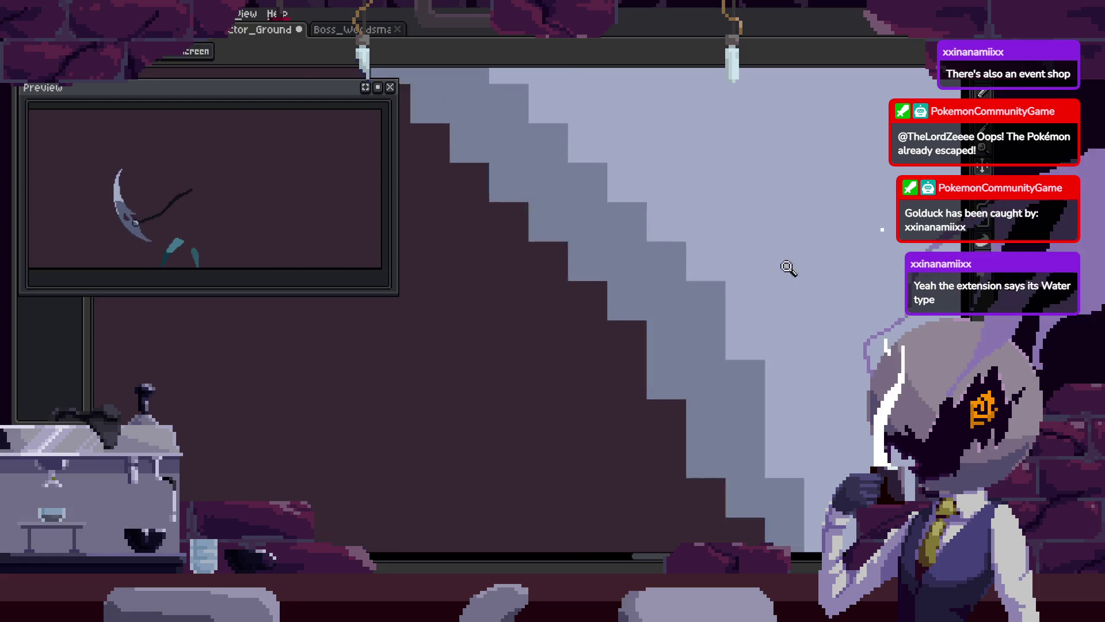
pyautogui.scroll(-2, 760, 374)
pyautogui.scroll(2, 726, 368)
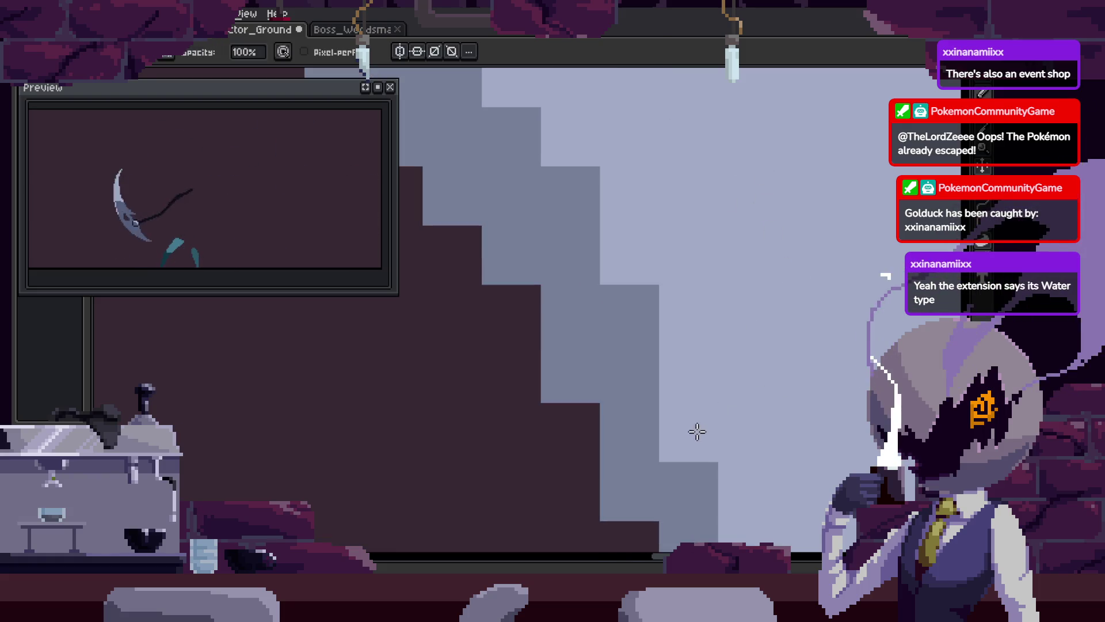
pyautogui.scroll(-3, 639, 302)
pyautogui.scroll(4, 745, 322)
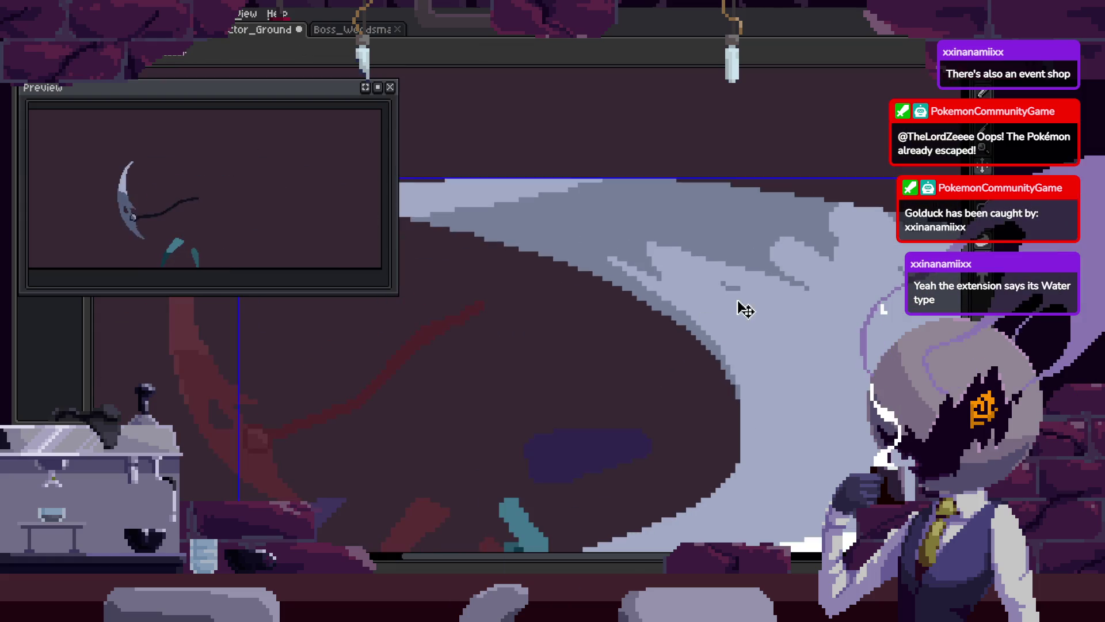
pyautogui.hotkey('ctrl', 's')
# Add a single light pixel on the slash edge and save the sprite again
pyautogui.press('z')
pyautogui.scroll(-2, 734, 231)
pyautogui.scroll(-1, 592, 284)
pyautogui.press('b')
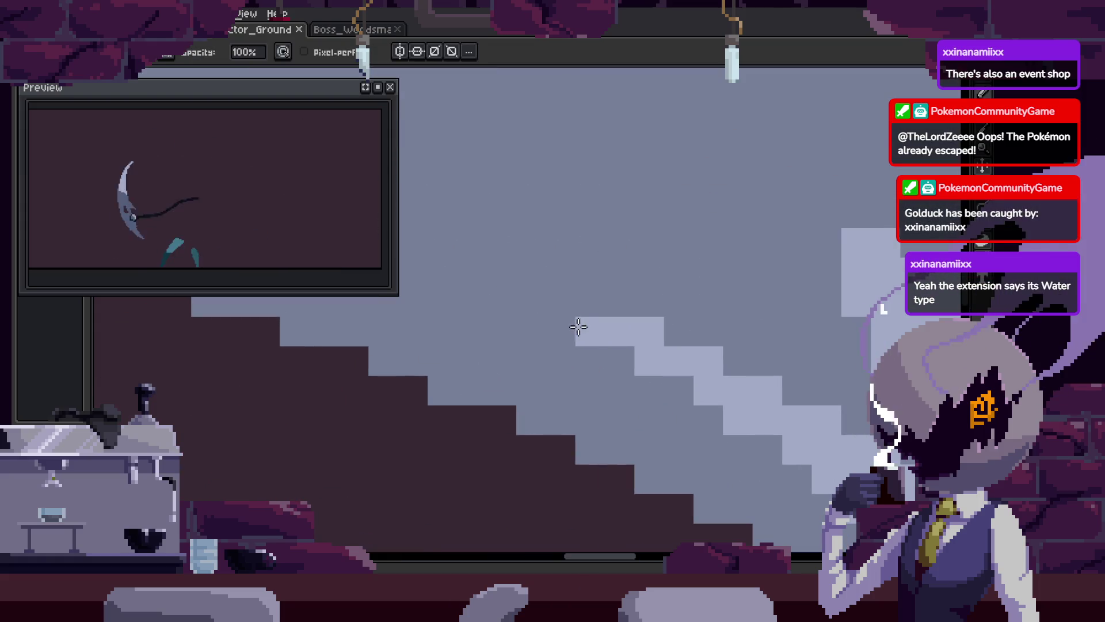
pyautogui.scroll(2, 624, 271)
pyautogui.click(563, 258)
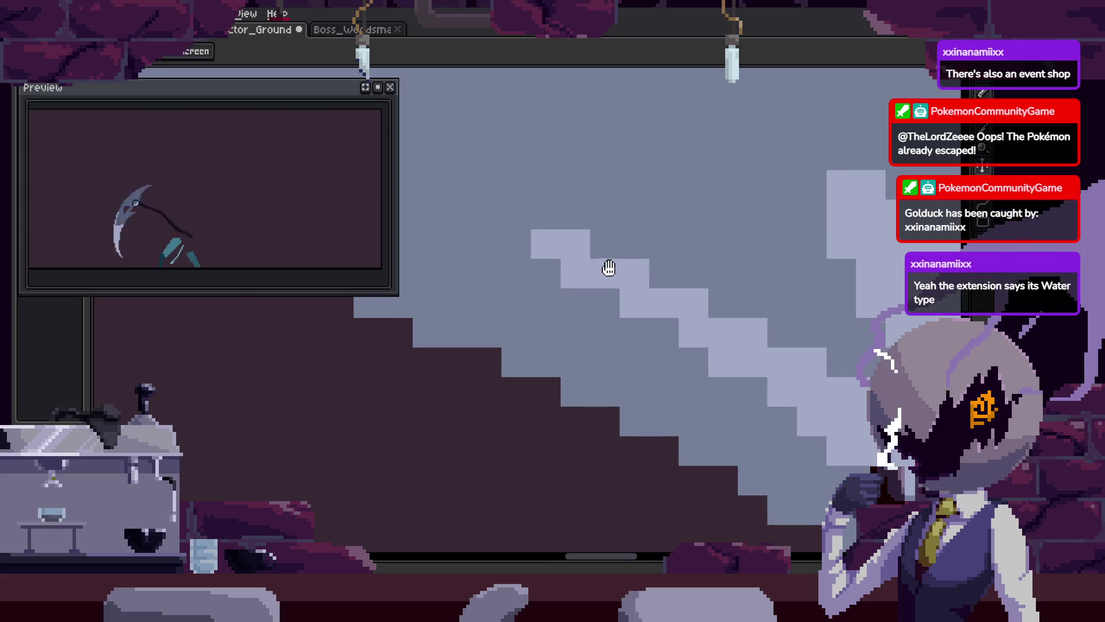
pyautogui.press('z')
pyautogui.scroll(-2, 520, 291)
pyautogui.scroll(-2, 520, 291)
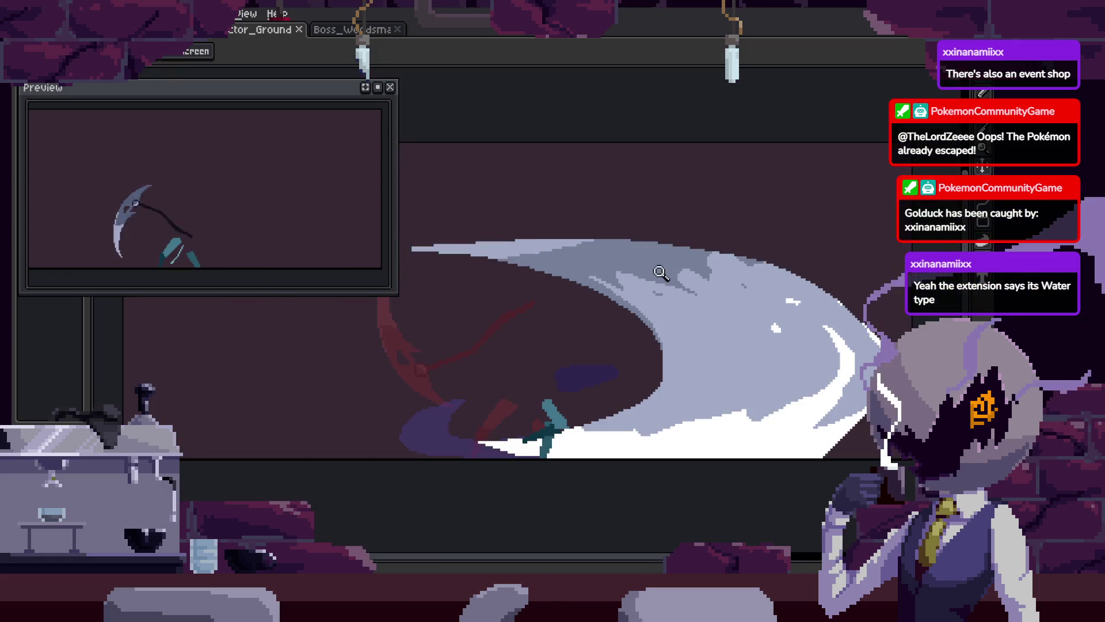
pyautogui.scroll(3, 637, 266)
pyautogui.scroll(1, 718, 292)
pyautogui.hotkey('ctrl', 's')
# Draw light diagonal pixels along the slash's lower edge
pyautogui.scroll(-1, 751, 334)
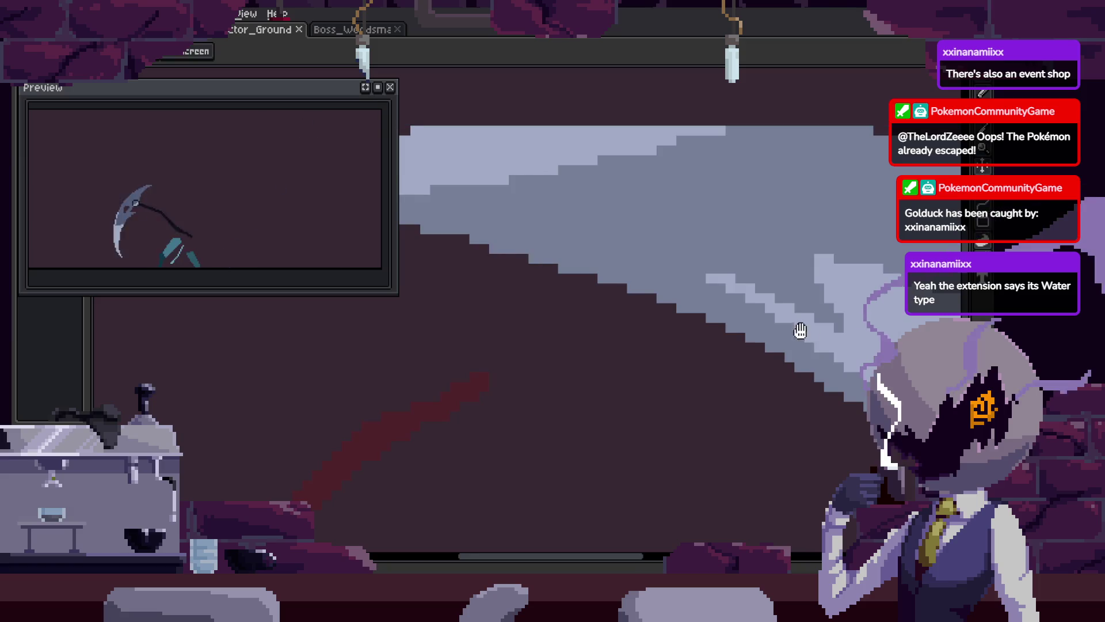
pyautogui.scroll(1, 753, 320)
pyautogui.press('b')
pyautogui.scroll(1, 547, 255)
pyautogui.moveTo(500, 249); pyautogui.dragTo(848, 387)
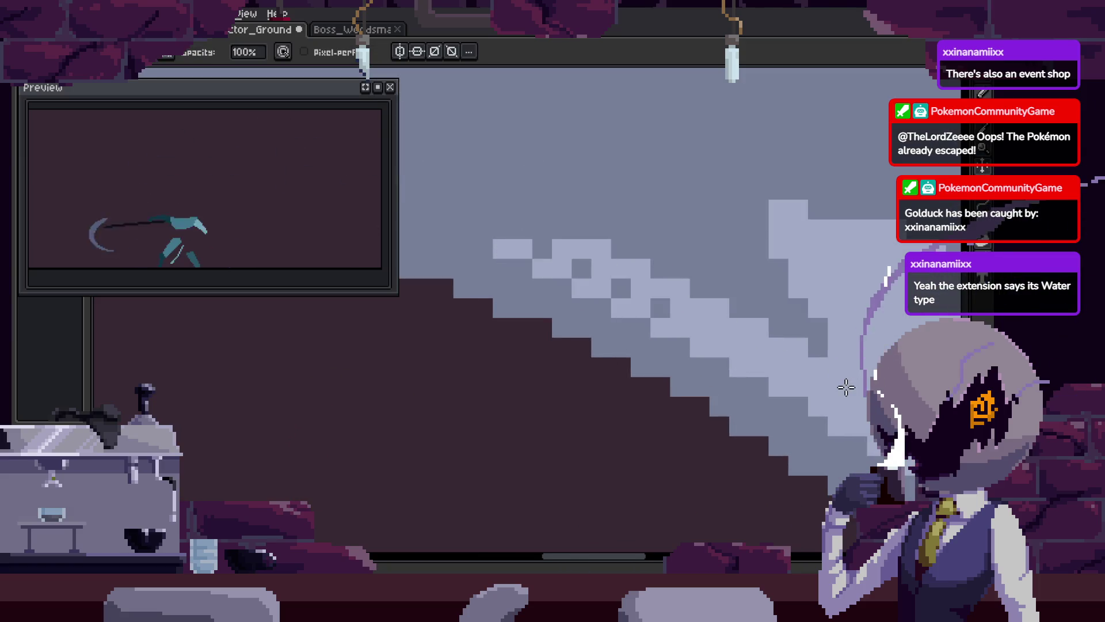
# Restore stray edge pixels of the slash to the darker blue
pyautogui.rightClick(581, 248)
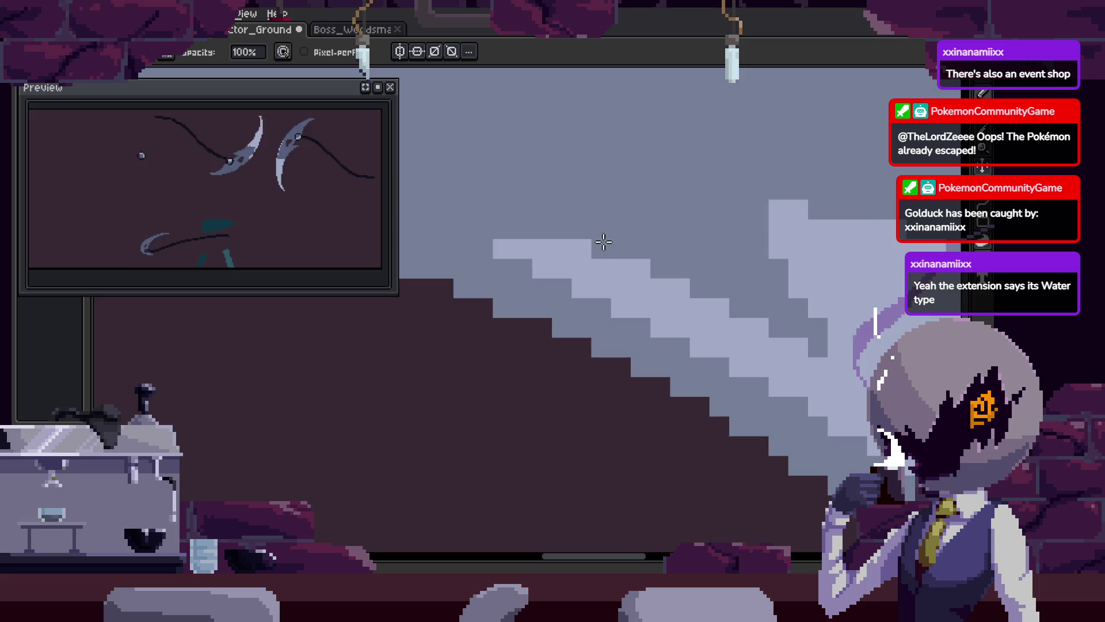
pyautogui.moveTo(803, 343); pyautogui.dragTo(684, 299)
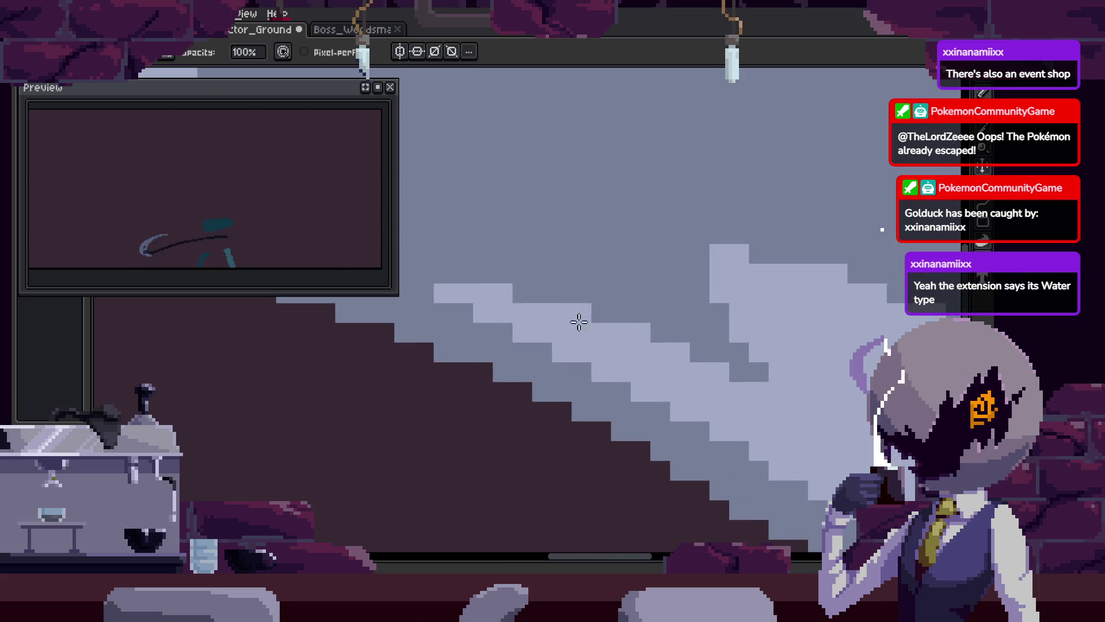
pyautogui.hscroll(5, 662, 304)
pyautogui.scroll(3, 662, 303)
pyautogui.rightClick(631, 331)
pyautogui.press('z')
pyautogui.rightClick(520, 305)
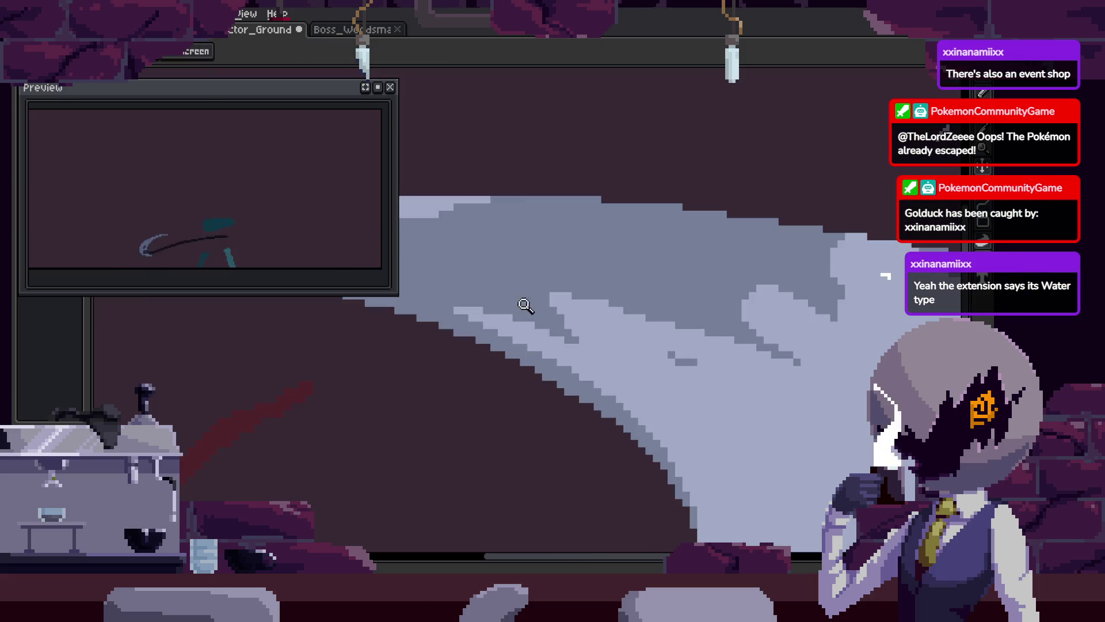
pyautogui.click(600, 294)
pyautogui.press('b')
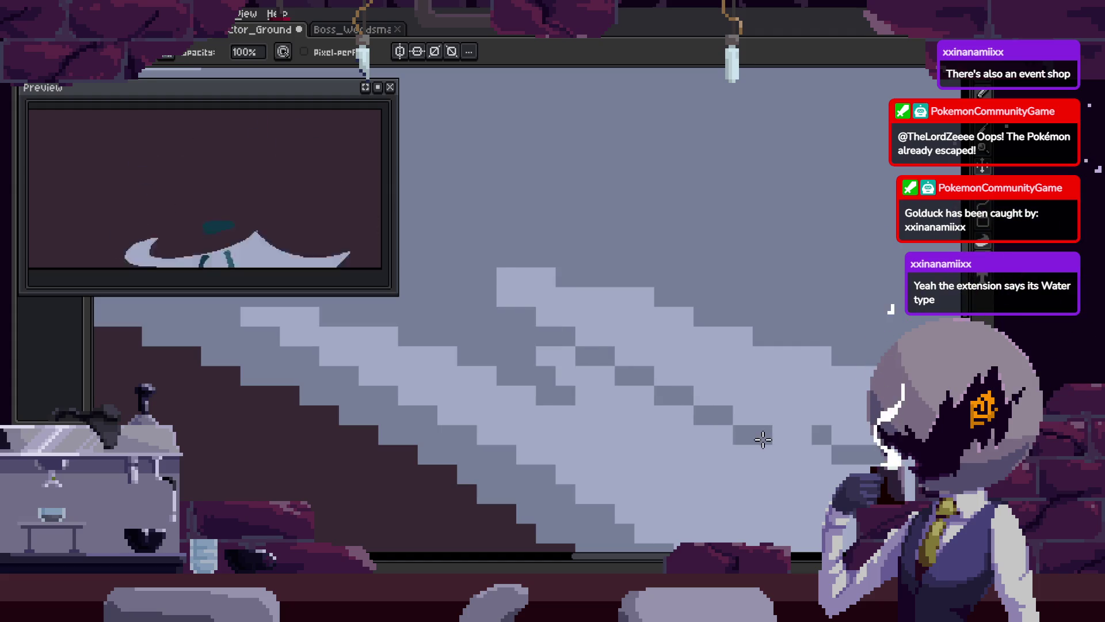
# Sample the grey shading colour from the artwork
pyautogui.scroll(-5, 565, 360)
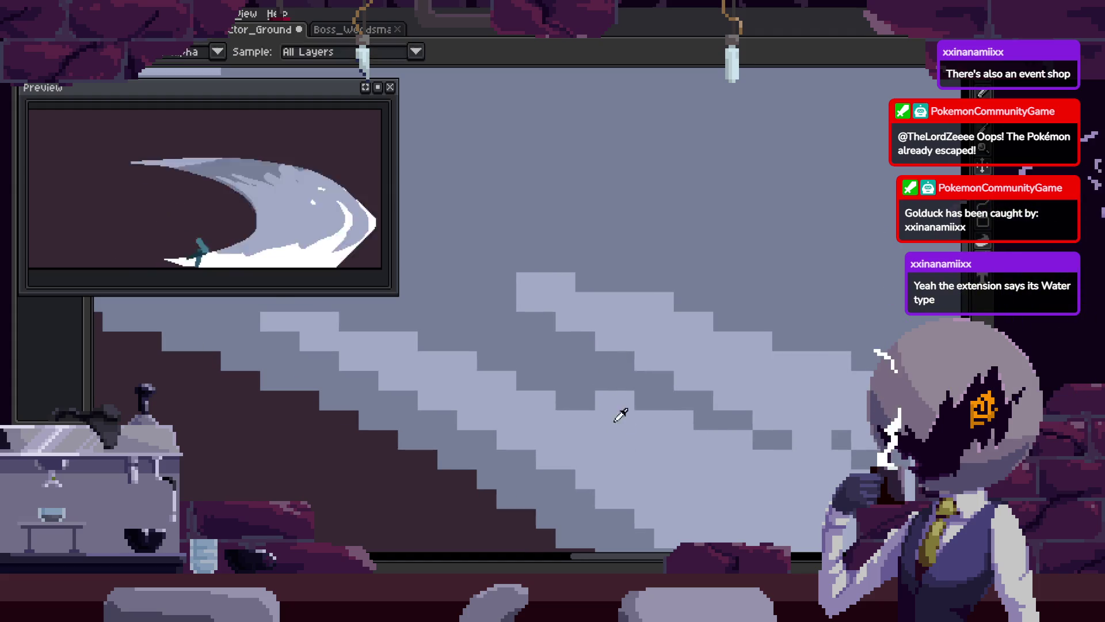
pyautogui.press('z')
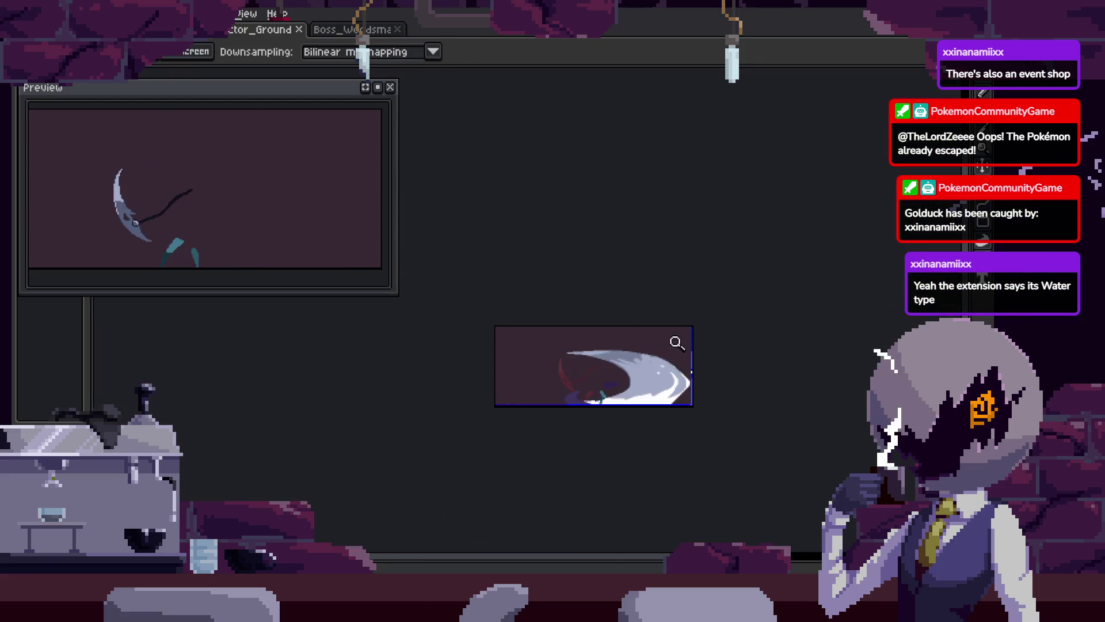
pyautogui.scroll(4, 691, 322)
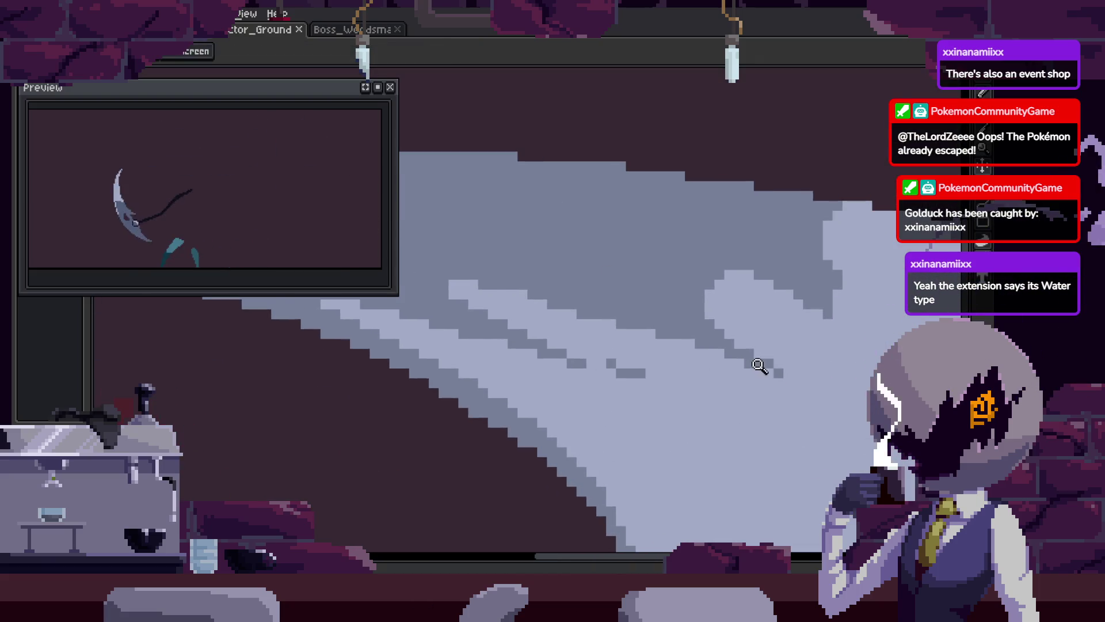
pyautogui.scroll(-2, 757, 338)
pyautogui.press('i')
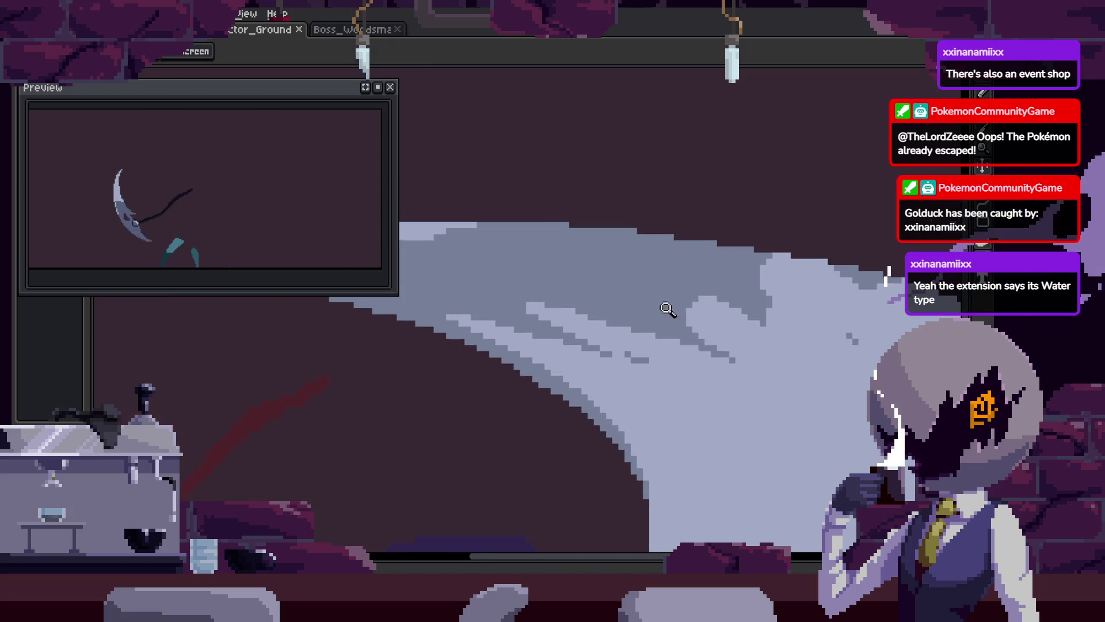
pyautogui.scroll(1, 657, 323)
pyautogui.press('b')
# Draw a darker grey curved line through the middle of the slash arc
pyautogui.scroll(2, 627, 352)
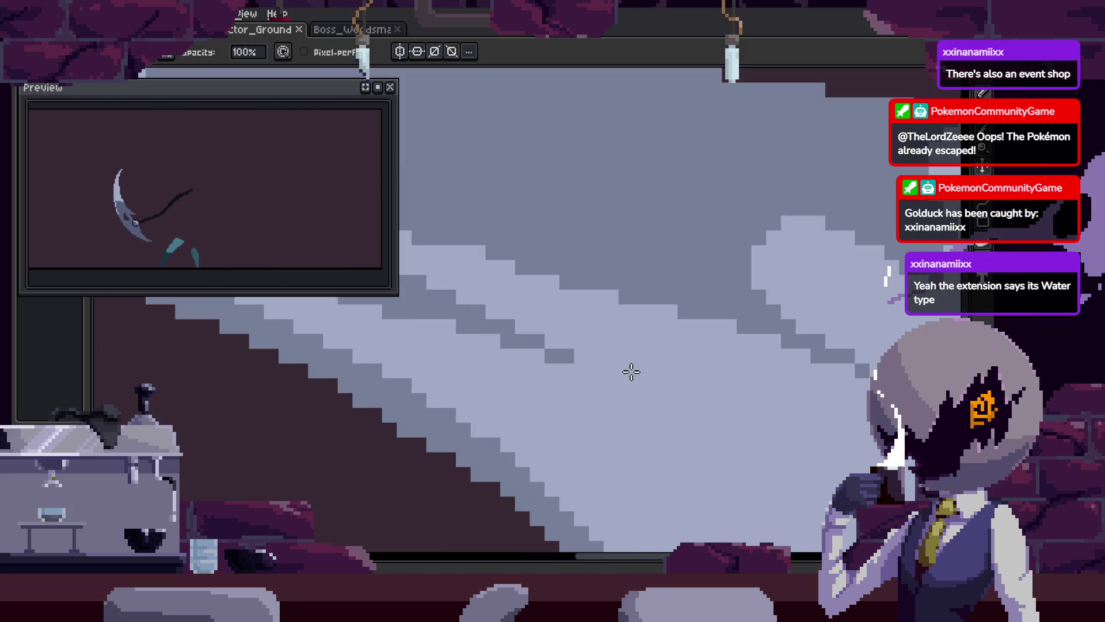
pyautogui.hscroll(3, 656, 332)
pyautogui.scroll(-3, 756, 364)
pyautogui.press('h')
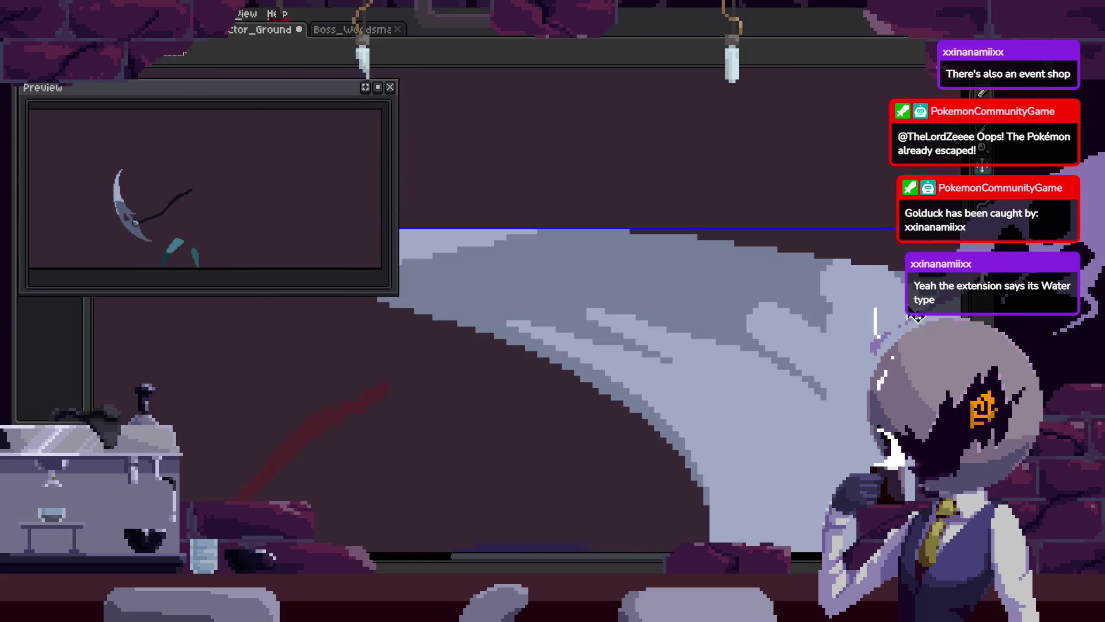
pyautogui.scroll(2, 831, 368)
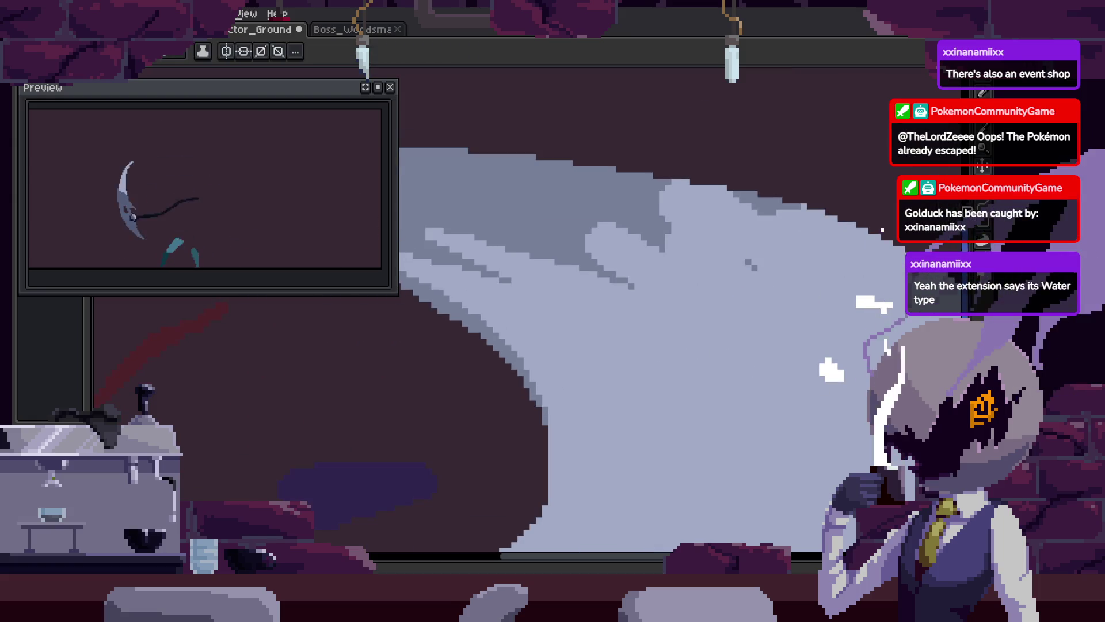
pyautogui.scroll(-2, 709, 340)
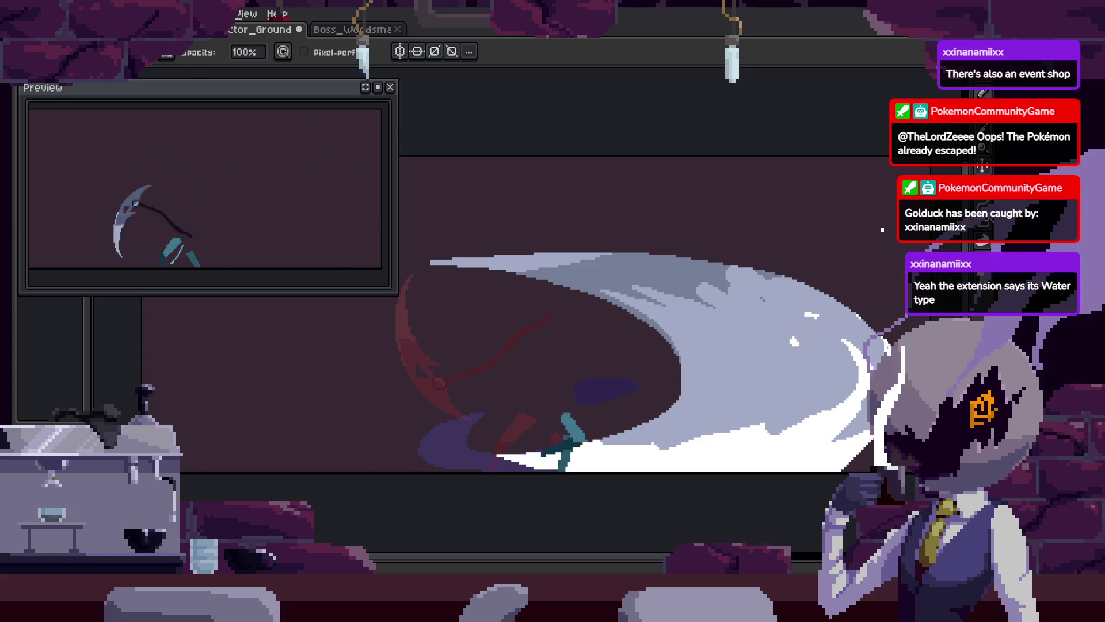
pyautogui.press('b')
pyautogui.moveTo(679, 395)
pyautogui.mouseDown()
pyautogui.moveTo(804, 365)
pyautogui.moveTo(795, 340)
pyautogui.moveTo(771, 341)
pyautogui.moveTo(799, 398)
pyautogui.mouseUp()
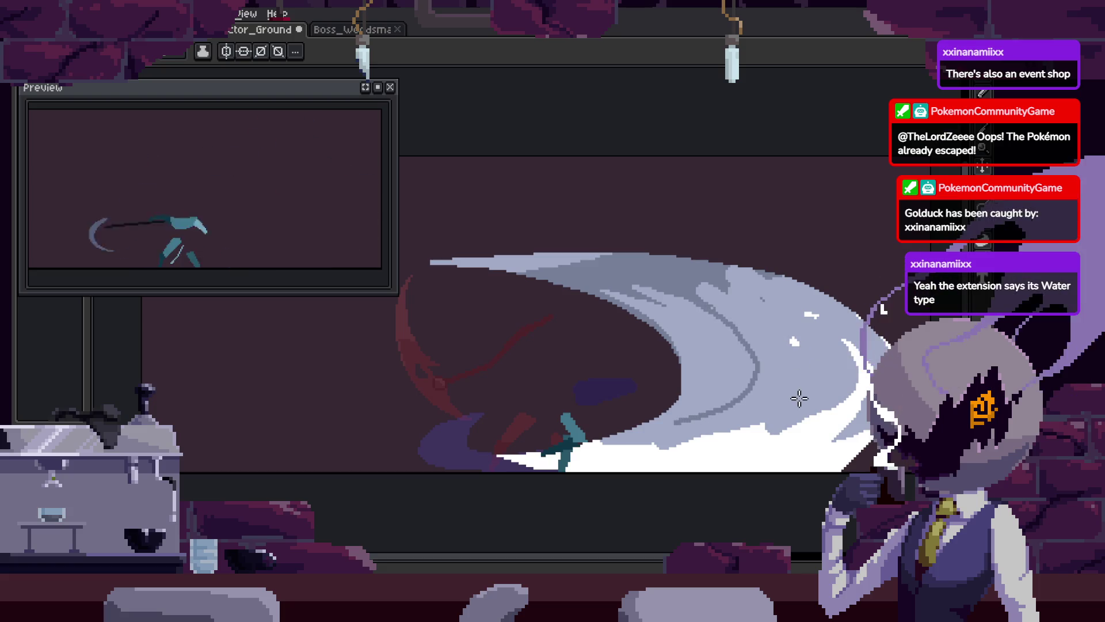
pyautogui.moveTo(837, 365)
pyautogui.mouseDown()
pyautogui.moveTo(771, 345)
pyautogui.moveTo(779, 337)
pyautogui.moveTo(781, 360)
pyautogui.mouseUp()
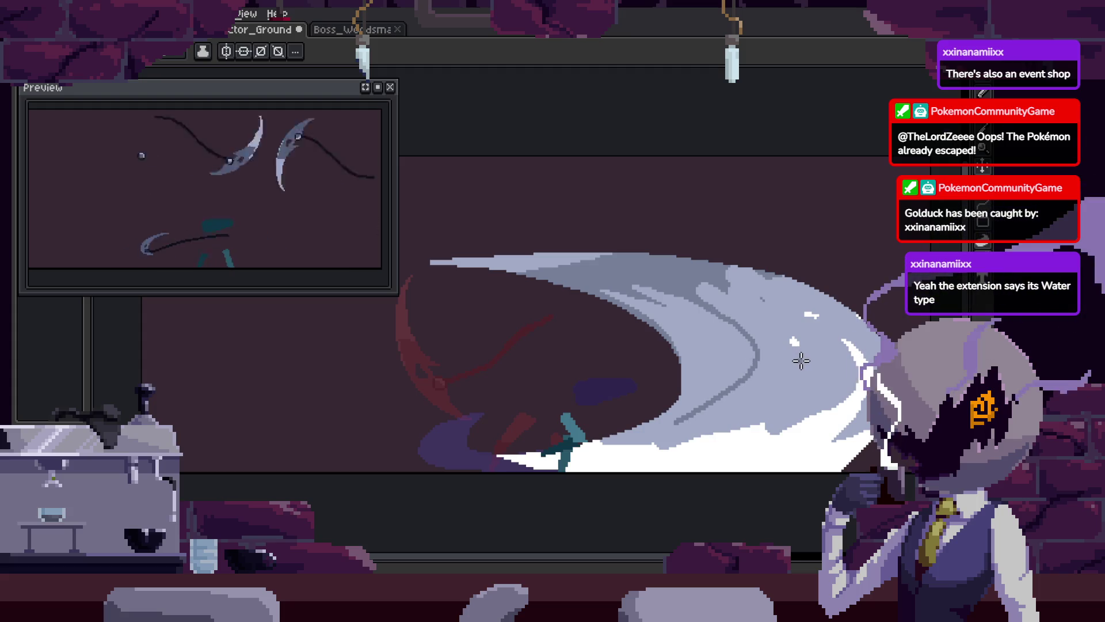
pyautogui.press('z')
pyautogui.click(819, 349)
pyautogui.click(632, 404)
pyautogui.click(668, 401)
pyautogui.press('b')
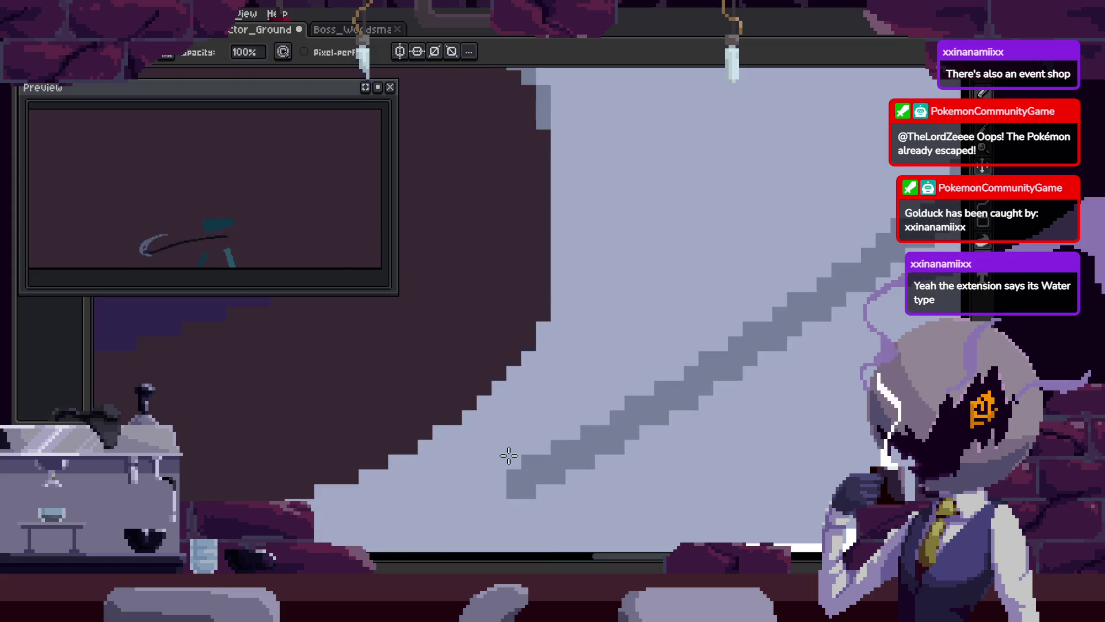
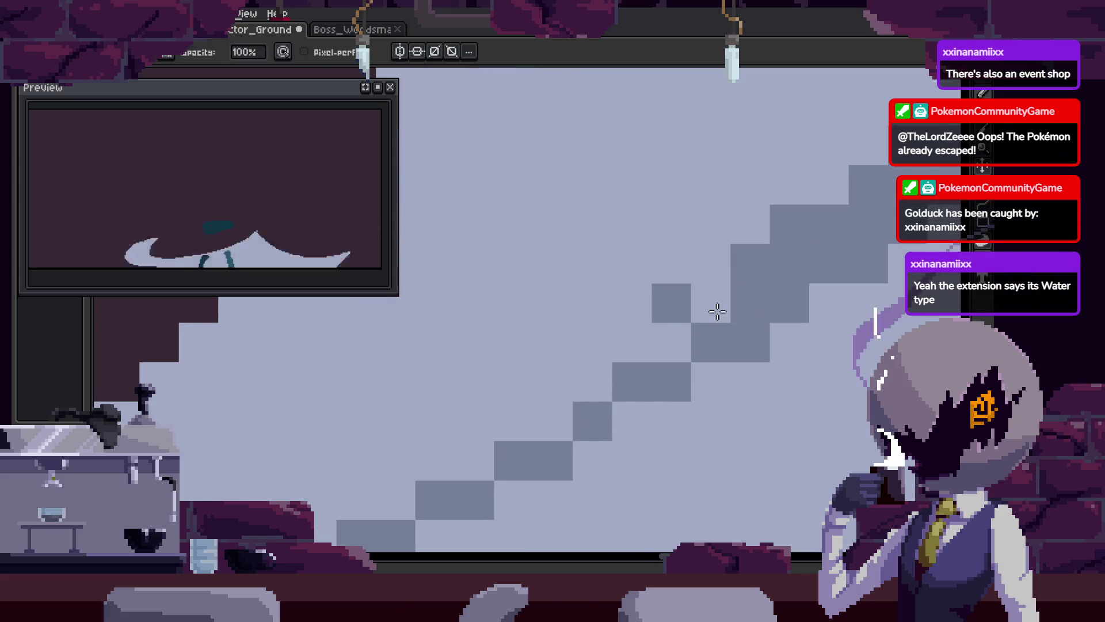
# Trim and redraw the stepped edge of the crescent into a thin diagonal staircase
pyautogui.moveTo(666, 383); pyautogui.dragTo(806, 255)
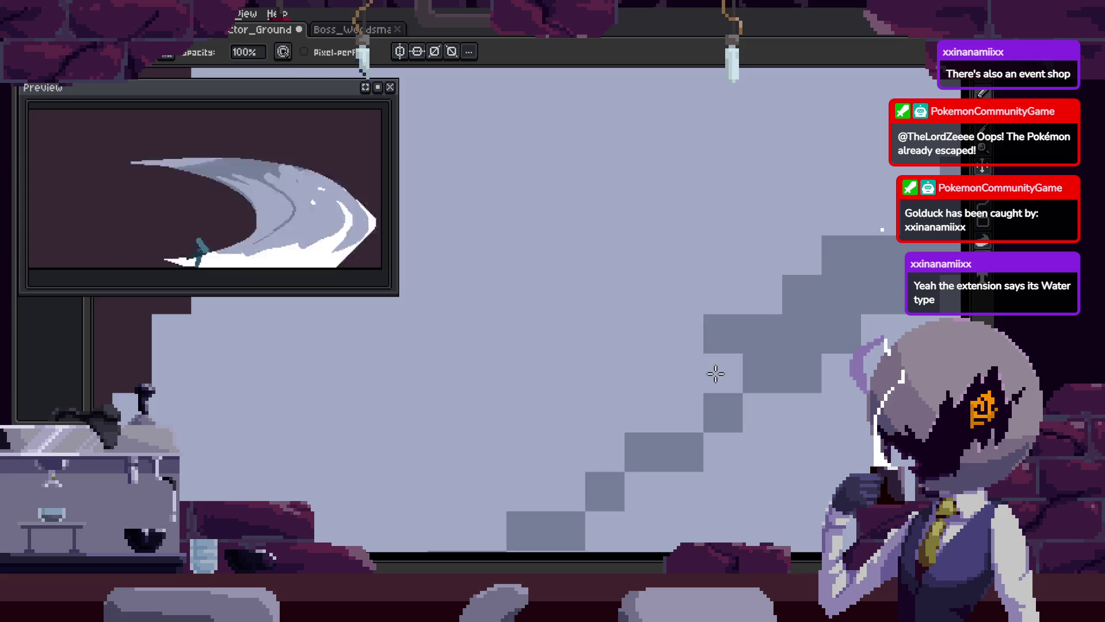
pyautogui.moveTo(716, 374); pyautogui.dragTo(772, 323)
pyautogui.moveTo(661, 383); pyautogui.dragTo(850, 266)
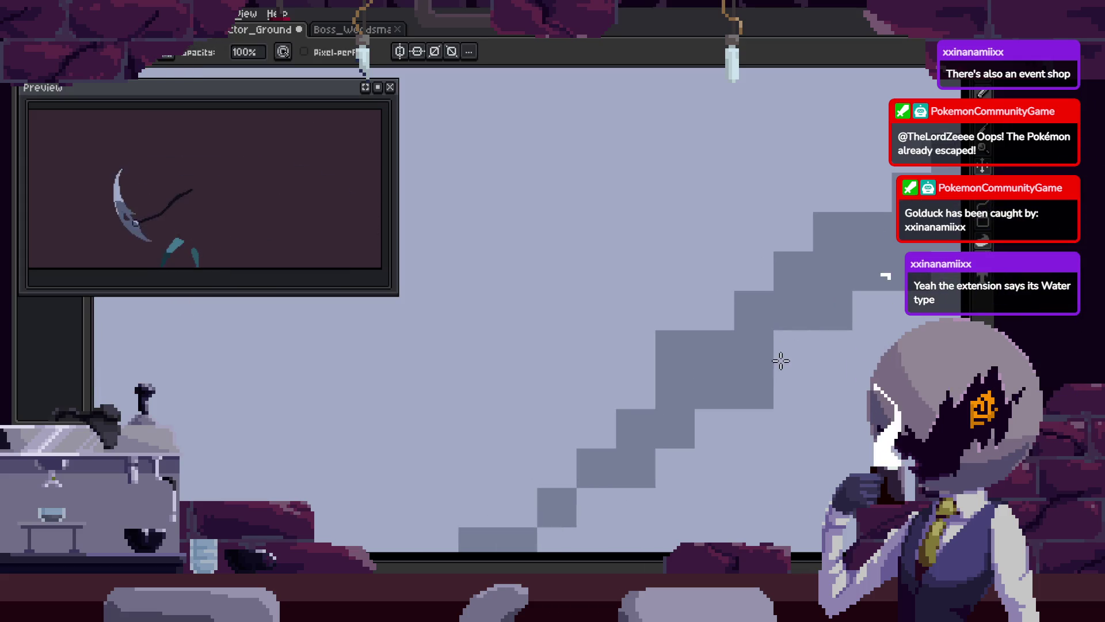
pyautogui.press('z')
pyautogui.scroll(-4, 747, 324)
pyautogui.scroll(4, 747, 323)
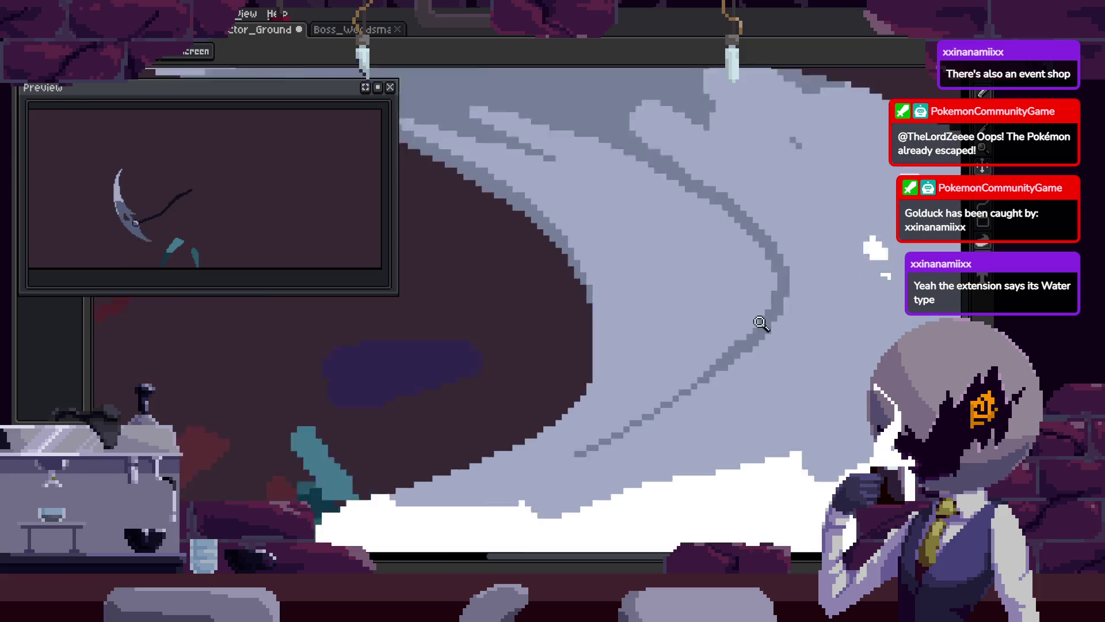
pyautogui.press('b')
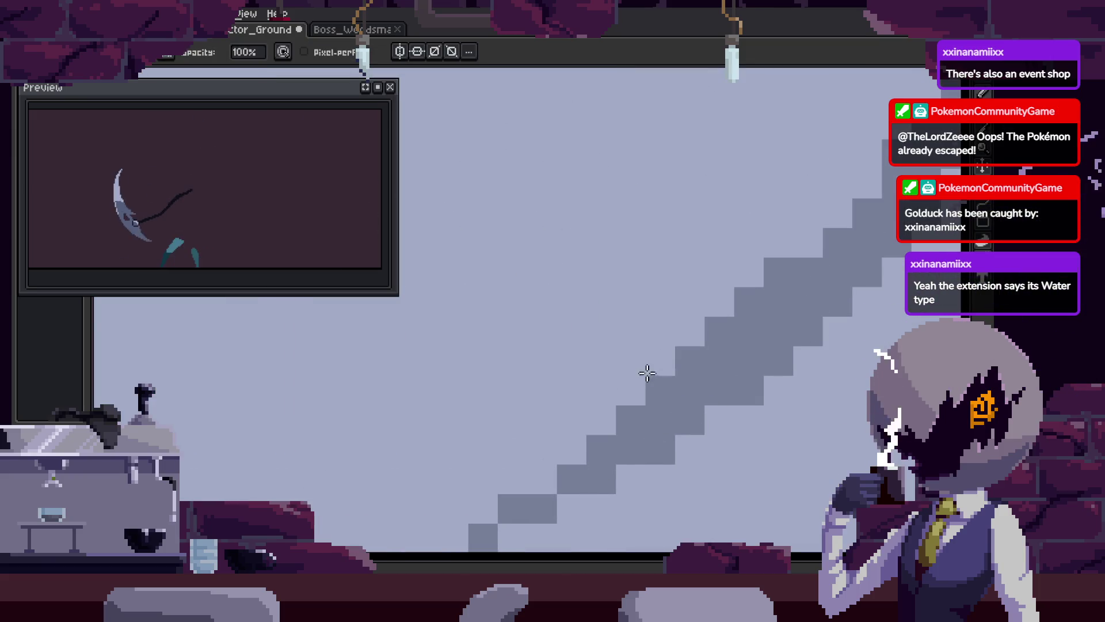
# Zoom out to review the whole slash and save the animation file
pyautogui.press('z')
pyautogui.scroll(-4, 735, 380)
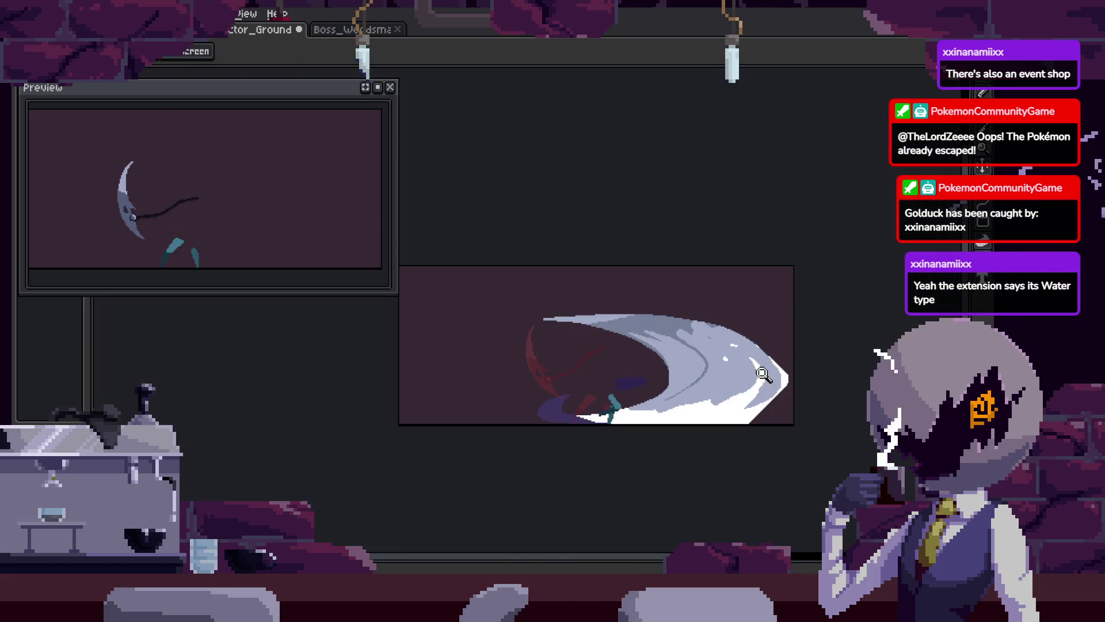
pyautogui.scroll(5, 773, 338)
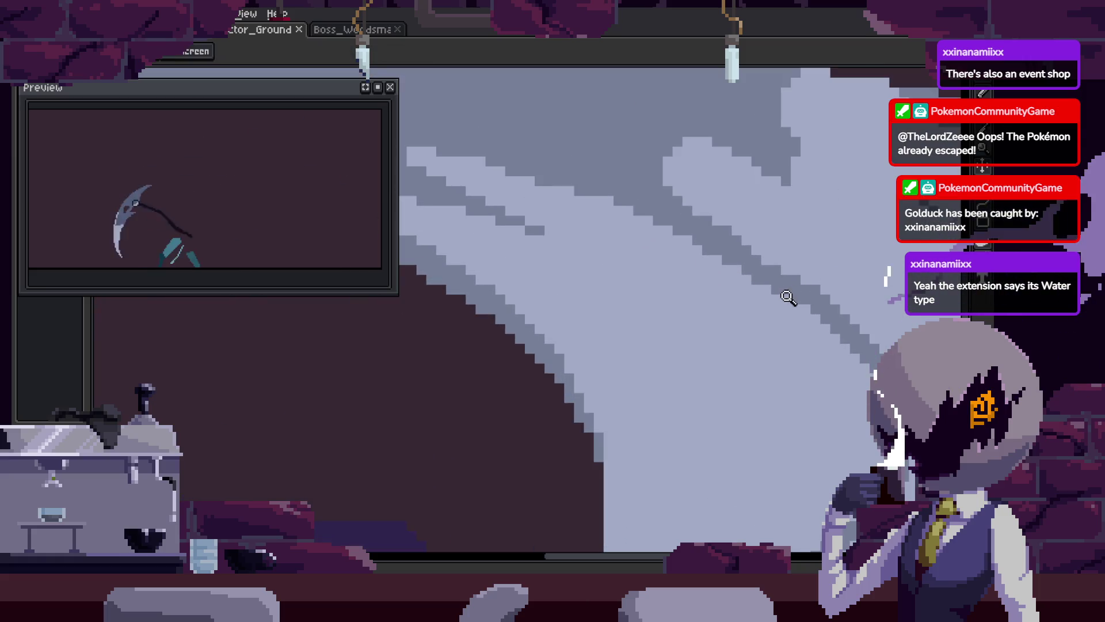
pyautogui.hotkey('ctrl', 's')
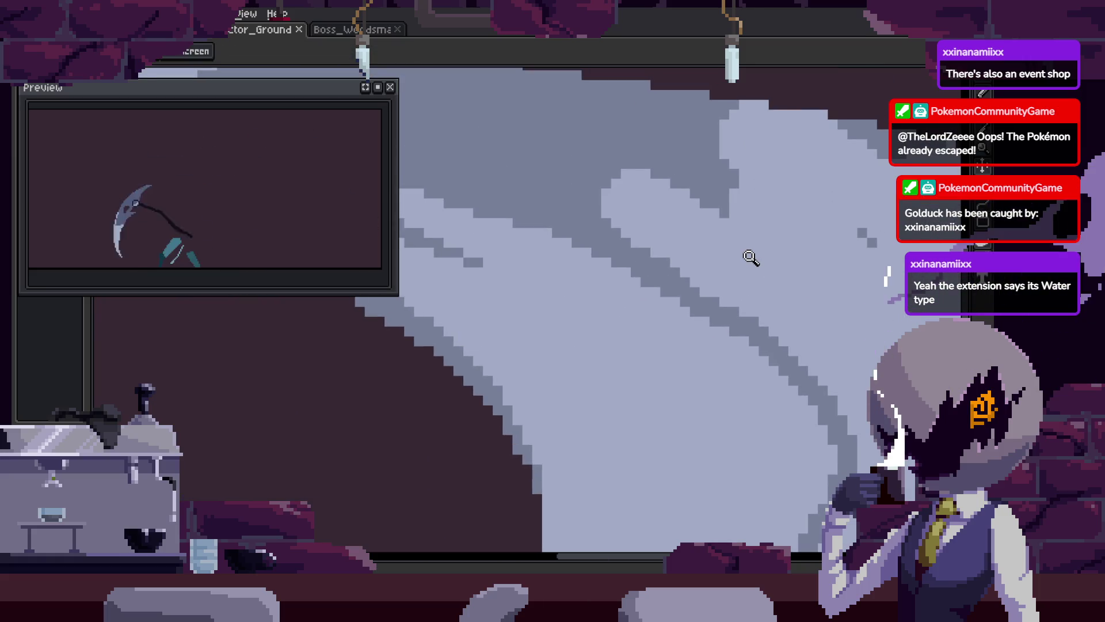
pyautogui.scroll(2, 750, 257)
# Paint light pixels along the staircase edge and fill the dark notch
pyautogui.press('b')
pyautogui.moveTo(676, 286); pyautogui.dragTo(763, 346)
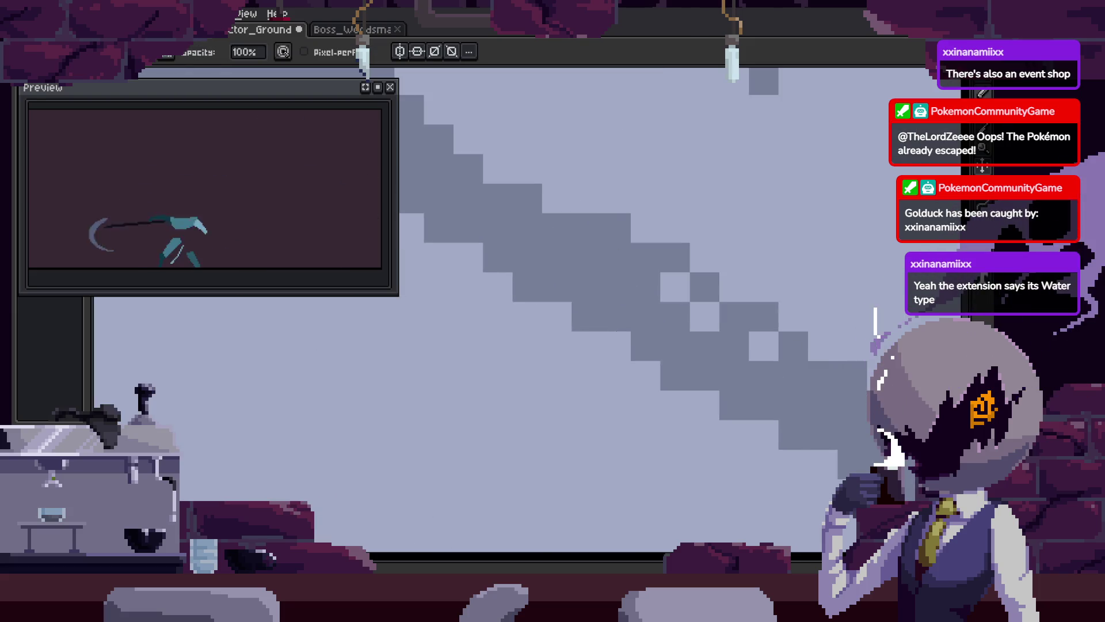
pyautogui.scroll(-3, 768, 358)
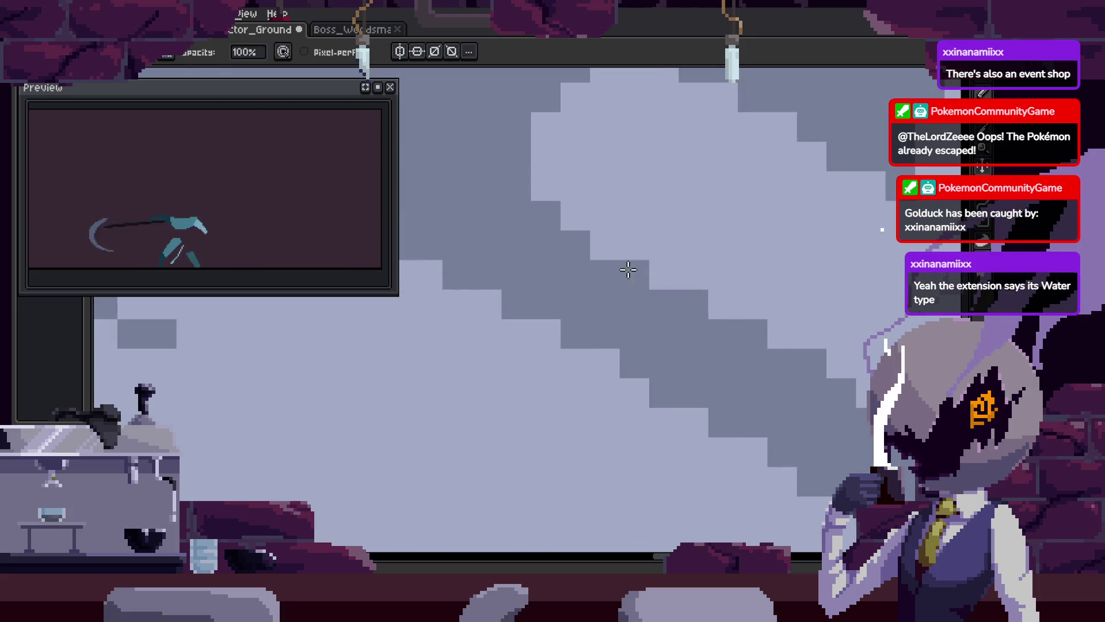
pyautogui.scroll(3, 670, 338)
pyautogui.moveTo(652, 273)
pyautogui.mouseDown()
pyautogui.moveTo(562, 254)
pyautogui.moveTo(600, 255)
pyautogui.mouseUp()
pyautogui.scroll(-2, 658, 329)
pyautogui.scroll(3, 653, 315)
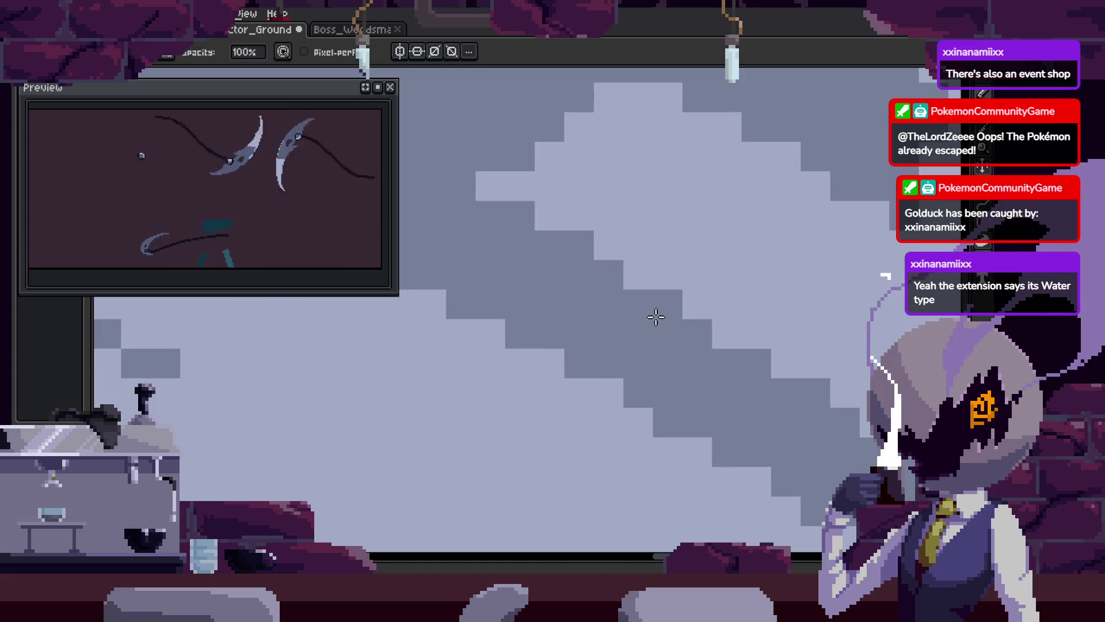
# Pan and zoom around the blade to inspect other parts of the staircase edge
pyautogui.moveTo(651, 323)
pyautogui.mouseDown()
pyautogui.moveTo(621, 285)
pyautogui.moveTo(661, 306)
pyautogui.mouseUp()
pyautogui.scroll(-2, 691, 310)
pyautogui.scroll(2, 707, 312)
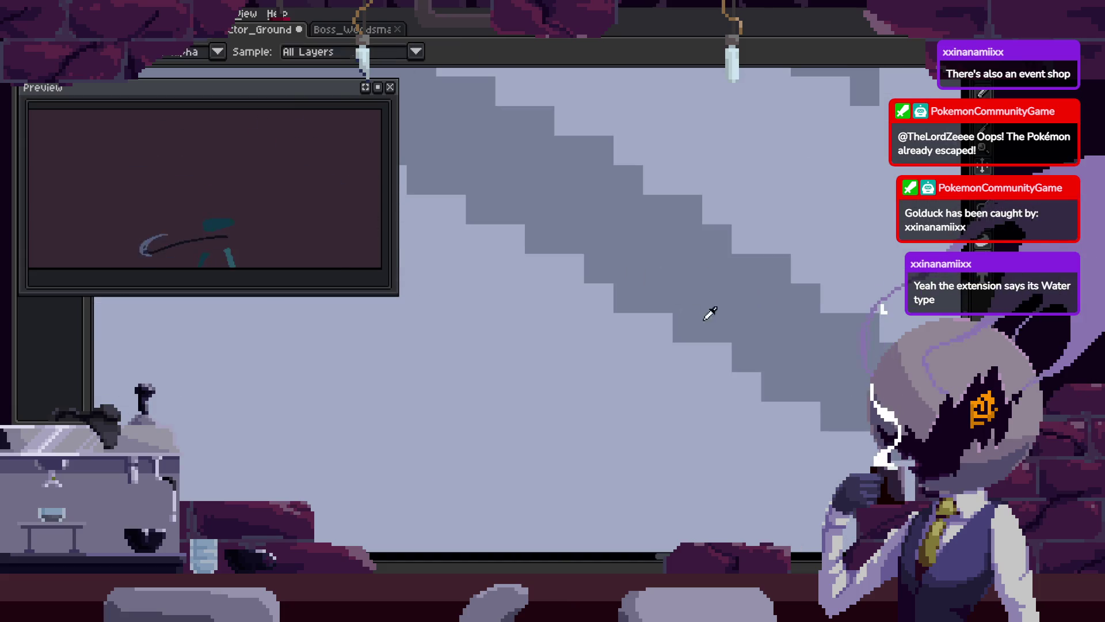
pyautogui.scroll(-2, 619, 328)
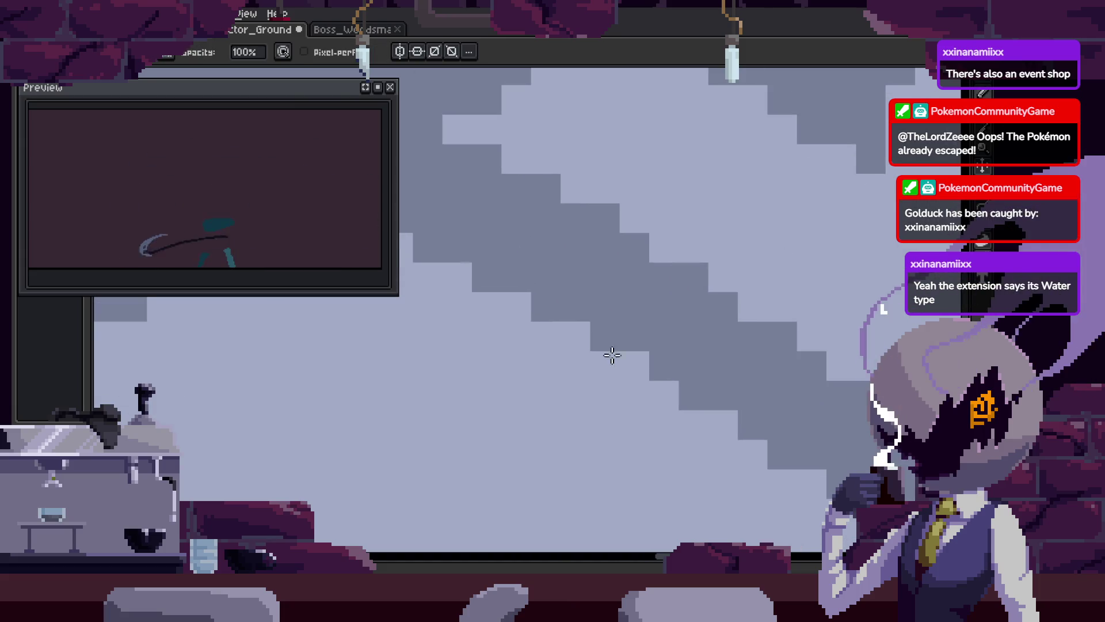
pyautogui.scroll(3, 633, 337)
pyautogui.scroll(-2, 667, 305)
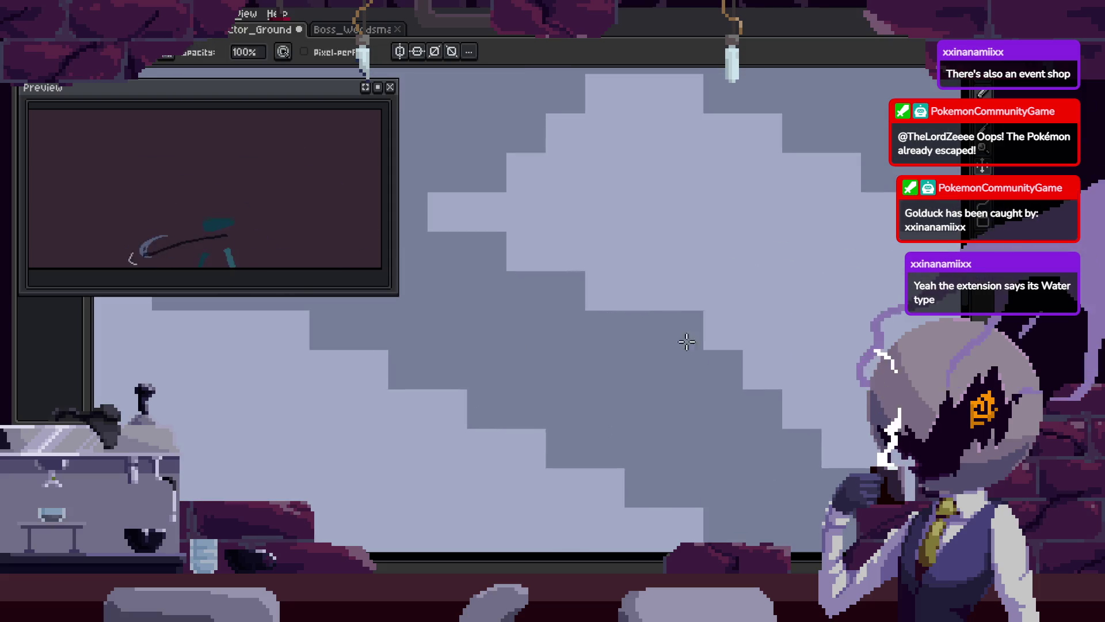
pyautogui.scroll(2, 685, 356)
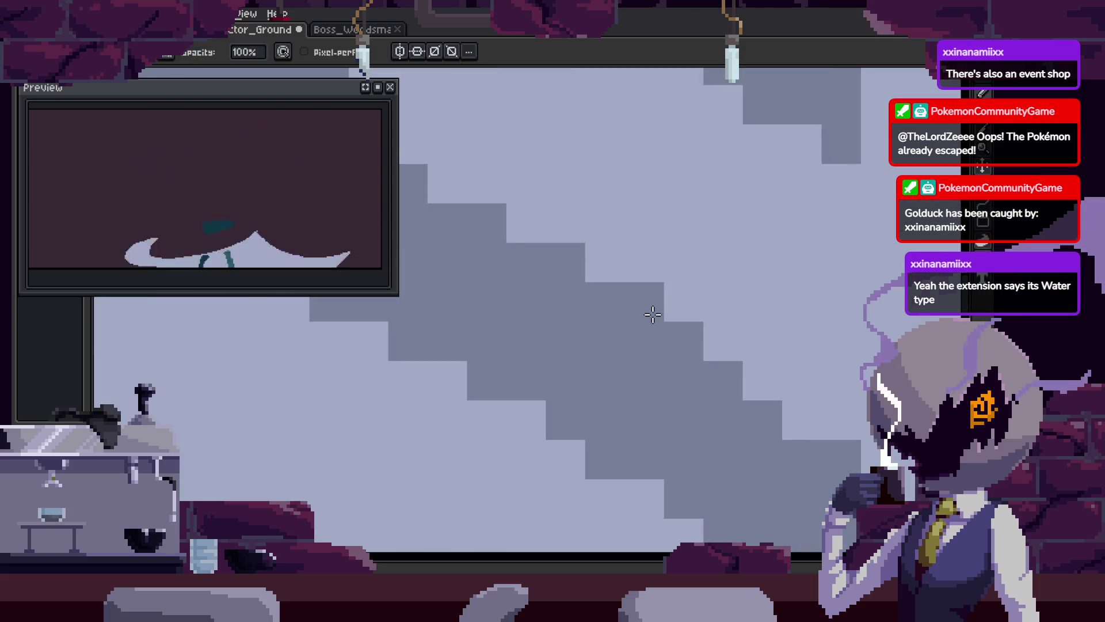
pyautogui.scroll(-1, 649, 311)
pyautogui.scroll(1, 712, 349)
pyautogui.scroll(-1, 668, 276)
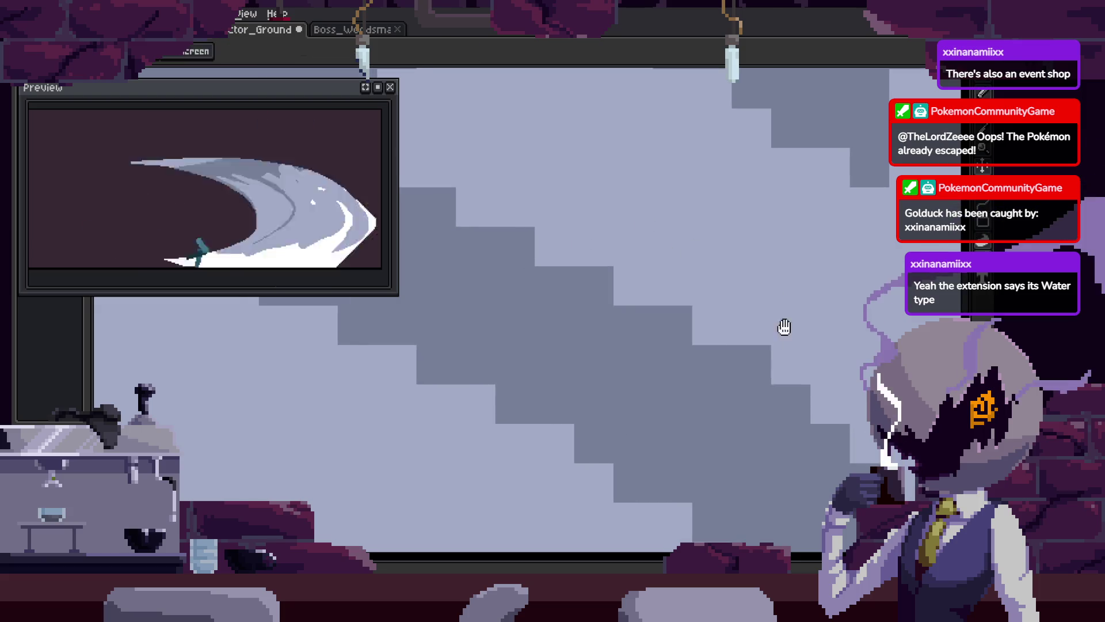
pyautogui.scroll(1, 752, 332)
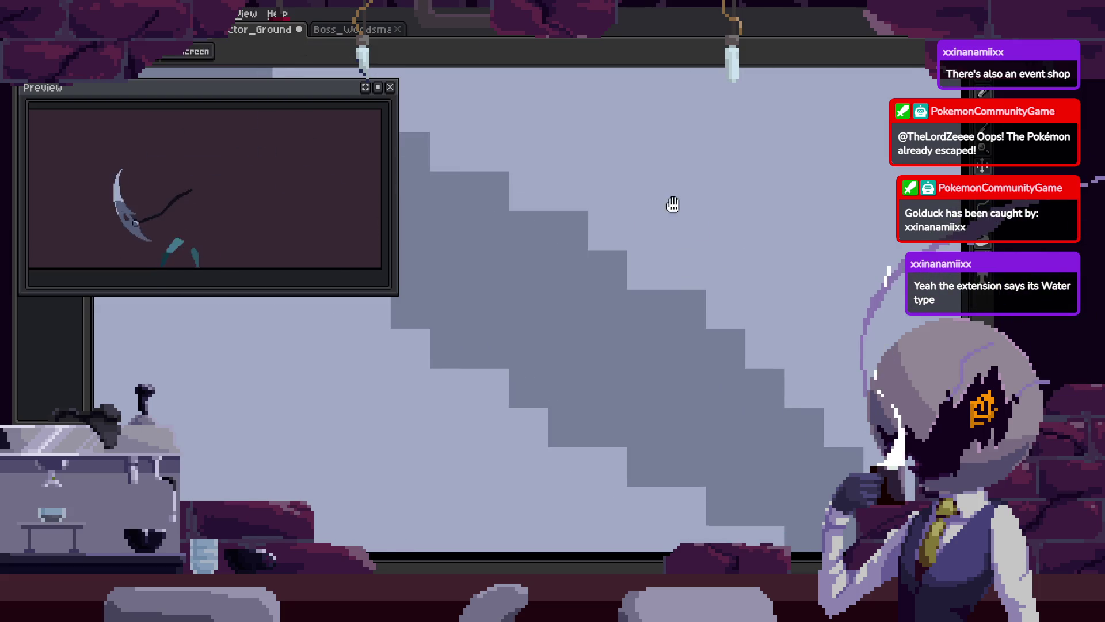
# Add dark pixel steps and extra dark blocks along the light staircase band
pyautogui.moveTo(673, 205); pyautogui.dragTo(727, 280)
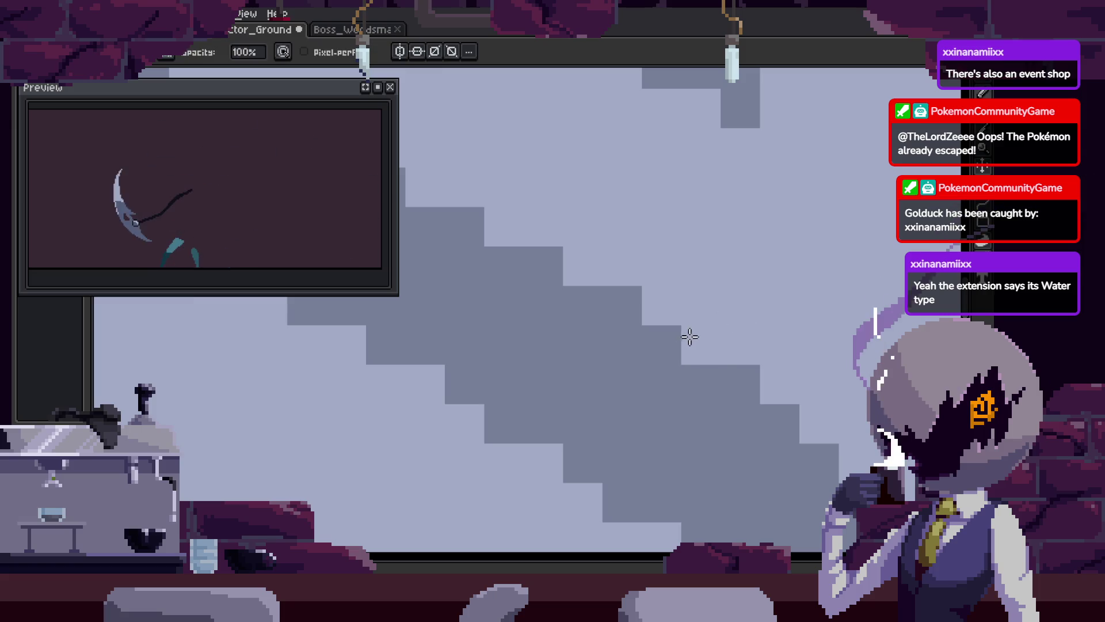
pyautogui.scroll(-3, 701, 306)
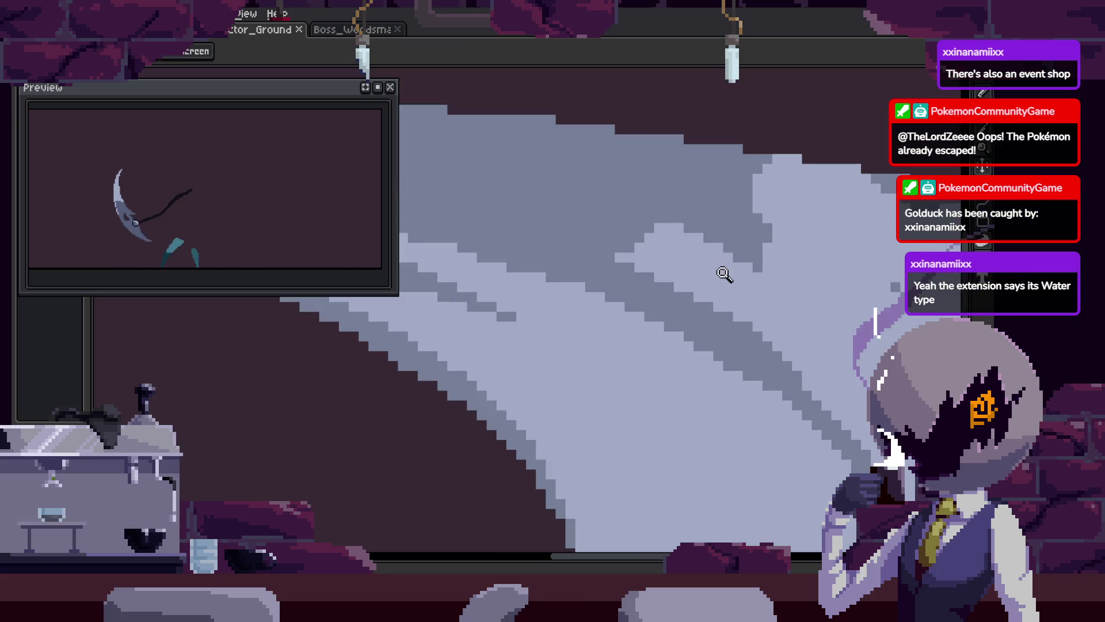
pyautogui.scroll(1, 646, 217)
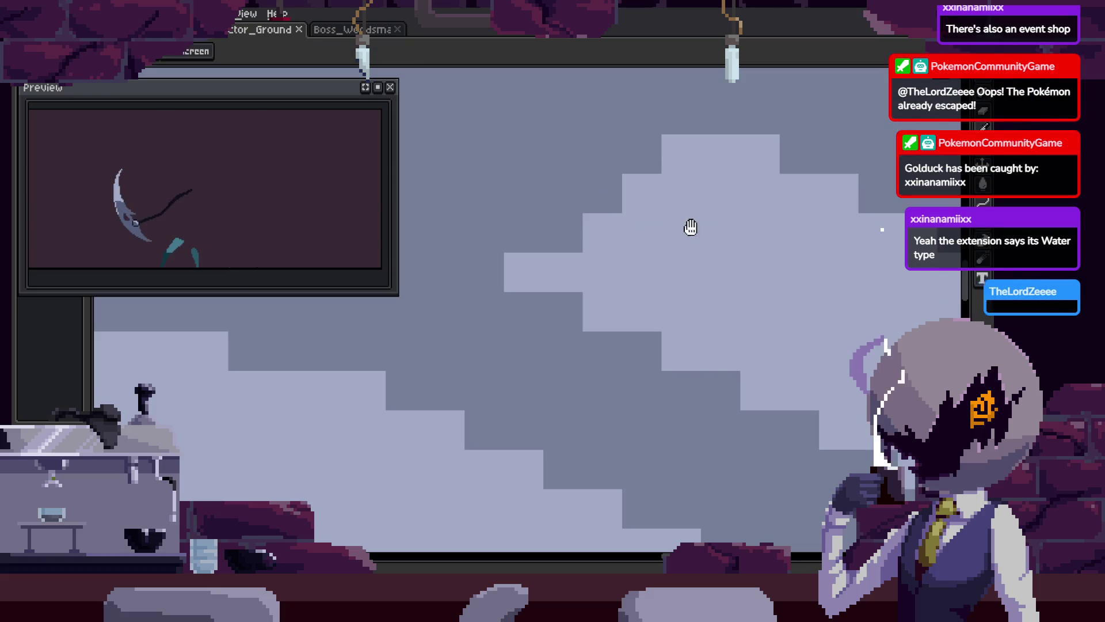
pyautogui.scroll(2, 693, 229)
pyautogui.scroll(-2, 636, 274)
pyautogui.scroll(2, 698, 264)
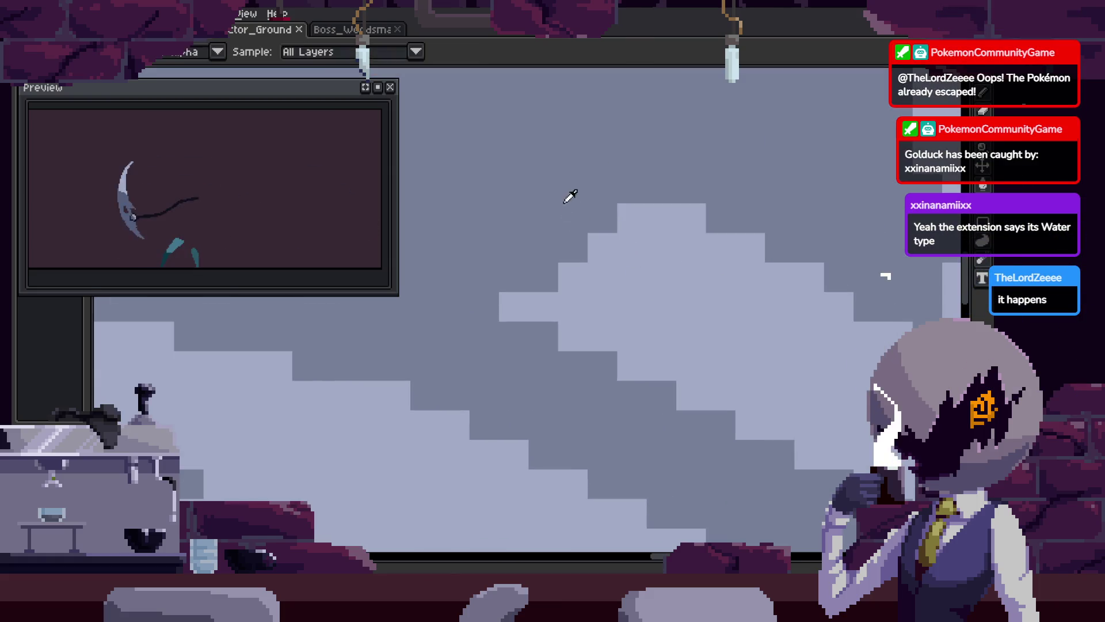
pyautogui.moveTo(633, 305); pyautogui.dragTo(758, 324)
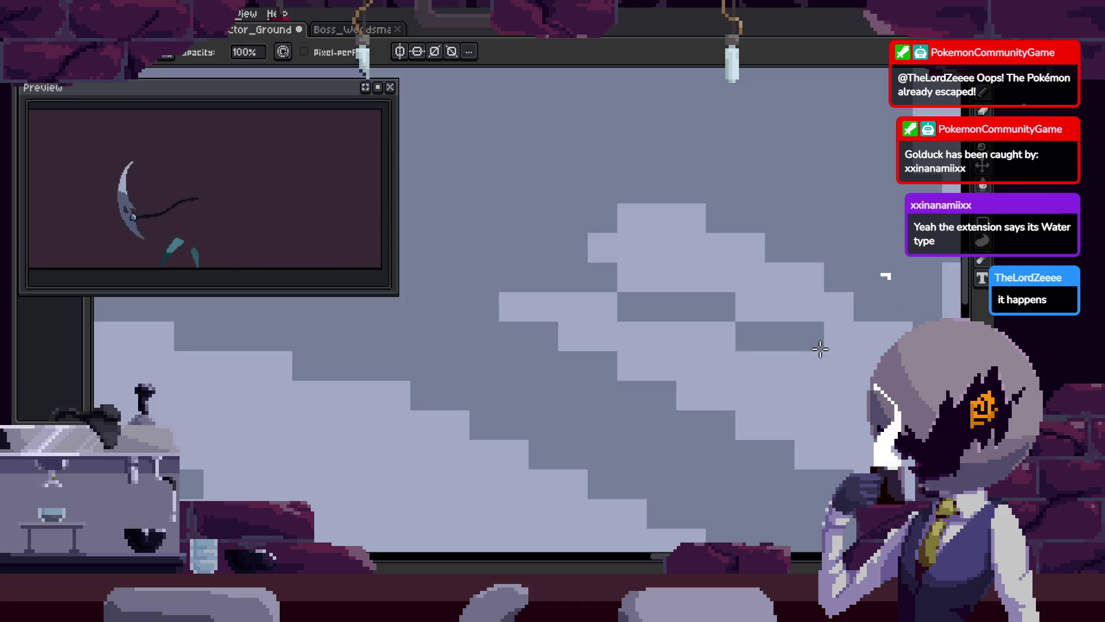
pyautogui.moveTo(820, 348); pyautogui.dragTo(822, 367)
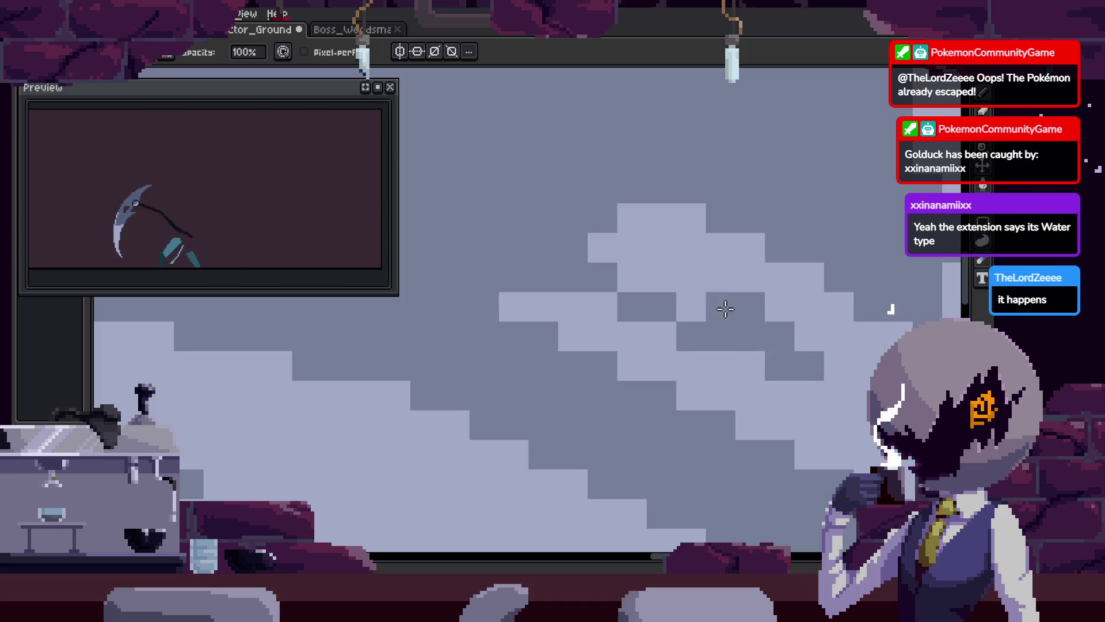
pyautogui.moveTo(608, 243)
pyautogui.mouseDown()
pyautogui.moveTo(649, 267)
pyautogui.moveTo(642, 279)
pyautogui.moveTo(671, 311)
pyautogui.mouseUp()
# Save, check the whole drawing, then inspect the grey staircase edge up close and save again
pyautogui.hscroll(2, 641, 278)
pyautogui.hotkey('ctrl', 's')
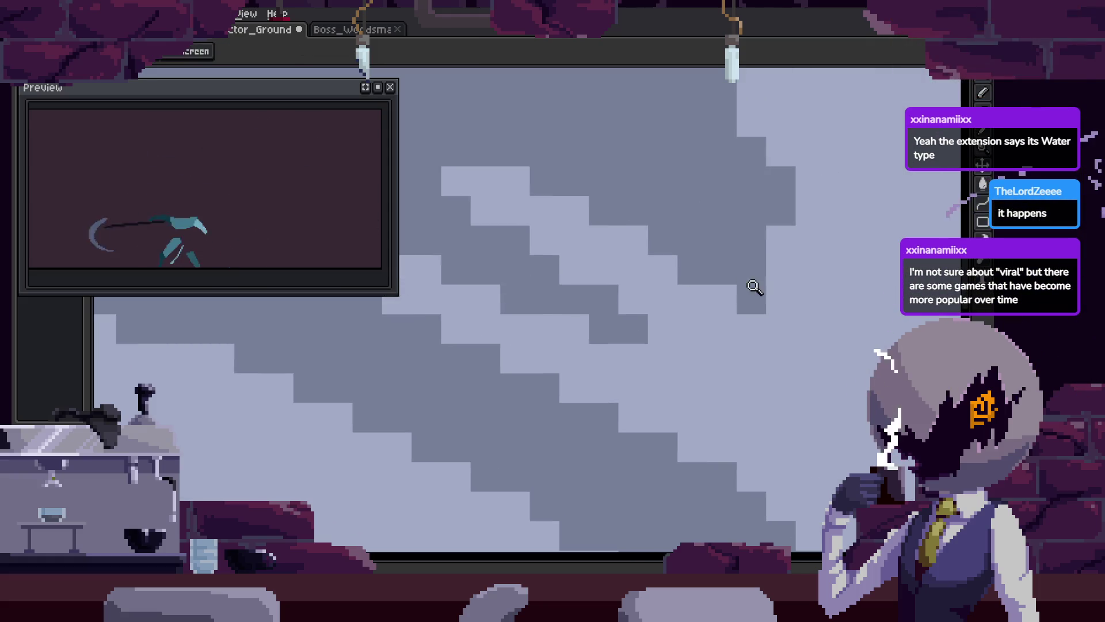
pyautogui.scroll(-3, 718, 284)
pyautogui.press('z')
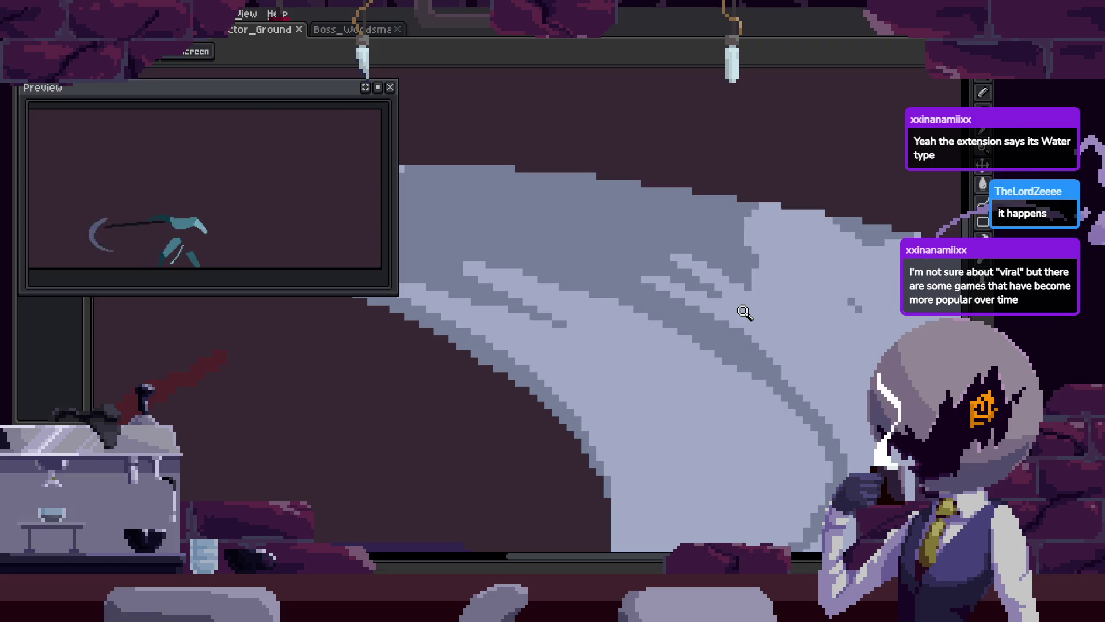
pyautogui.scroll(3, 771, 355)
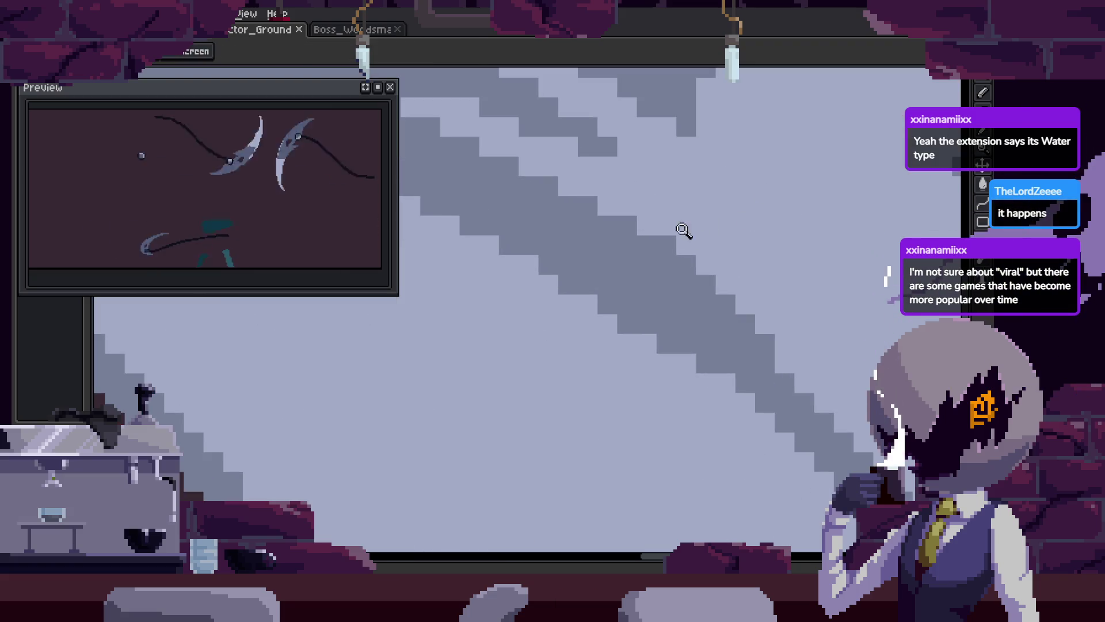
pyautogui.moveTo(702, 254); pyautogui.dragTo(723, 234)
pyautogui.hotkey('ctrl', 's')
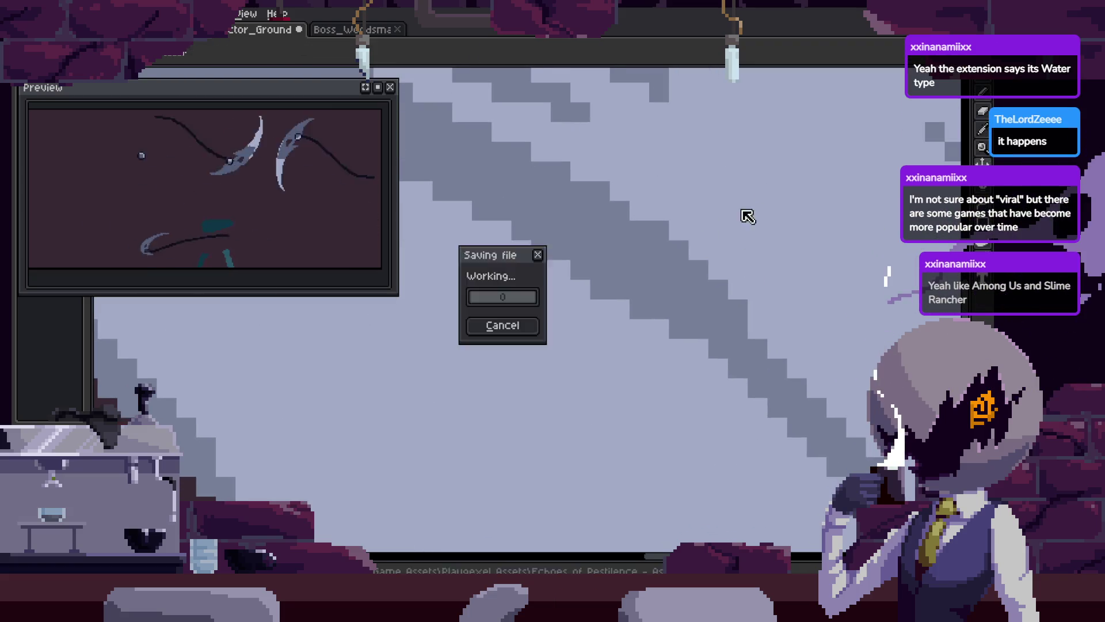
# Sample a colour and place a pixel on the staircase, then undo it
pyautogui.press('i')
pyautogui.press('b')
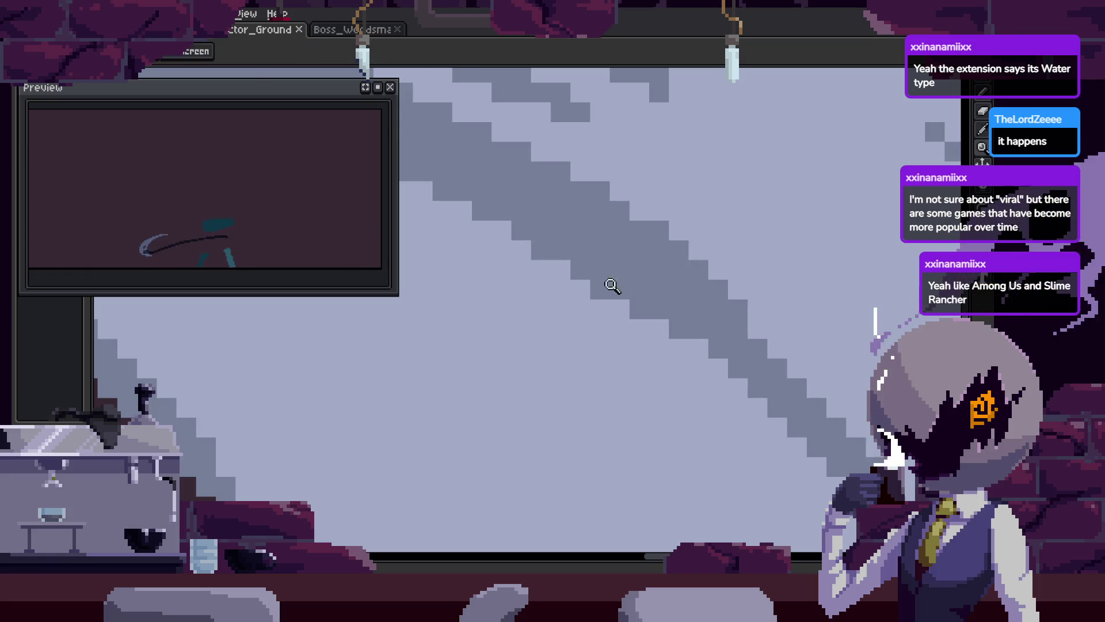
pyautogui.click(606, 296)
pyautogui.click(582, 299)
pyautogui.hotkey('ctrl', 'z')
pyautogui.scroll(-2, 633, 333)
# Zoom in and out around the staircase and save the sprite
pyautogui.press('z')
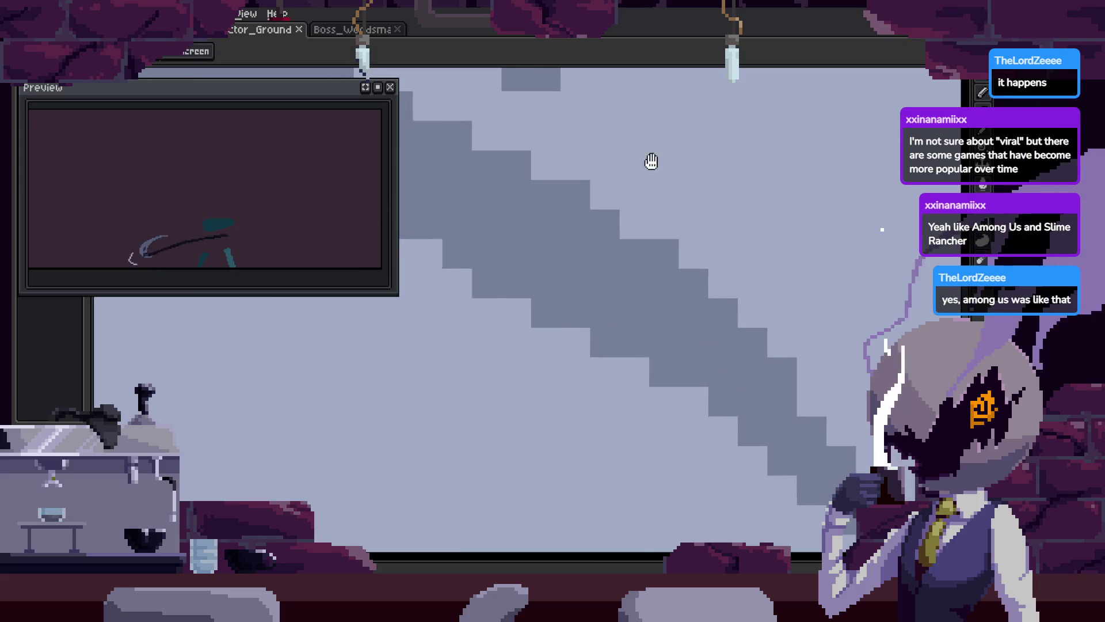
pyautogui.scroll(-2, 696, 242)
pyautogui.scroll(1, 729, 221)
pyautogui.scroll(-1, 728, 221)
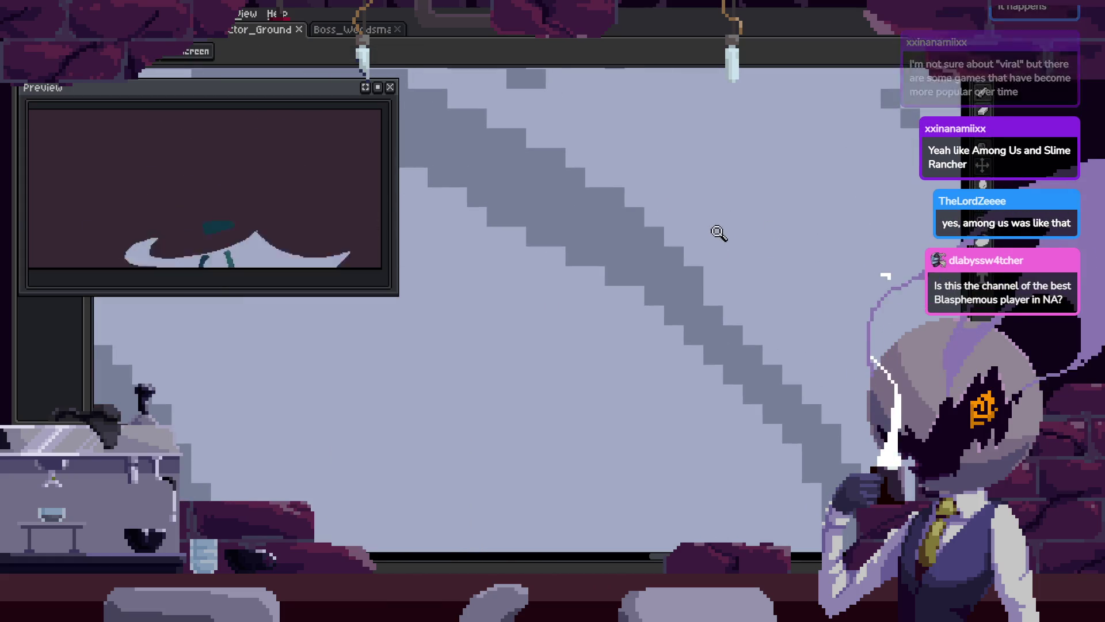
pyautogui.scroll(3, 713, 265)
pyautogui.hotkey('ctrl', 's')
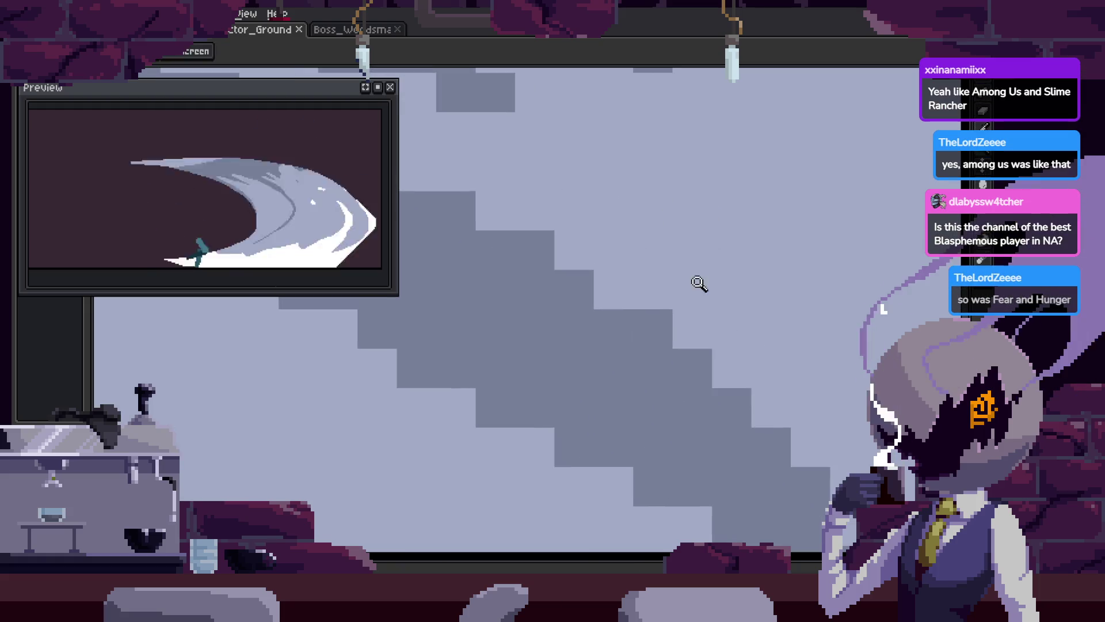
pyautogui.scroll(-2, 730, 281)
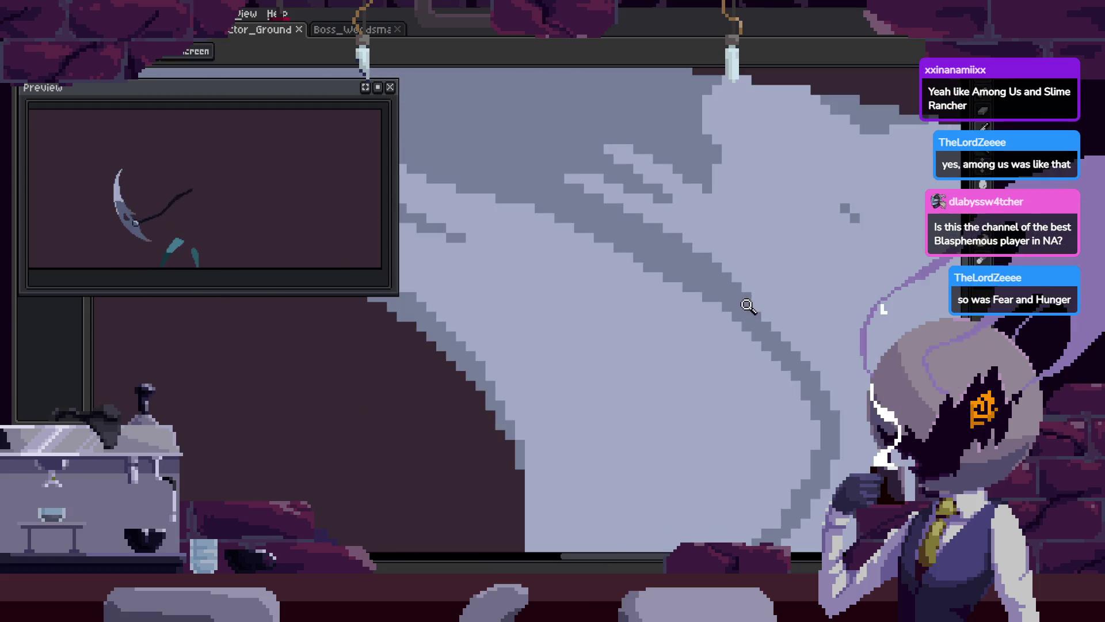
pyautogui.scroll(4, 753, 301)
# Sample a colour and try a dark pixel on the stair-step edge, then undo it
pyautogui.press('i')
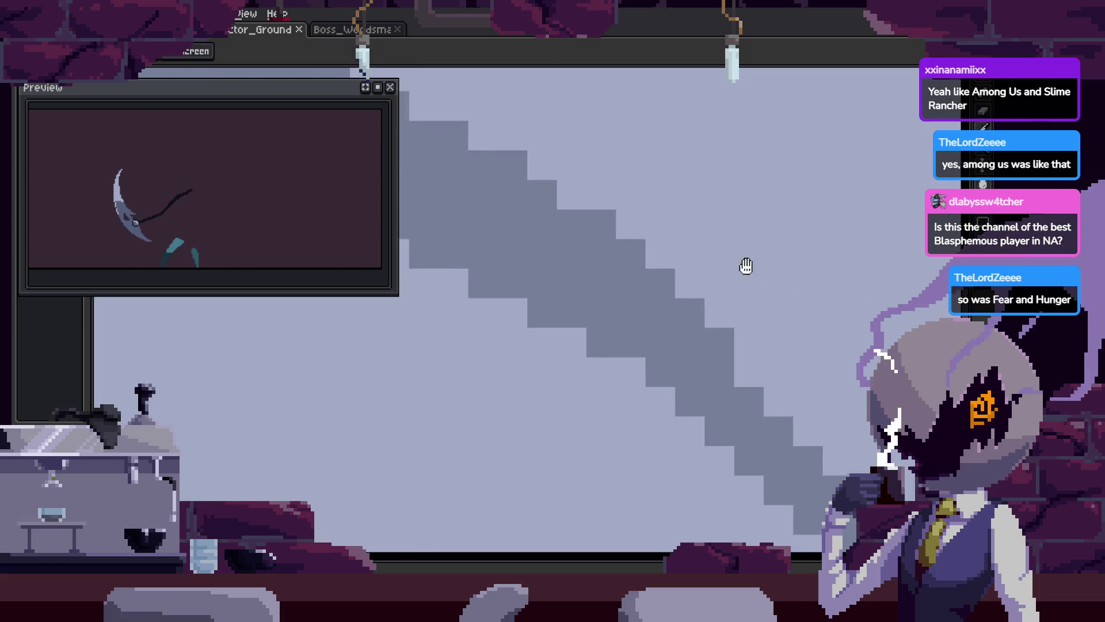
pyautogui.press('b')
pyautogui.scroll(-1, 715, 217)
pyautogui.scroll(1, 742, 286)
pyautogui.click(786, 283)
pyautogui.scroll(-2, 787, 267)
pyautogui.hotkey('ctrl', 'z')
pyautogui.scroll(3, 787, 252)
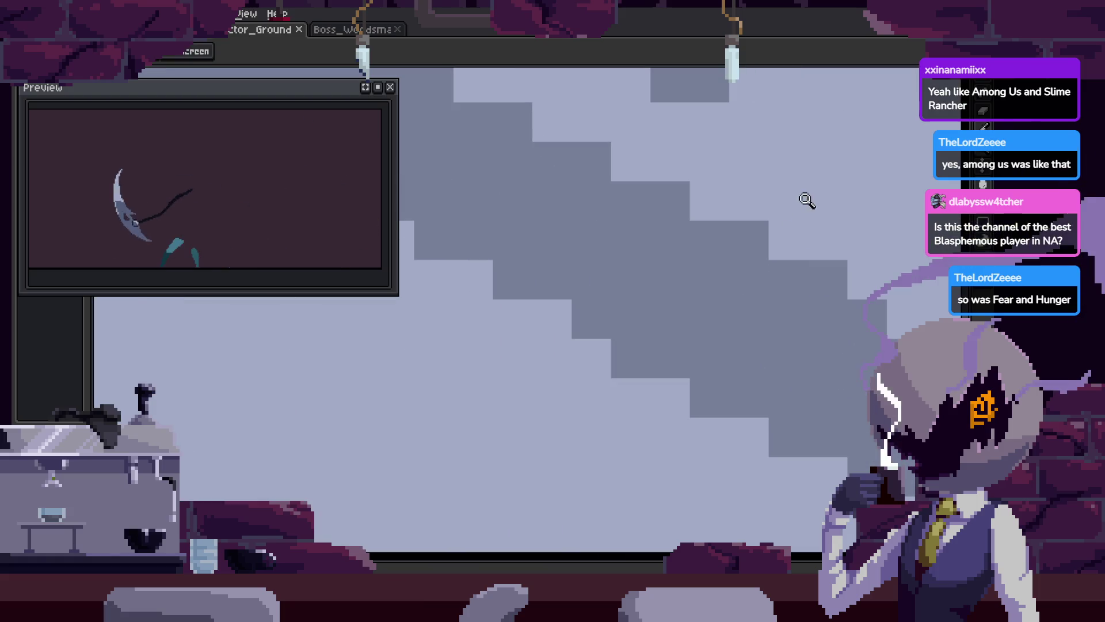
# Add dark pixels beside the small dark block and along the stair edge, then save
pyautogui.press('h')
pyautogui.scroll(-3, 748, 288)
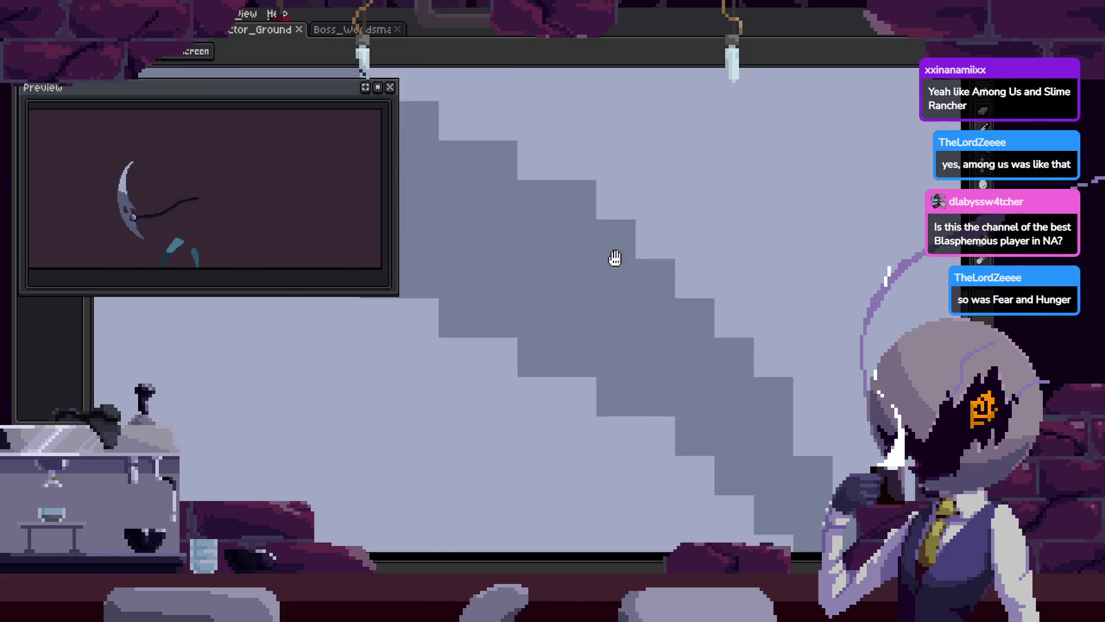
pyautogui.press('z')
pyautogui.scroll(3, 662, 310)
pyautogui.scroll(-2, 735, 299)
pyautogui.scroll(1, 747, 239)
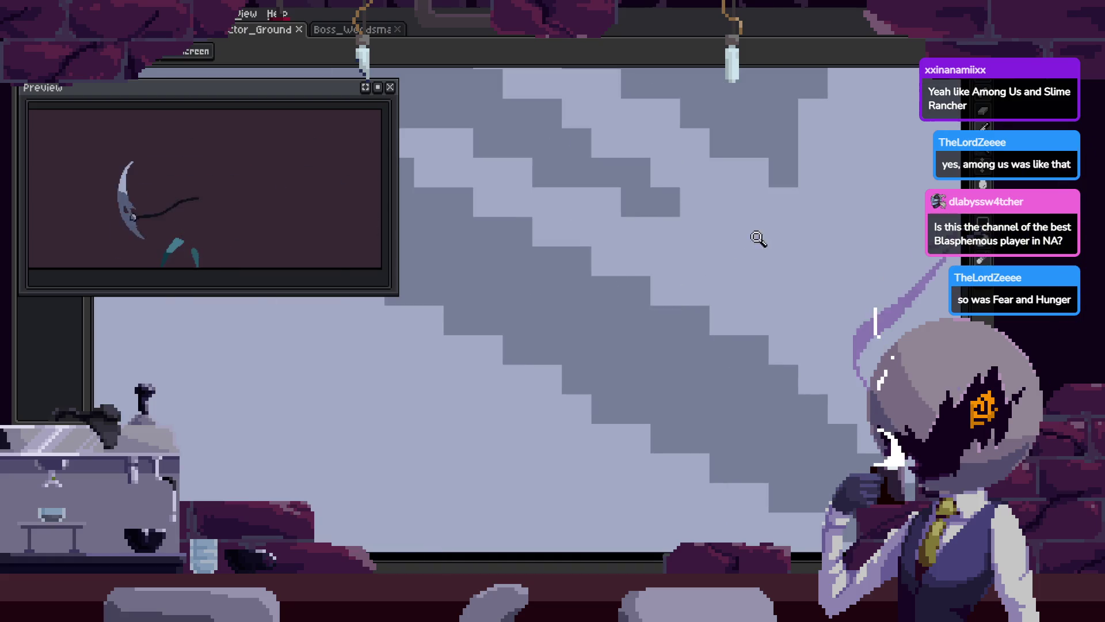
pyautogui.scroll(-1, 701, 385)
pyautogui.scroll(1, 784, 403)
pyautogui.scroll(-2, 783, 403)
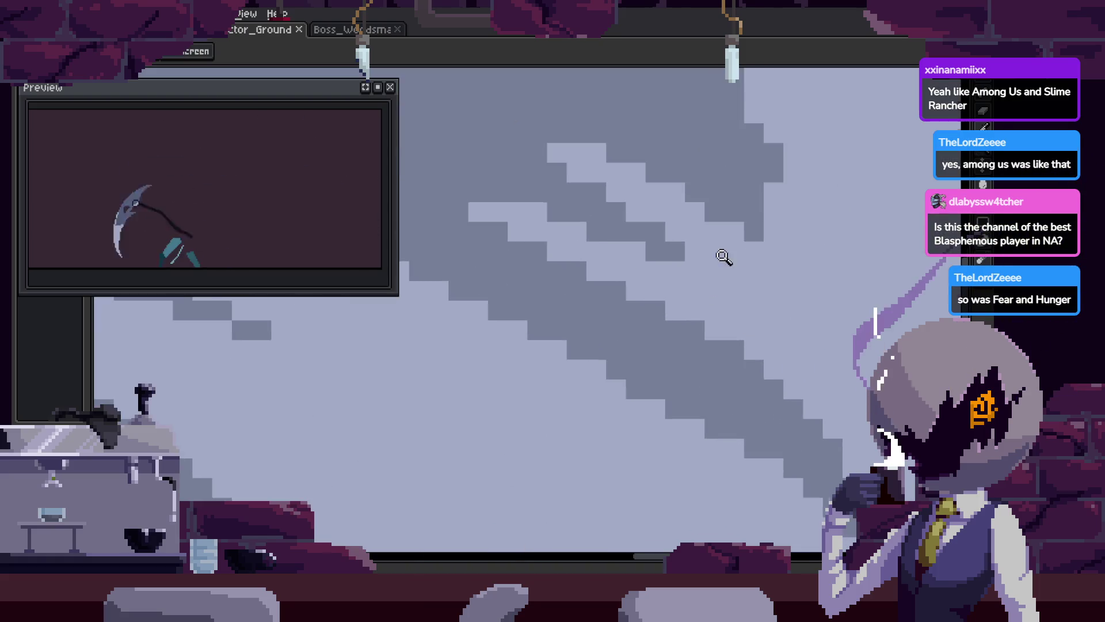
pyautogui.scroll(2, 667, 293)
pyautogui.scroll(1, 666, 293)
pyautogui.press('b')
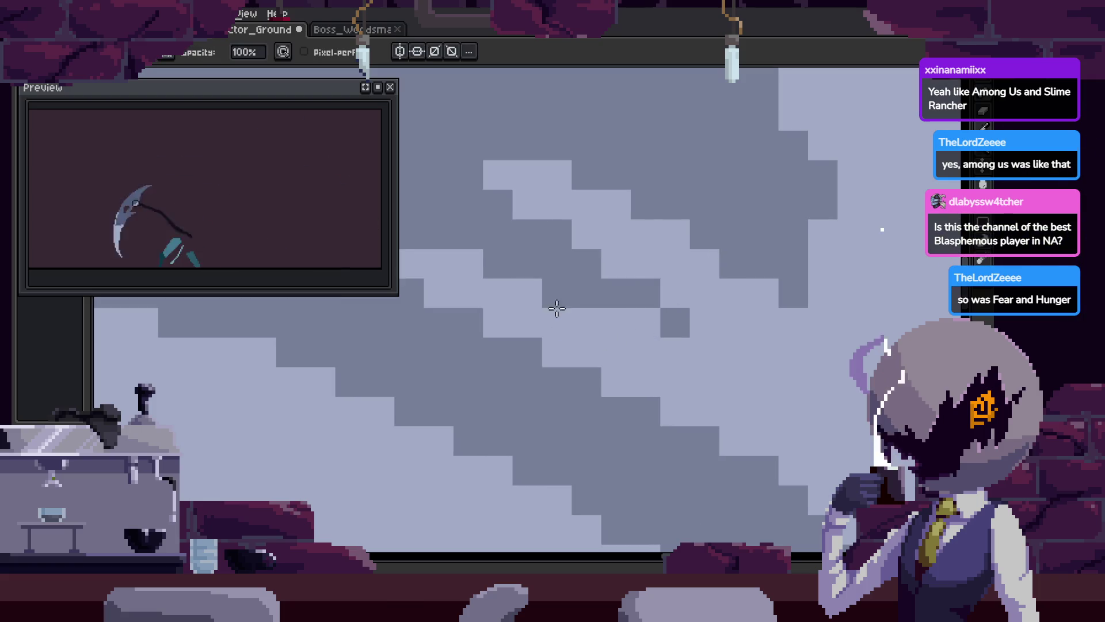
pyautogui.keyDown('alt'); pyautogui.click(612, 288); pyautogui.keyUp('alt')
pyautogui.click(704, 322)
pyautogui.moveTo(770, 378); pyautogui.dragTo(777, 391)
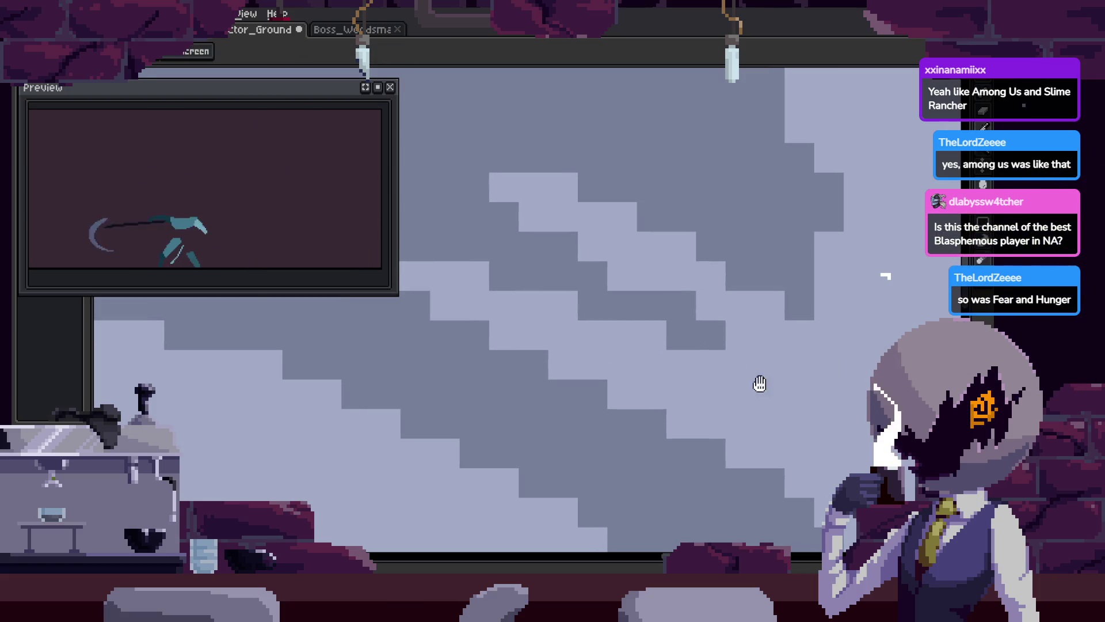
pyautogui.hotkey('ctrl', 's')
# Review the stair edge at different zoom levels and save the edits
pyautogui.scroll(-5, 592, 301)
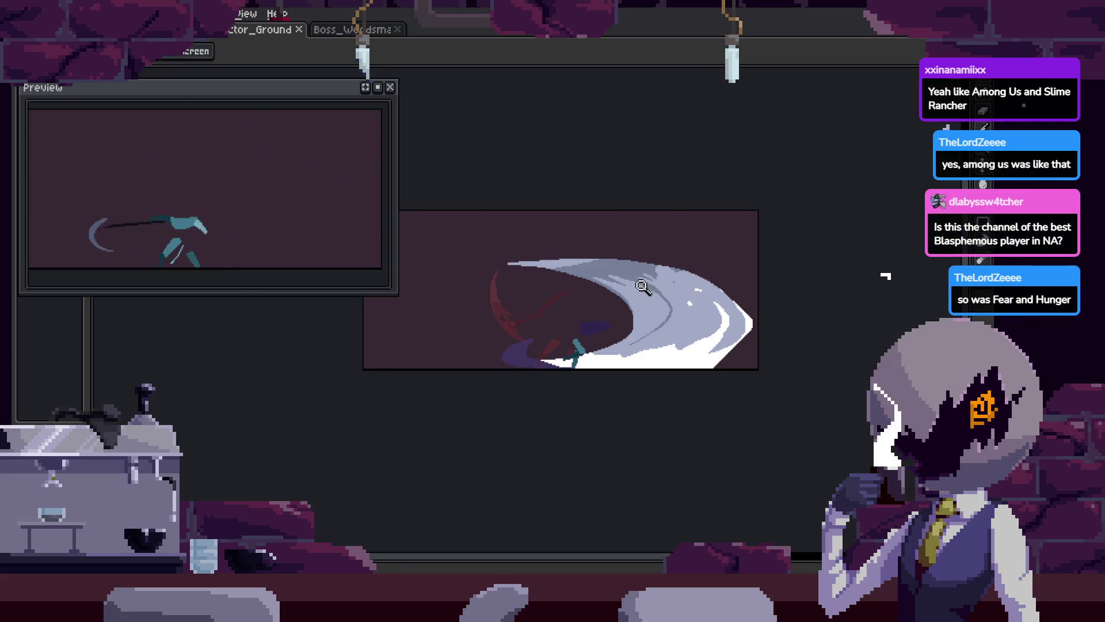
pyautogui.scroll(5, 646, 288)
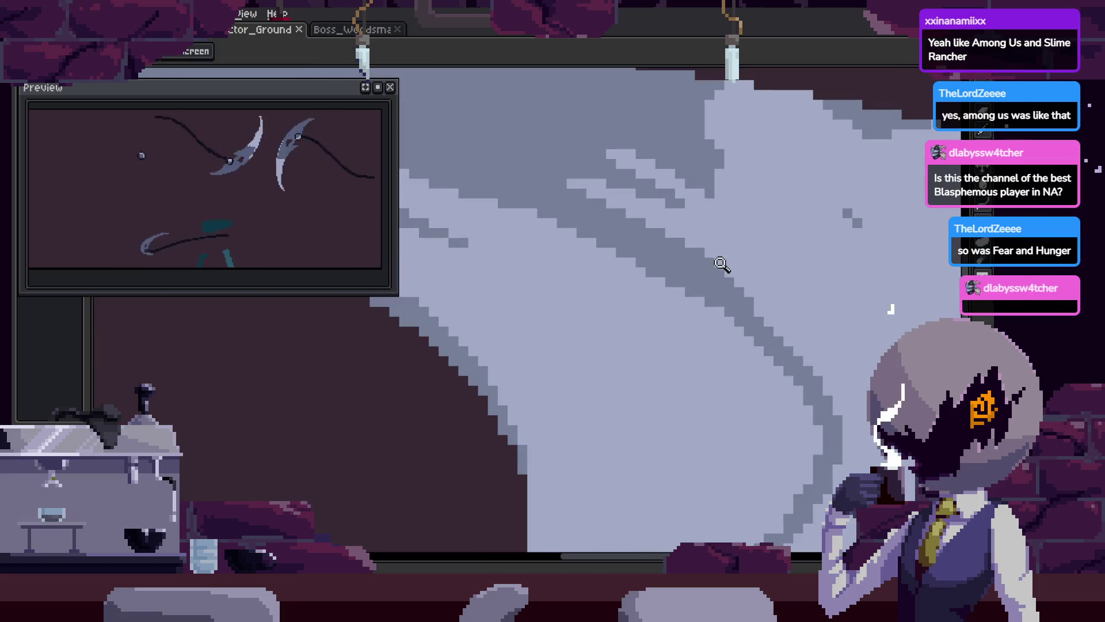
pyautogui.scroll(2, 723, 277)
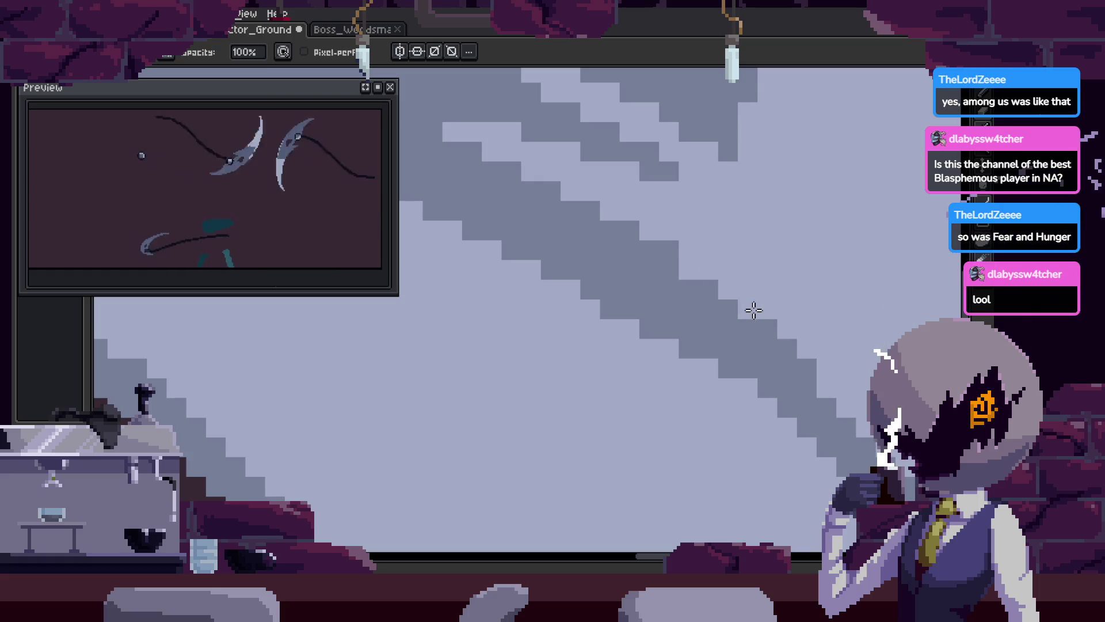
pyautogui.scroll(3, 812, 363)
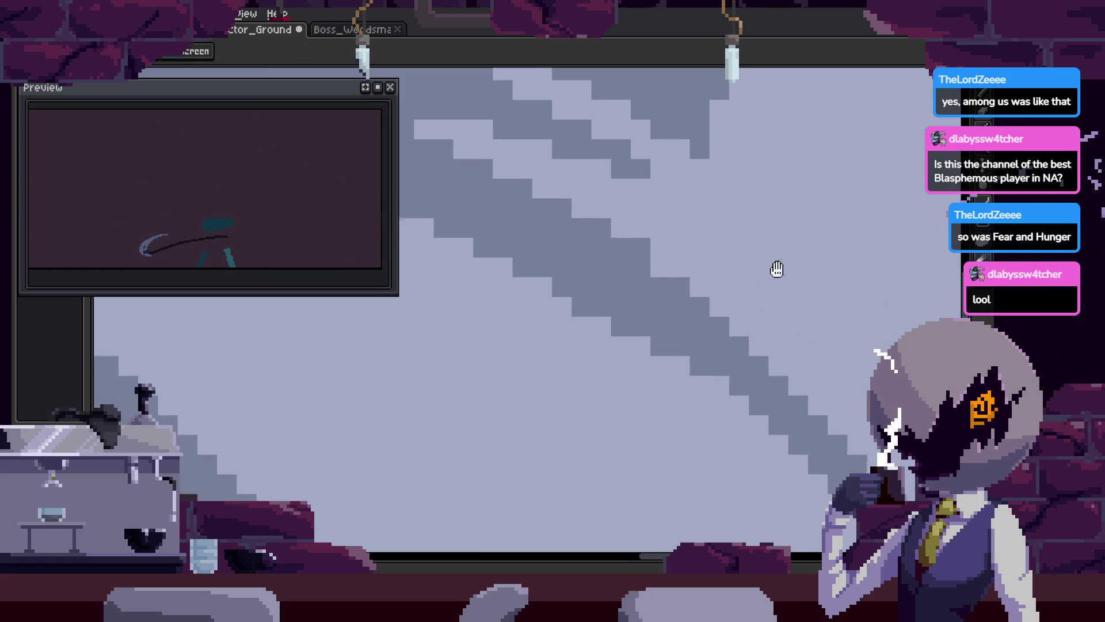
pyautogui.scroll(-1, 725, 317)
pyautogui.scroll(2, 777, 301)
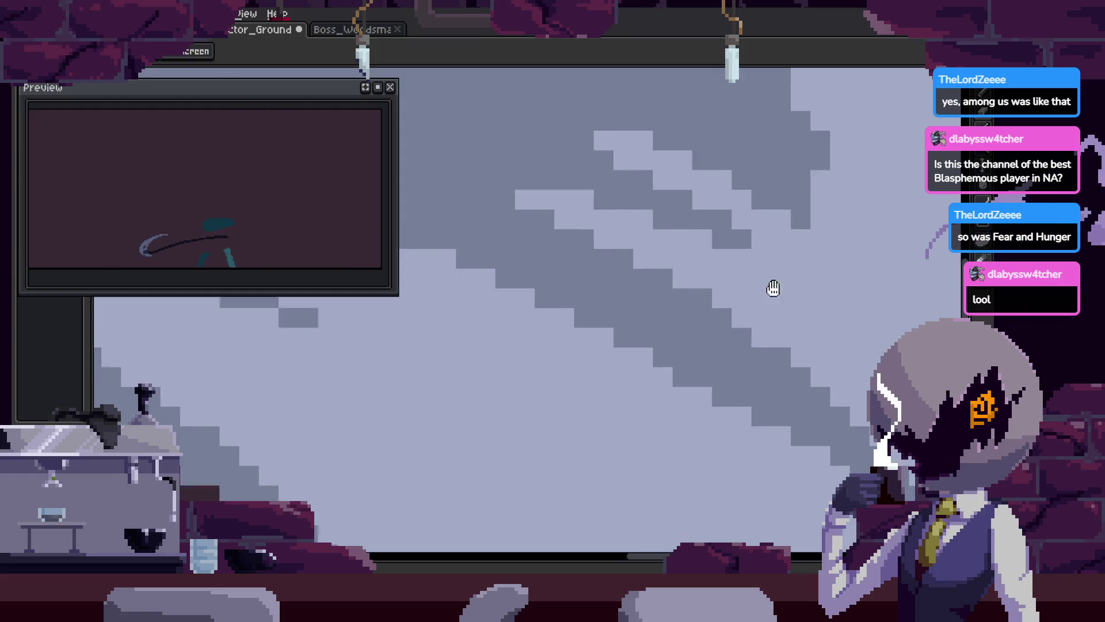
pyautogui.scroll(-3, 703, 371)
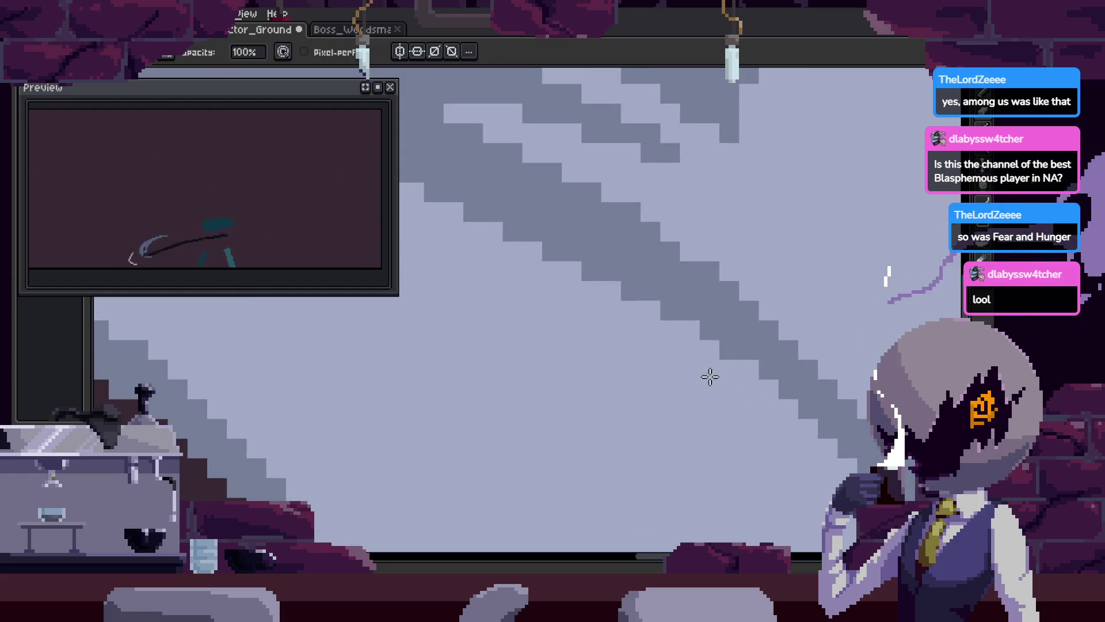
pyautogui.scroll(-3, 698, 388)
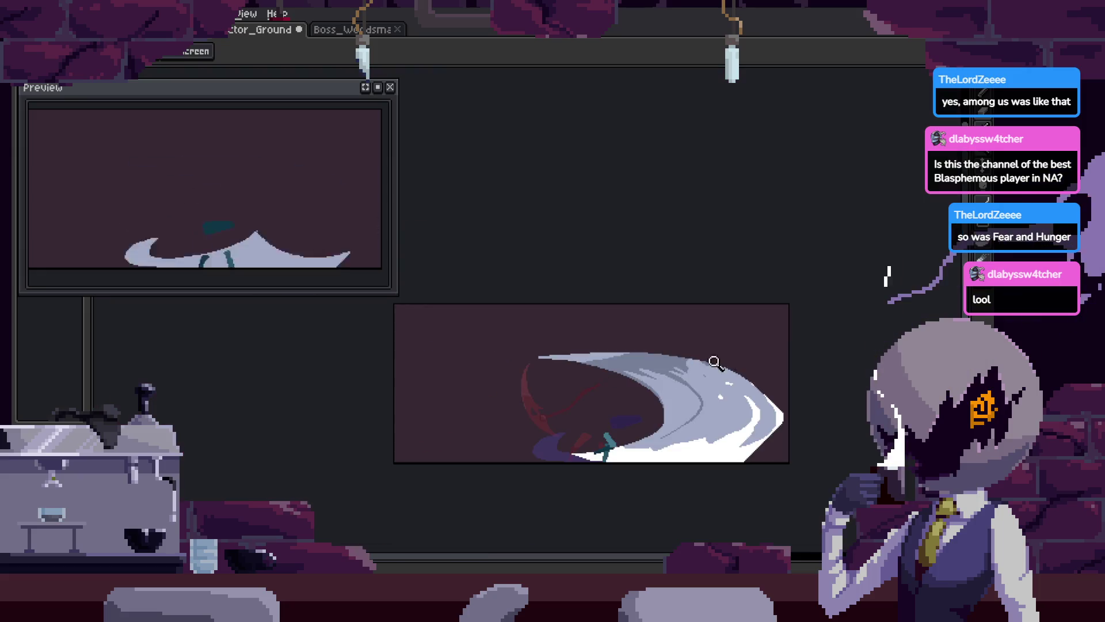
pyautogui.scroll(3, 738, 340)
pyautogui.hotkey('ctrl', 's')
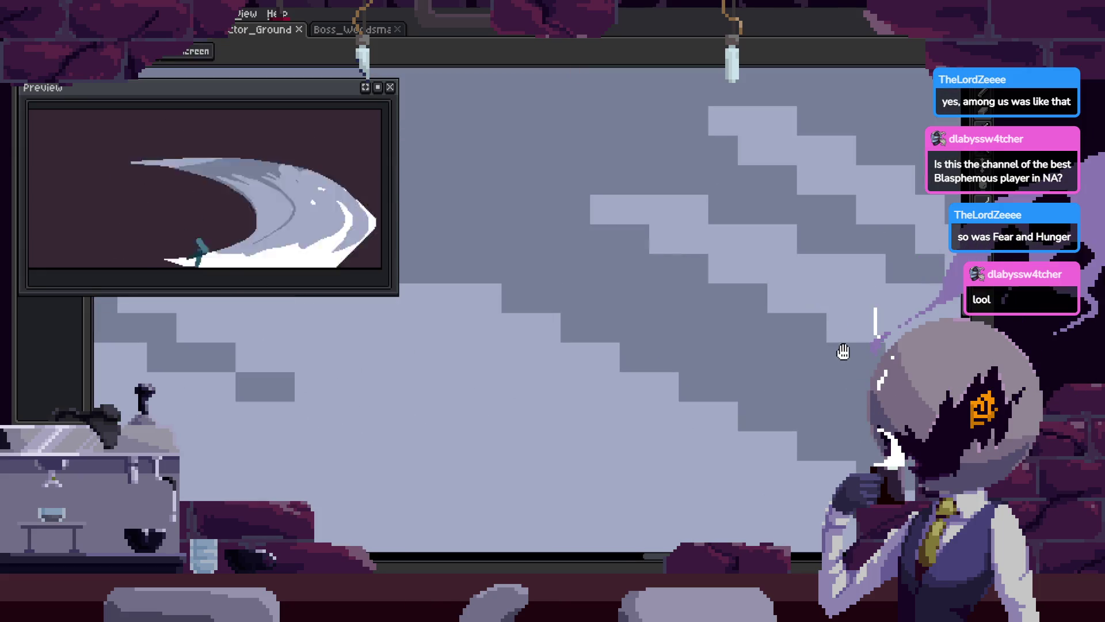
# Repaint two dark stair-step blocks in the light shade and save
pyautogui.scroll(3, 689, 324)
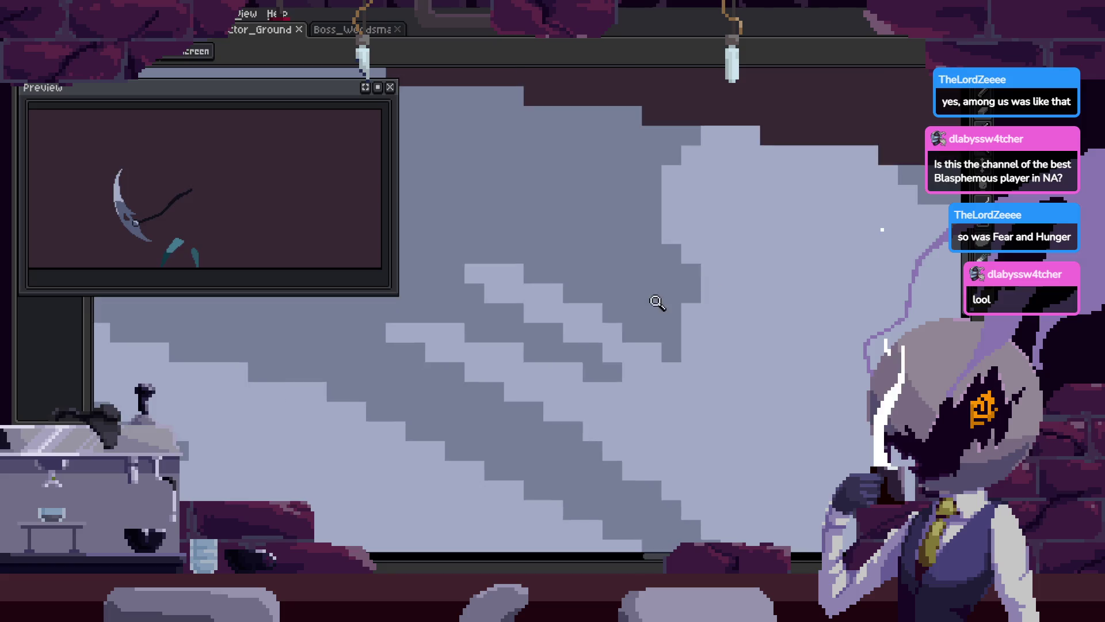
pyautogui.press('b')
pyautogui.scroll(2, 689, 385)
pyautogui.moveTo(679, 346); pyautogui.dragTo(780, 381)
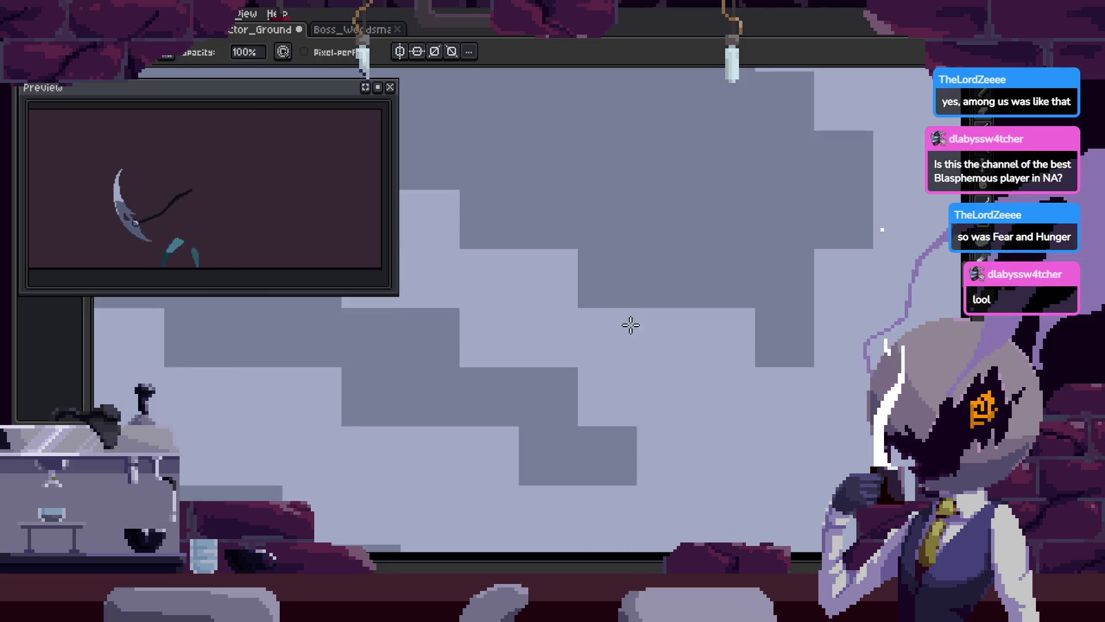
pyautogui.moveTo(635, 328); pyautogui.dragTo(599, 299)
pyautogui.hotkey('ctrl', 's')
# Pick the dark shade from the stair edge and darken a light block there, then save
pyautogui.press('z')
pyautogui.scroll(-5, 708, 373)
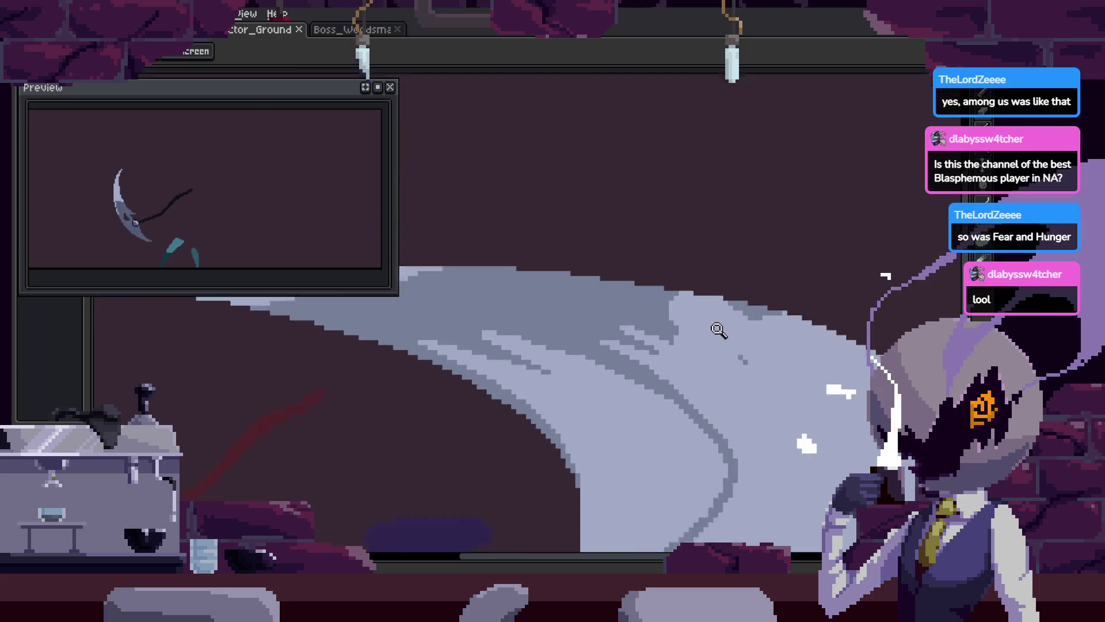
pyautogui.scroll(5, 720, 331)
pyautogui.press('b')
pyautogui.hotkey('ctrl', 'z')
pyautogui.keyDown('alt'); pyautogui.click(587, 326); pyautogui.keyUp('alt')
pyautogui.click(641, 340)
pyautogui.hscroll(3, 641, 340)
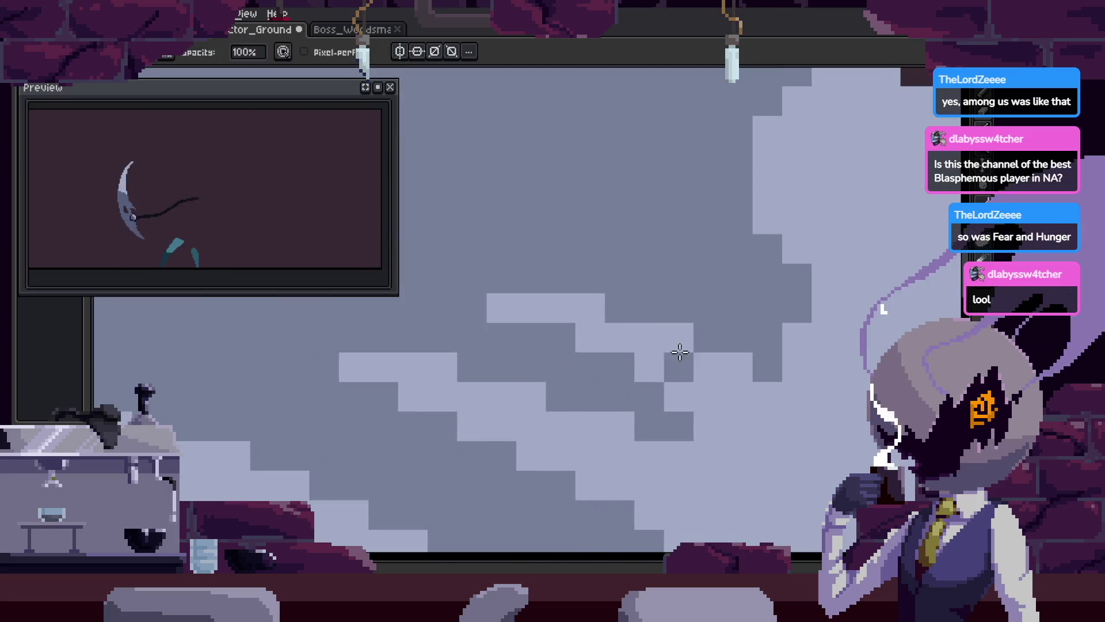
pyautogui.hotkey('ctrl', 'z')
pyautogui.click(493, 295)
pyautogui.hotkey('ctrl', 's')
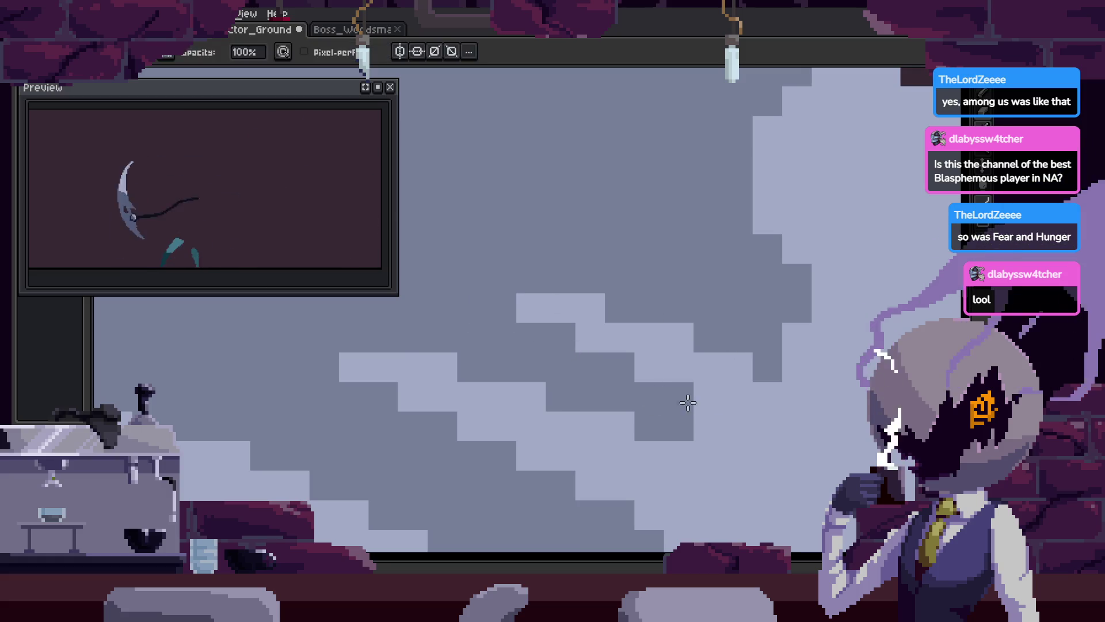
# Pan the view to another part of the slash and save the sprite
pyautogui.scroll(-4, 671, 347)
pyautogui.press('h')
pyautogui.press('z')
pyautogui.scroll(4, 677, 245)
pyautogui.scroll(2, 677, 245)
pyautogui.moveTo(740, 131)
pyautogui.mouseDown()
pyautogui.moveTo(698, 372)
pyautogui.moveTo(728, 306)
pyautogui.moveTo(747, 301)
pyautogui.mouseUp()
pyautogui.hotkey('ctrl', 's')
pyautogui.scroll(-3, 701, 319)
pyautogui.press('i')
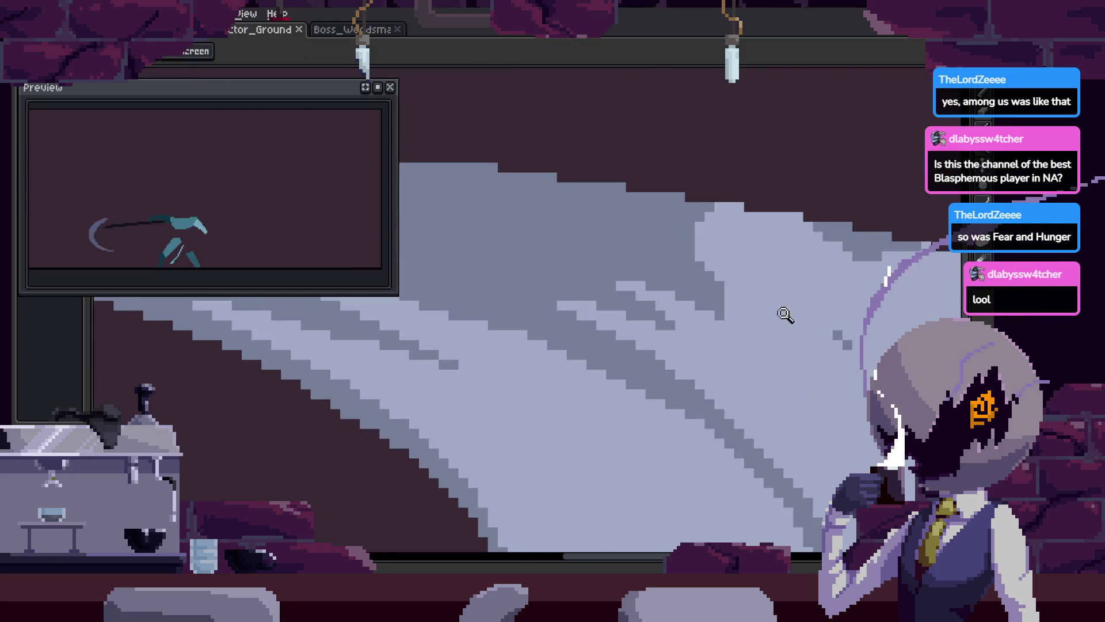
pyautogui.scroll(3, 653, 276)
pyautogui.press('b')
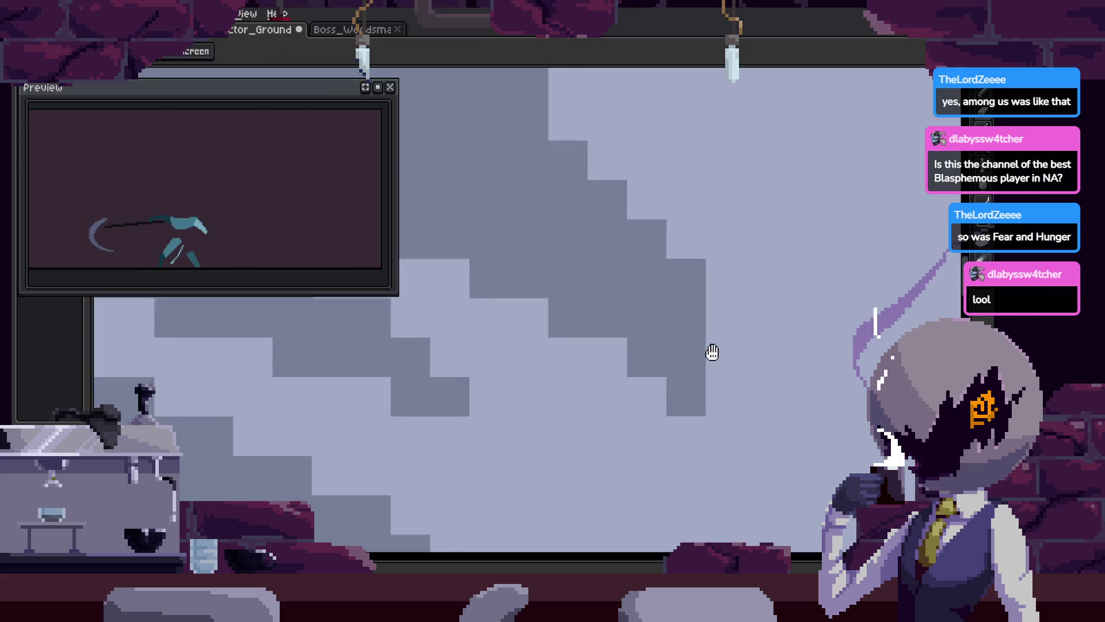
pyautogui.scroll(-3, 633, 276)
pyautogui.hotkey('ctrl', 's')
# Zoom and pan from the crescent edge along the stair-stepped diagonal
pyautogui.press('z')
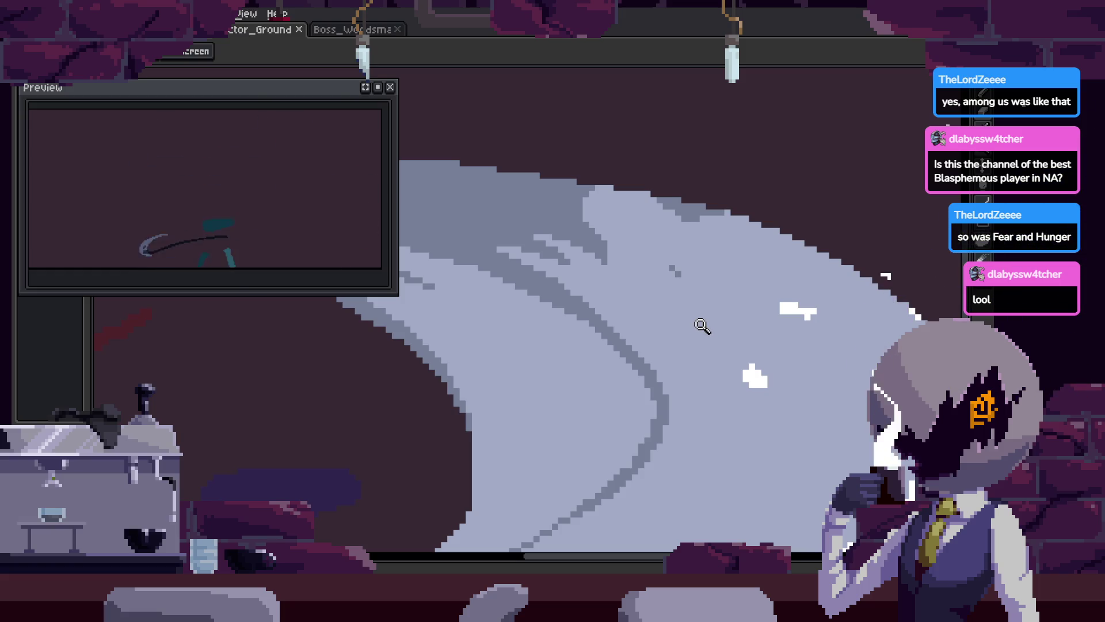
pyautogui.scroll(-5, 601, 317)
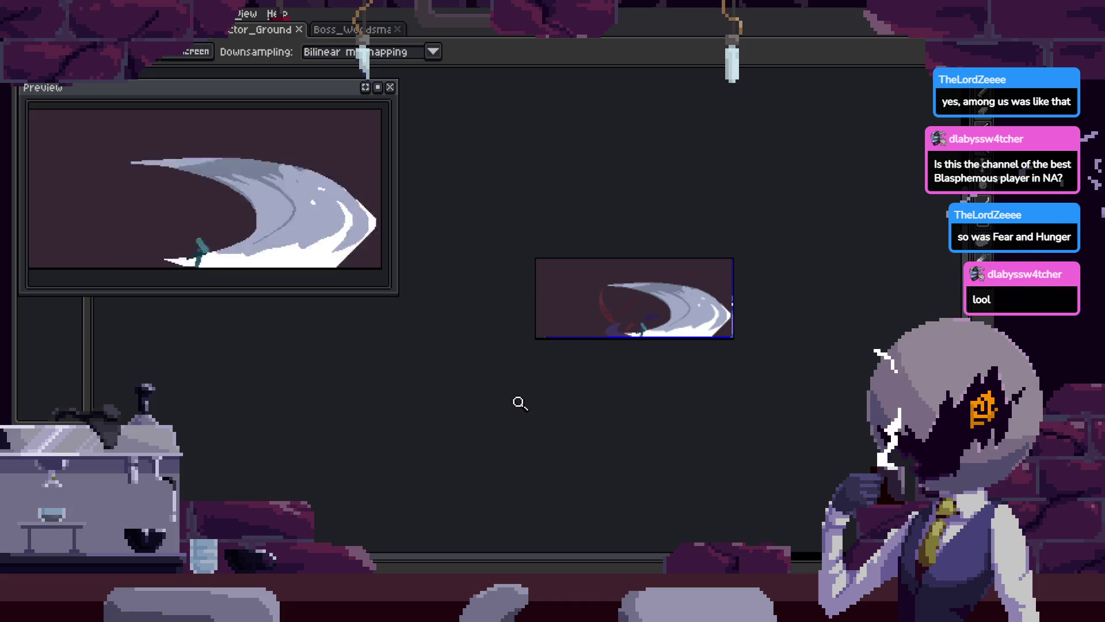
pyautogui.scroll(5, 715, 326)
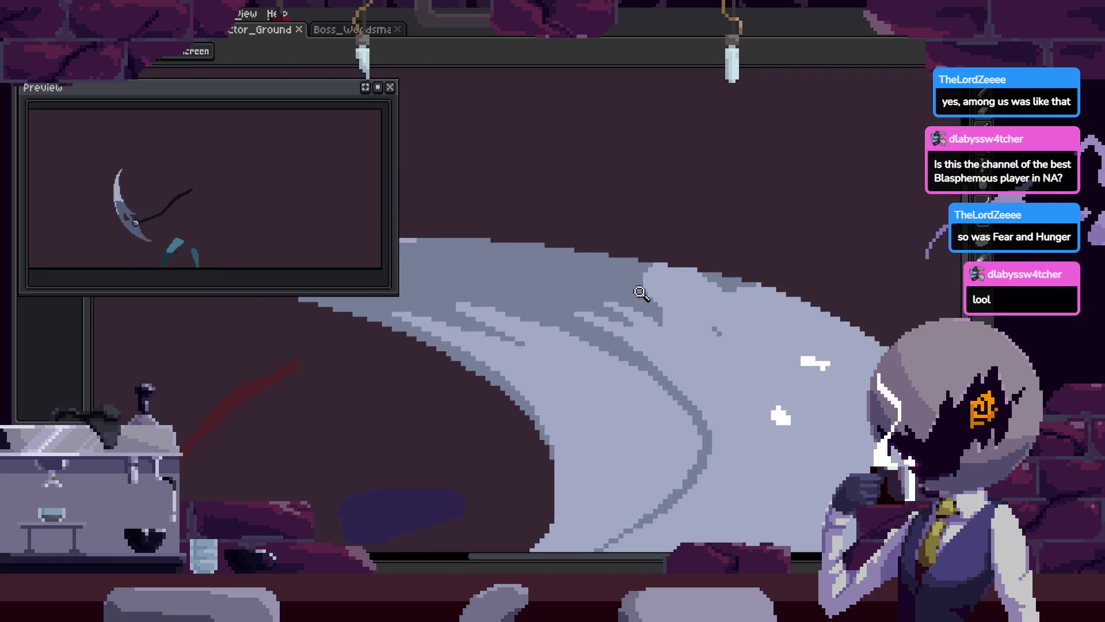
pyautogui.scroll(1, 662, 381)
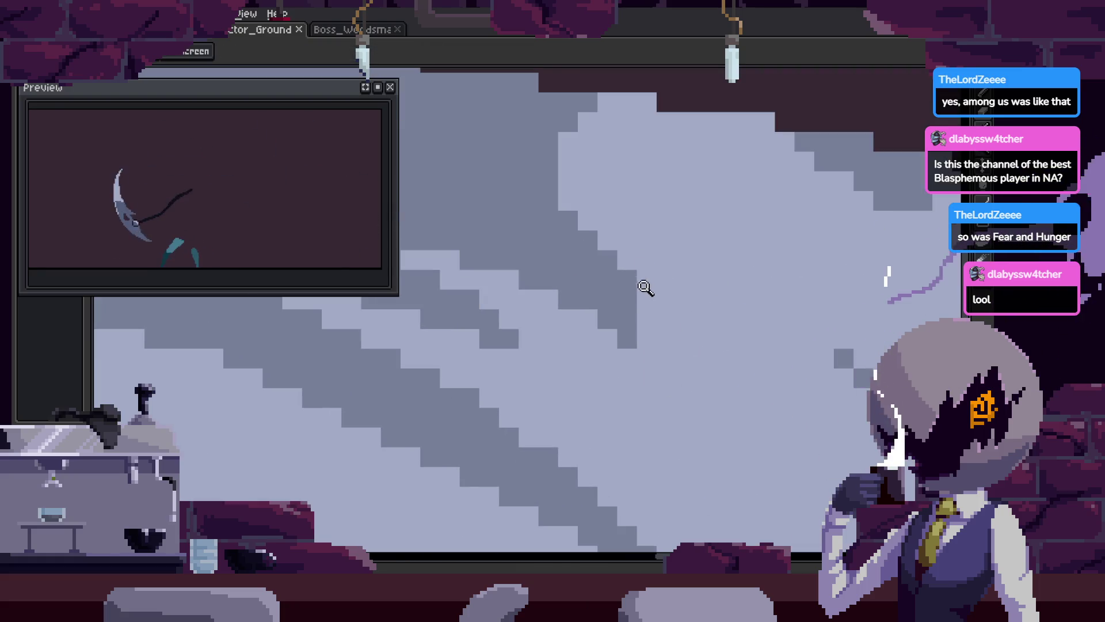
pyautogui.scroll(-1, 645, 281)
pyautogui.scroll(2, 651, 375)
pyautogui.scroll(-3, 748, 382)
pyautogui.scroll(3, 772, 180)
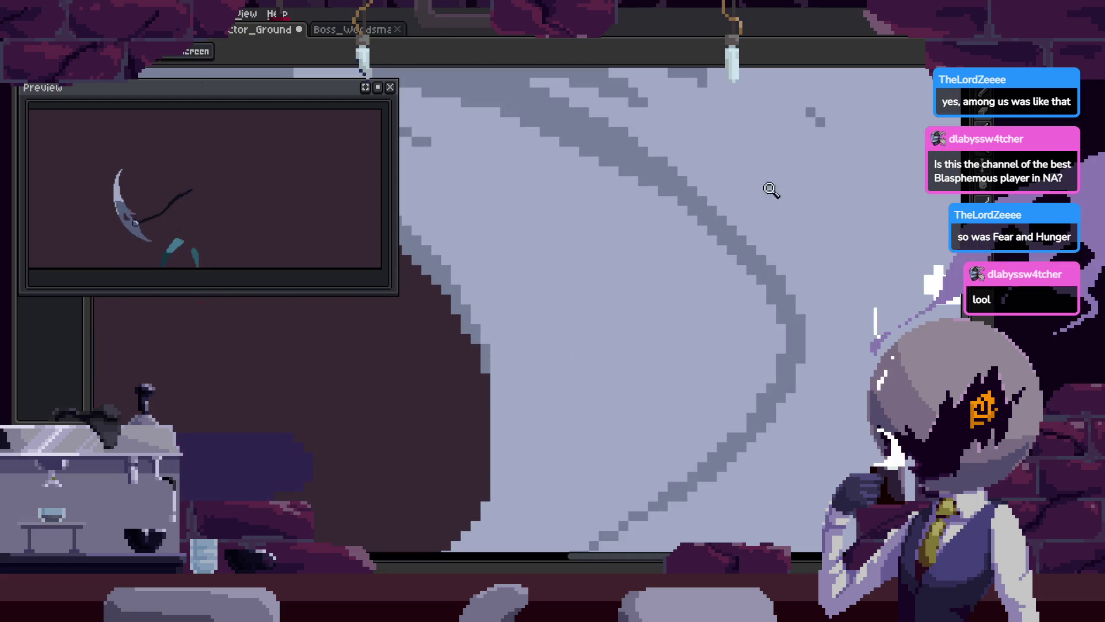
pyautogui.moveTo(646, 193); pyautogui.dragTo(654, 210)
pyautogui.moveTo(735, 277)
pyautogui.mouseDown()
pyautogui.moveTo(777, 335)
pyautogui.moveTo(656, 314)
pyautogui.mouseUp()
pyautogui.hotkey('ctrl', 'z')
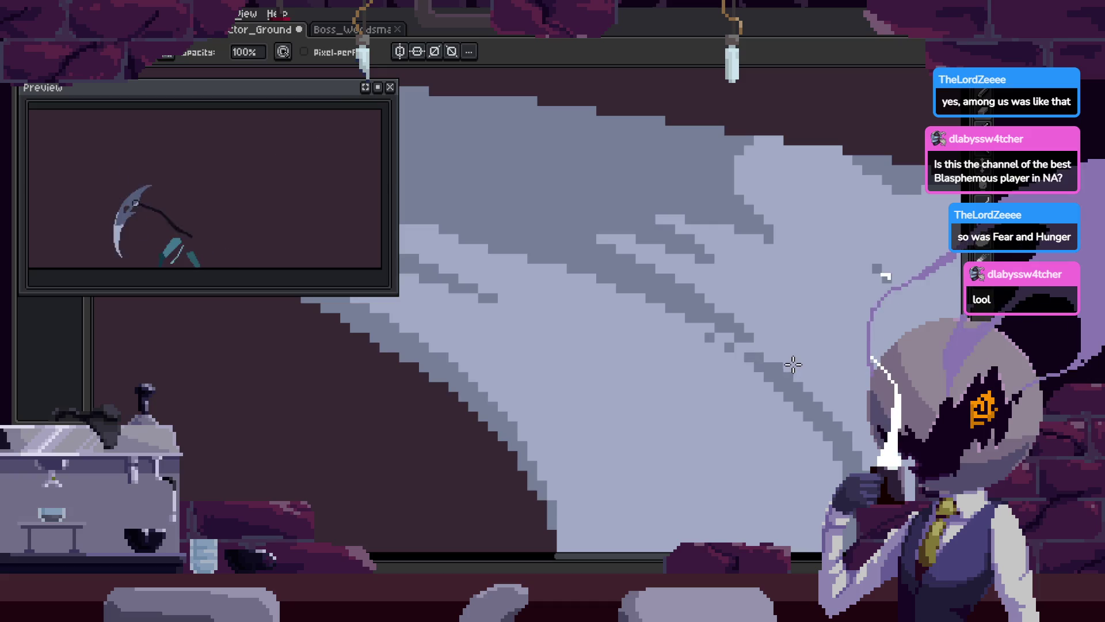
# Paint a single pixel in the grey highlight band with the Pencil
pyautogui.press('z')
pyautogui.scroll(-2, 806, 346)
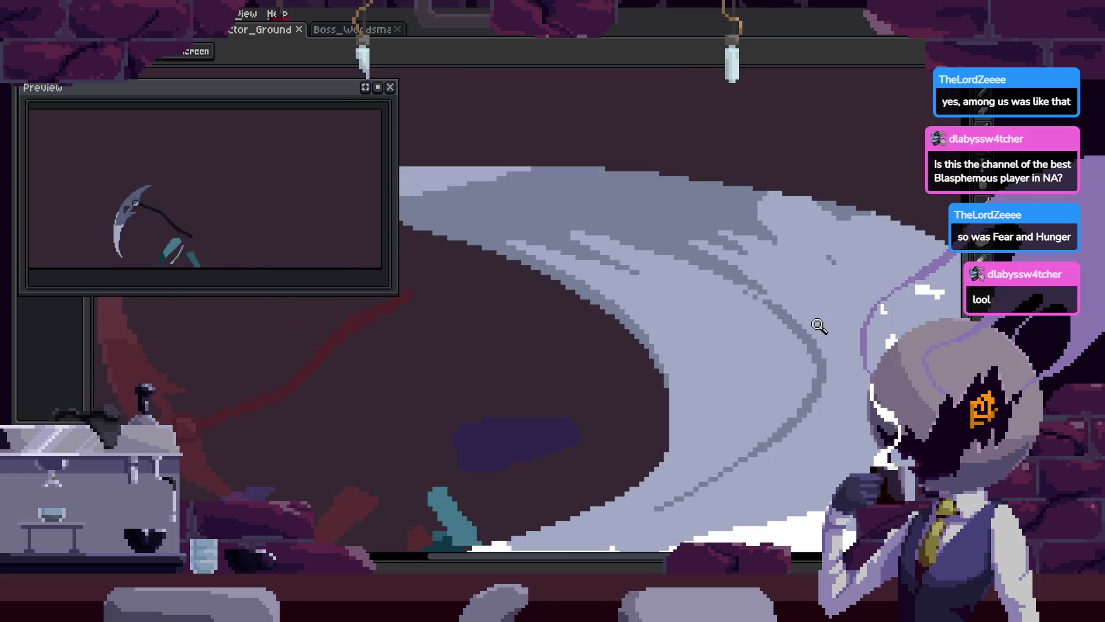
pyautogui.scroll(-5, 806, 294)
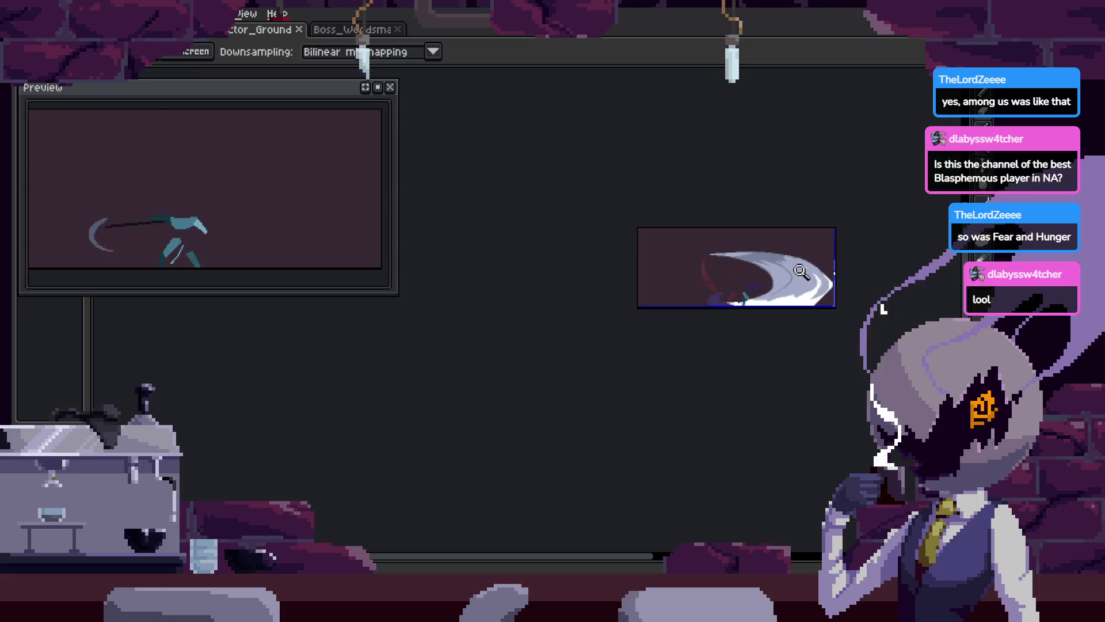
pyautogui.scroll(6, 801, 274)
pyautogui.press('b')
pyautogui.scroll(2, 679, 303)
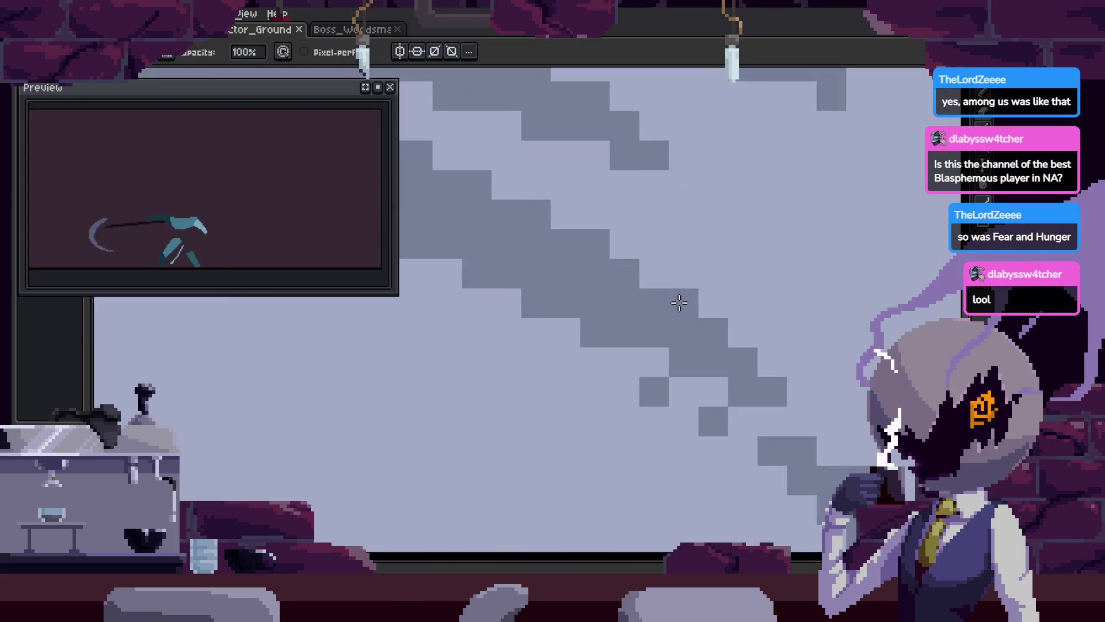
pyautogui.click(679, 303)
pyautogui.scroll(-3, 649, 362)
# Lasso a piece of the crescent slash and move it to a new spot
pyautogui.press('z')
pyautogui.press('q')
pyautogui.moveTo(720, 265)
pyautogui.mouseDown()
pyautogui.moveTo(679, 253)
pyautogui.moveTo(644, 264)
pyautogui.mouseUp()
pyautogui.moveTo(575, 484); pyautogui.dragTo(576, 484)
pyautogui.moveTo(730, 330)
pyautogui.mouseDown()
pyautogui.moveTo(708, 346)
pyautogui.moveTo(728, 390)
pyautogui.moveTo(740, 351)
pyautogui.mouseUp()
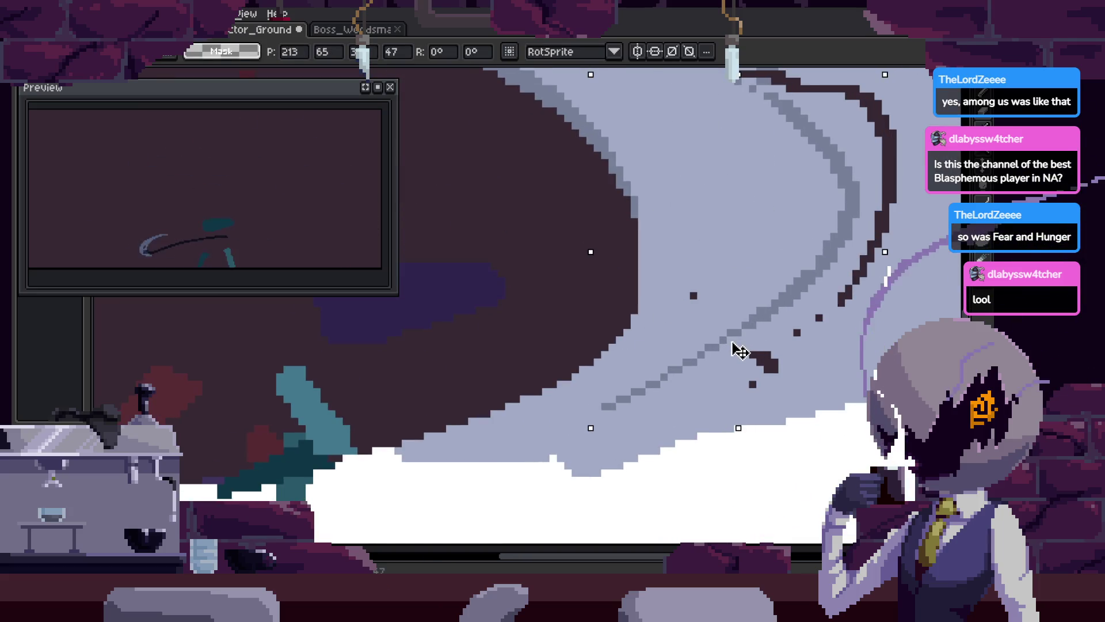
pyautogui.press('b')
# Switch to an ink mode without opacity and erase the dark pixels from the light band
pyautogui.scroll(5, 696, 294)
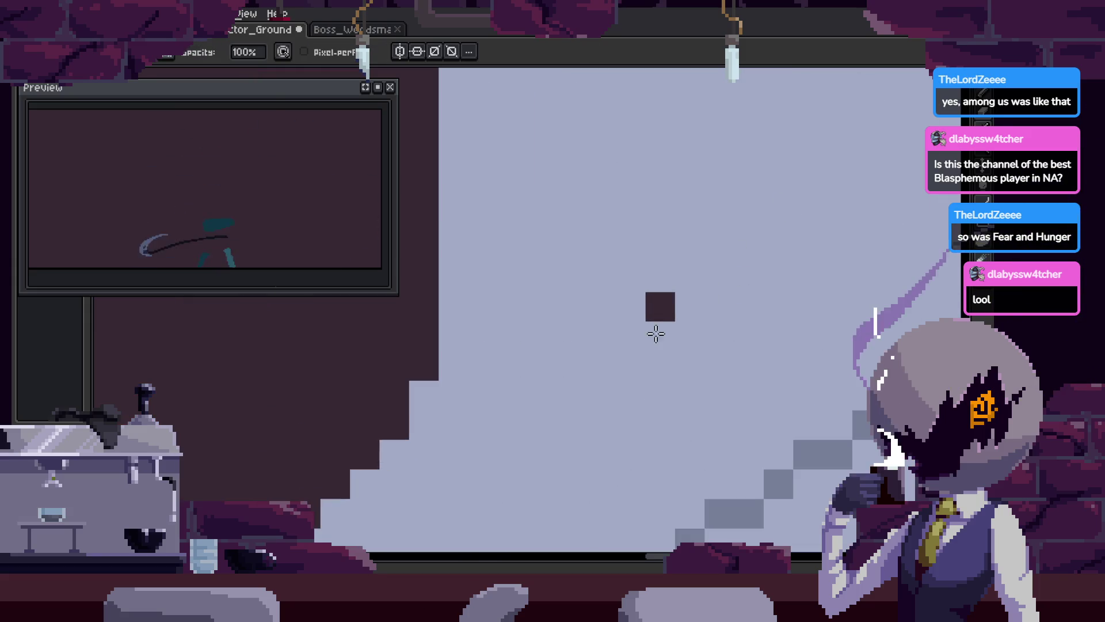
pyautogui.click(167, 52)
pyautogui.click(190, 99)
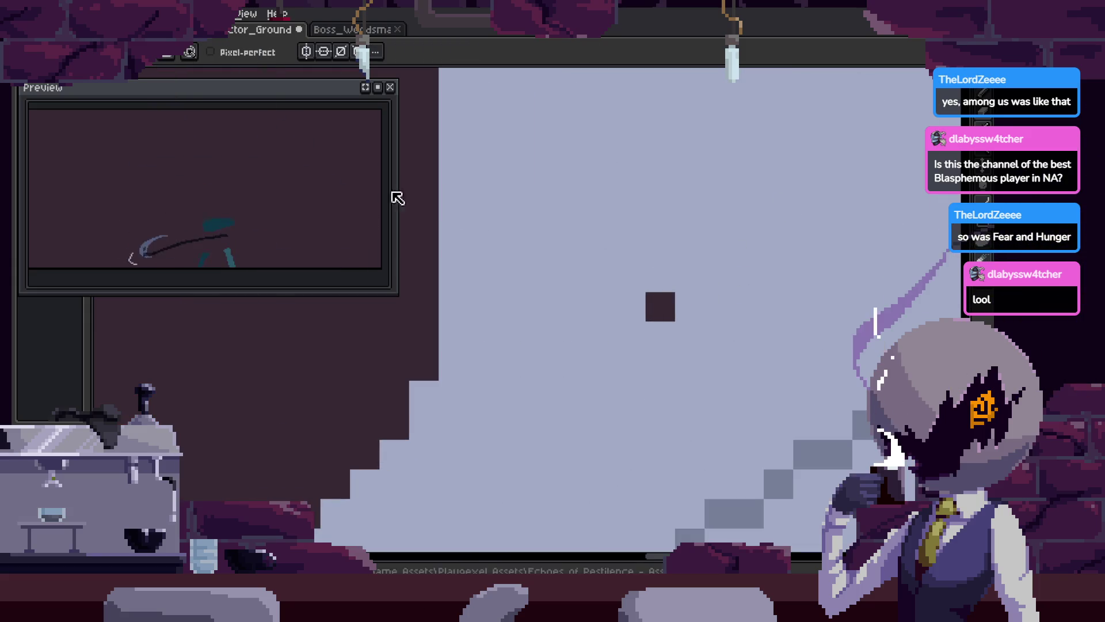
pyautogui.scroll(-5, 633, 259)
pyautogui.click(624, 376)
pyautogui.click(625, 257)
pyautogui.moveTo(654, 286); pyautogui.dragTo(713, 287)
pyautogui.moveTo(683, 258); pyautogui.dragTo(683, 317)
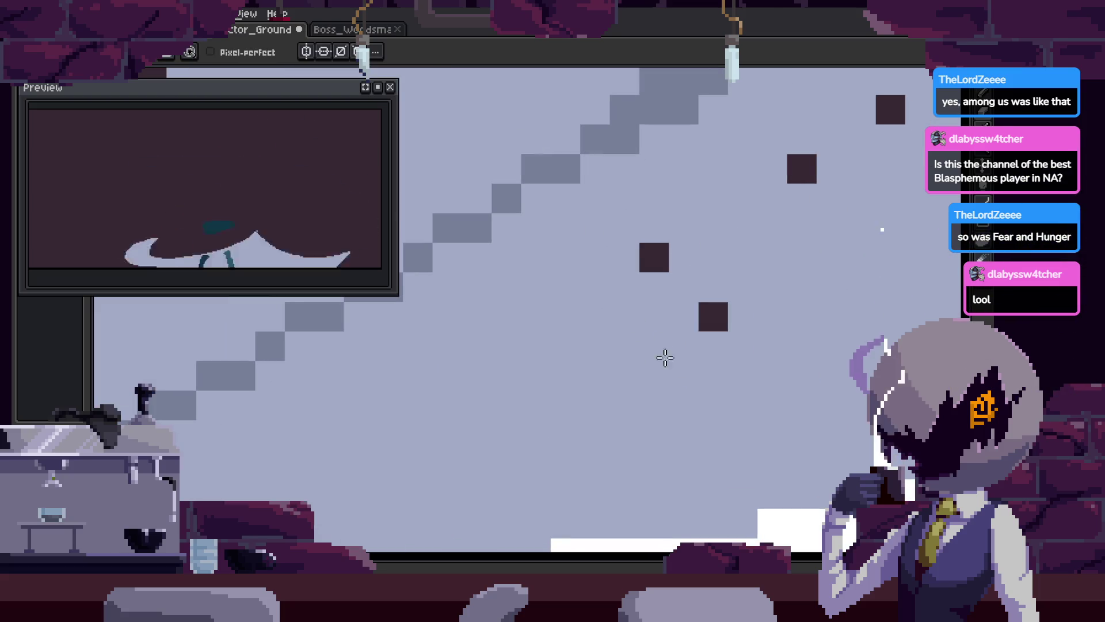
pyautogui.scroll(-3, 703, 245)
pyautogui.scroll(3, 759, 168)
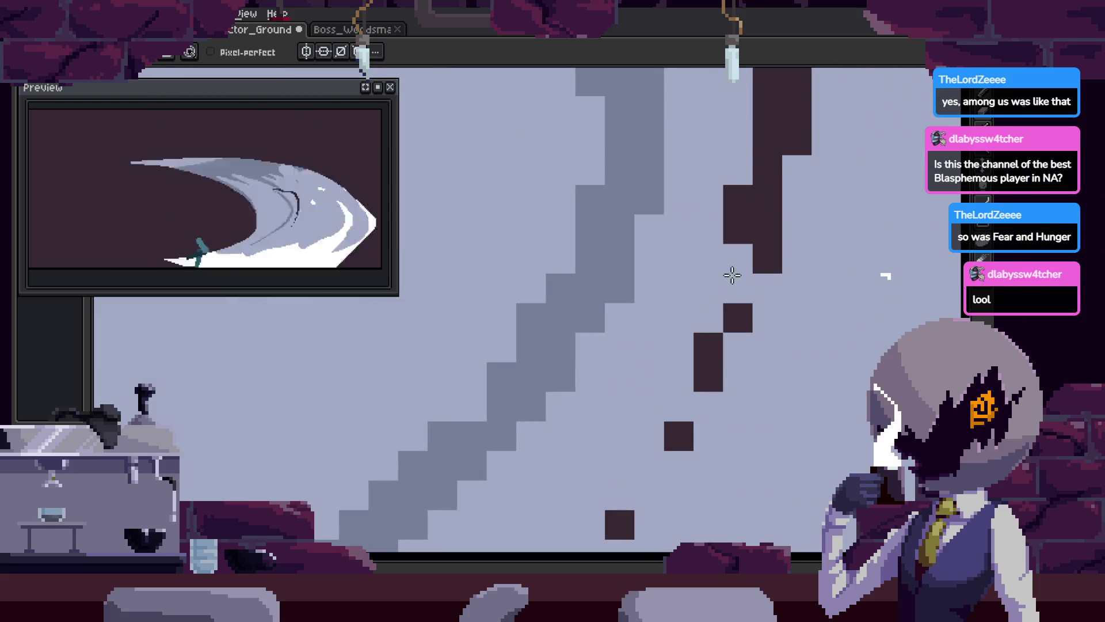
# Try a dark blob beside the grey curve, undo it, and zoom in on the curve
pyautogui.press('z')
pyautogui.scroll(-5, 749, 345)
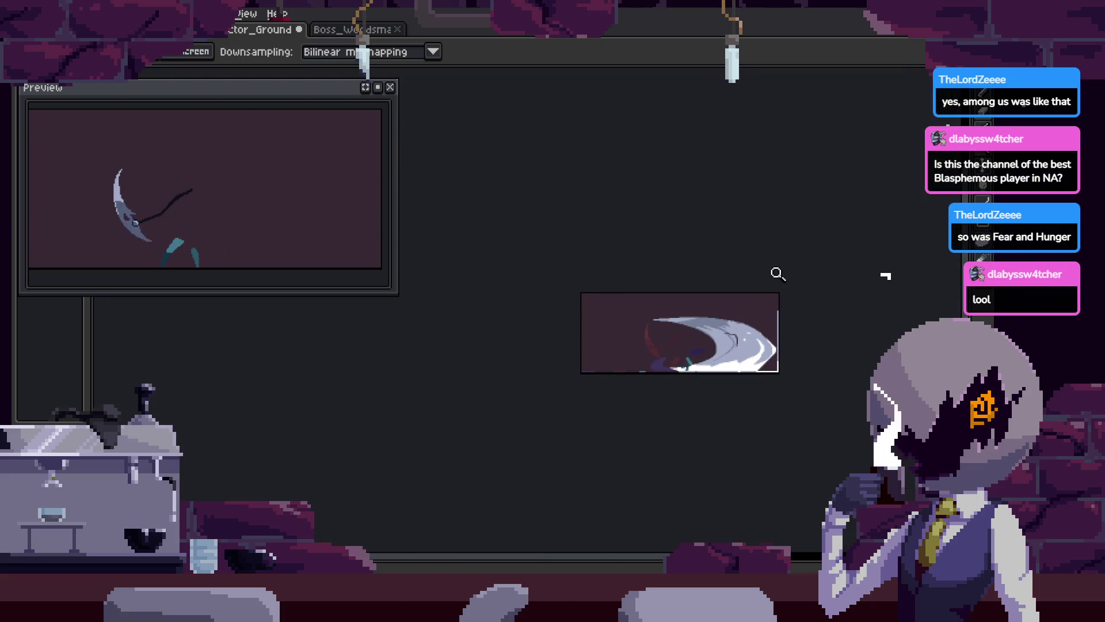
pyautogui.scroll(5, 781, 309)
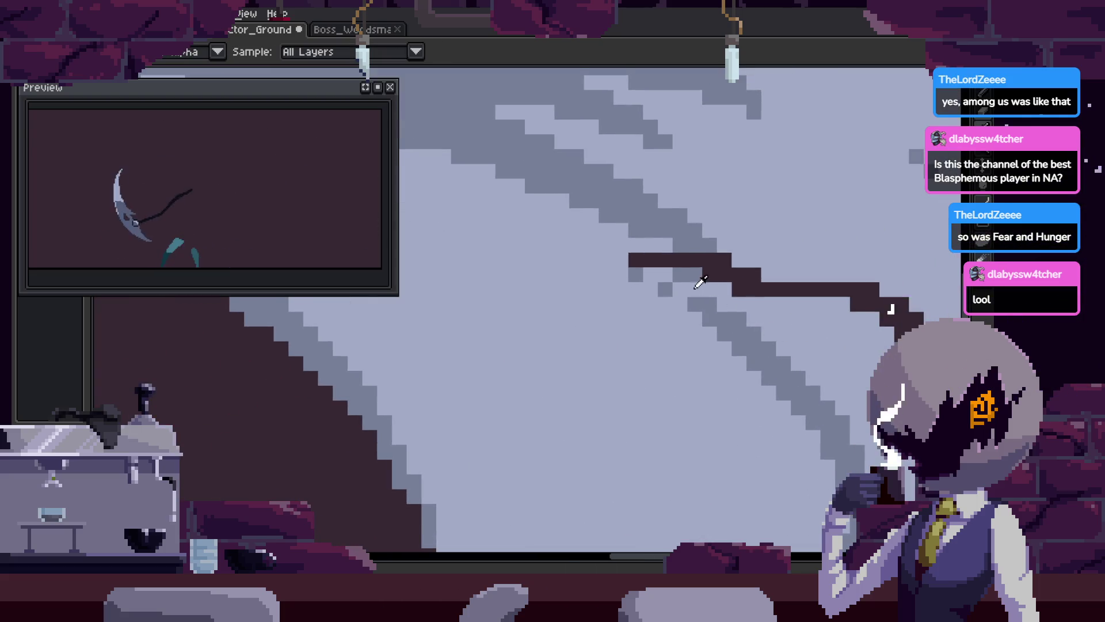
pyautogui.scroll(2, 700, 282)
pyautogui.moveTo(617, 267)
pyautogui.mouseDown()
pyautogui.moveTo(822, 257)
pyautogui.moveTo(851, 304)
pyautogui.mouseUp()
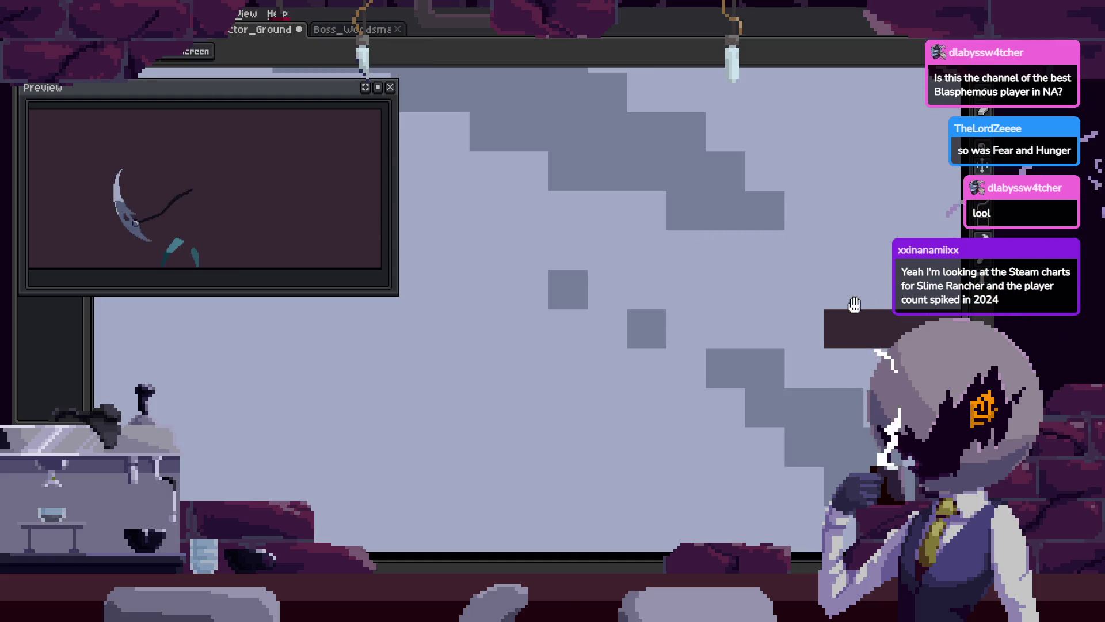
pyautogui.scroll(-3, 749, 287)
pyautogui.press('b')
pyautogui.scroll(3, 777, 357)
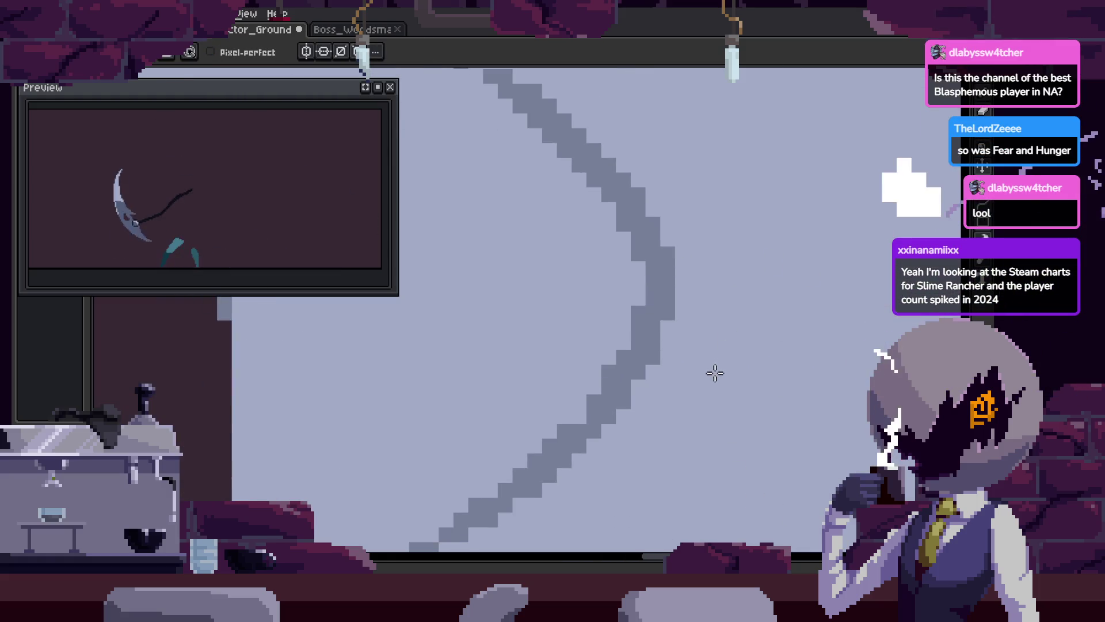
pyautogui.moveTo(740, 222)
pyautogui.mouseDown()
pyautogui.moveTo(784, 345)
pyautogui.moveTo(814, 296)
pyautogui.moveTo(821, 331)
pyautogui.mouseUp()
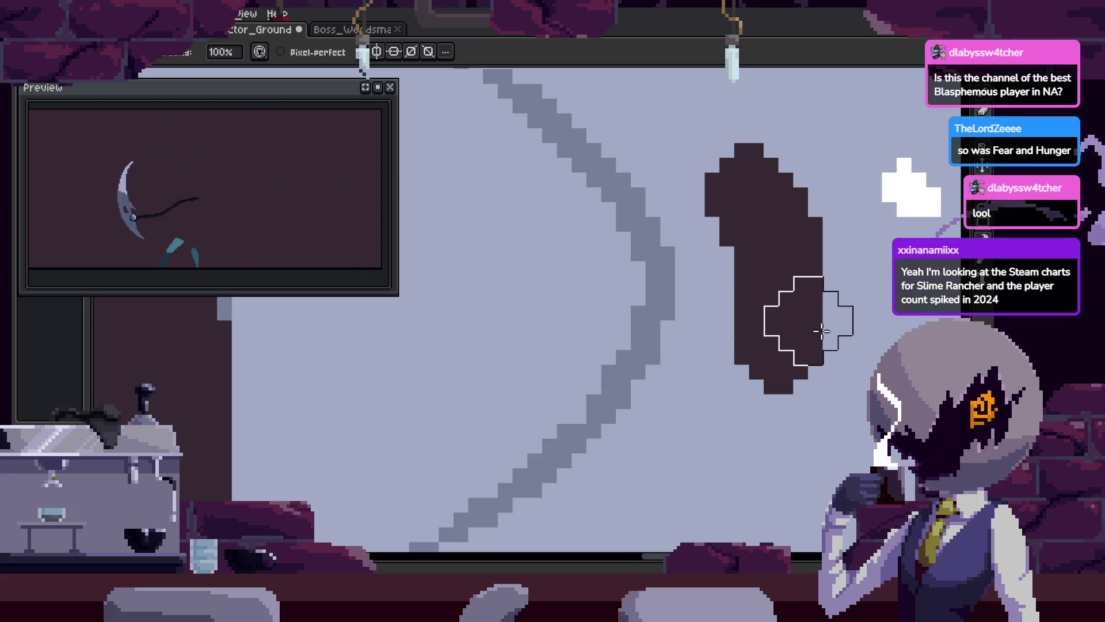
pyautogui.hotkey('ctrl', 'z')
pyautogui.scroll(-5, 739, 319)
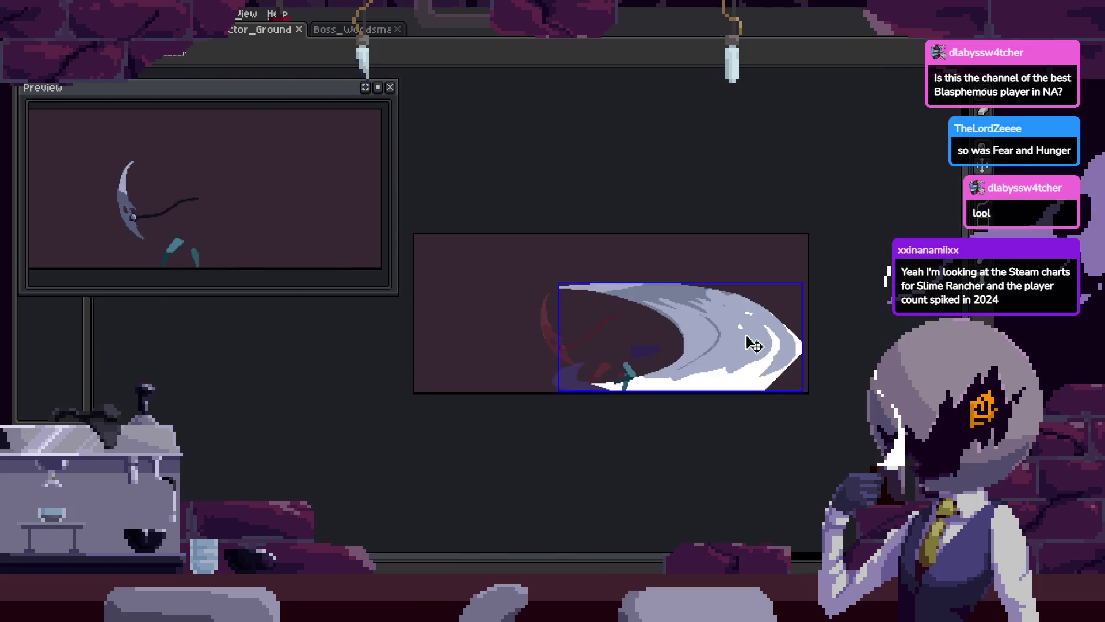
pyautogui.press('z')
pyautogui.click(744, 262)
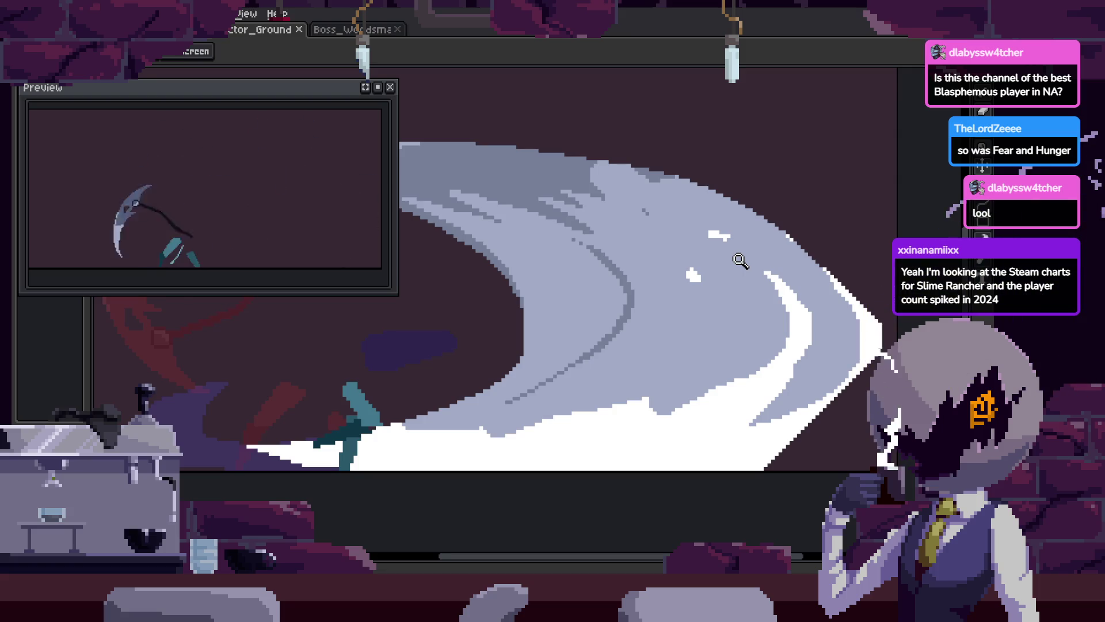
# Toggle the Attack frame timeline on and off to review the slash frames
pyautogui.scroll(-5, 698, 338)
pyautogui.press('Tab')
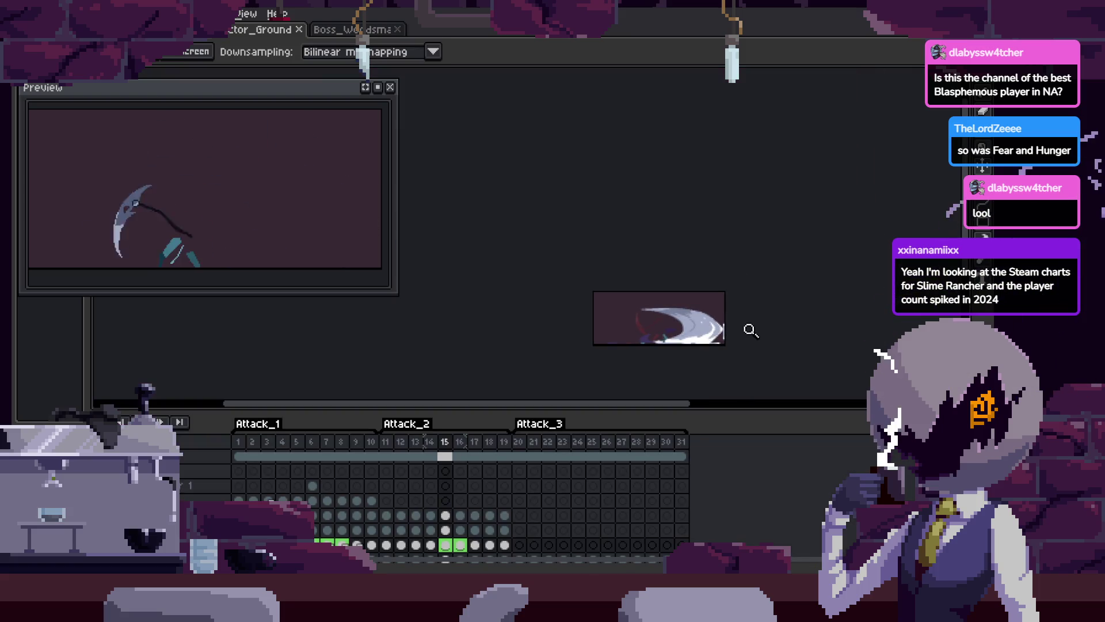
pyautogui.press('Tab')
pyautogui.press('Tab')
pyautogui.scroll(3, 748, 317)
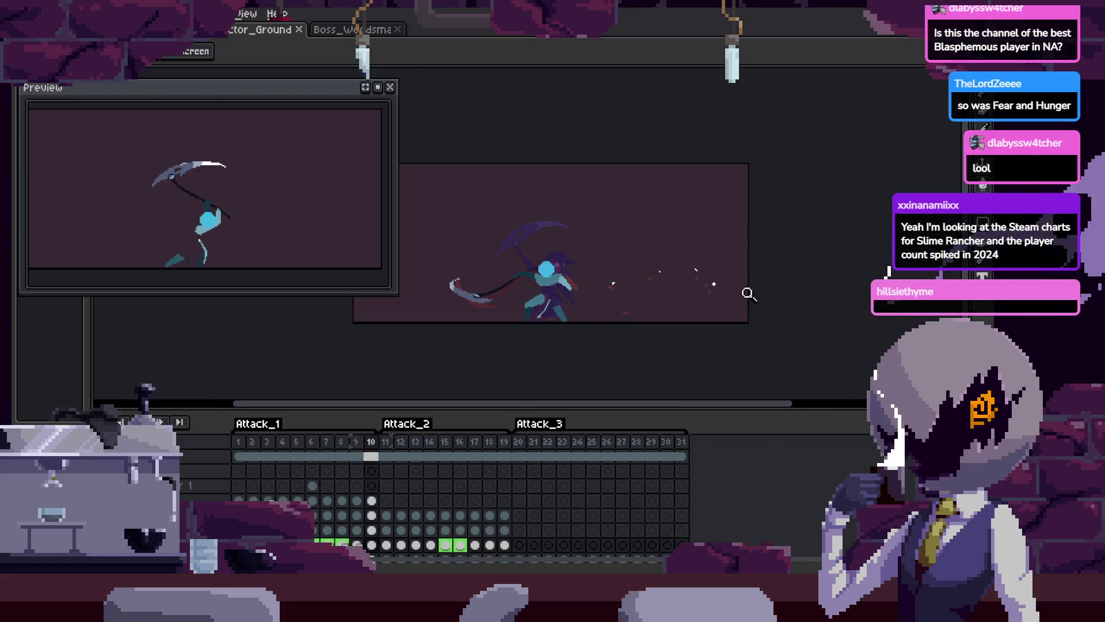
pyautogui.press('Tab')
pyautogui.press('Tab')
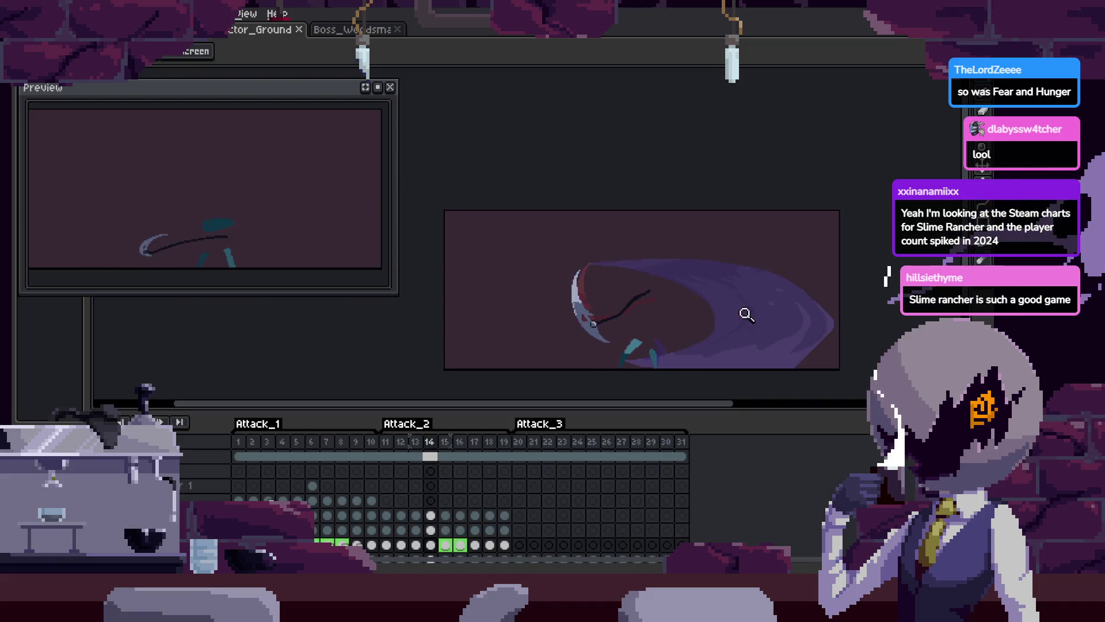
pyautogui.press('Tab')
pyautogui.scroll(3, 749, 276)
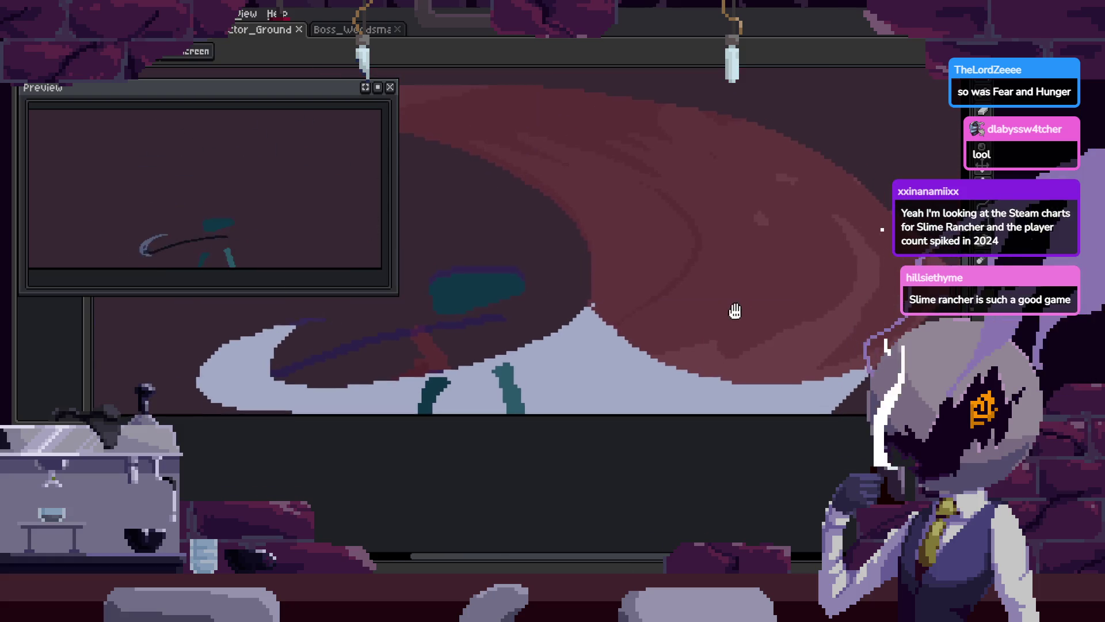
pyautogui.press('b')
pyautogui.press('z')
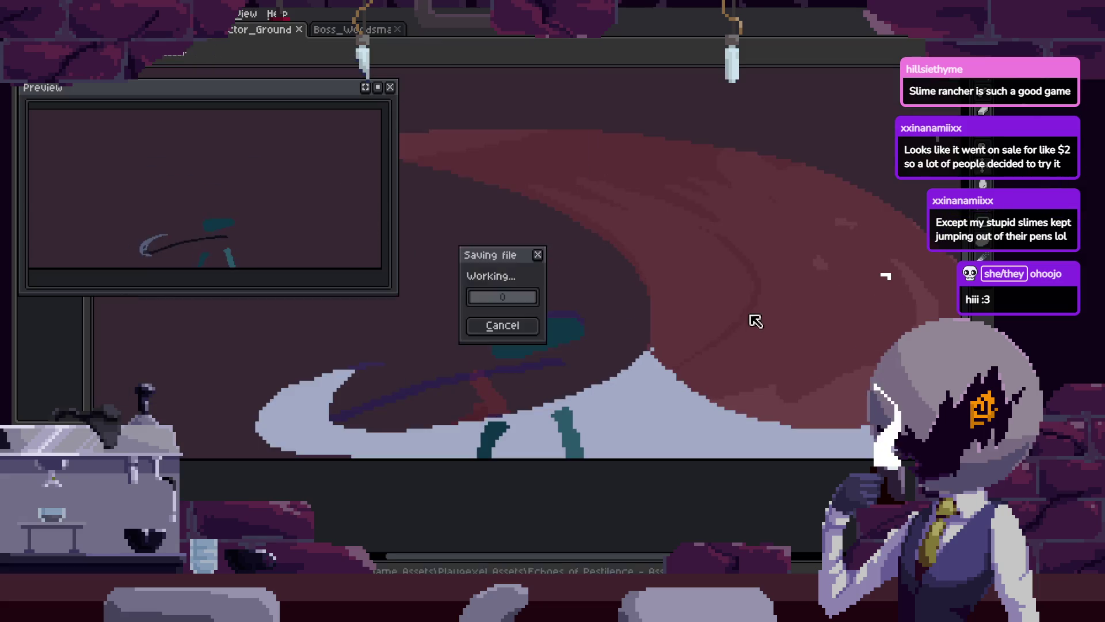
# Save the animation and play back the attack frames with the timeline shown
pyautogui.press('b')
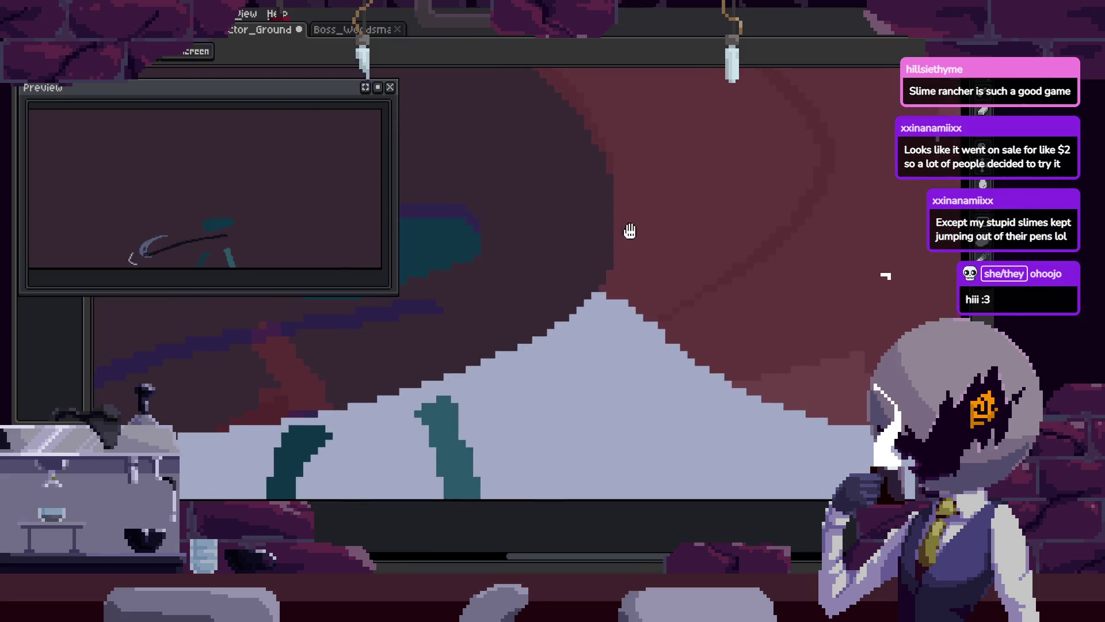
pyautogui.hotkey('ctrl', 'z')
pyautogui.press('z')
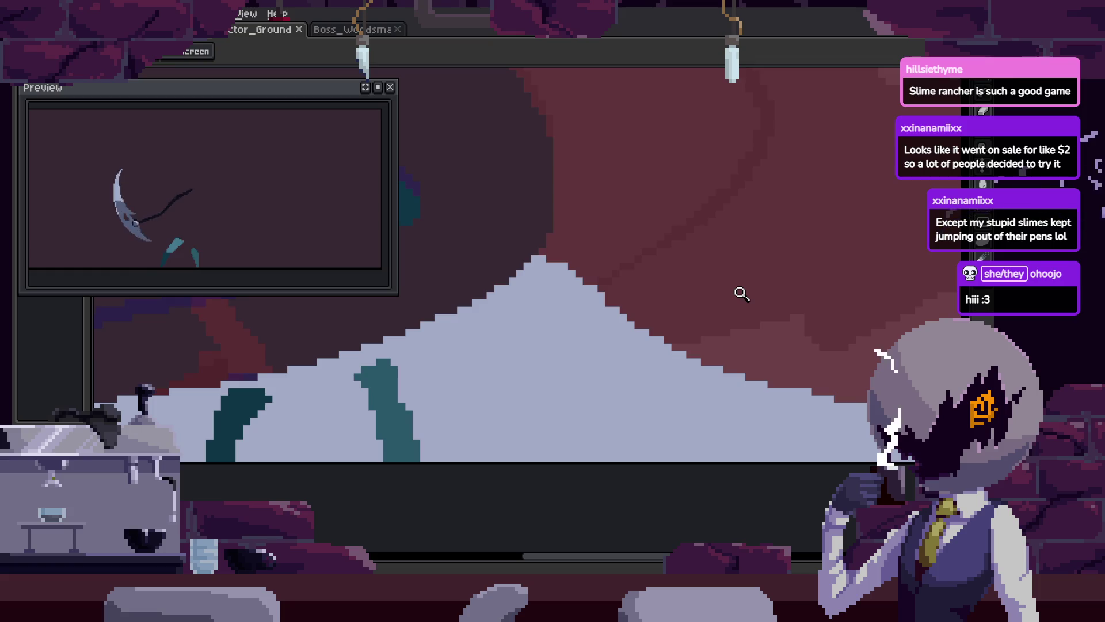
pyautogui.press('Return')
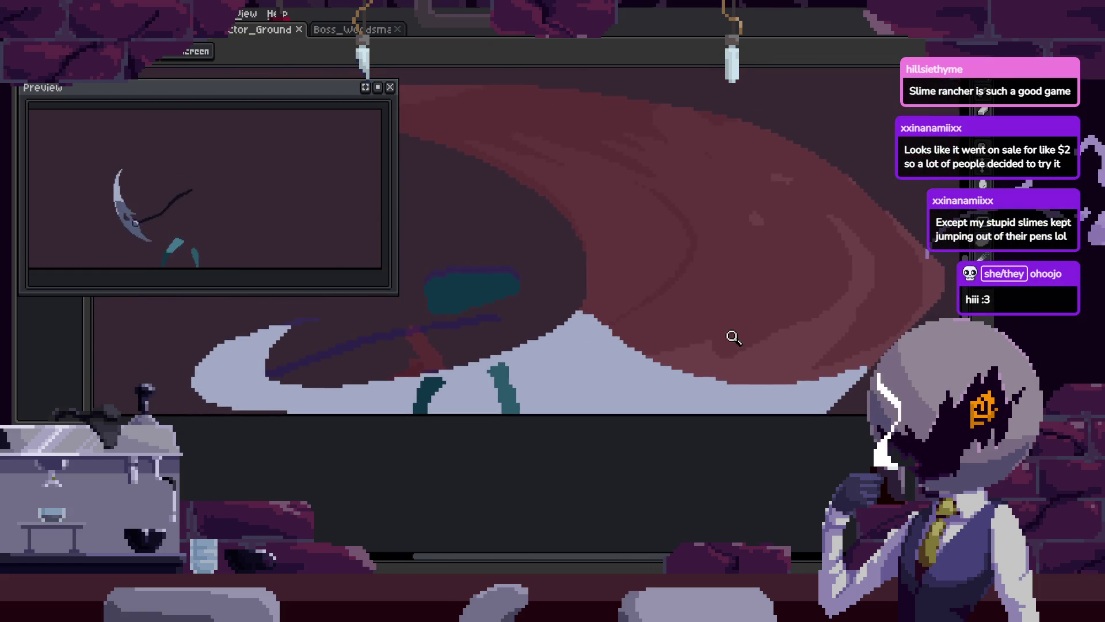
pyautogui.scroll(-10, 695, 291)
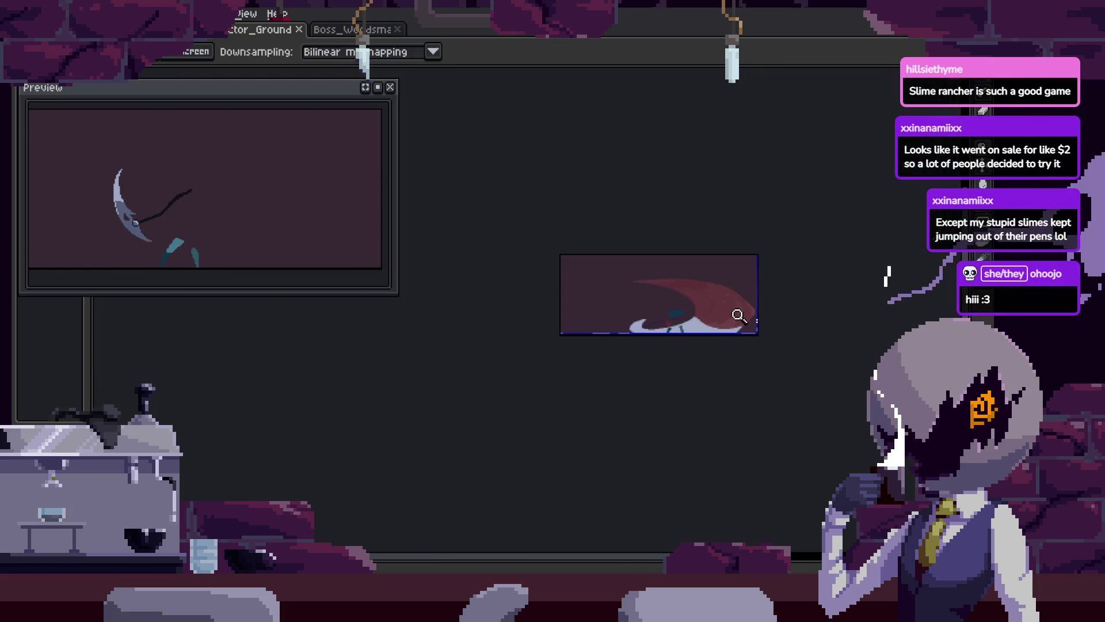
pyautogui.scroll(3, 712, 325)
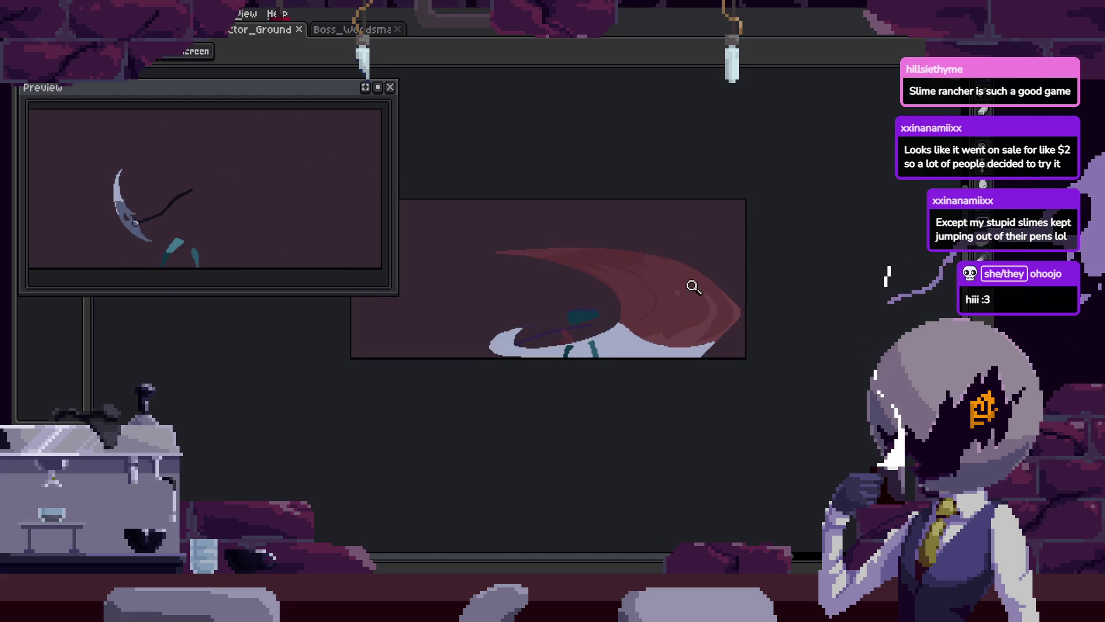
pyautogui.press('Tab')
pyautogui.scroll(5, 718, 246)
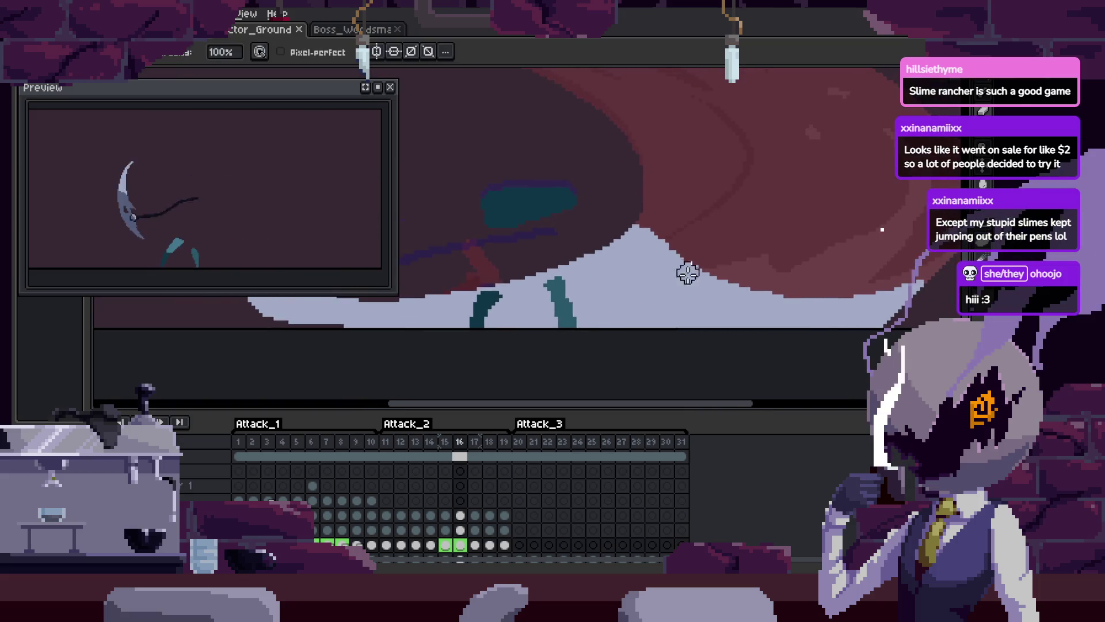
# Paint a thin pale streak along the lower right edge of frame 16's red slash arc
pyautogui.press('b')
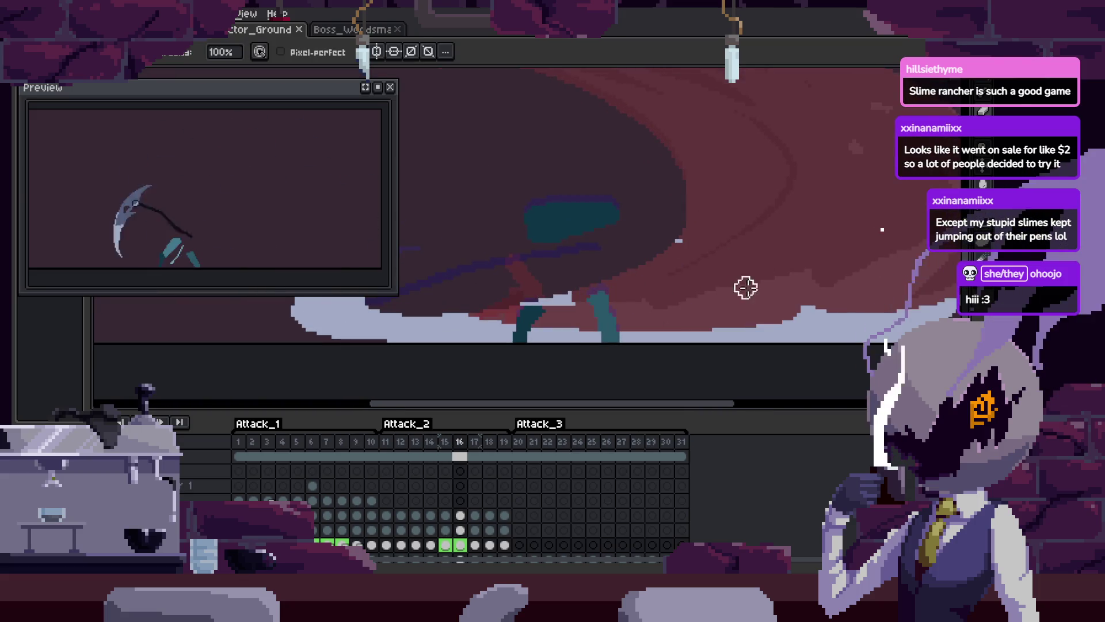
pyautogui.click(534, 310)
pyautogui.hscroll(2, 630, 328)
pyautogui.hscroll(3, 725, 325)
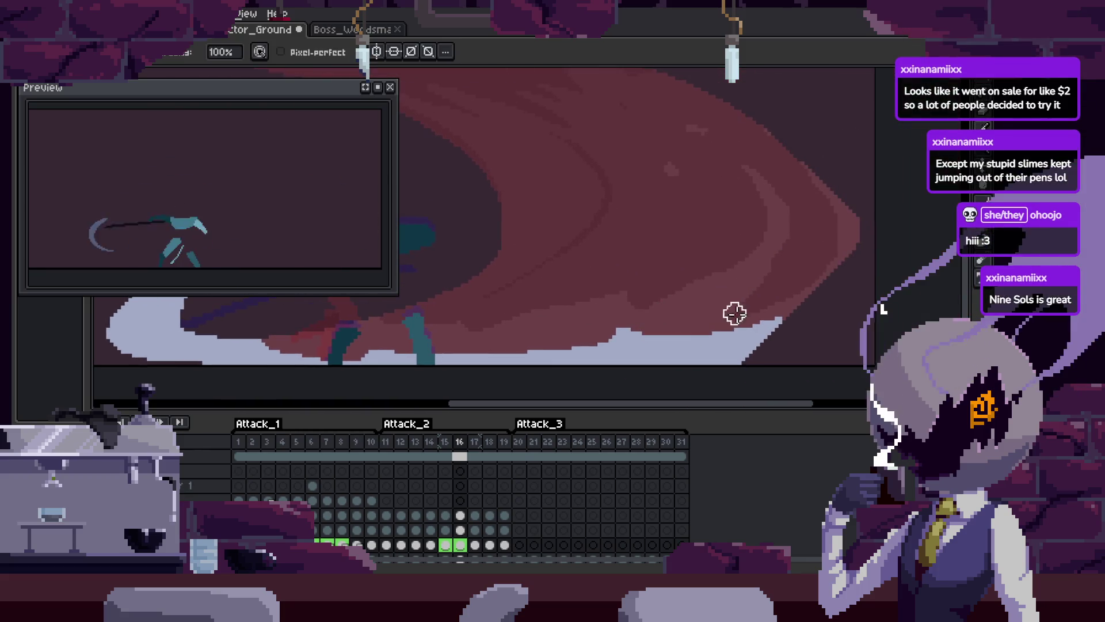
pyautogui.moveTo(804, 283)
pyautogui.mouseDown()
pyautogui.moveTo(703, 318)
pyautogui.moveTo(783, 255)
pyautogui.moveTo(646, 362)
pyautogui.moveTo(580, 387)
pyautogui.mouseUp()
# Widen the pale streak into a solid diagonal band along the slash's lower edge
pyautogui.press('Tab')
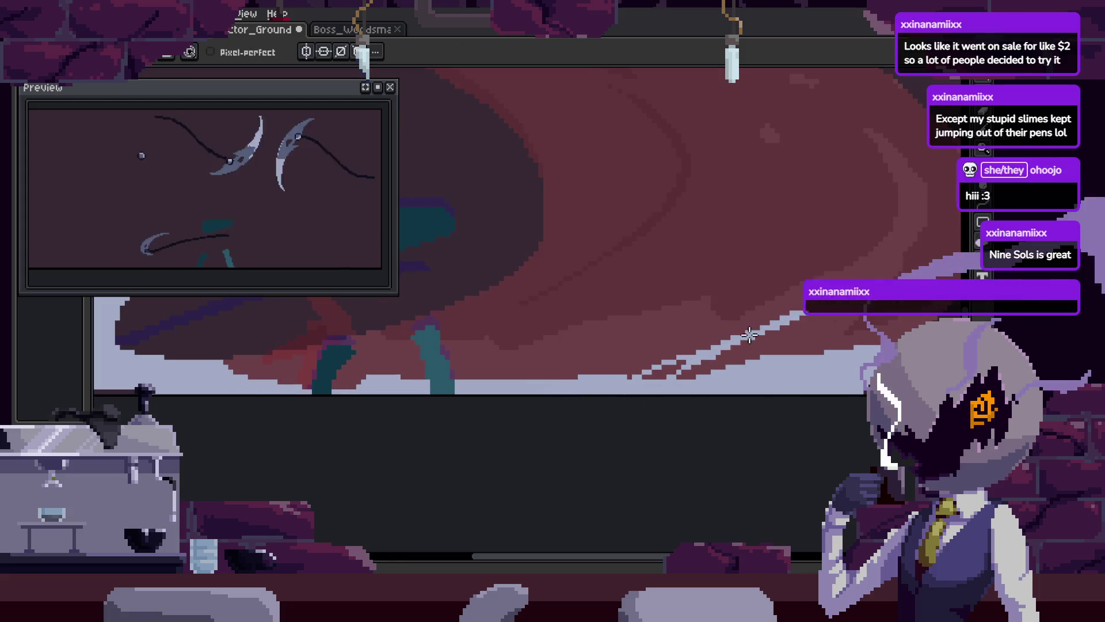
pyautogui.moveTo(740, 347); pyautogui.dragTo(668, 333)
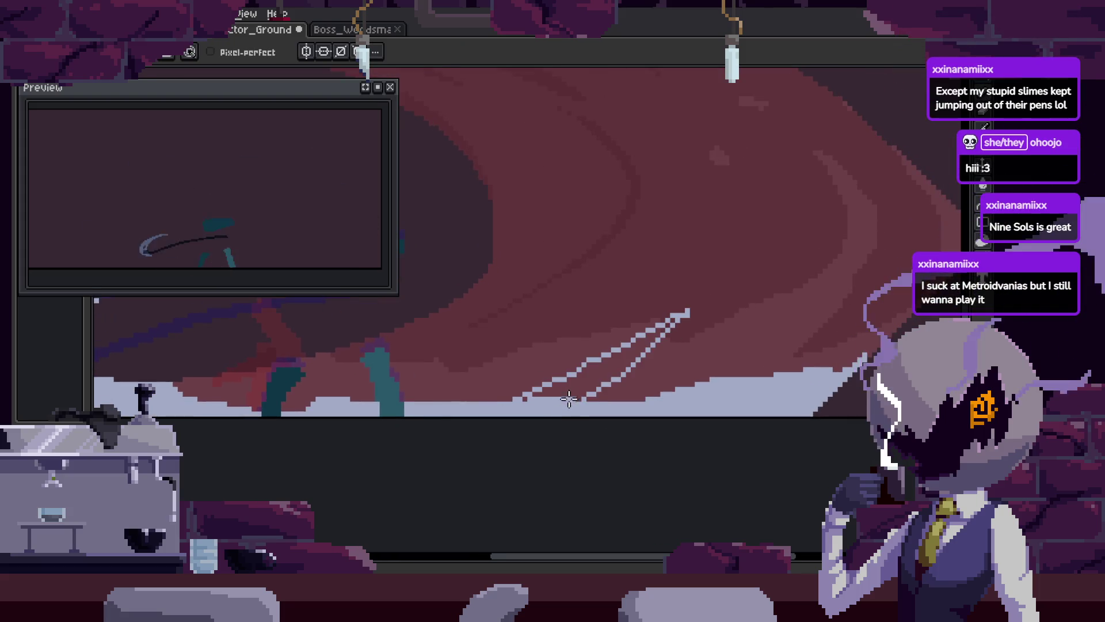
pyautogui.click(662, 375)
pyautogui.scroll(1, 666, 326)
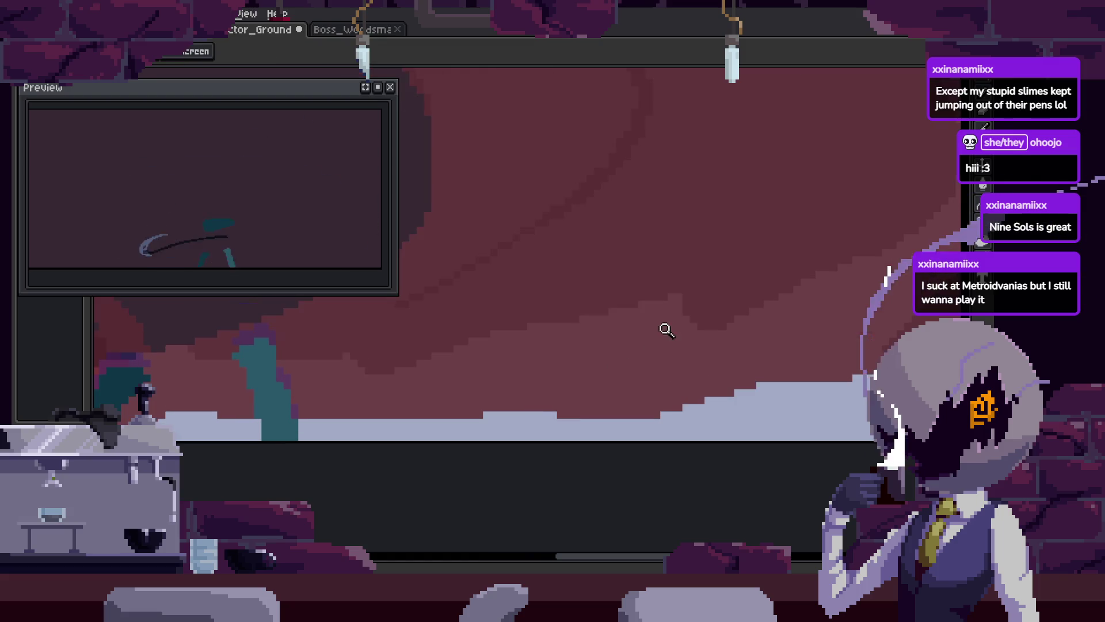
pyautogui.moveTo(666, 326); pyautogui.dragTo(622, 302)
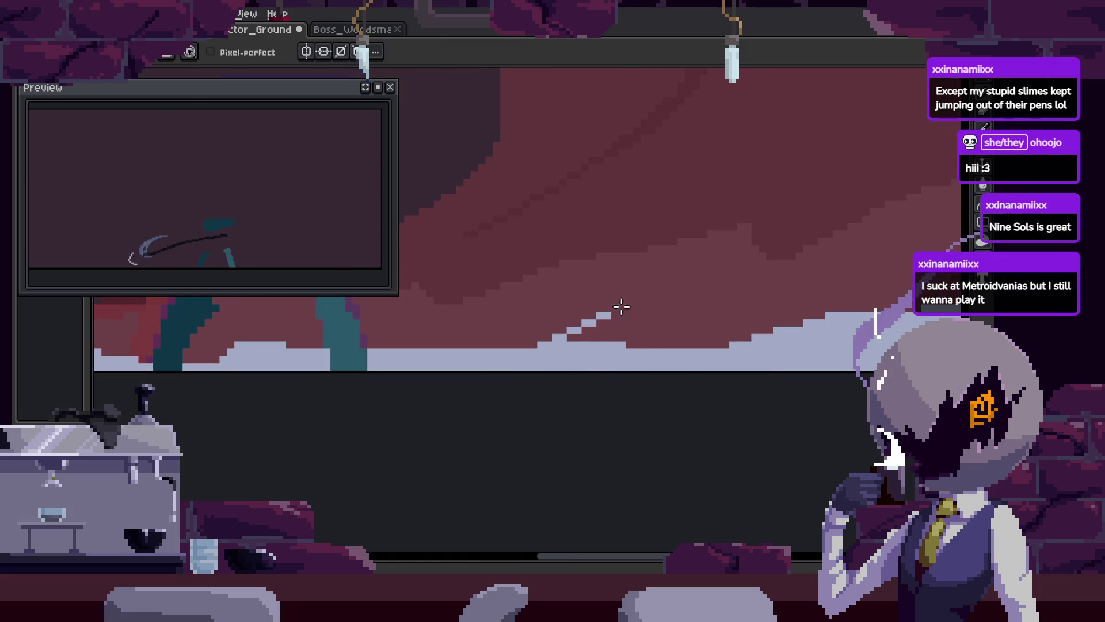
pyautogui.moveTo(746, 224); pyautogui.dragTo(748, 226)
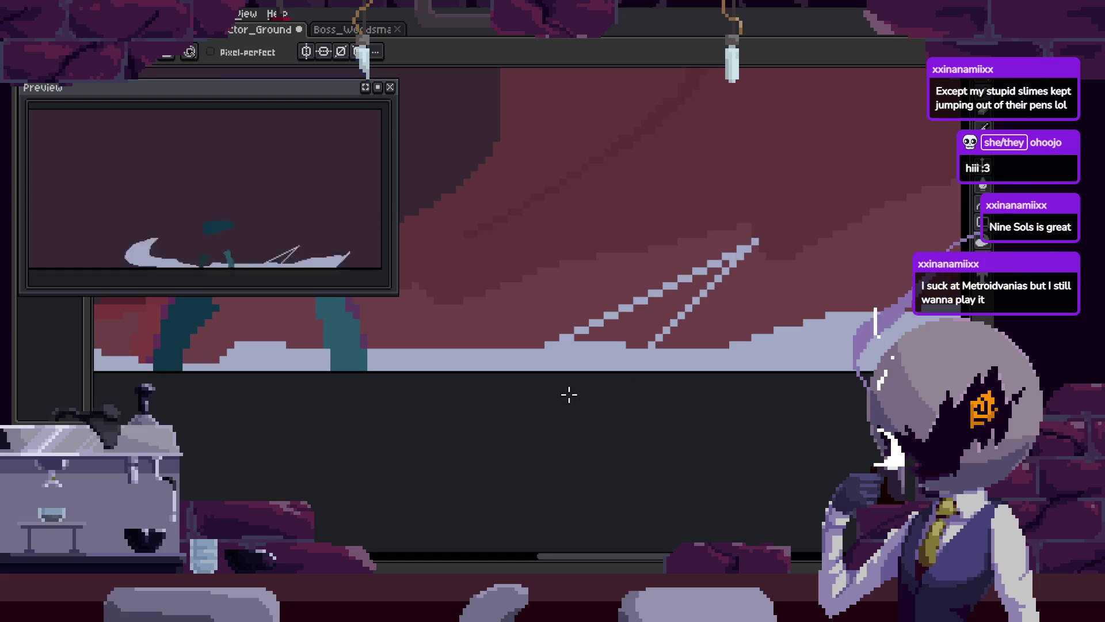
# Step between neighbouring frames and check the crescent slash's distance from the canvas edges
pyautogui.press('Right')
pyautogui.scroll(2, 667, 264)
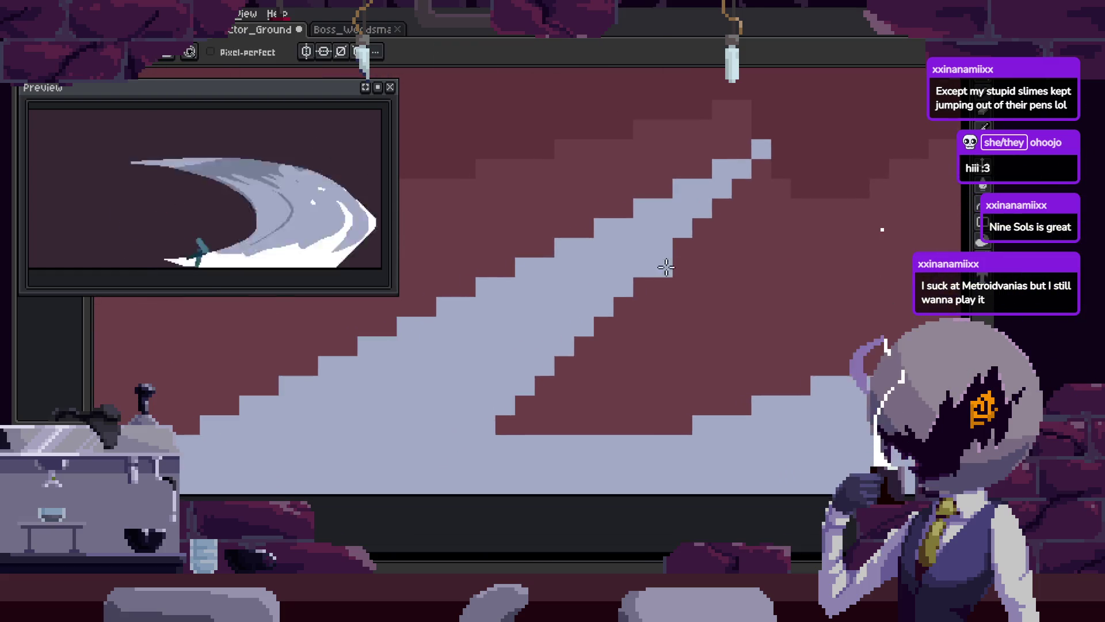
pyautogui.press('b')
pyautogui.press('Left')
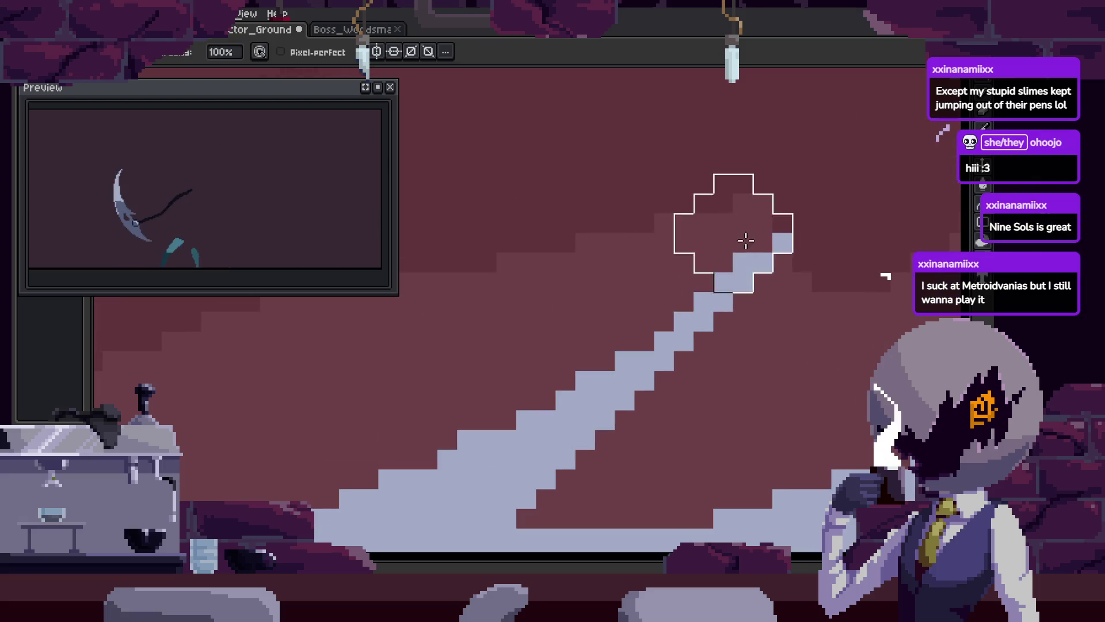
pyautogui.press('Right')
pyautogui.scroll(-3, 595, 298)
pyautogui.moveTo(762, 289); pyautogui.dragTo(728, 305)
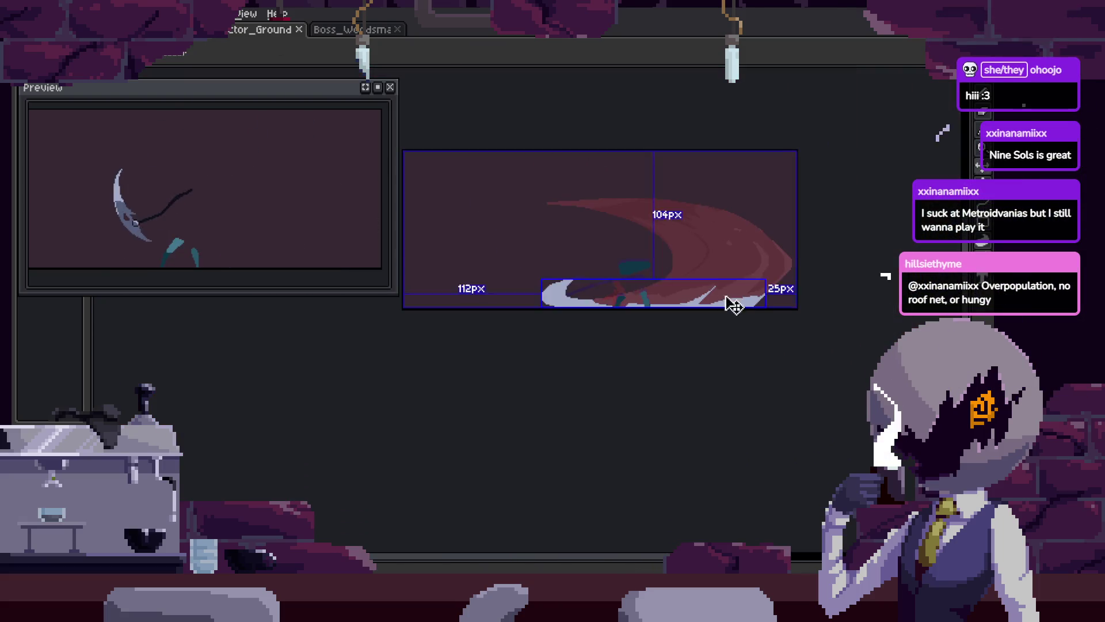
# Zoom in on the slash's light staircase edge near the trees and slope
pyautogui.press('z')
pyautogui.click(766, 283)
pyautogui.click(771, 295)
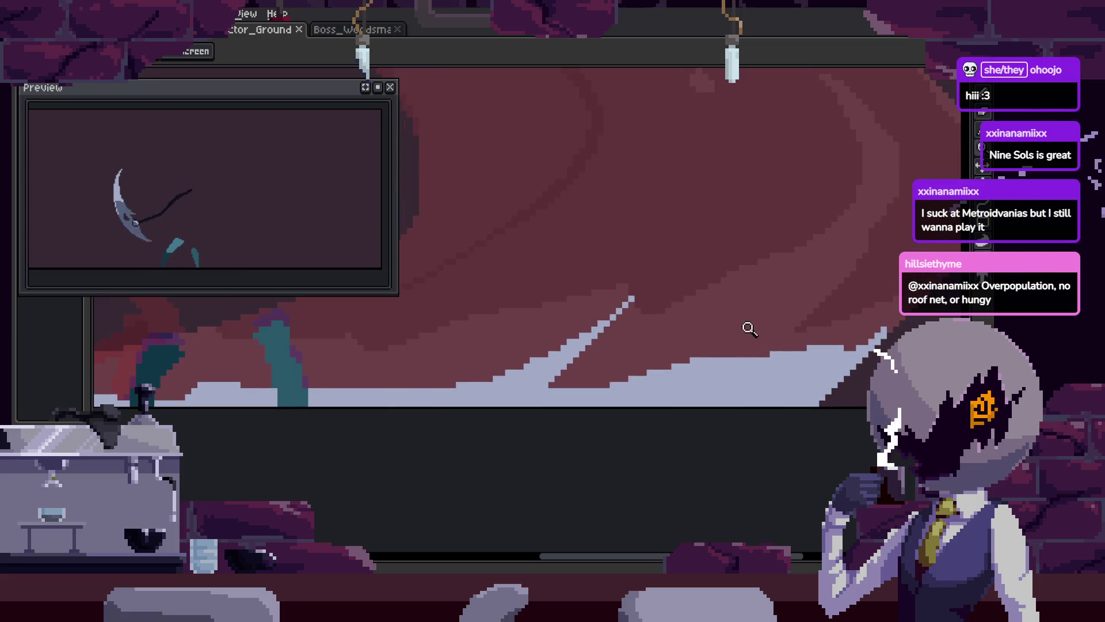
pyautogui.rightClick(678, 360)
pyautogui.click(518, 308)
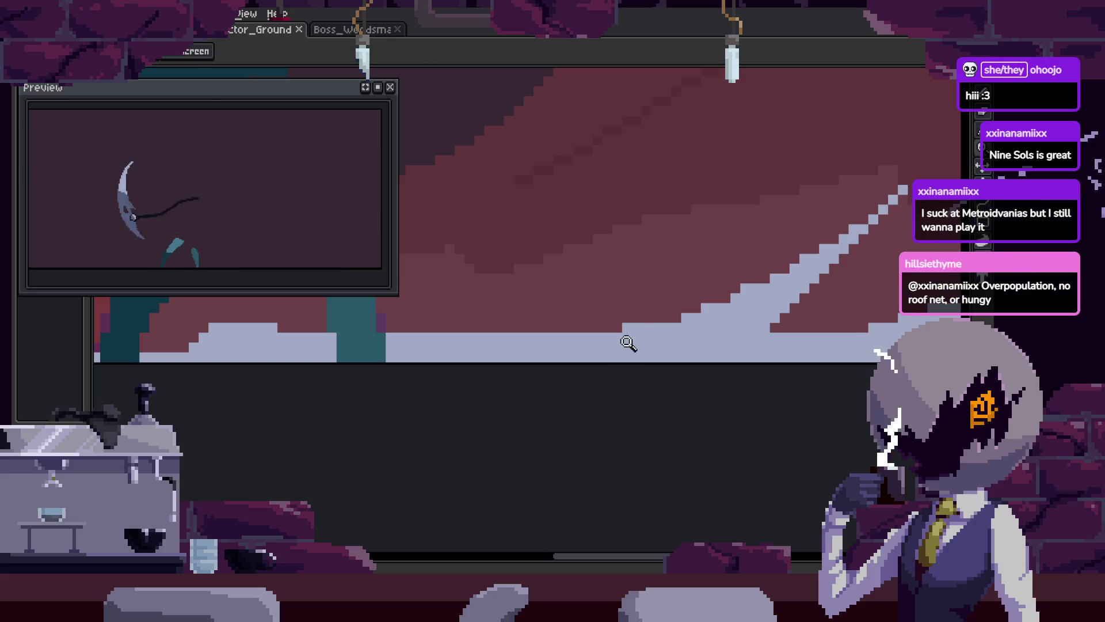
pyautogui.click(672, 317)
pyautogui.click(633, 322)
pyautogui.press('i')
pyautogui.scroll(1, 637, 365)
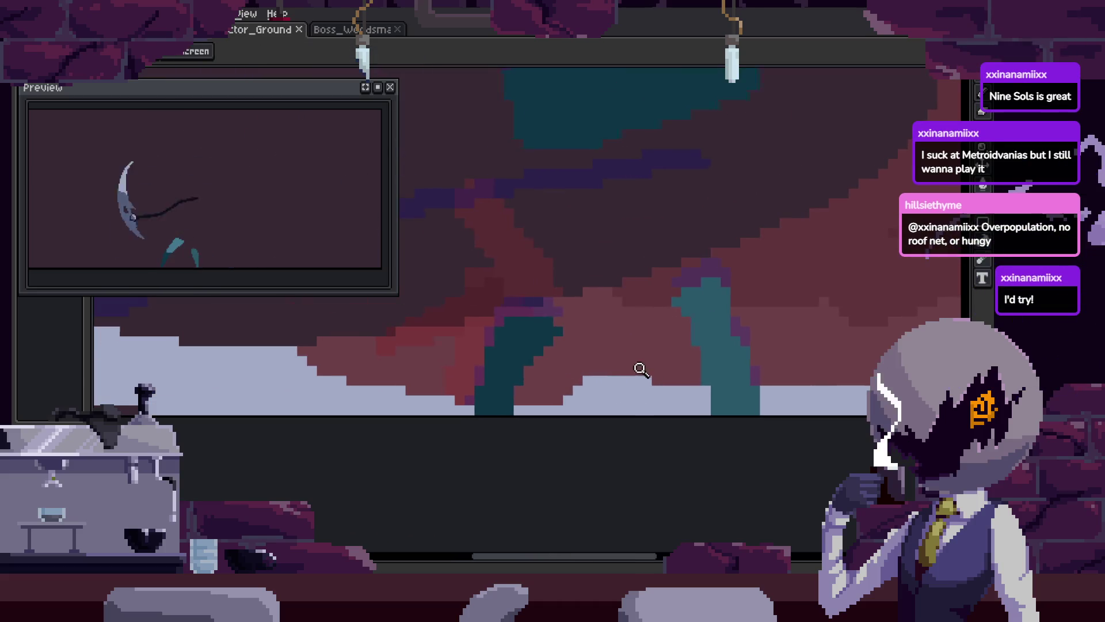
pyautogui.press('b')
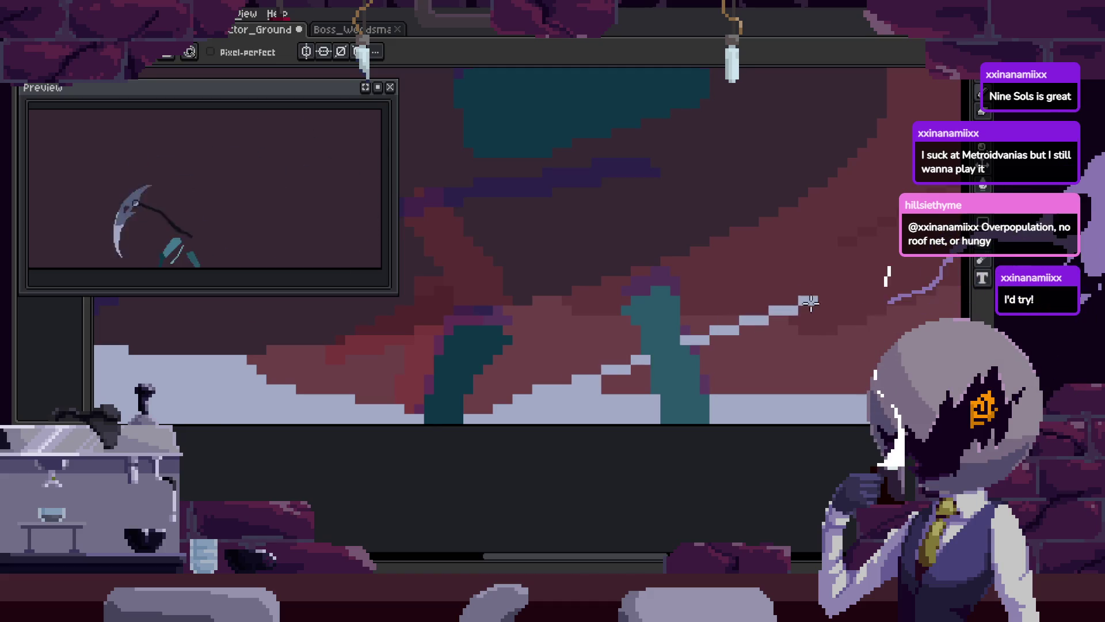
# Add one light pixel to the stepped edge of the slash band
pyautogui.press('z')
pyautogui.click(662, 323)
pyautogui.rightClick(547, 350)
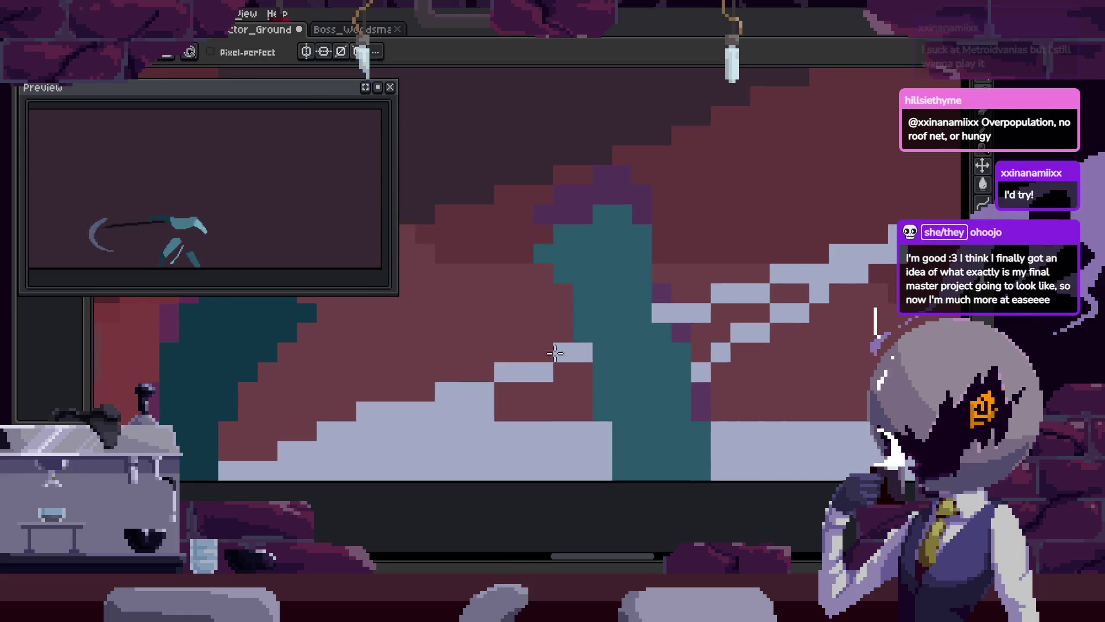
pyautogui.click(663, 328)
pyautogui.click(663, 328)
pyautogui.click(629, 328)
pyautogui.press('b')
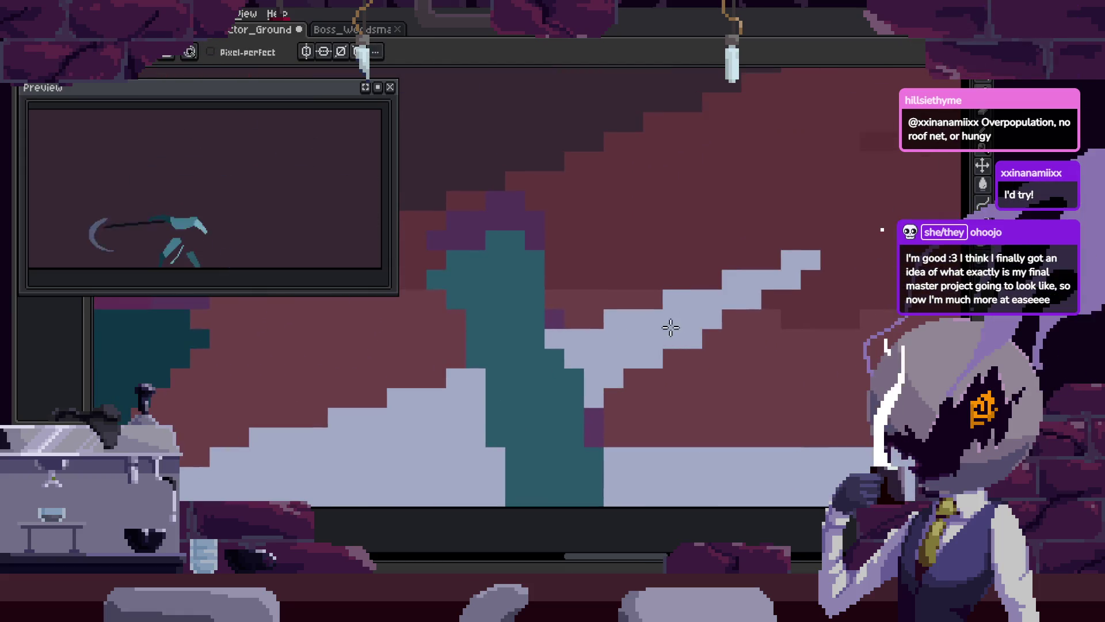
pyautogui.click(642, 369)
# Shift the dark block beside the light steps up by one pixel
pyautogui.moveTo(597, 379); pyautogui.dragTo(659, 356)
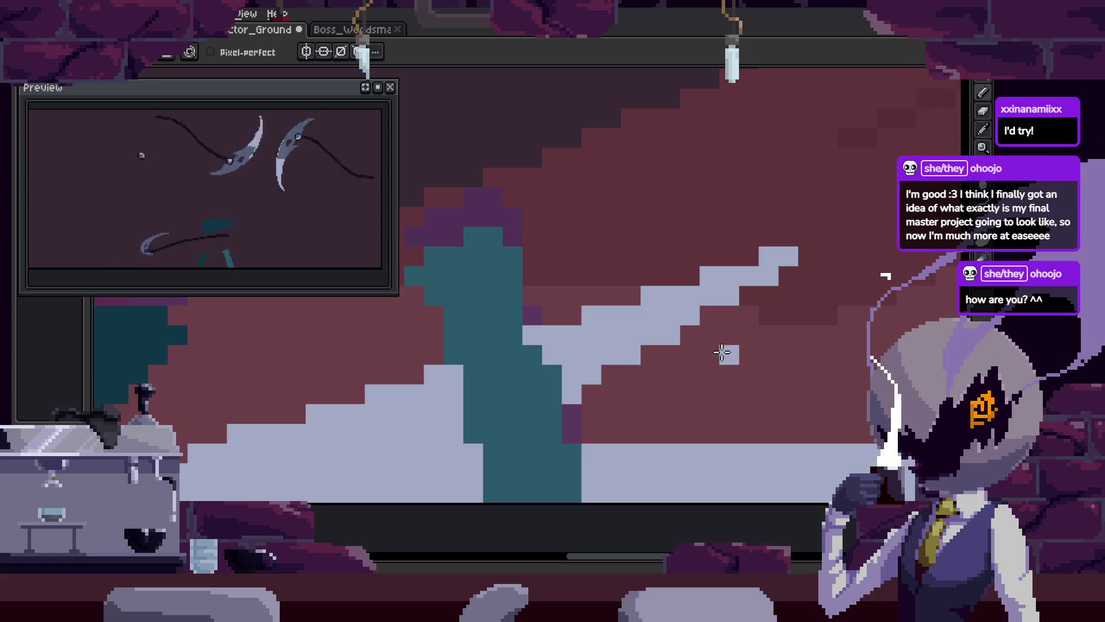
pyautogui.moveTo(720, 352); pyautogui.dragTo(661, 360)
pyautogui.scroll(3, 660, 361)
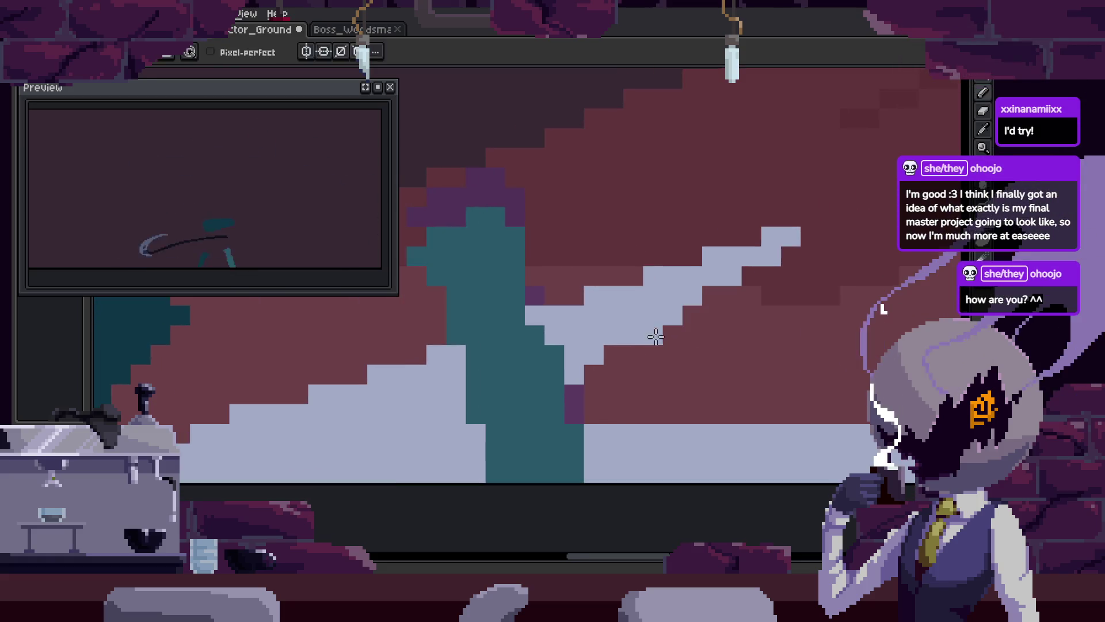
pyautogui.moveTo(736, 260)
pyautogui.mouseDown()
pyautogui.moveTo(685, 279)
pyautogui.moveTo(547, 399)
pyautogui.moveTo(624, 326)
pyautogui.mouseUp()
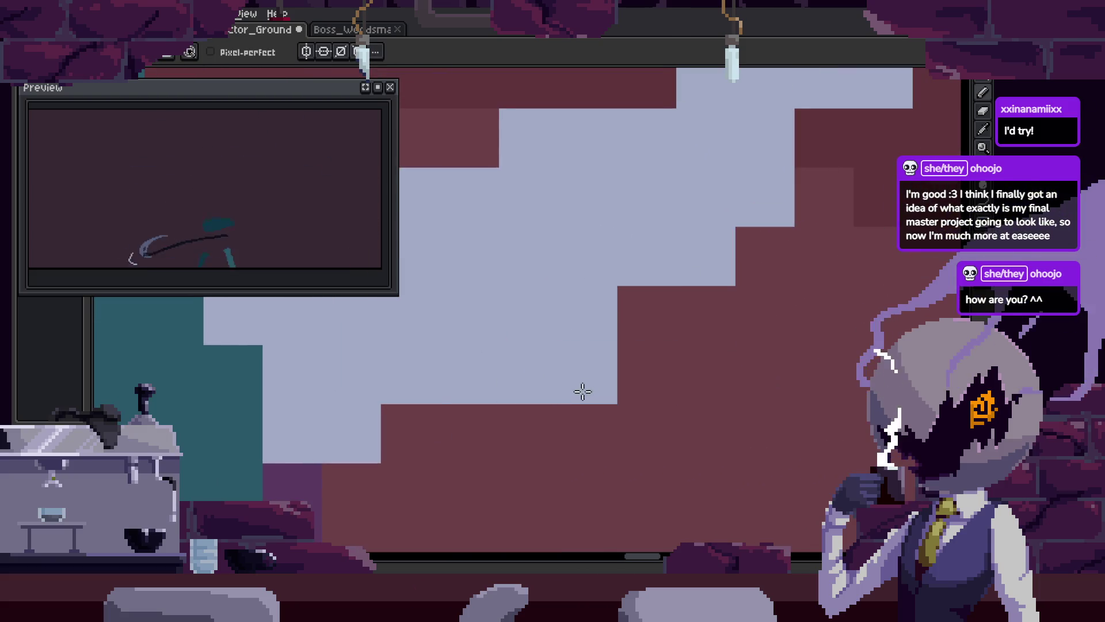
pyautogui.click(619, 466)
pyautogui.moveTo(620, 466); pyautogui.dragTo(622, 424)
# Step through the neighbouring animation frames to review the slash edges
pyautogui.press('b')
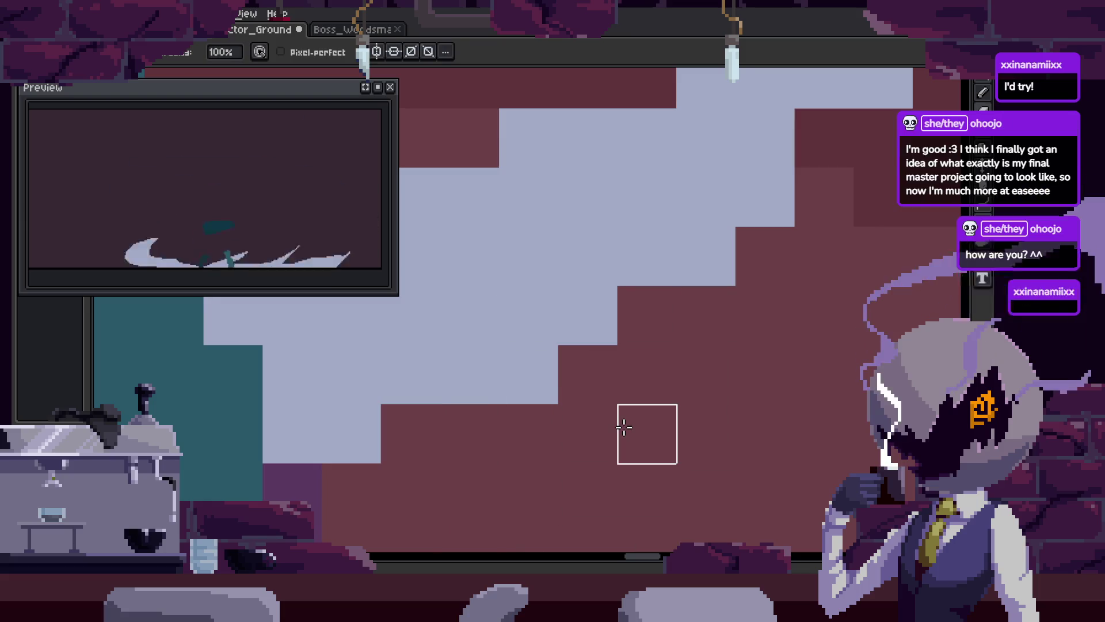
pyautogui.press('Right')
pyautogui.press('Right')
pyautogui.press('Right')
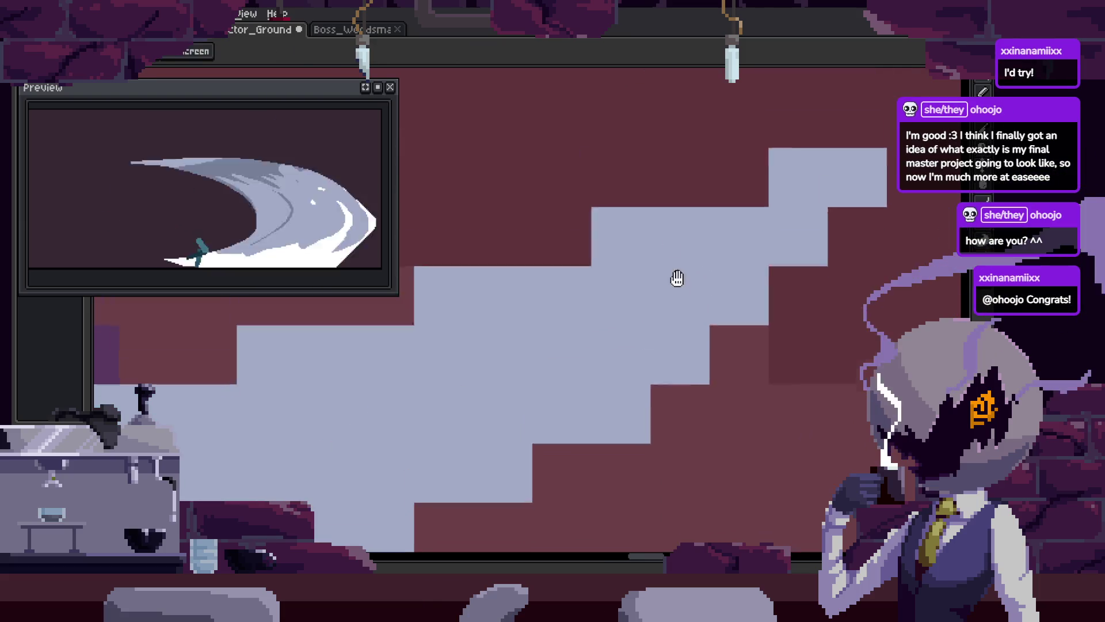
pyautogui.scroll(-2, 641, 301)
pyautogui.press('Right')
pyautogui.press('Right')
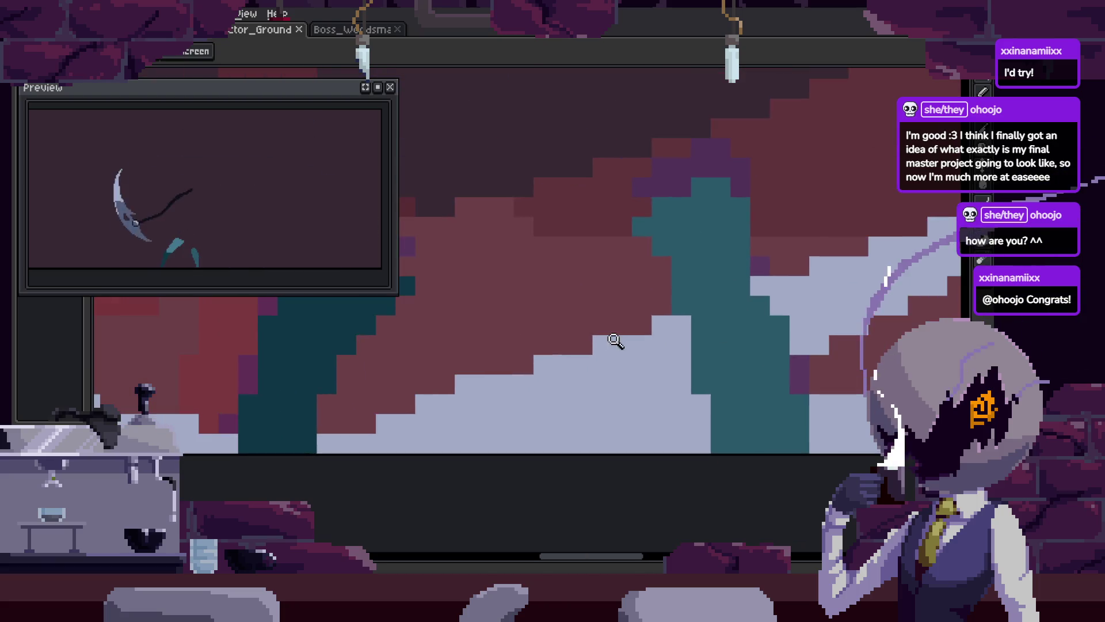
pyautogui.press('b')
pyautogui.press('Right')
pyautogui.press('b')
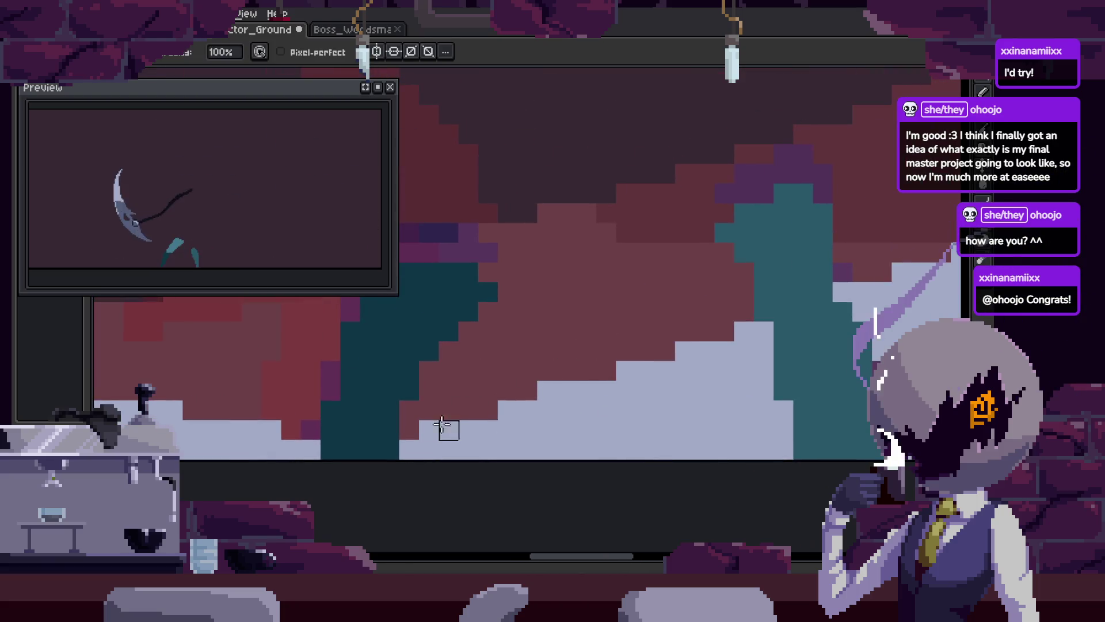
pyautogui.press('e')
pyautogui.press('Right')
pyautogui.press('b')
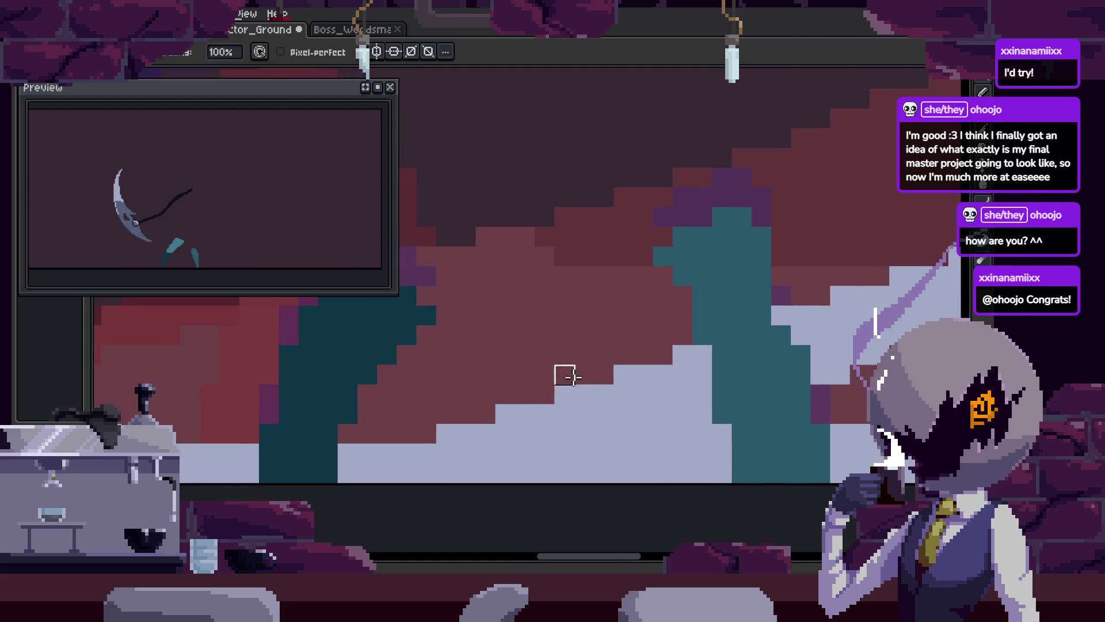
pyautogui.press('Right')
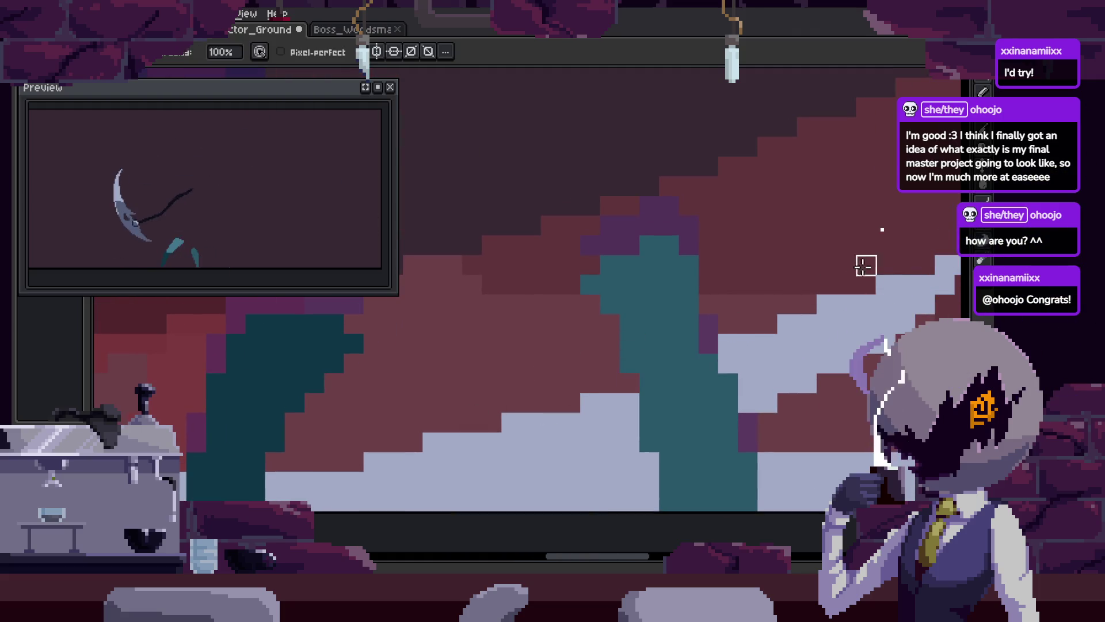
pyautogui.press('Right')
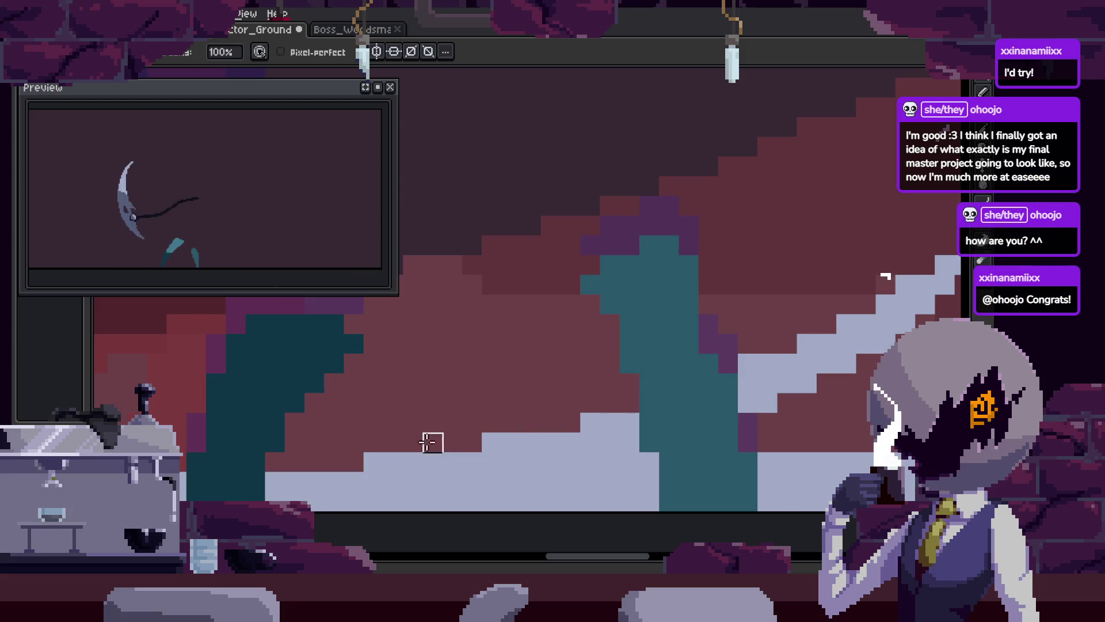
pyautogui.press('Right')
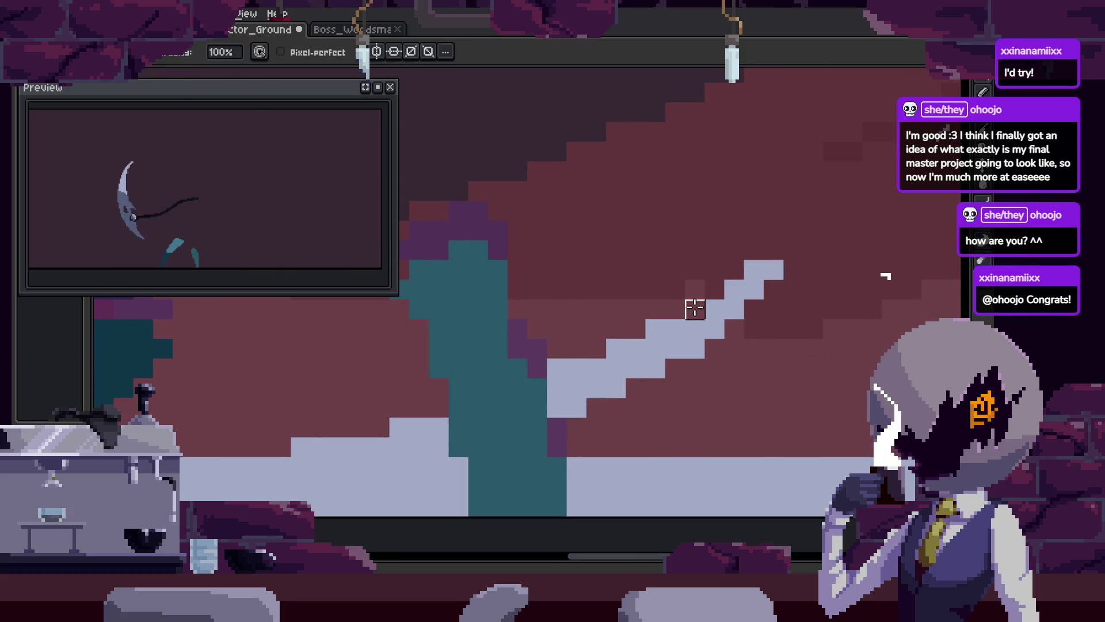
# Zoom the view out and save the animation file
pyautogui.scroll(-3, 642, 363)
pyautogui.scroll(5, 740, 305)
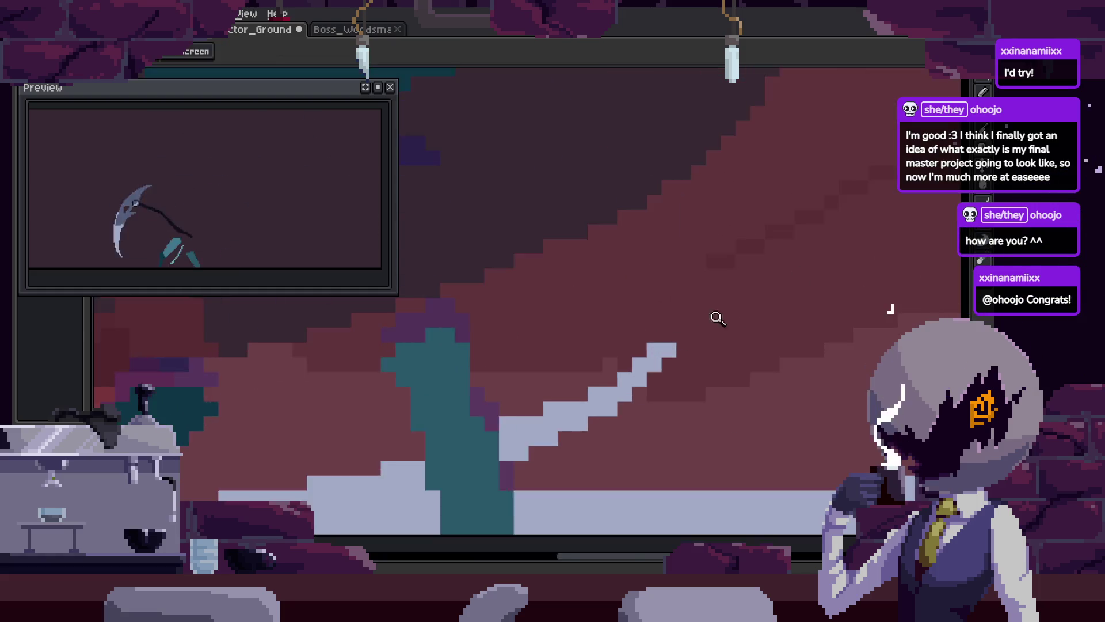
pyautogui.scroll(-4, 634, 309)
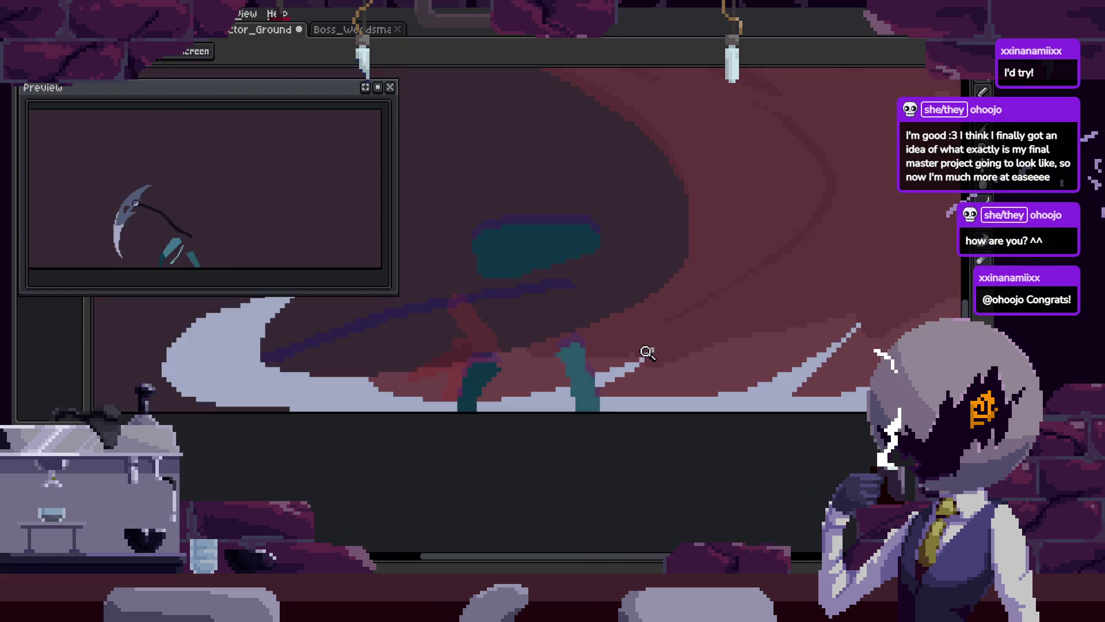
pyautogui.scroll(3, 591, 423)
pyautogui.press('z')
pyautogui.scroll(-4, 653, 342)
pyautogui.hotkey('ctrl', 's')
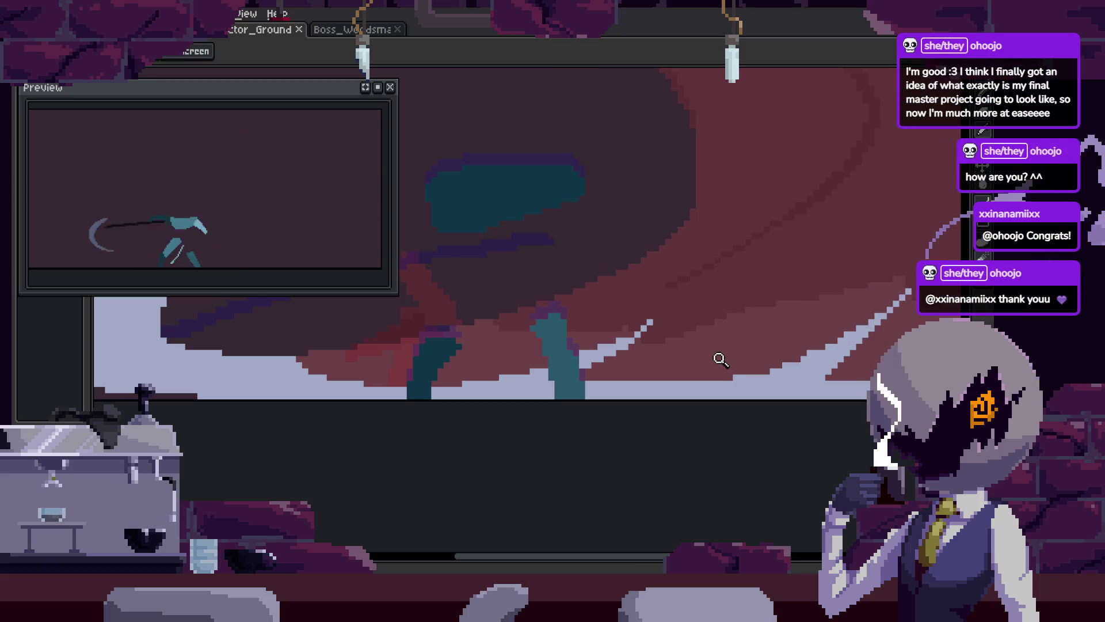
pyautogui.scroll(-5, 719, 354)
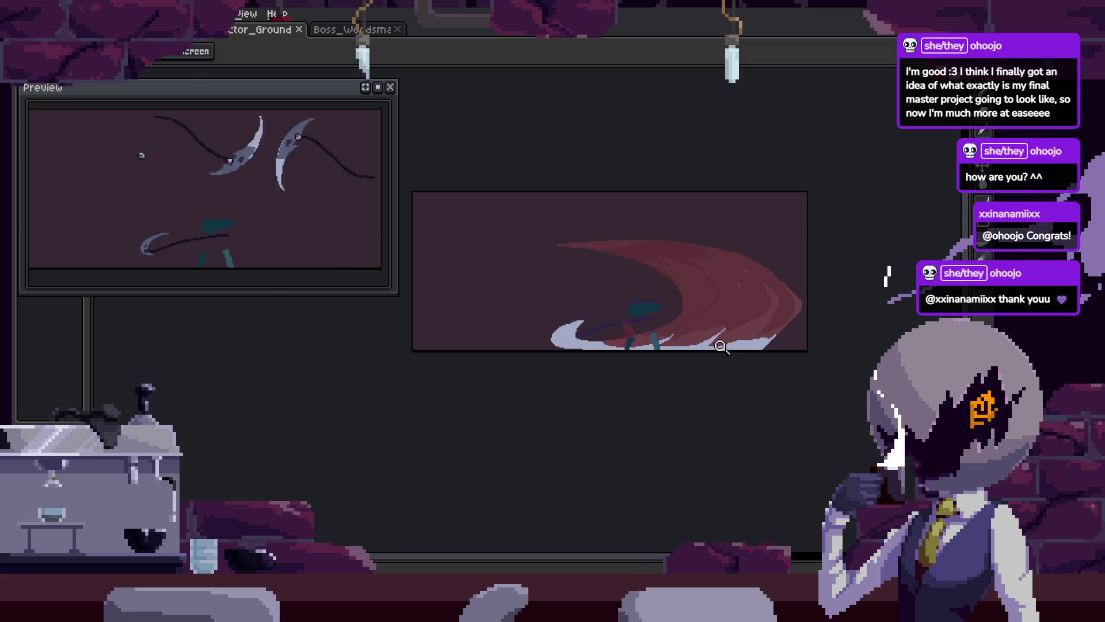
# Return to the crescent scythe frame and restore its large light fill
pyautogui.press('Left')
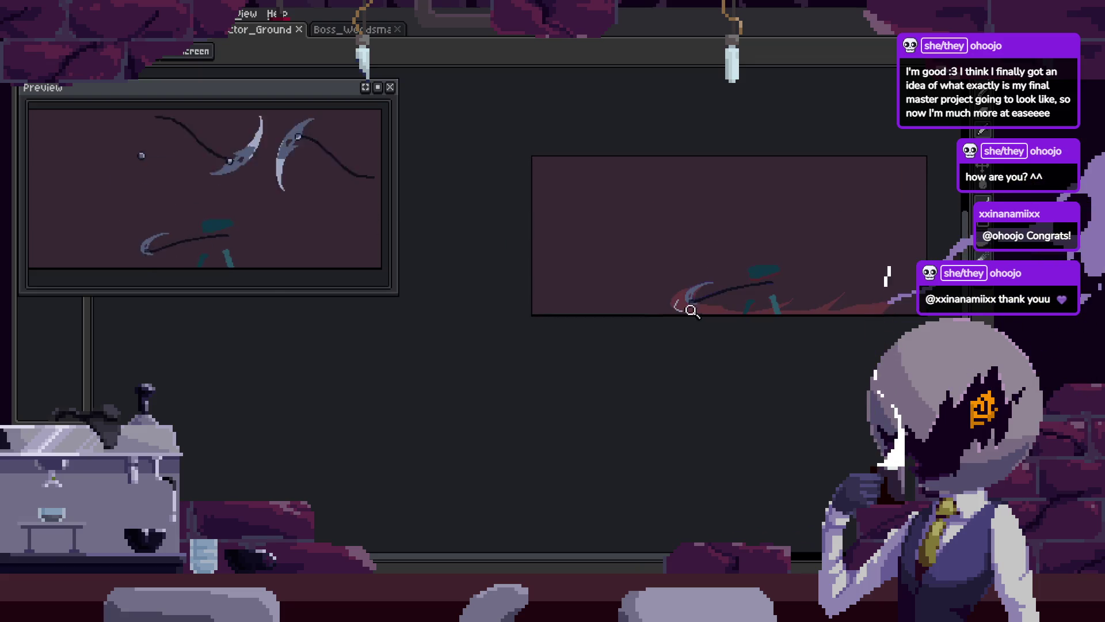
pyautogui.scroll(5, 695, 304)
pyautogui.hotkey('ctrl', 'y')
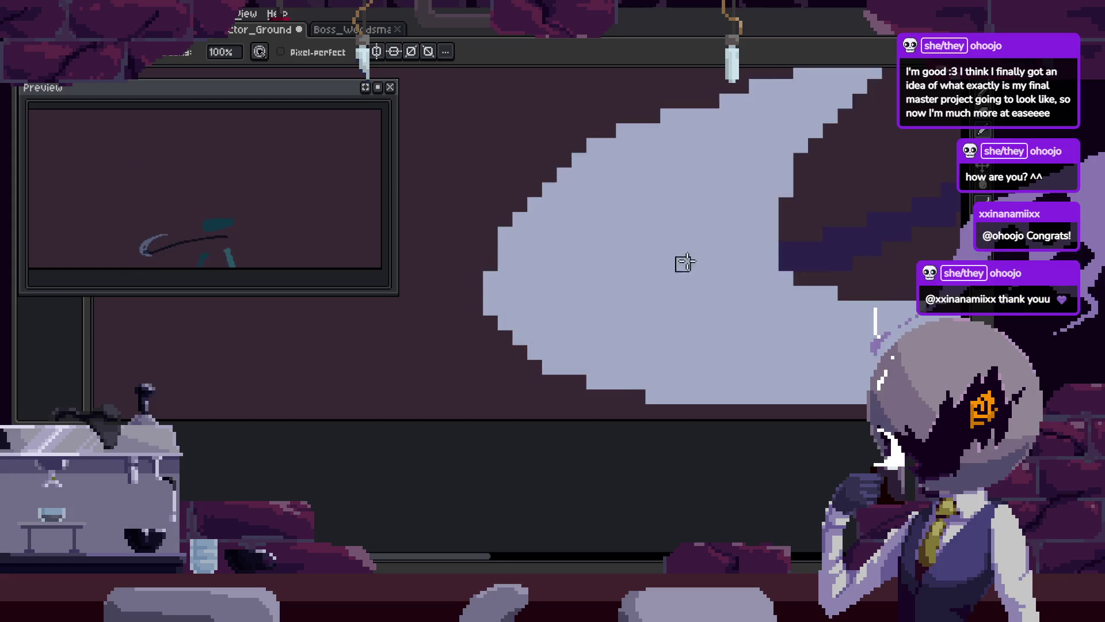
pyautogui.hotkey('ctrl', 'z')
pyautogui.hotkey('ctrl', 'y')
pyautogui.press('z')
pyautogui.scroll(-5, 739, 207)
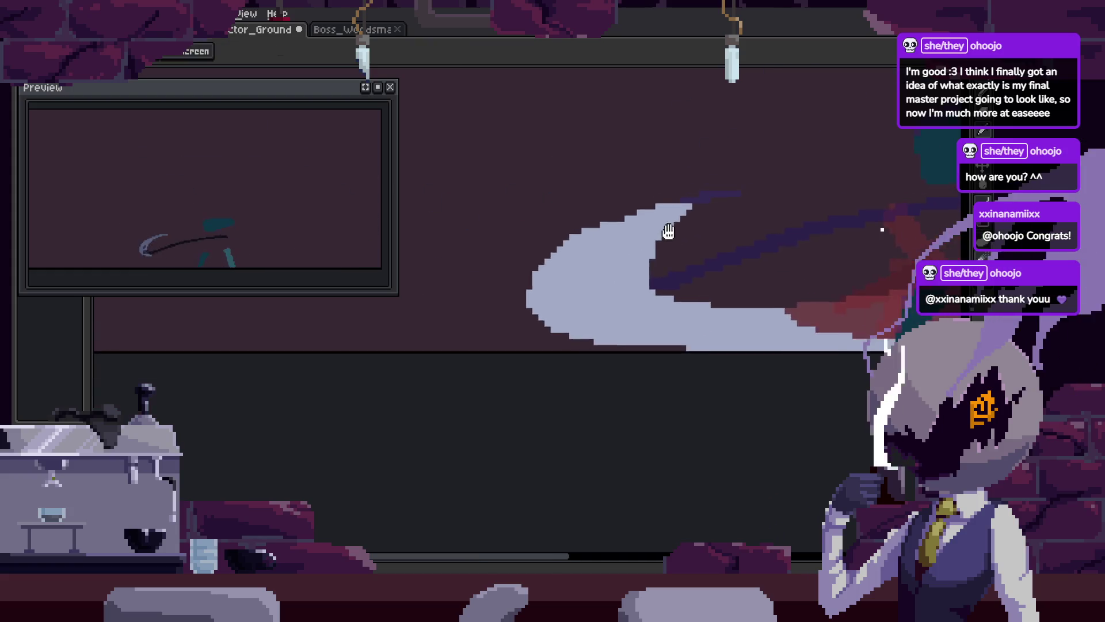
pyautogui.hotkey('ctrl', 'z')
pyautogui.press('Left')
pyautogui.scroll(1, 664, 229)
pyautogui.hotkey('ctrl', 'y')
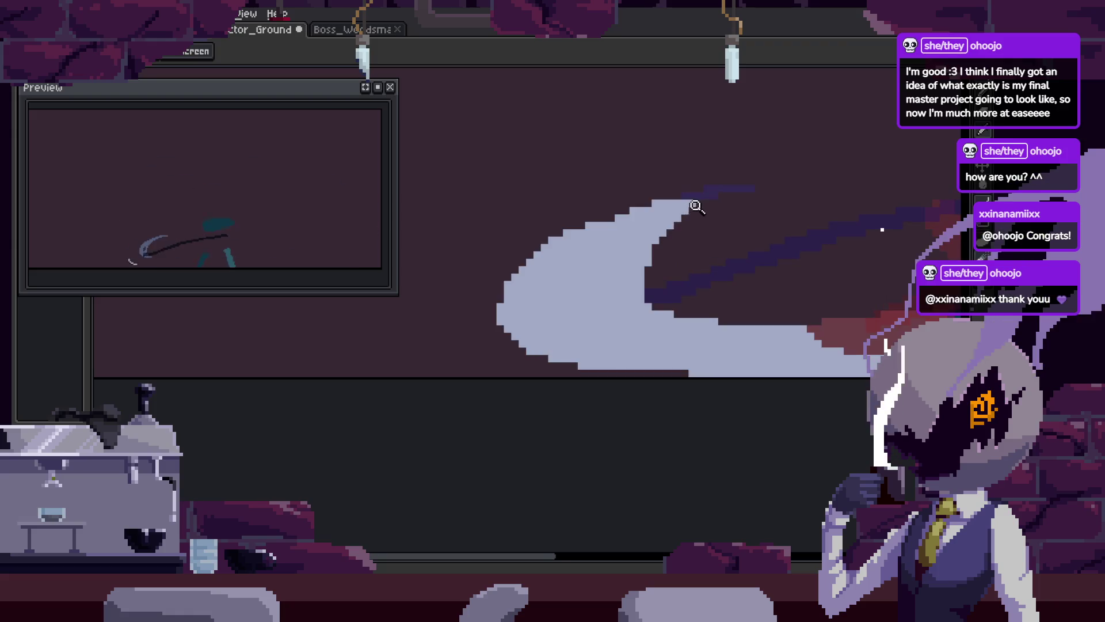
# Carve a dark diagonal band into the light fill's upper edge, then go to the red scythe frame
pyautogui.press('b')
pyautogui.moveTo(573, 300)
pyautogui.mouseDown()
pyautogui.moveTo(661, 190)
pyautogui.moveTo(567, 264)
pyautogui.moveTo(660, 321)
pyautogui.mouseUp()
pyautogui.press('e')
pyautogui.press('z')
pyautogui.scroll(-2, 685, 288)
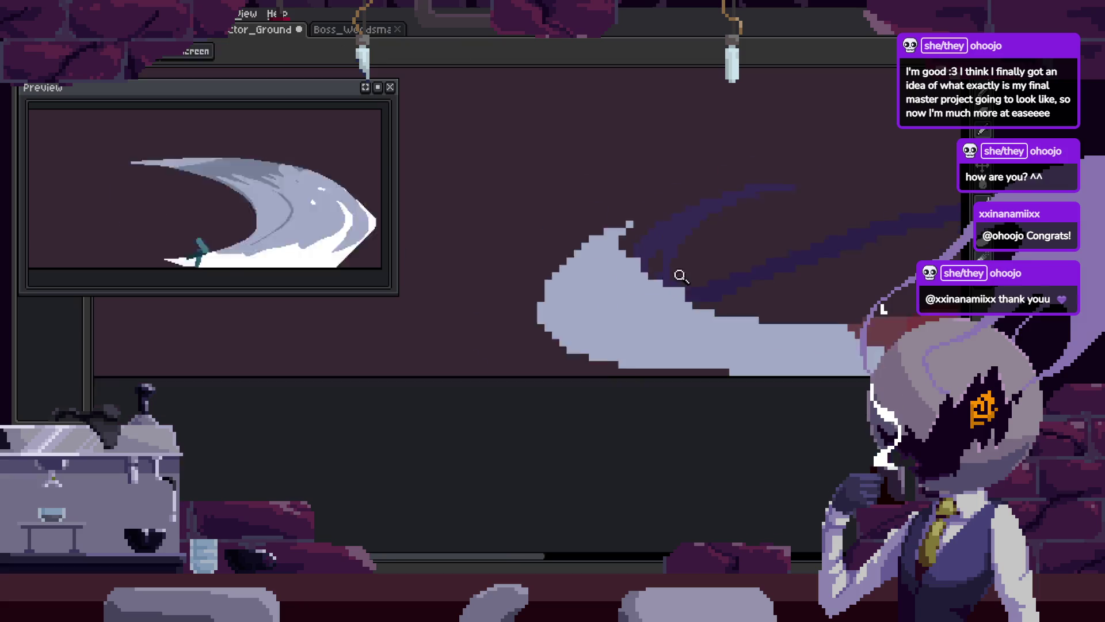
pyautogui.press('Return')
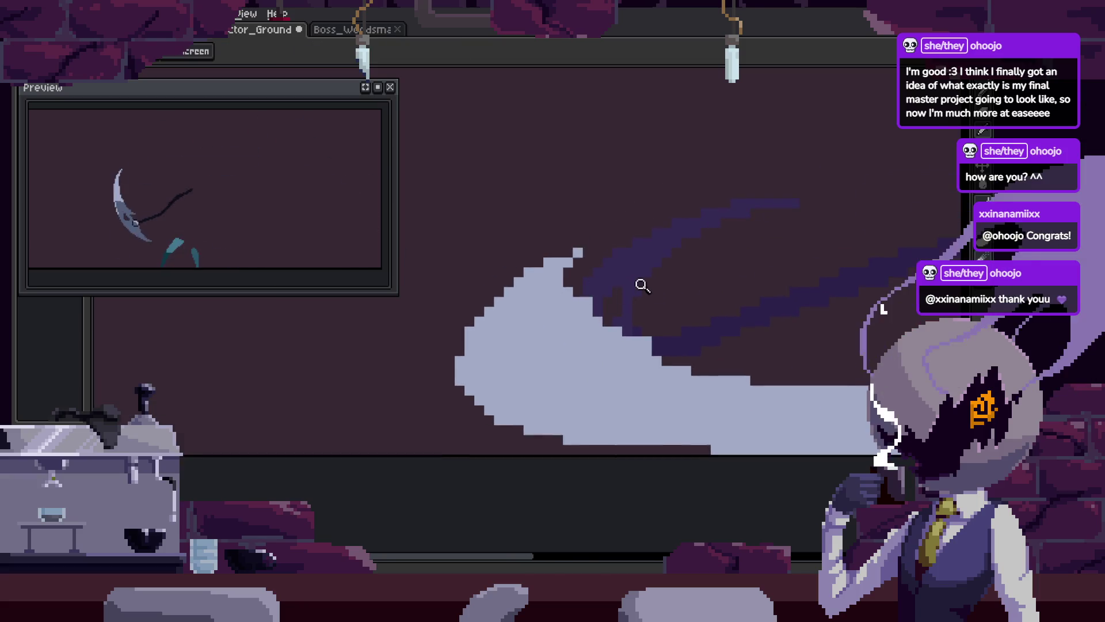
pyautogui.scroll(-2, 679, 284)
pyautogui.scroll(2, 623, 307)
# Paint a curved light-grey line down the scythe blade's outer edge
pyautogui.press('b')
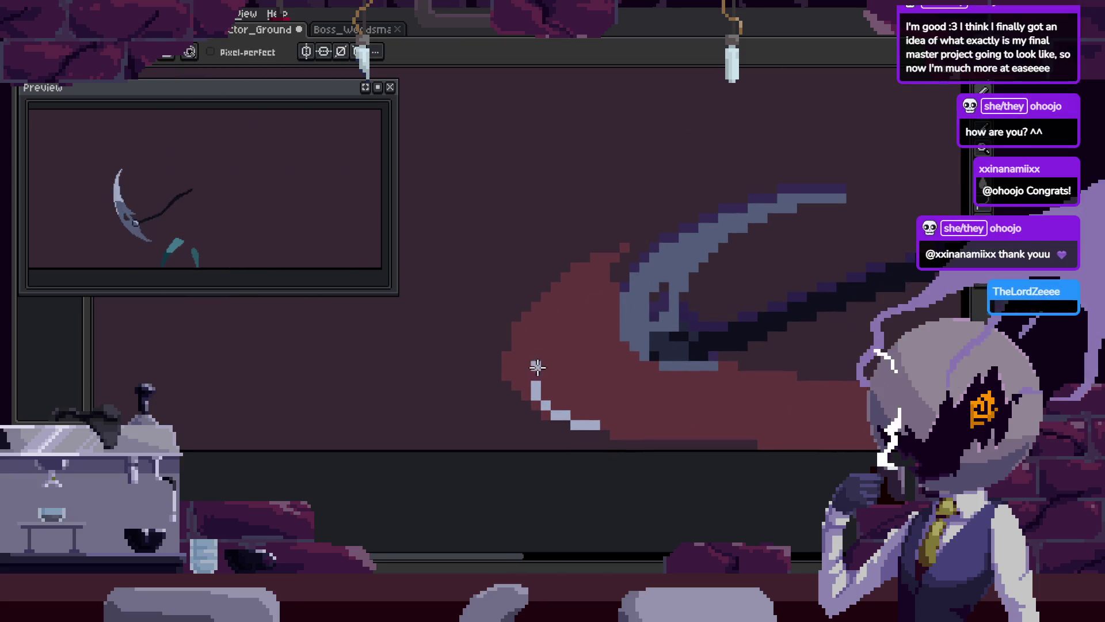
pyautogui.scroll(2, 695, 210)
pyautogui.press('h')
pyautogui.moveTo(489, 399); pyautogui.dragTo(474, 384)
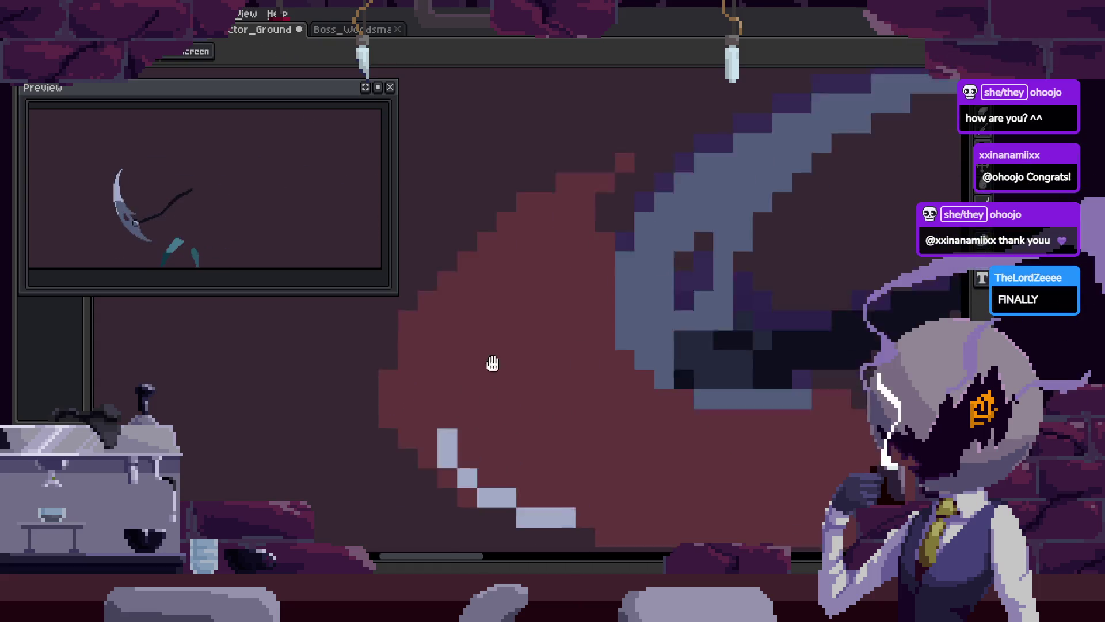
pyautogui.press('b')
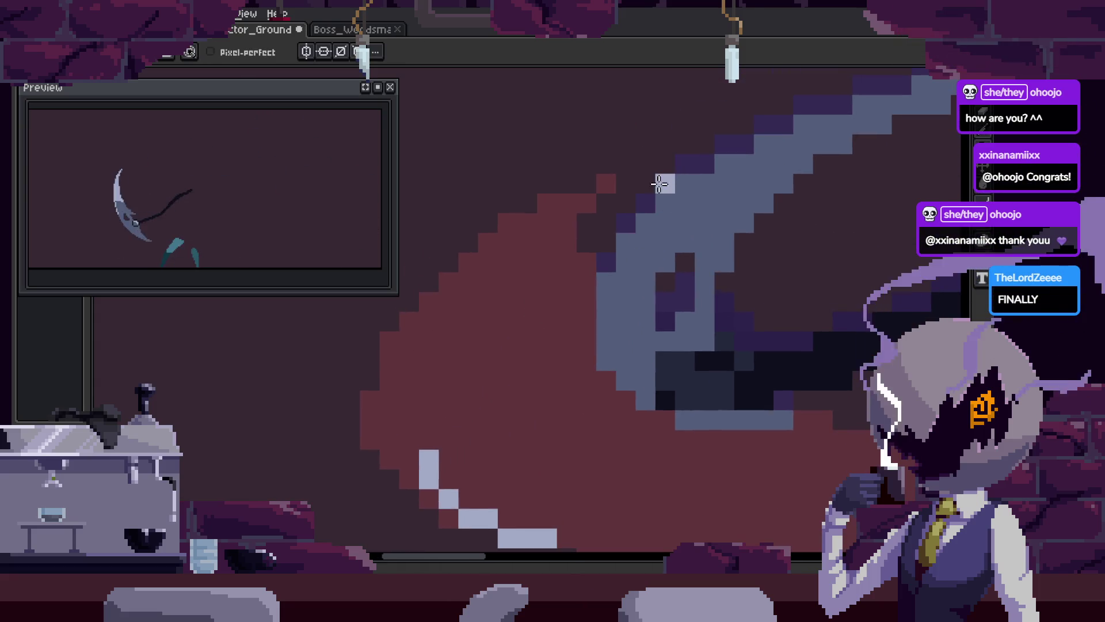
pyautogui.click(664, 181)
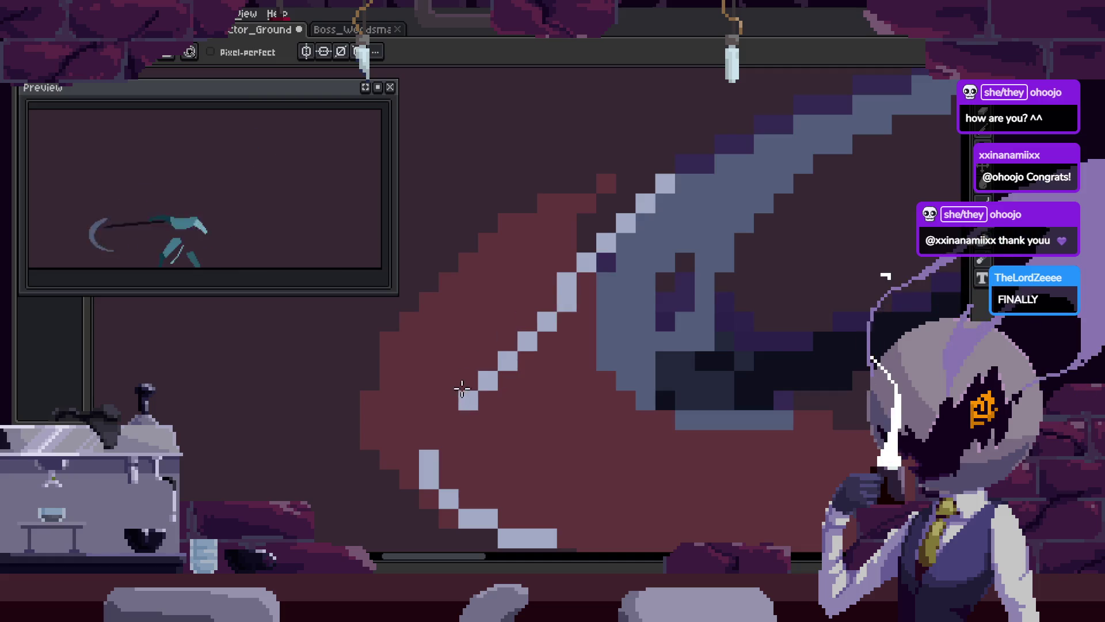
pyautogui.click(602, 262)
pyautogui.moveTo(570, 282); pyautogui.dragTo(509, 524)
pyautogui.press('e')
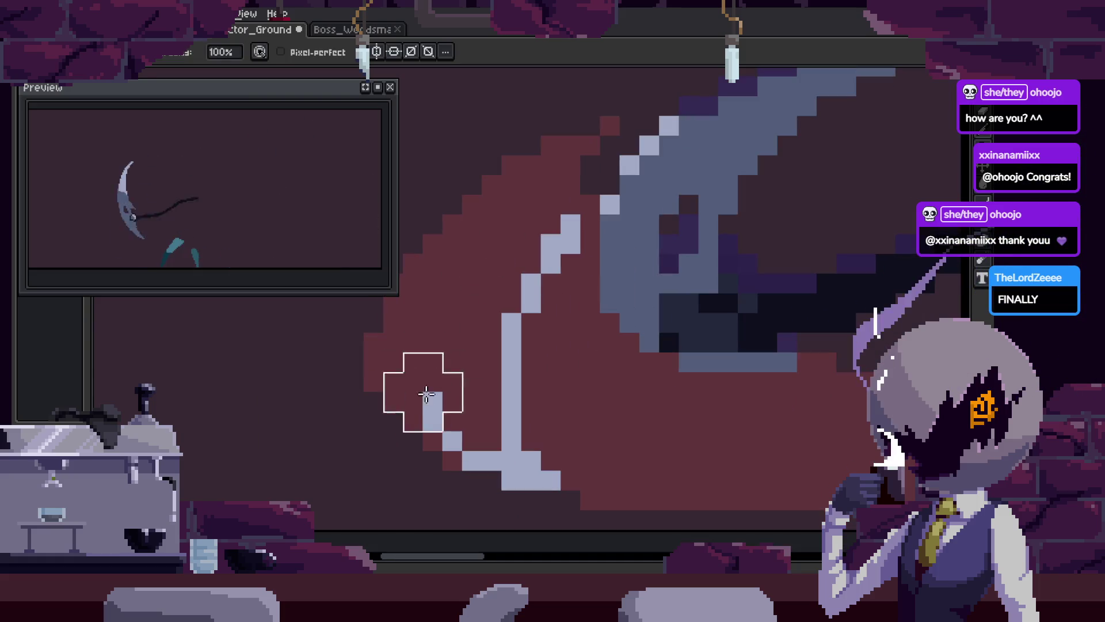
pyautogui.press('b')
pyautogui.click(551, 288)
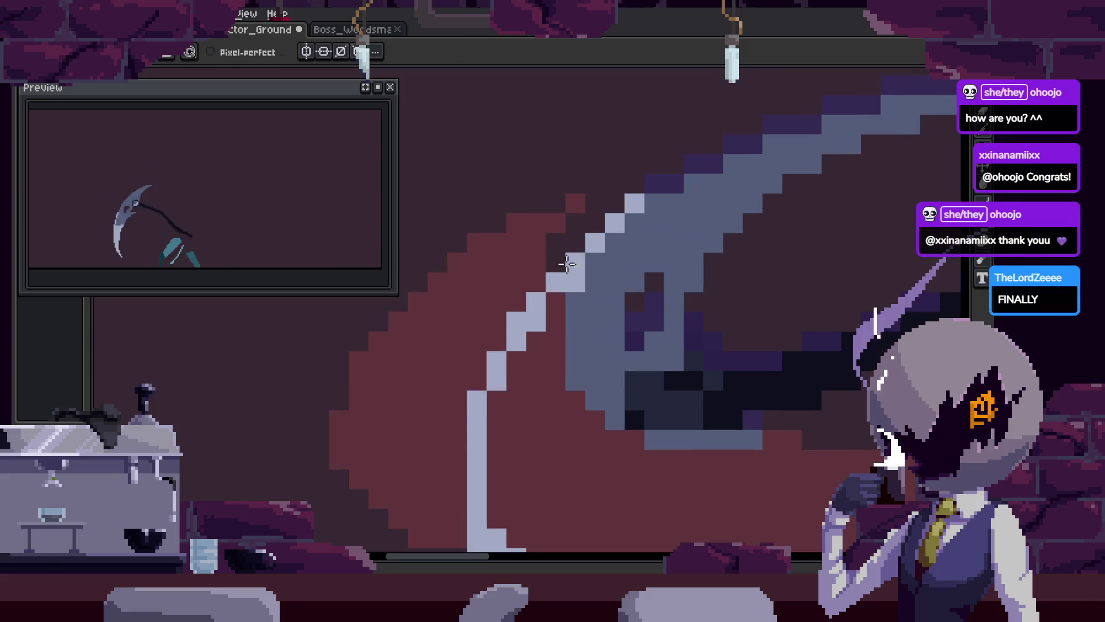
# Widen the light-grey edge down the blade's left and lower sides, filling dark-red gaps
pyautogui.scroll(-3, 593, 279)
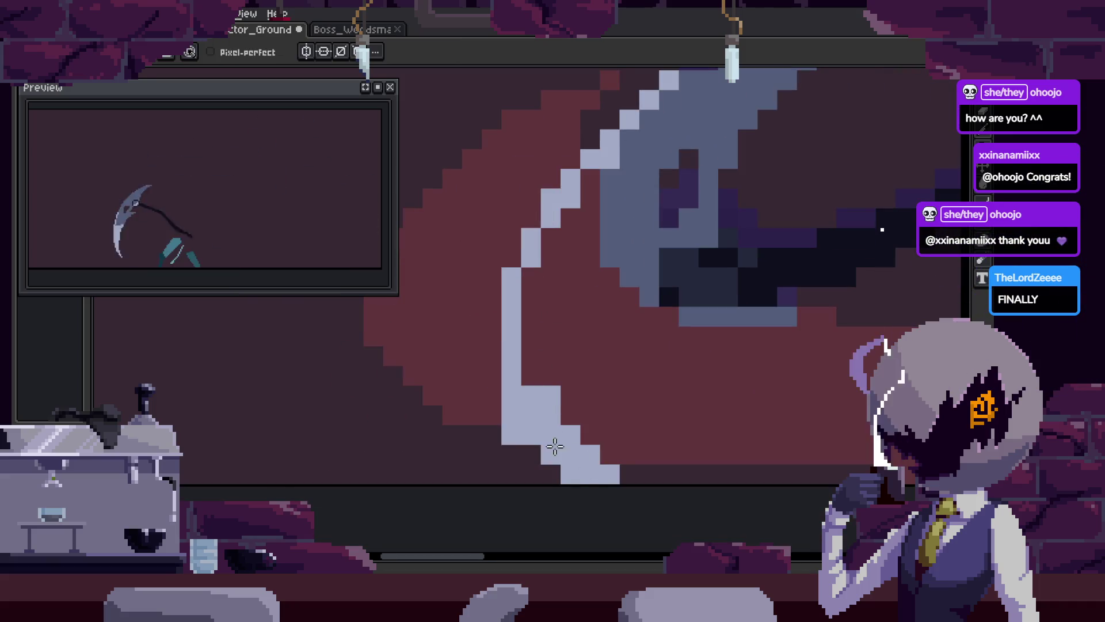
pyautogui.hscroll(2, 596, 410)
pyautogui.moveTo(444, 340); pyautogui.dragTo(485, 294)
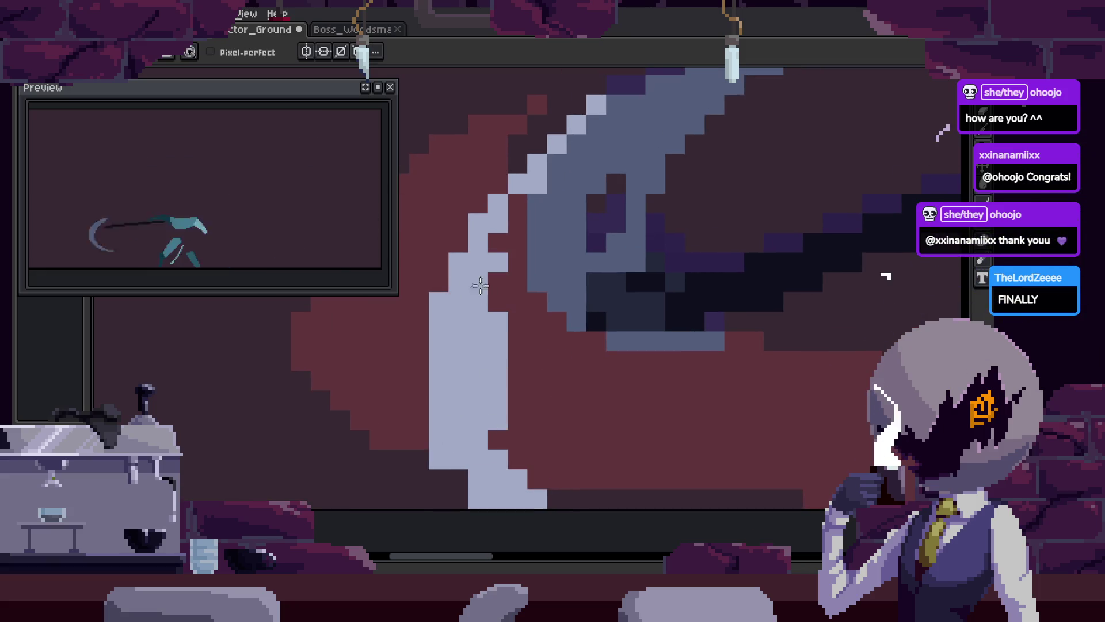
pyautogui.moveTo(512, 208)
pyautogui.mouseDown()
pyautogui.moveTo(518, 316)
pyautogui.moveTo(560, 407)
pyautogui.mouseUp()
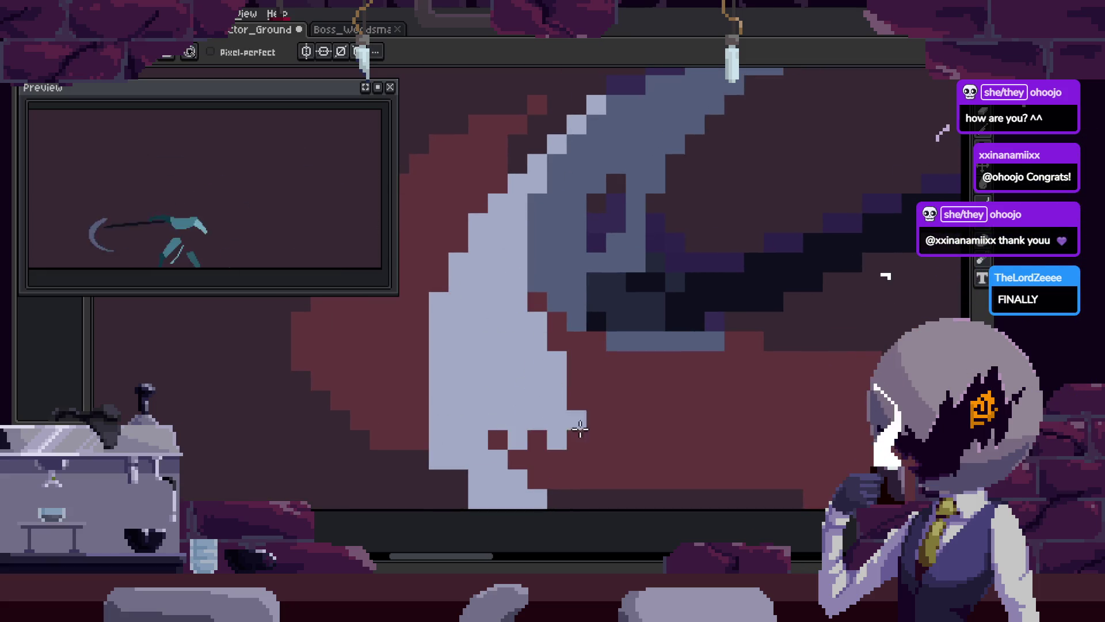
pyautogui.moveTo(608, 443); pyautogui.dragTo(621, 480)
pyautogui.moveTo(590, 400); pyautogui.dragTo(643, 531)
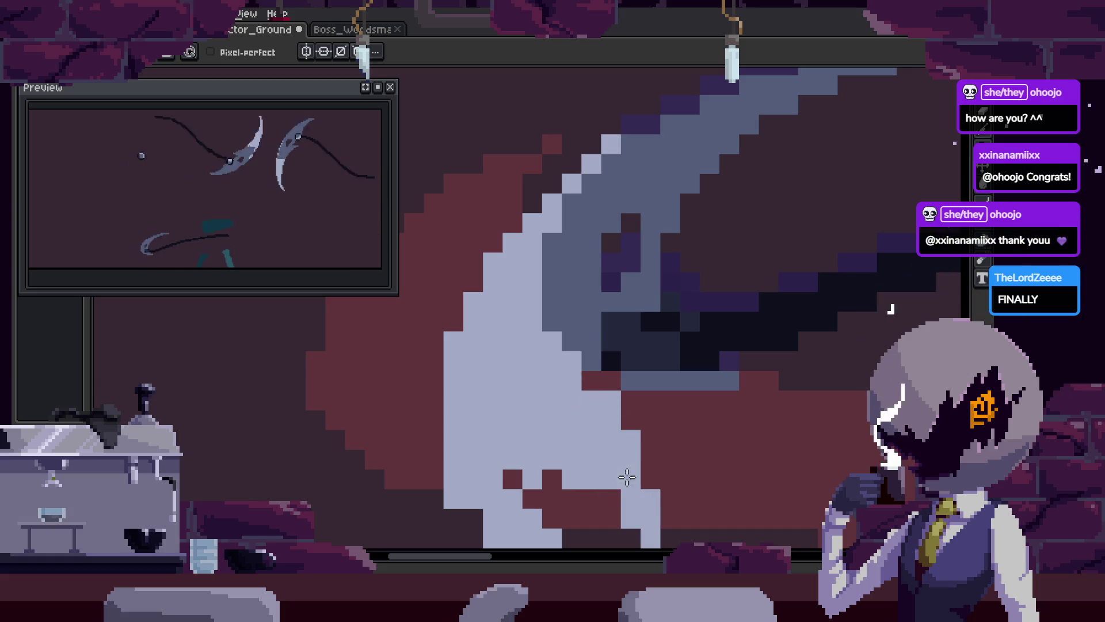
pyautogui.moveTo(615, 387); pyautogui.dragTo(585, 318)
pyautogui.moveTo(587, 370); pyautogui.dragTo(547, 413)
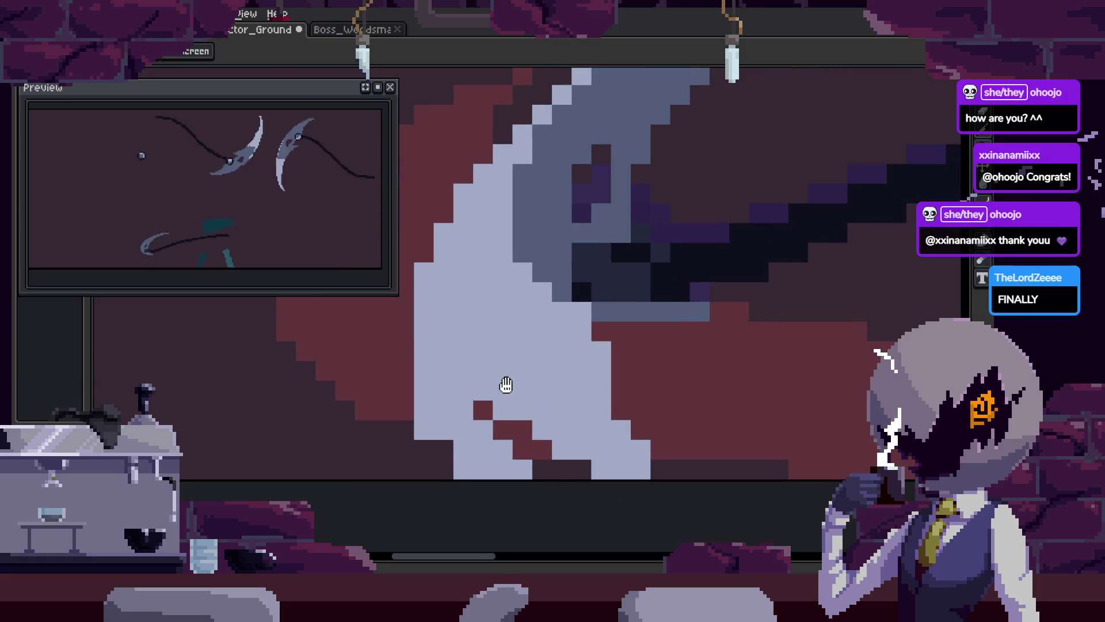
pyautogui.scroll(-2, 531, 395)
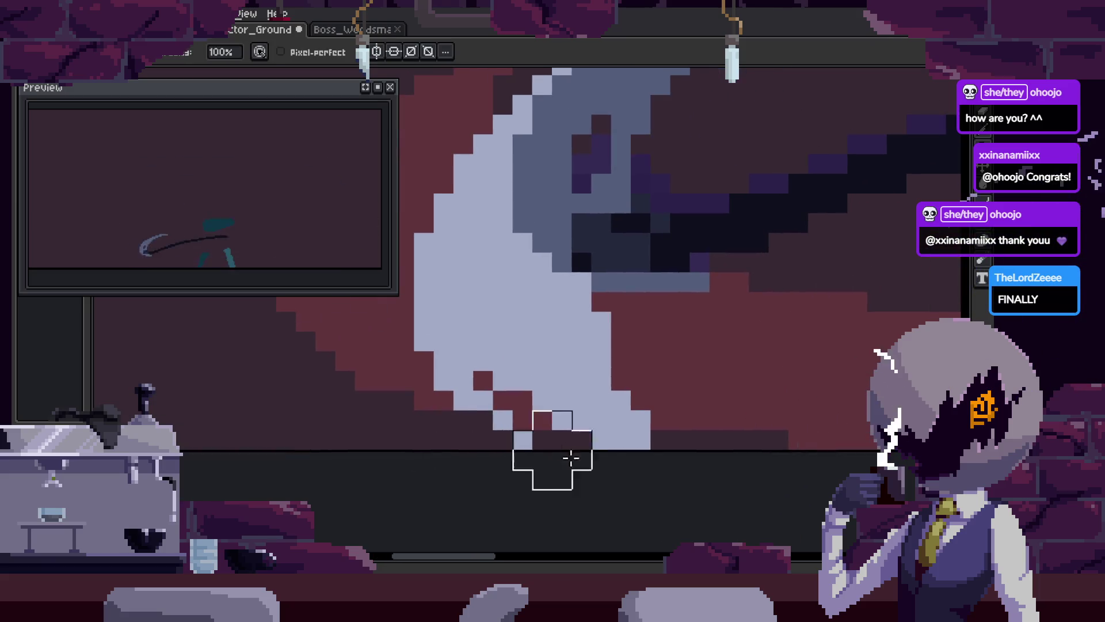
pyautogui.press('w')
pyautogui.scroll(-1, 523, 490)
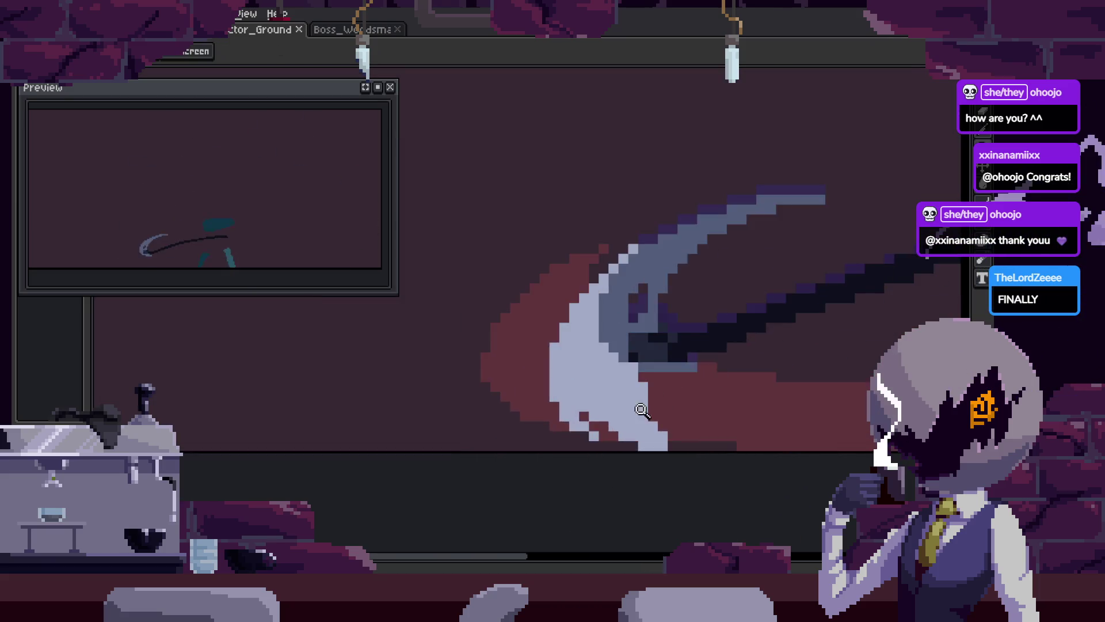
# Erase stray light pixels, add light pixels along the blade's bottom edge, and save
pyautogui.press('e')
pyautogui.moveTo(570, 345)
pyautogui.mouseDown()
pyautogui.moveTo(592, 370)
pyautogui.moveTo(613, 455)
pyautogui.moveTo(599, 407)
pyautogui.mouseUp()
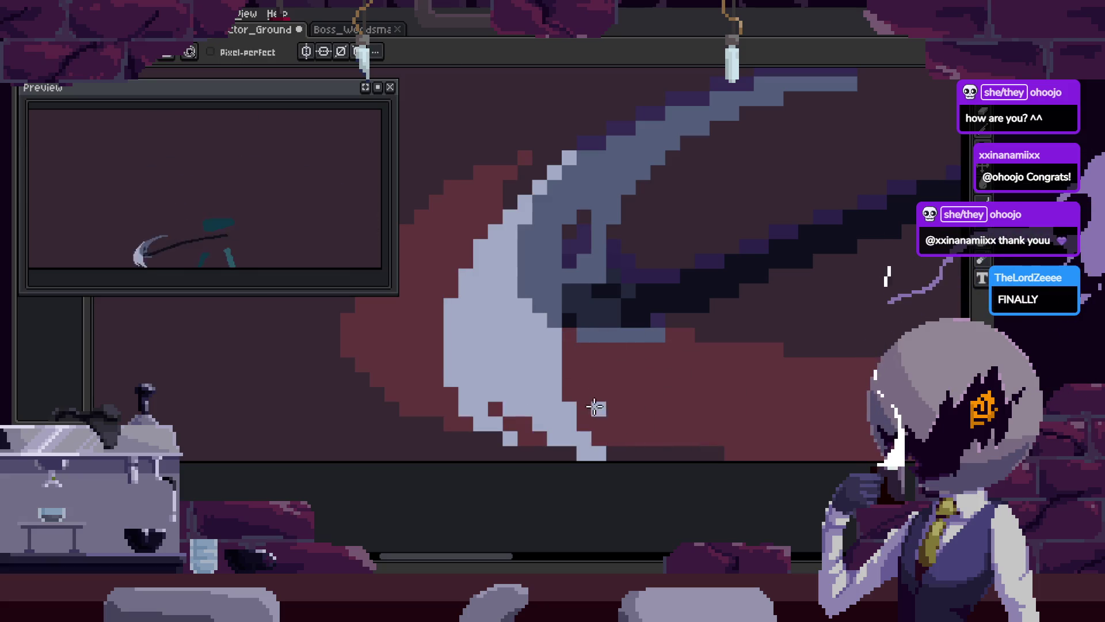
pyautogui.press('b')
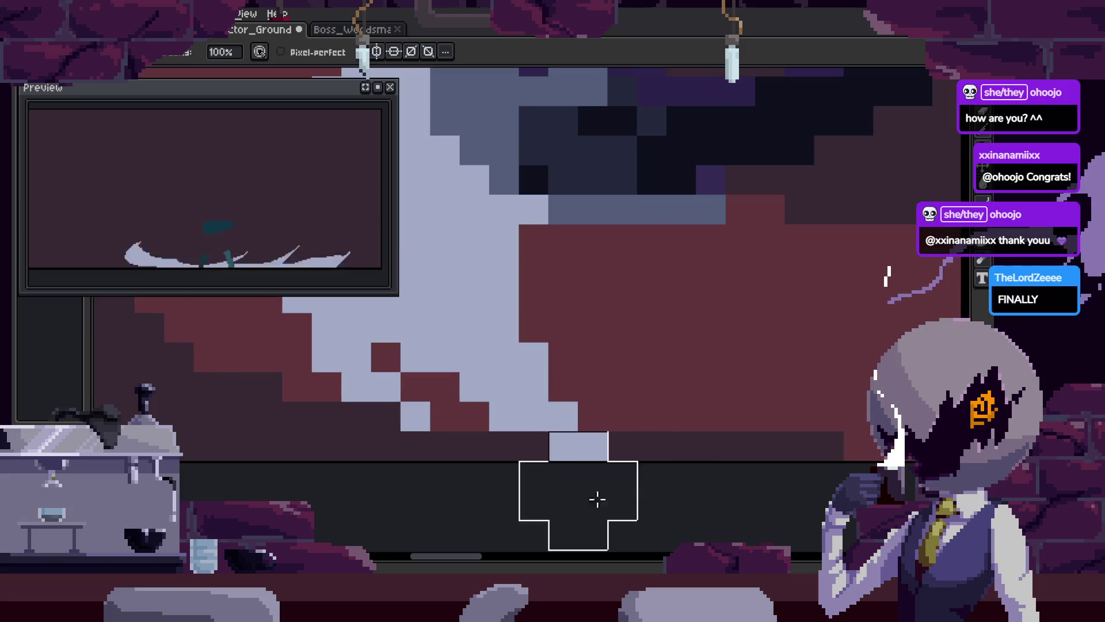
pyautogui.scroll(1, 604, 489)
pyautogui.press('b')
pyautogui.moveTo(541, 449)
pyautogui.mouseDown()
pyautogui.moveTo(567, 439)
pyautogui.moveTo(653, 469)
pyautogui.mouseUp()
pyautogui.scroll(-3, 632, 456)
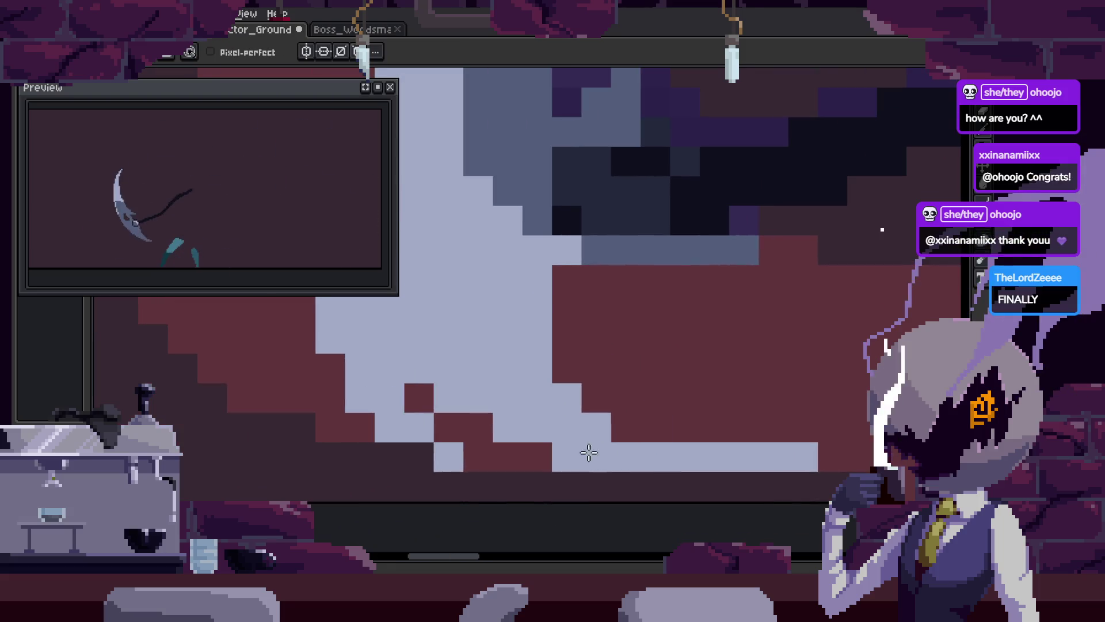
pyautogui.press('v')
pyautogui.scroll(-3, 597, 441)
pyautogui.press('z')
pyautogui.hotkey('ctrl', 's')
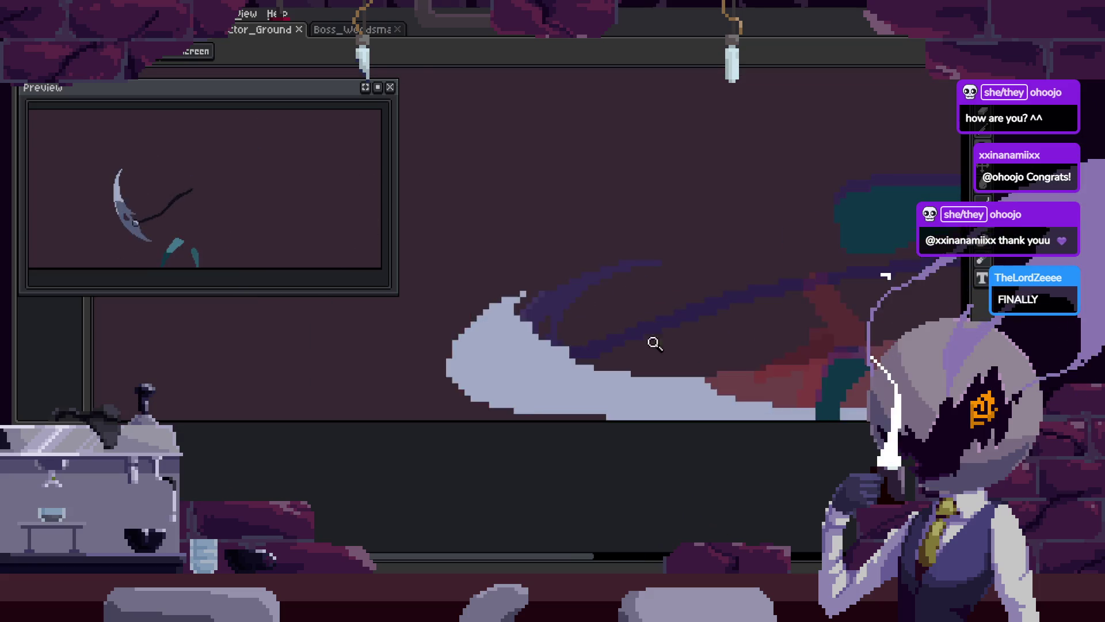
# Draw a diagonal light-grey highlight band across the blade, trim excess pixels, and save
pyautogui.scroll(4, 654, 306)
pyautogui.press('b')
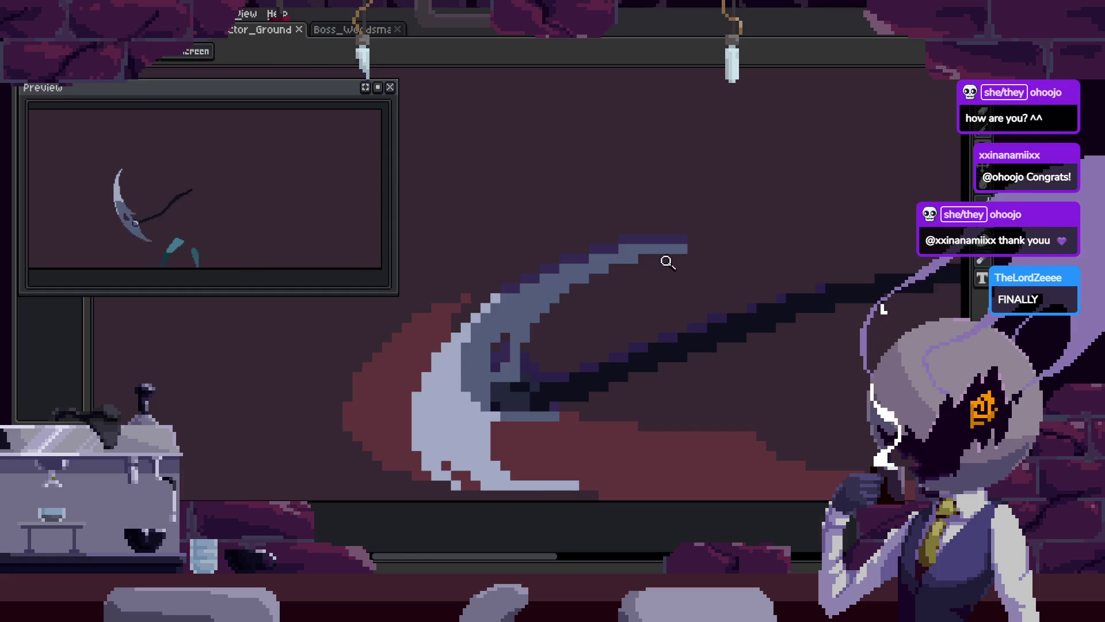
pyautogui.scroll(2, 682, 262)
pyautogui.moveTo(650, 277)
pyautogui.mouseDown()
pyautogui.moveTo(563, 382)
pyautogui.moveTo(502, 389)
pyautogui.mouseUp()
pyautogui.moveTo(531, 302)
pyautogui.mouseDown()
pyautogui.moveTo(532, 356)
pyautogui.moveTo(606, 274)
pyautogui.mouseUp()
pyautogui.press('e')
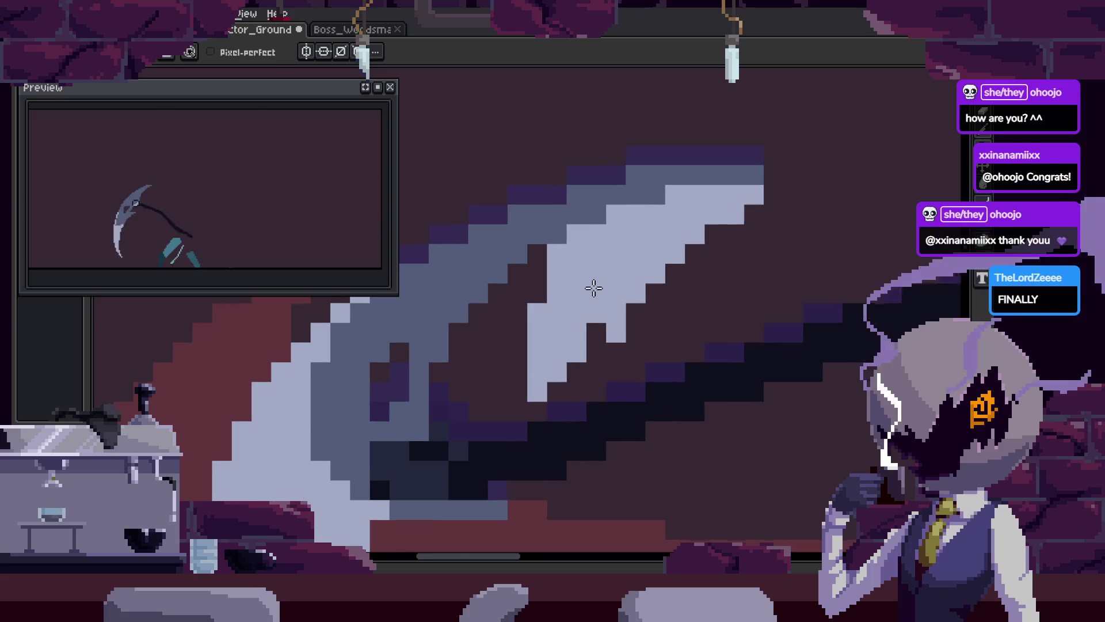
pyautogui.moveTo(575, 370); pyautogui.dragTo(542, 320)
pyautogui.press('b')
pyautogui.moveTo(541, 273)
pyautogui.mouseDown()
pyautogui.moveTo(526, 276)
pyautogui.moveTo(507, 375)
pyautogui.moveTo(547, 263)
pyautogui.mouseUp()
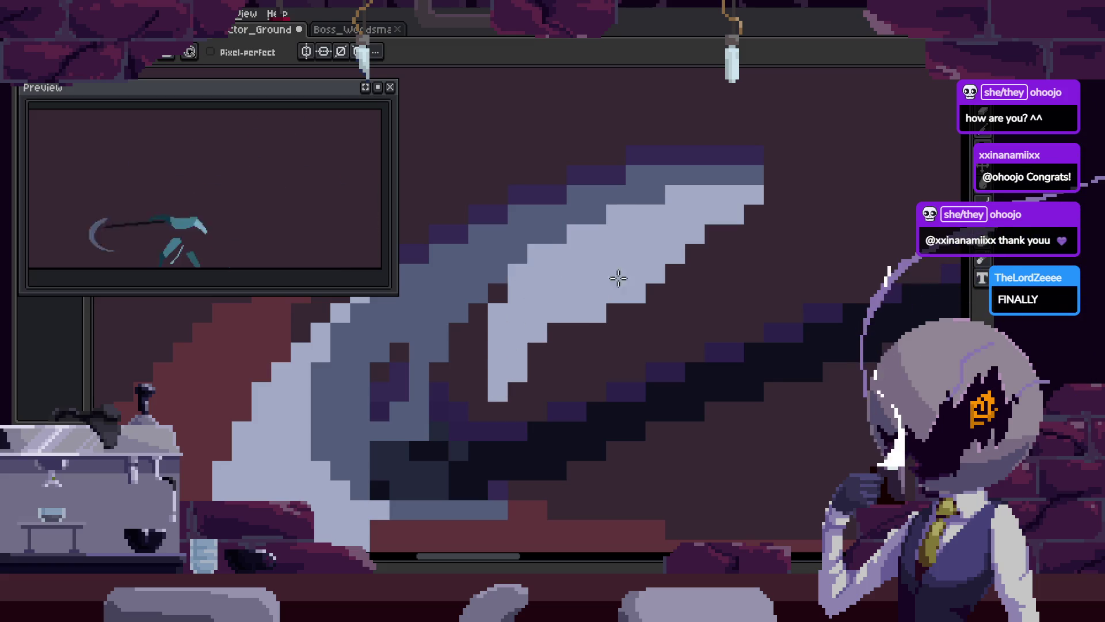
pyautogui.scroll(-6, 572, 253)
pyautogui.press('z')
pyautogui.hotkey('ctrl', 's')
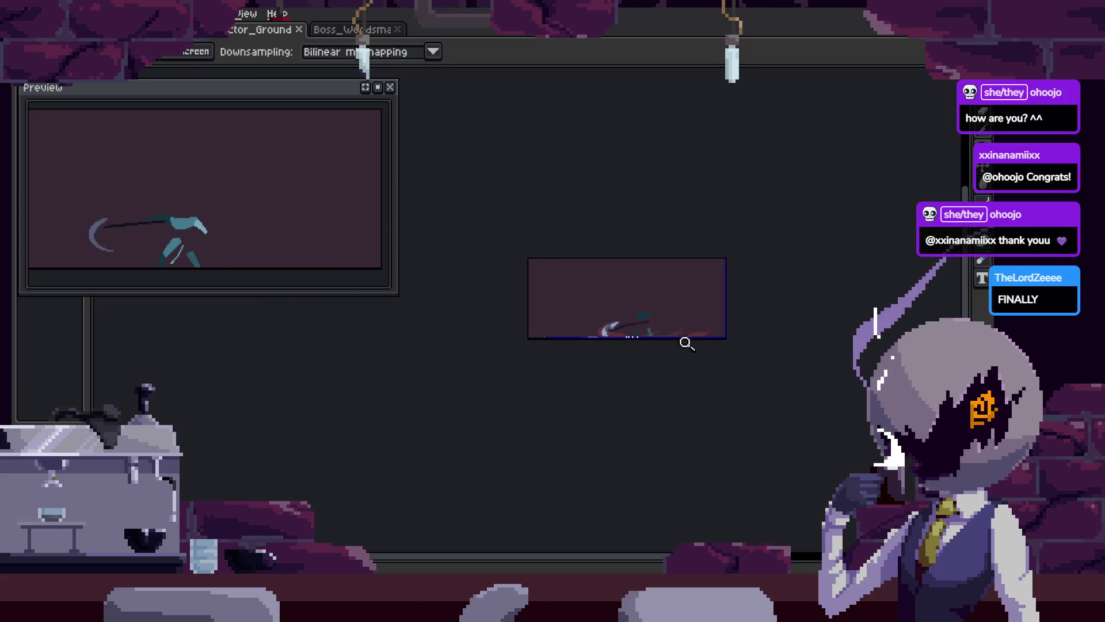
# Zoom into the crescent frame with the timeline hidden and paint over stray white inner-edge pixels
pyautogui.moveTo(685, 344); pyautogui.dragTo(656, 340)
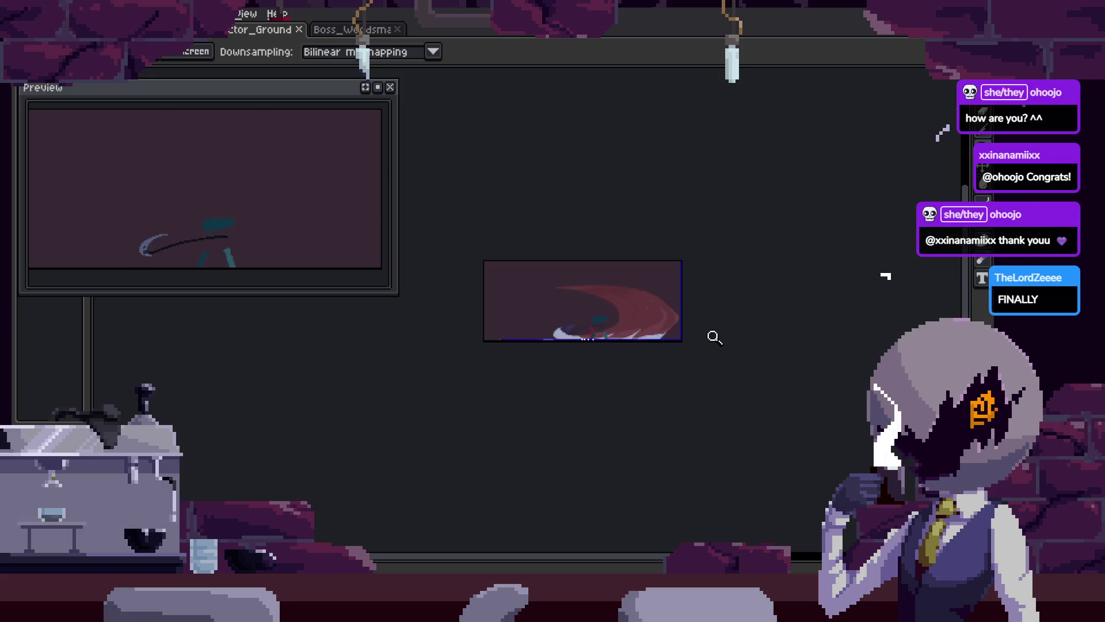
pyautogui.click(697, 299)
pyautogui.press('Tab')
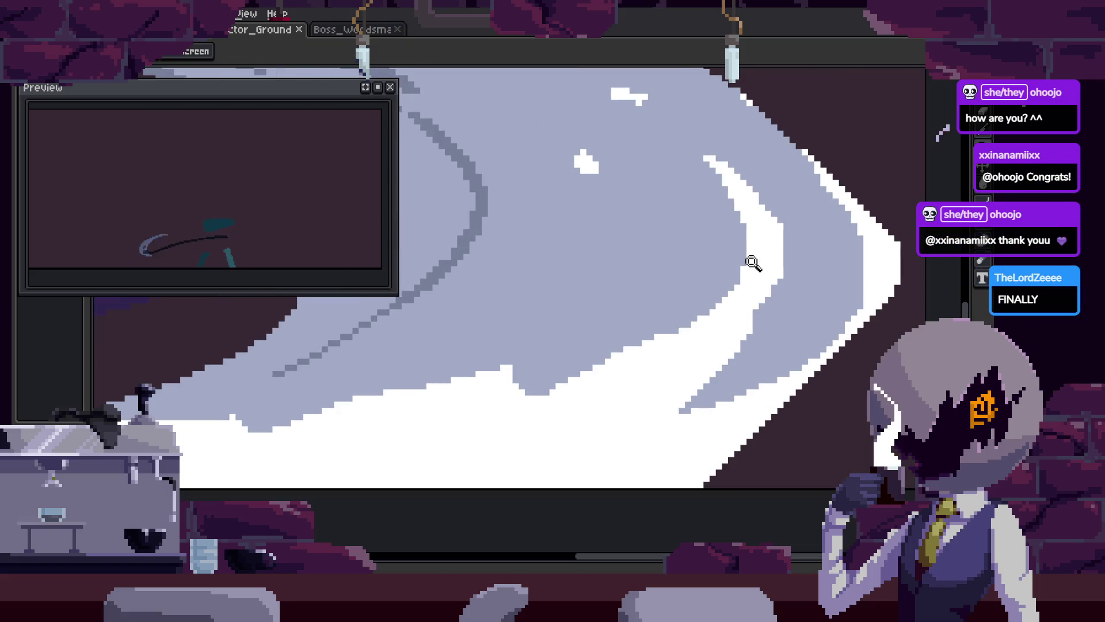
pyautogui.scroll(2, 779, 316)
pyautogui.press('b')
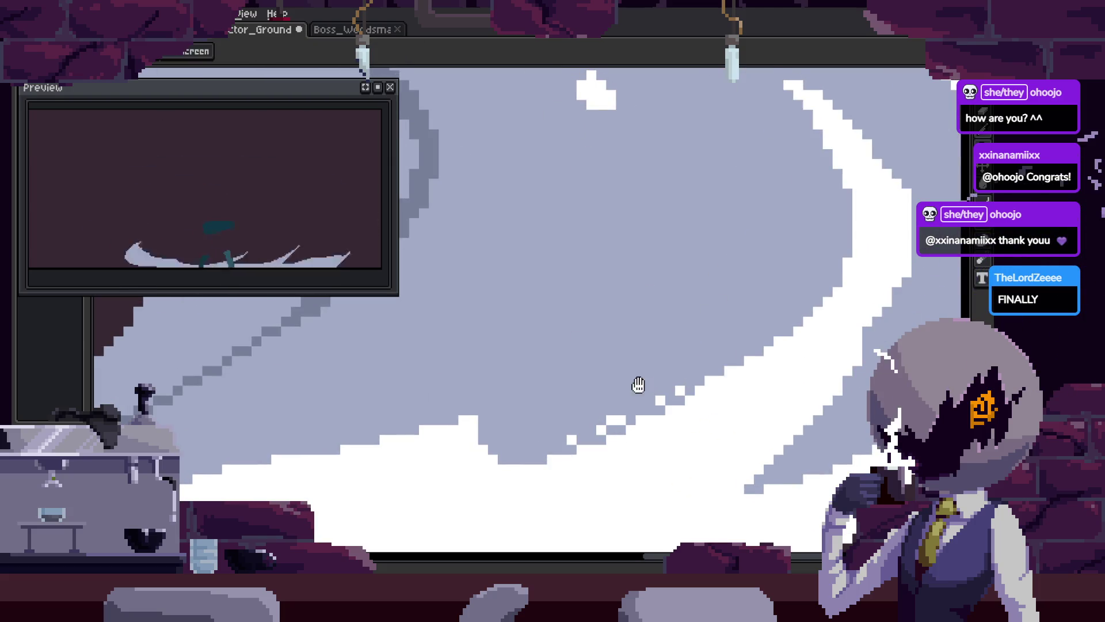
pyautogui.moveTo(597, 384); pyautogui.dragTo(566, 361)
pyautogui.moveTo(525, 419)
pyautogui.mouseDown()
pyautogui.moveTo(734, 327)
pyautogui.moveTo(714, 270)
pyautogui.mouseUp()
pyautogui.press('h')
pyautogui.press('b')
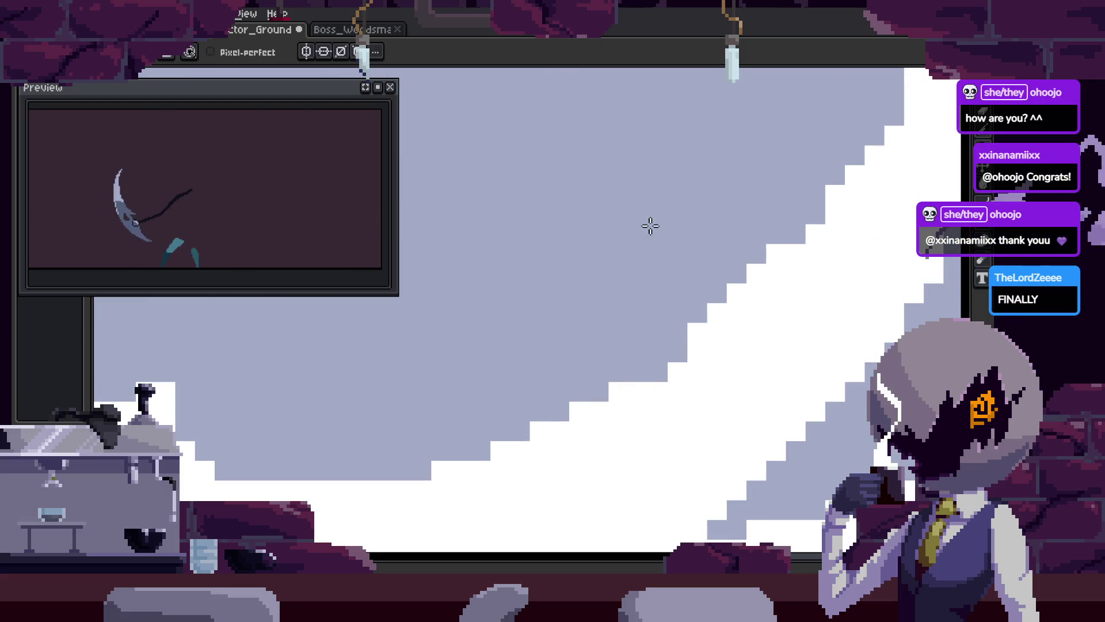
# Step forward through the crescent animation frames to review the cleanup
pyautogui.press('Right')
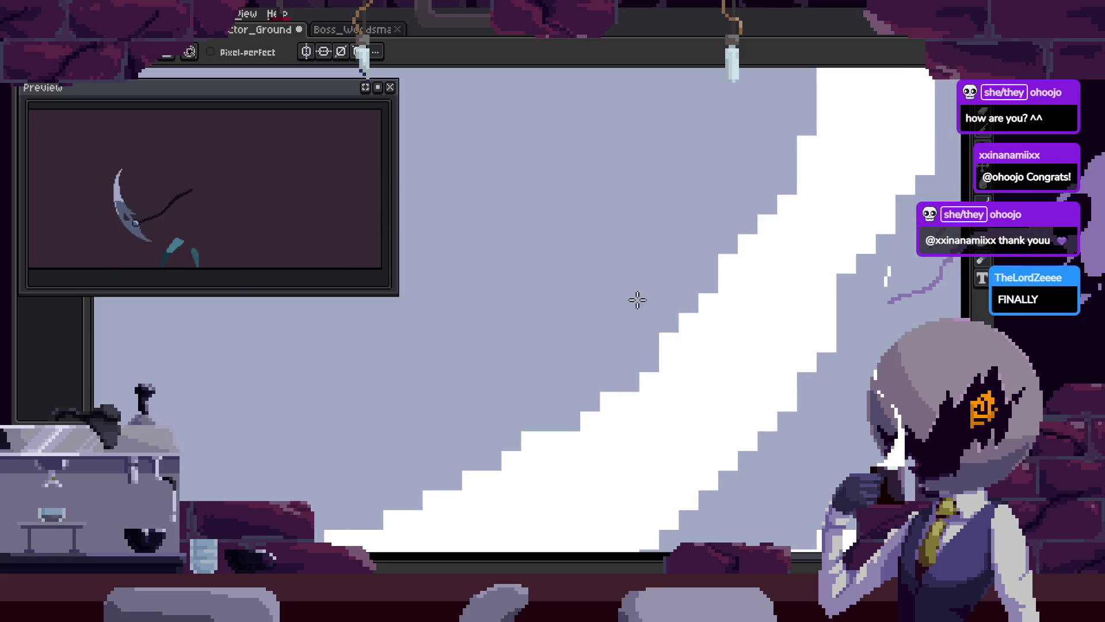
pyautogui.press('Right')
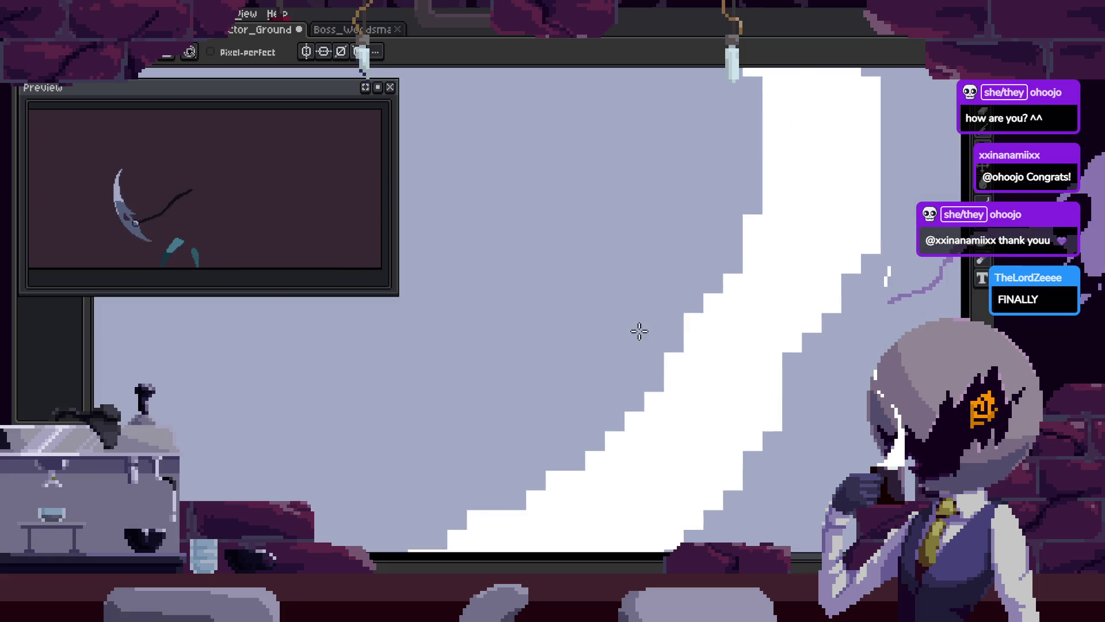
pyautogui.press('Right')
pyautogui.press('Right')
pyautogui.press('Right')
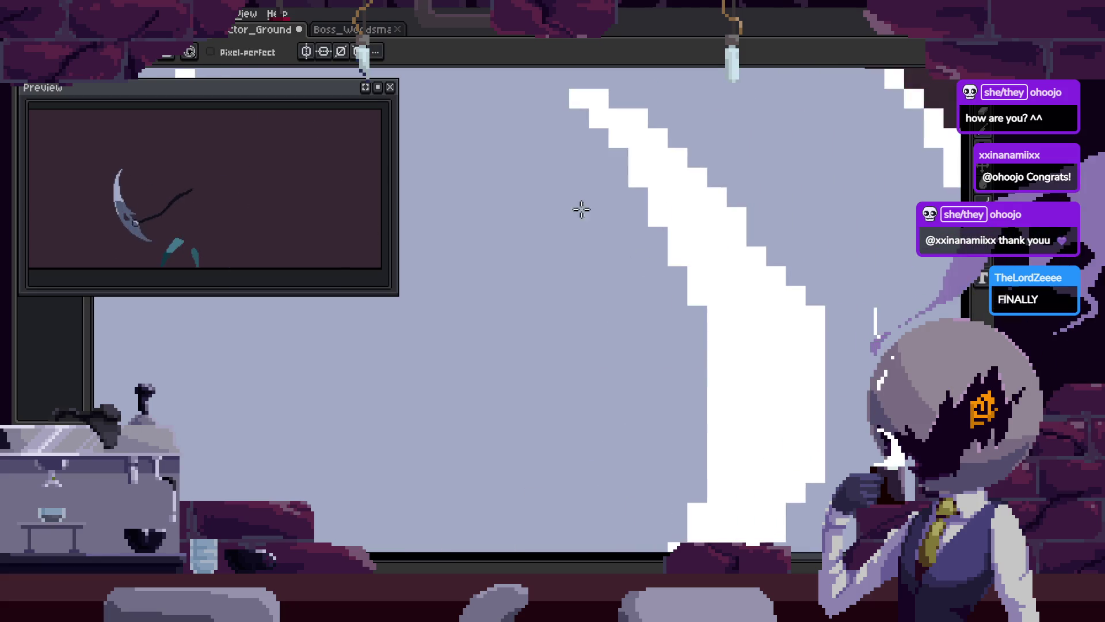
pyautogui.press('Right')
pyautogui.press('Right')
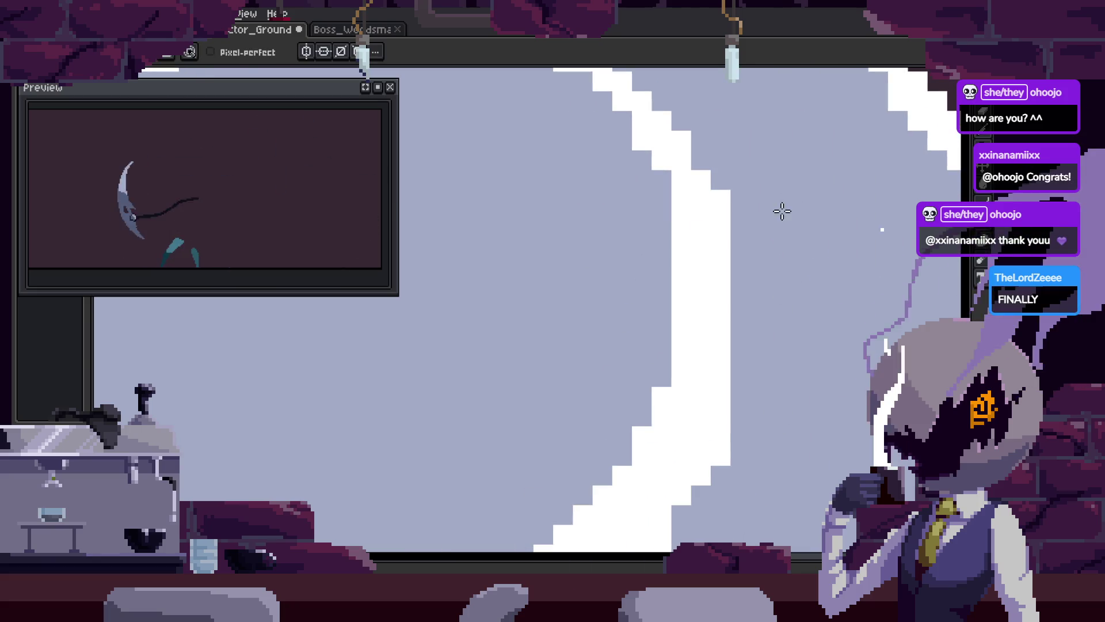
pyautogui.press('Right')
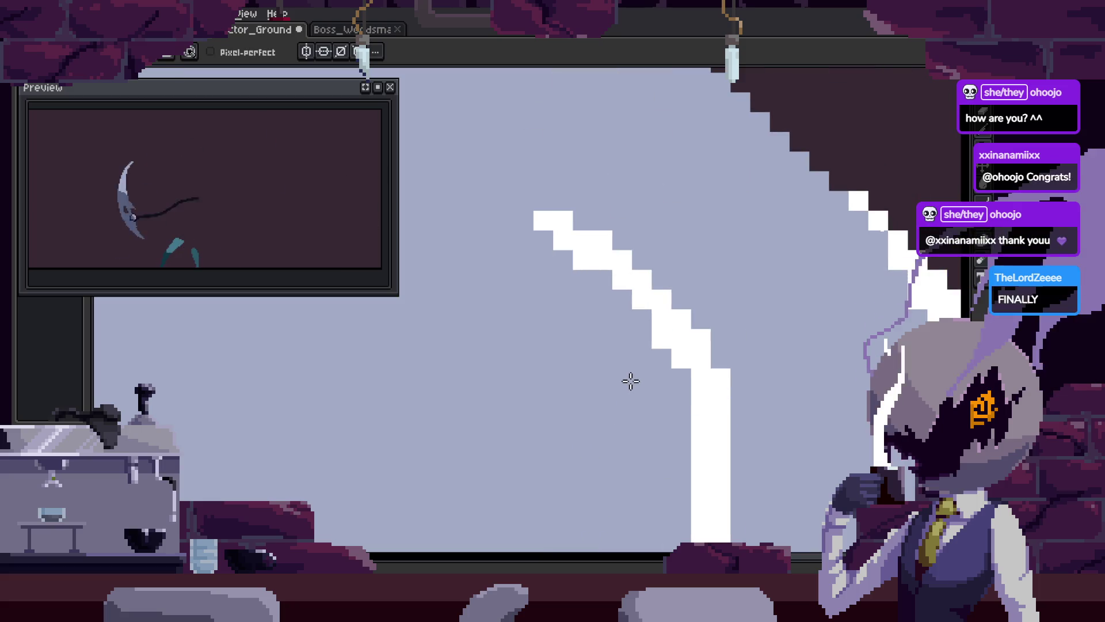
pyautogui.press('Right')
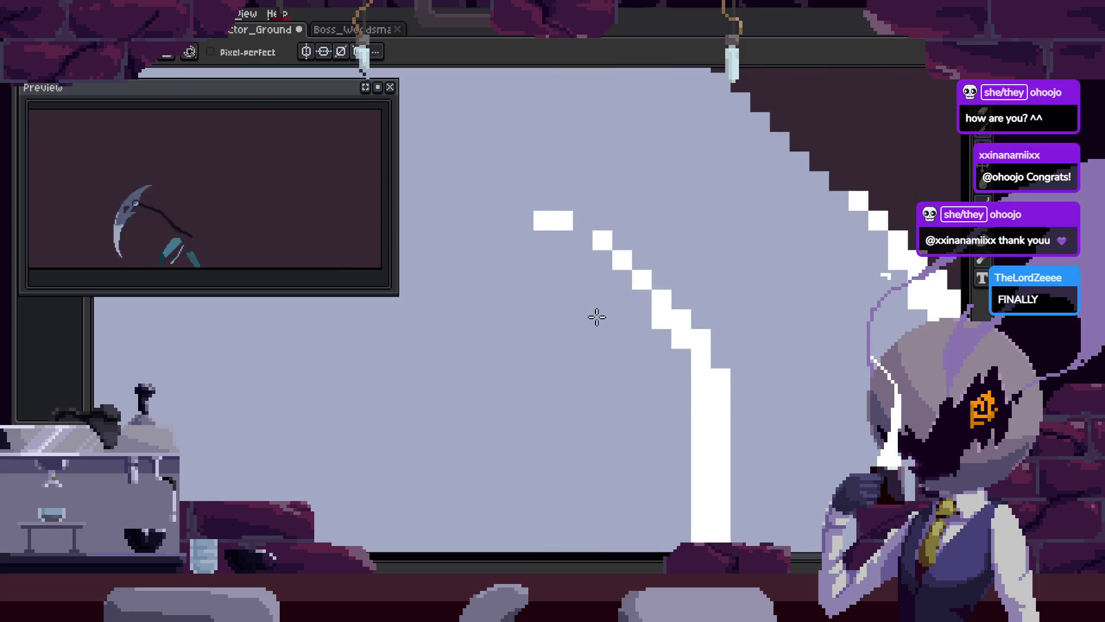
pyautogui.press('Right')
pyautogui.scroll(-3, 633, 313)
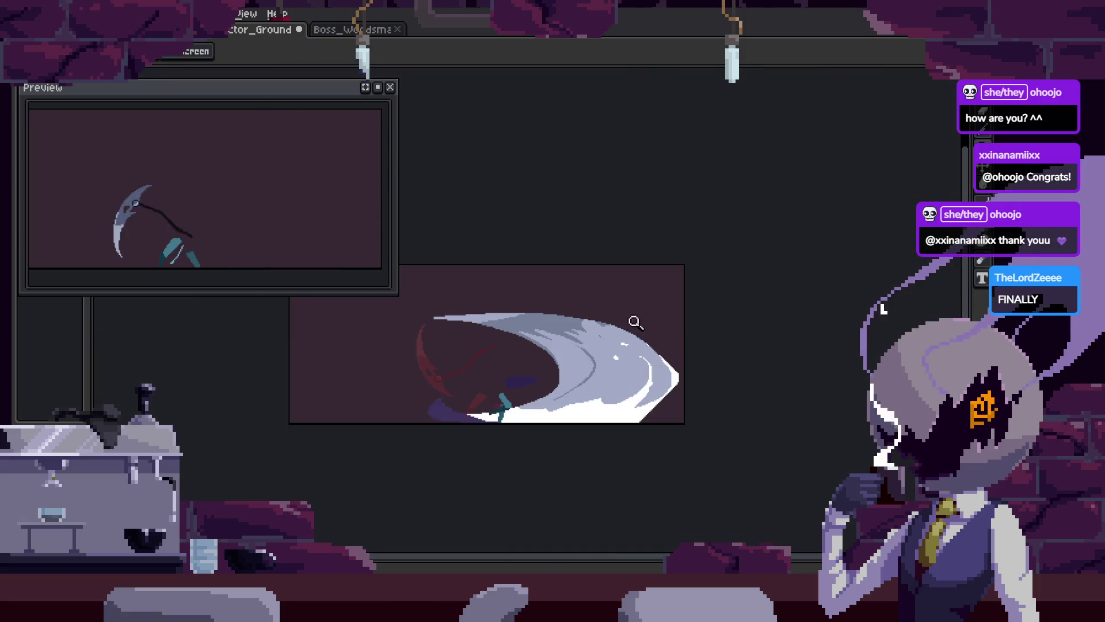
# Flip between neighbouring slash frames to compare the crescent poses, undoing a stray change
pyautogui.scroll(3, 665, 444)
pyautogui.press('Right')
pyautogui.press('Right')
pyautogui.press('Right')
pyautogui.press('b')
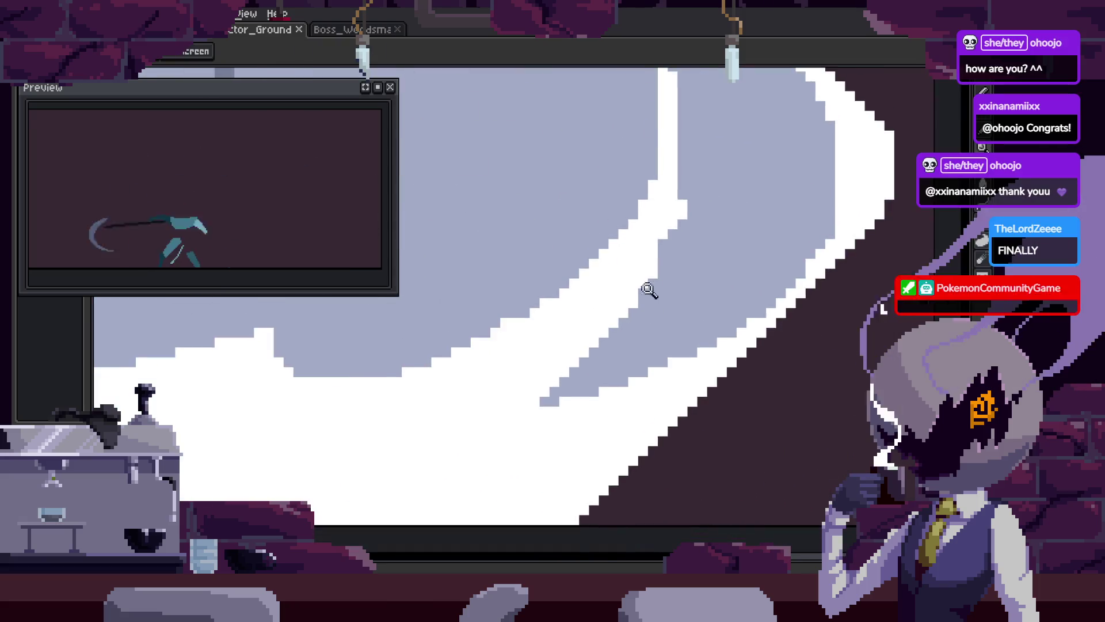
pyautogui.hotkey('ctrl', 's')
pyautogui.hotkey('ctrl', 'z')
pyautogui.hotkey('ctrl', 'z')
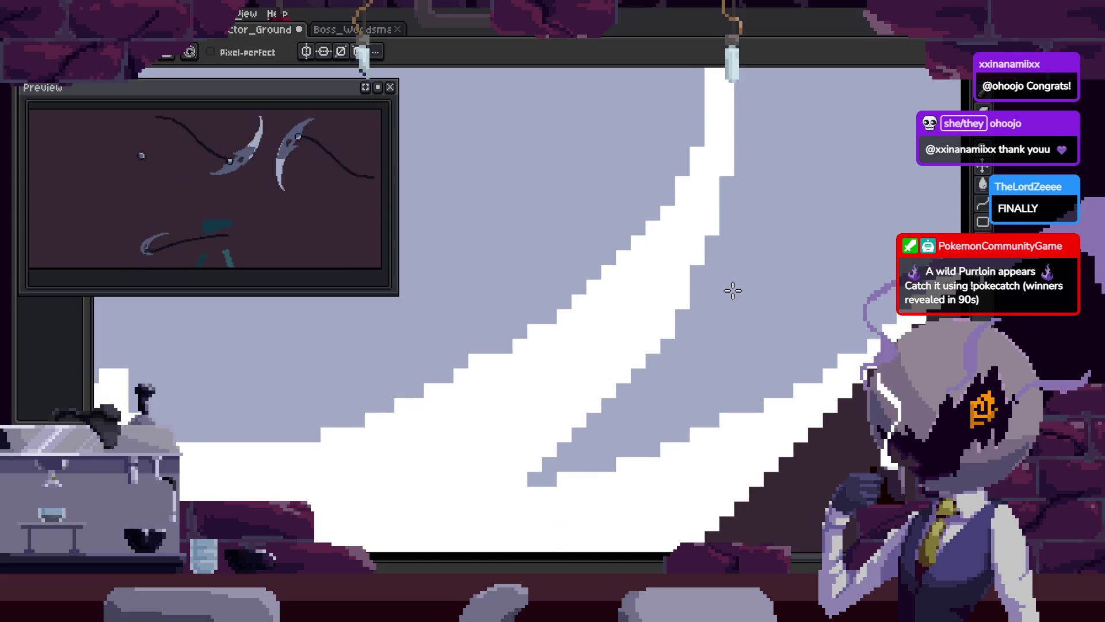
pyautogui.press('Right')
pyautogui.press('Right')
pyautogui.press('i')
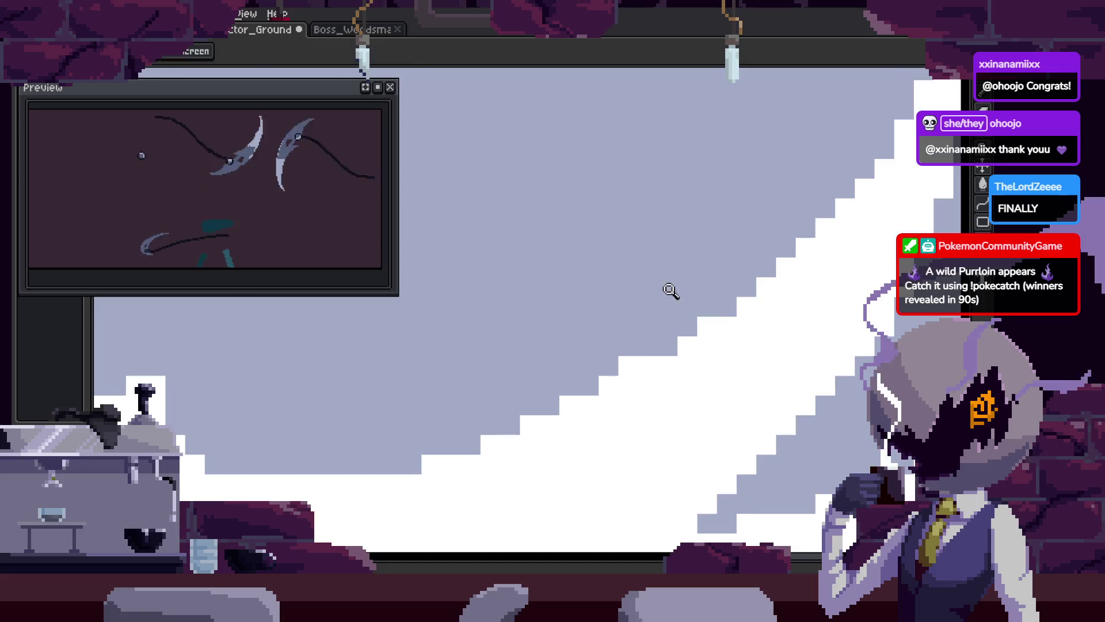
pyautogui.press('Right')
pyautogui.press('z')
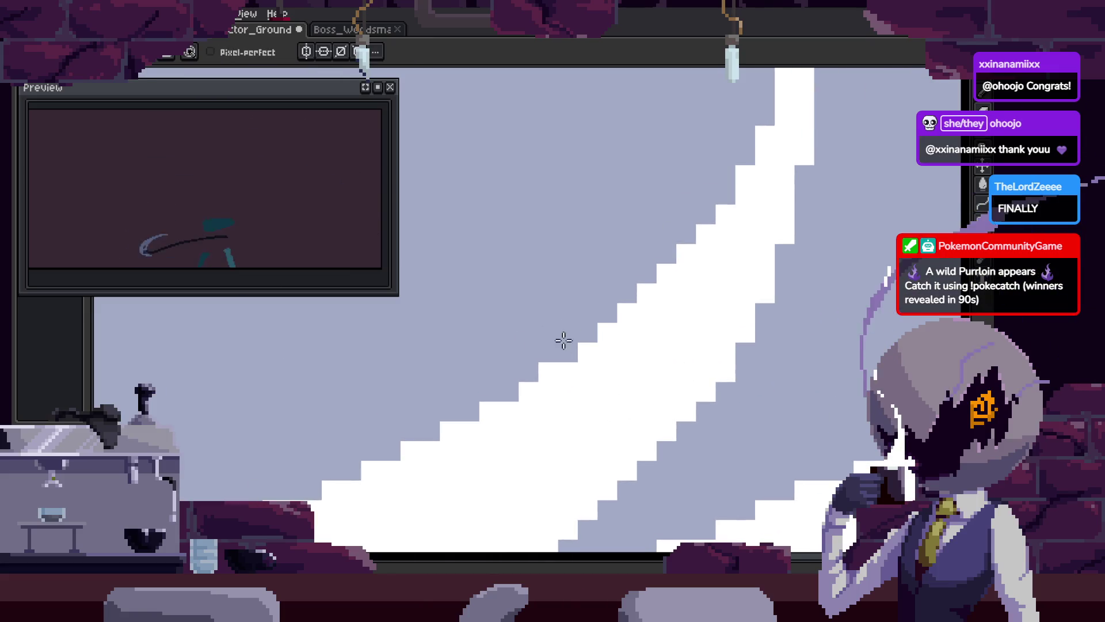
pyautogui.scroll(-2, 603, 367)
pyautogui.hotkey('ctrl', 'z')
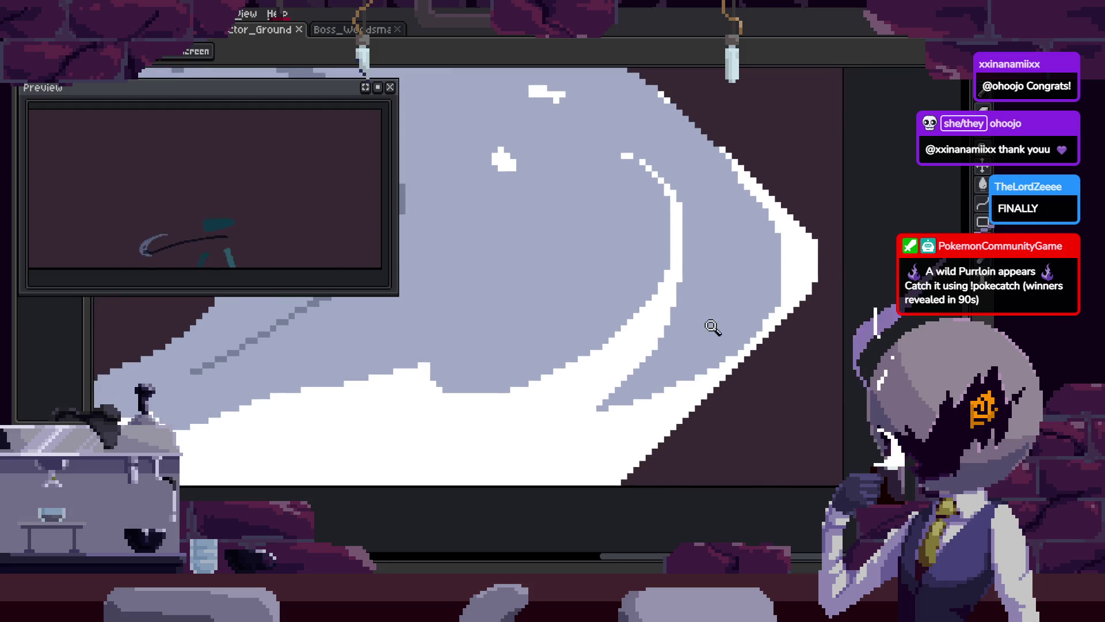
# Move to the frame with the new blade pose and zoom in on it
pyautogui.scroll(1, 688, 324)
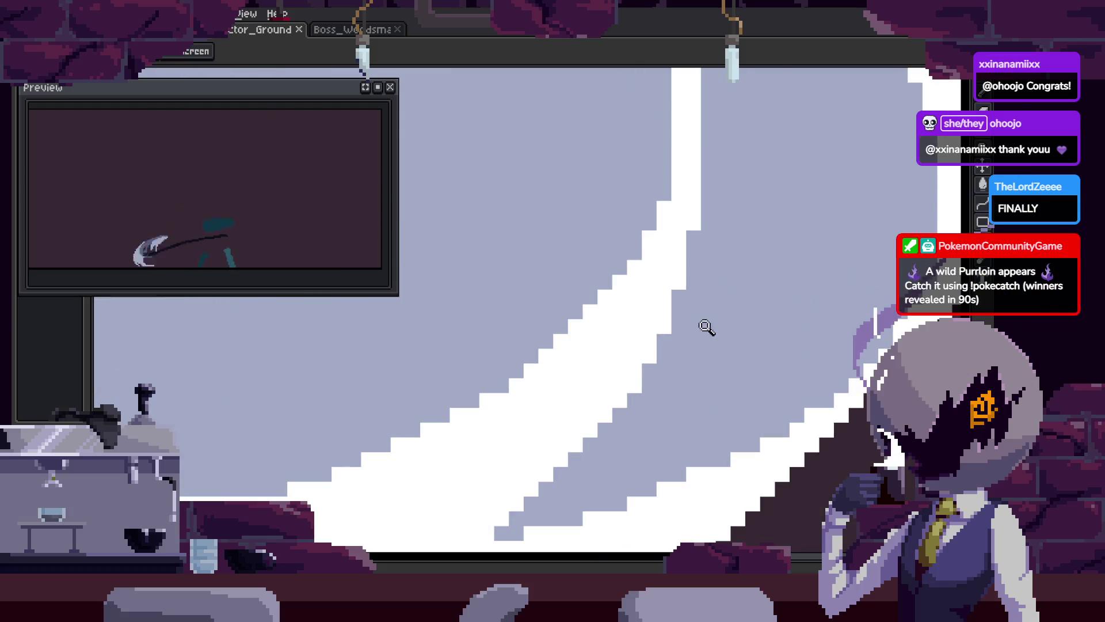
pyautogui.scroll(1, 679, 375)
pyautogui.press('Right')
pyautogui.press('Right')
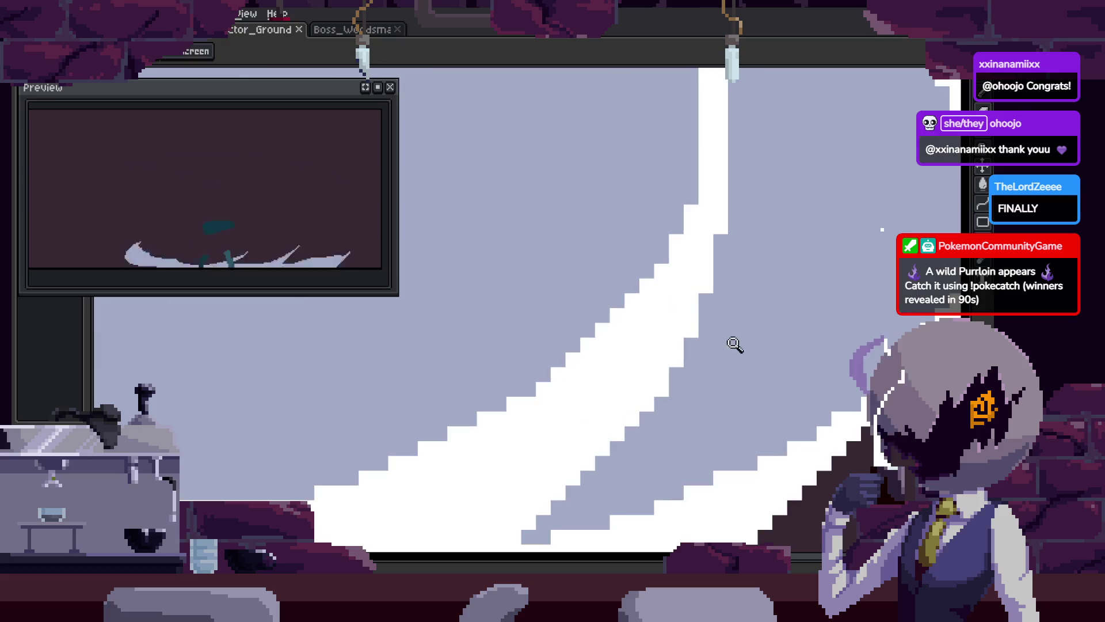
pyautogui.press('b')
pyautogui.press('z')
pyautogui.scroll(-1, 719, 308)
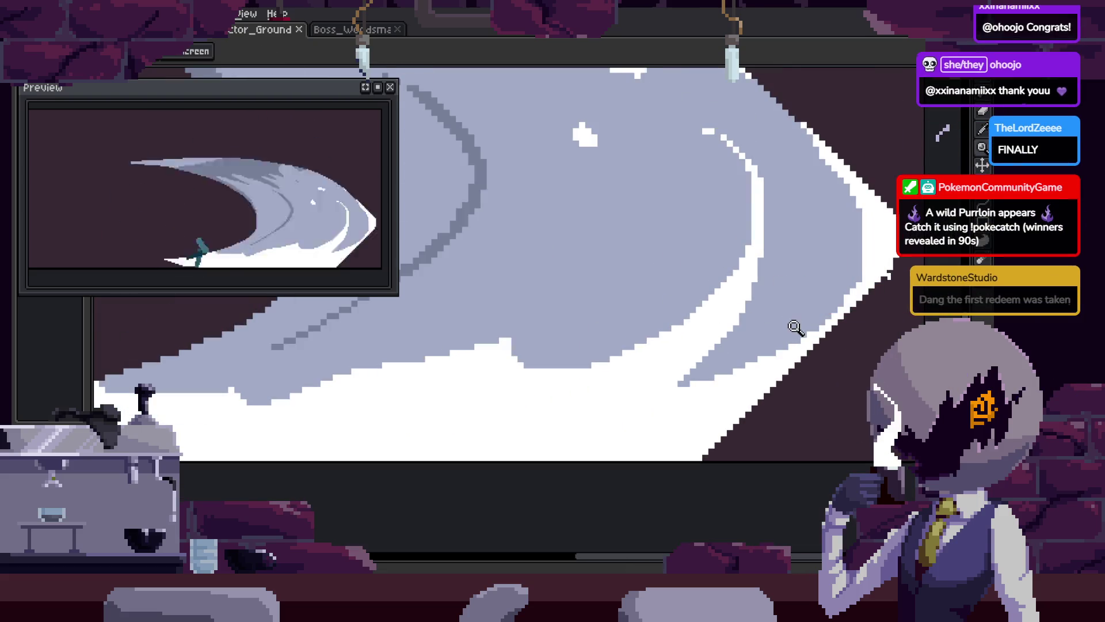
pyautogui.press('Right')
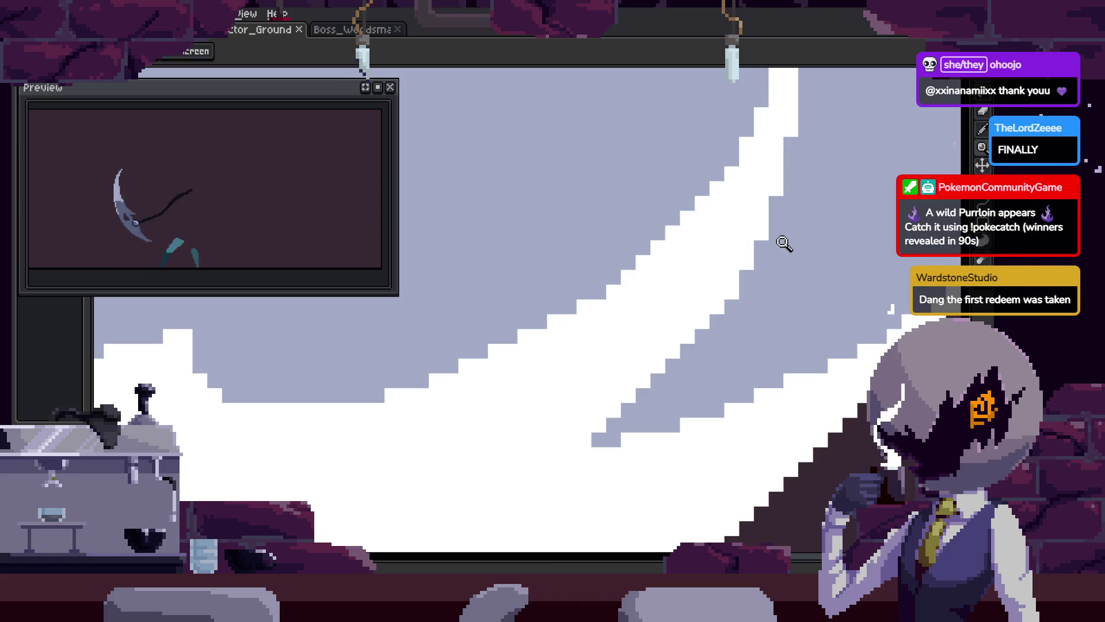
pyautogui.scroll(-2, 730, 350)
pyautogui.scroll(2, 757, 355)
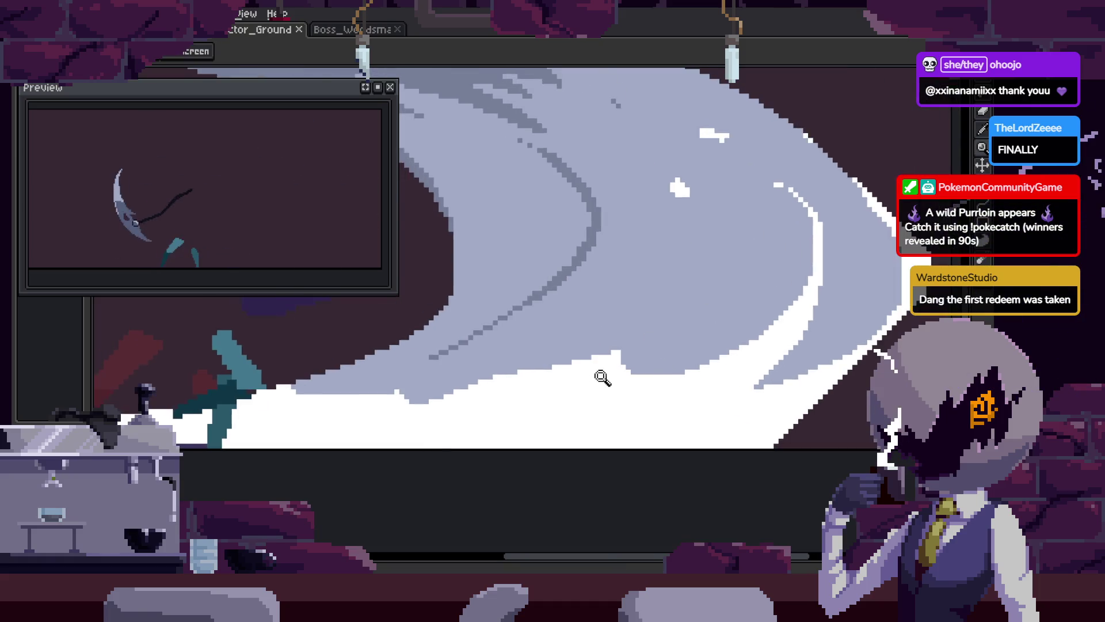
pyautogui.press('b')
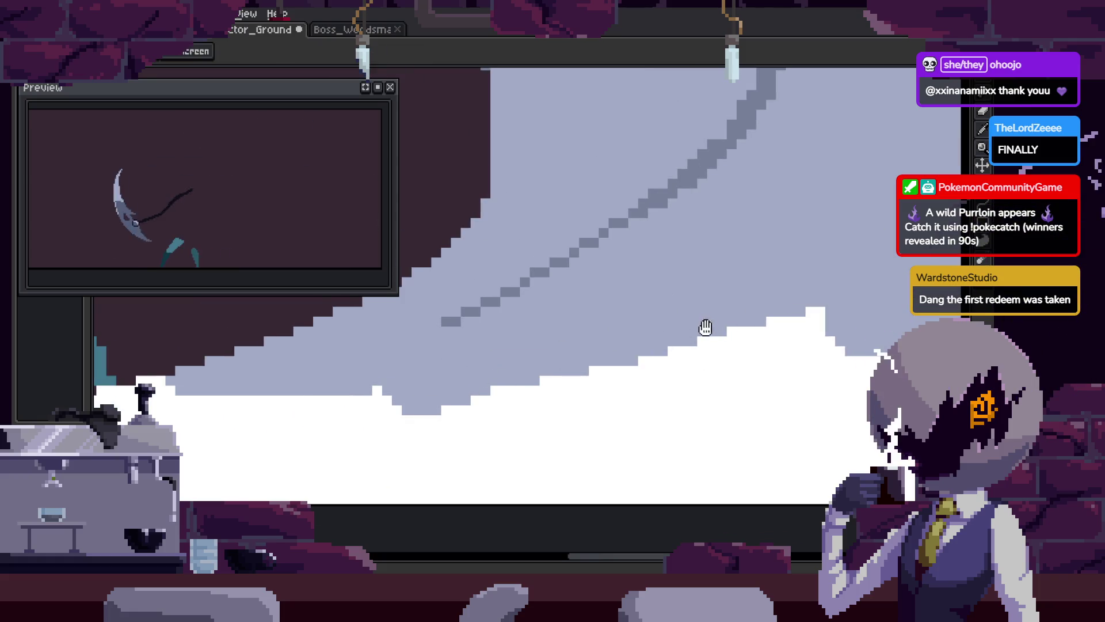
# Bring the lower crescent edge into view and save the file
pyautogui.moveTo(701, 328); pyautogui.dragTo(638, 357)
pyautogui.hotkey('ctrl', 's')
pyautogui.hscroll(-2, 620, 389)
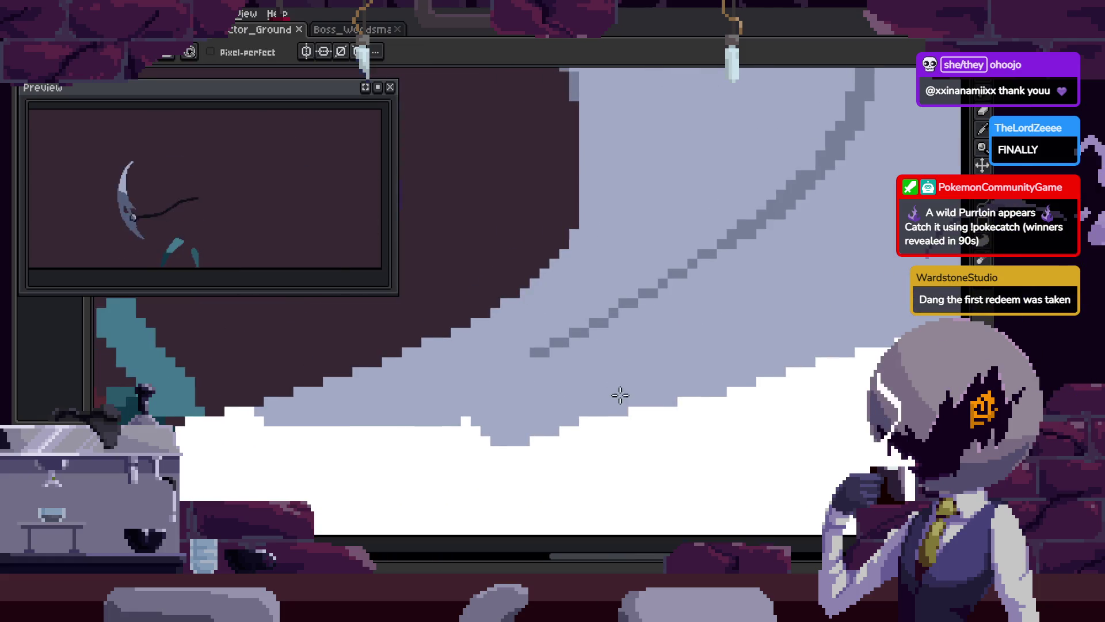
pyautogui.scroll(2, 562, 373)
pyautogui.scroll(2, 413, 397)
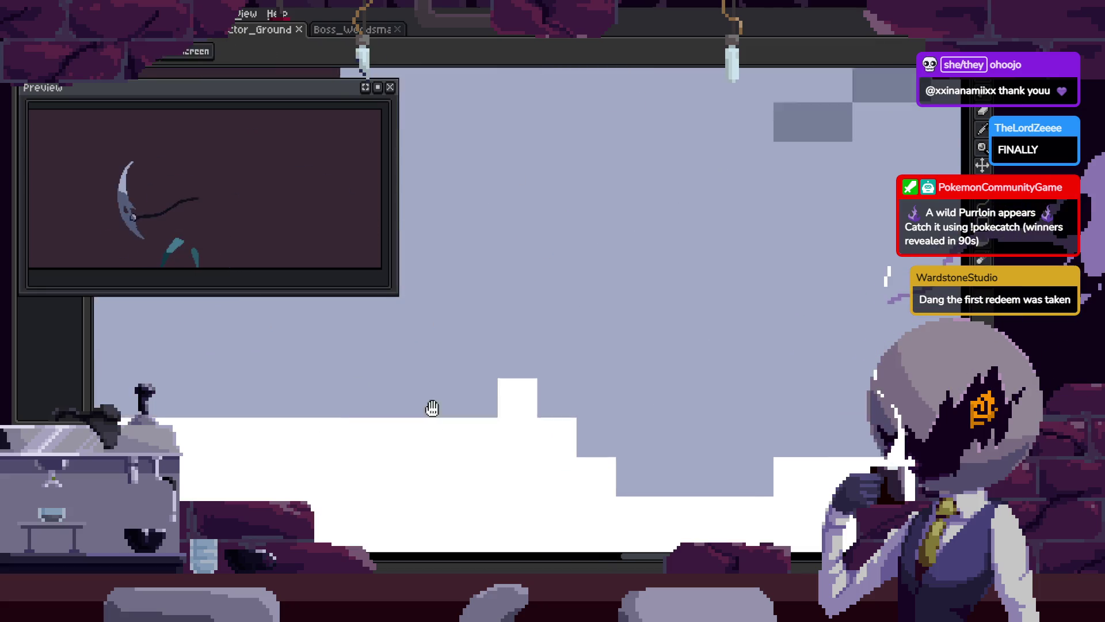
# Draw a white stepped highlight across the crescent and fill lavender pixels below it
pyautogui.moveTo(326, 425)
pyautogui.mouseDown()
pyautogui.moveTo(643, 341)
pyautogui.moveTo(432, 449)
pyautogui.moveTo(377, 449)
pyautogui.moveTo(454, 400)
pyautogui.mouseUp()
pyautogui.moveTo(590, 404); pyautogui.dragTo(537, 382)
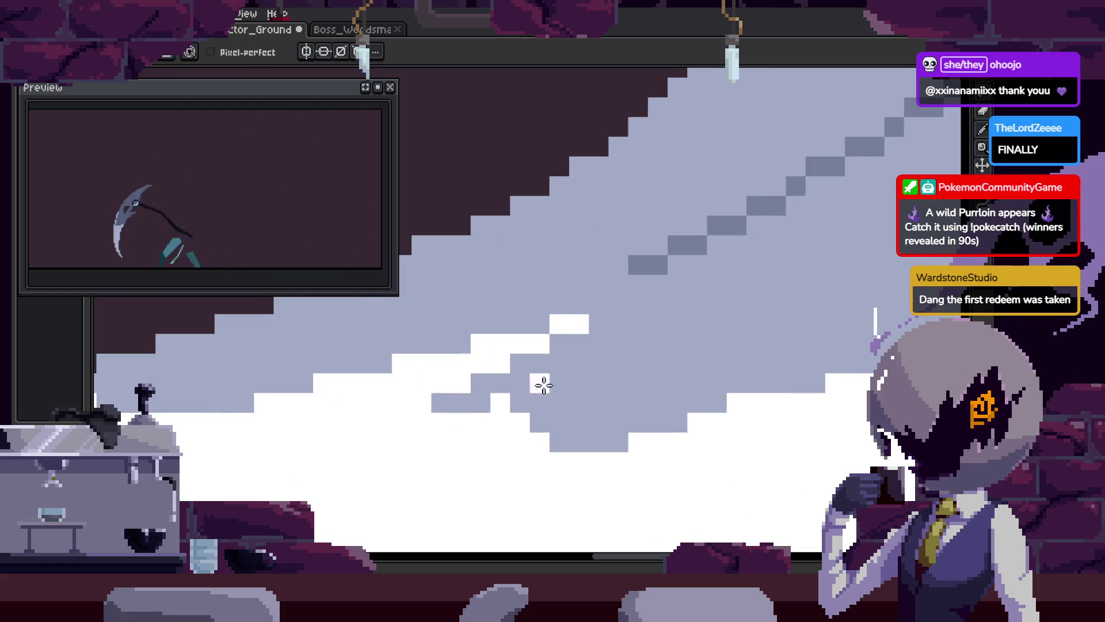
pyautogui.click(512, 412)
pyautogui.moveTo(541, 442); pyautogui.dragTo(501, 443)
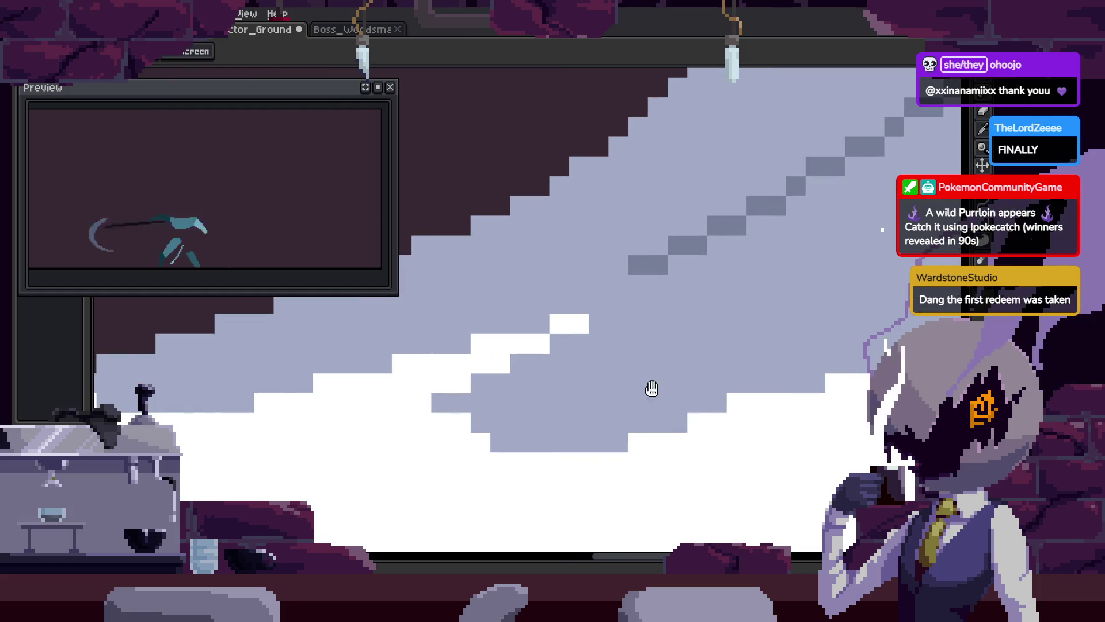
# Redraw the dark diagonal accent line near the upper edge with a new slope, then save
pyautogui.moveTo(633, 390); pyautogui.dragTo(491, 411)
pyautogui.moveTo(827, 357); pyautogui.dragTo(634, 407)
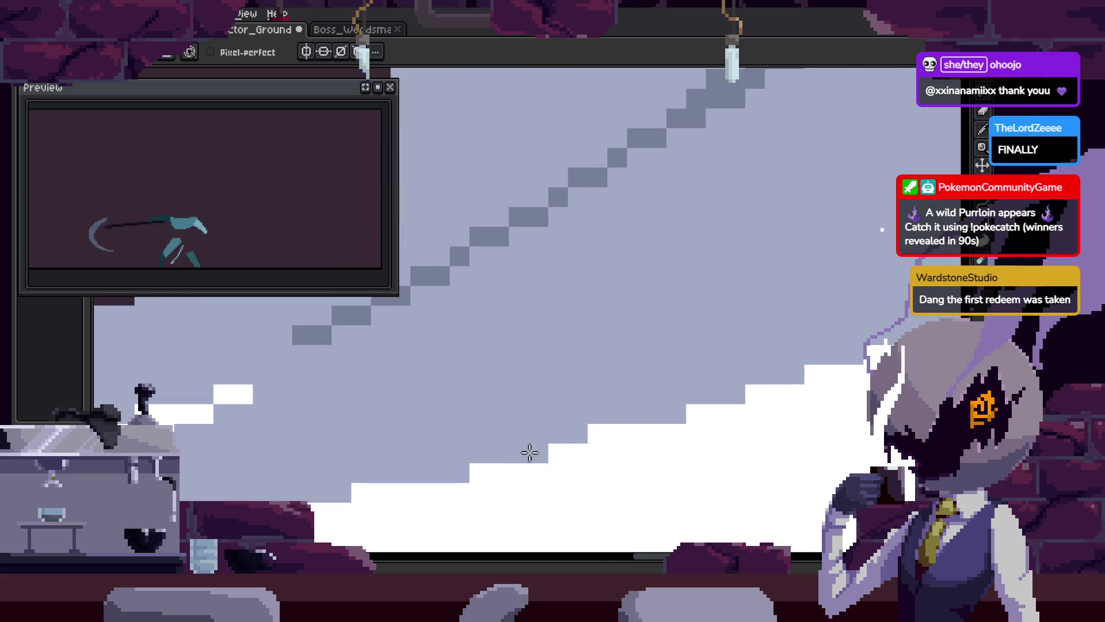
pyautogui.moveTo(742, 374); pyautogui.dragTo(648, 405)
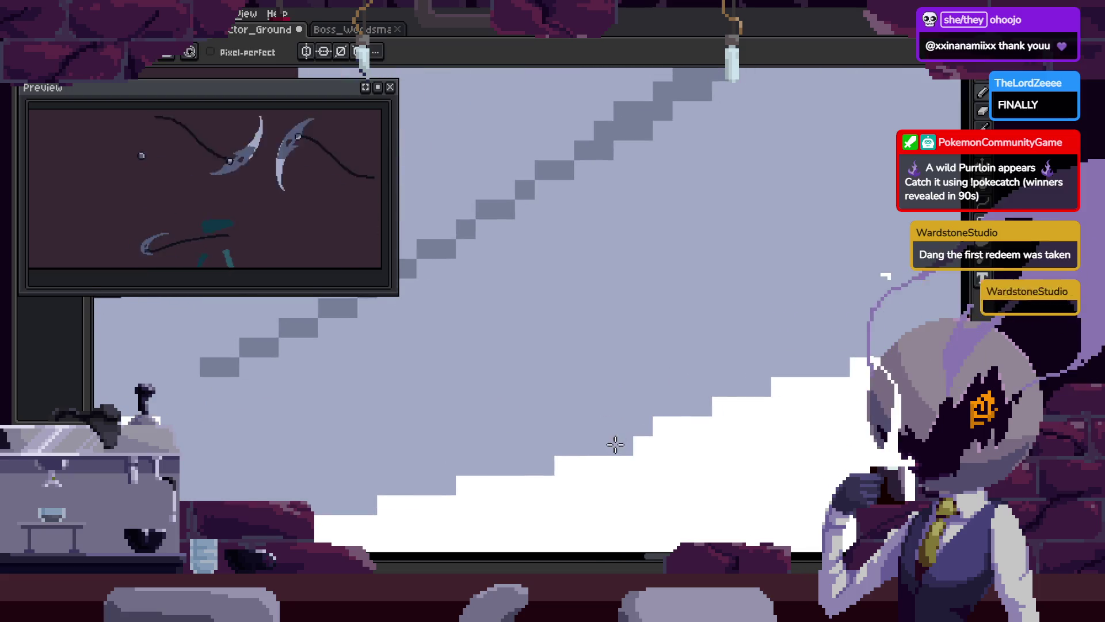
pyautogui.moveTo(802, 365); pyautogui.dragTo(784, 365)
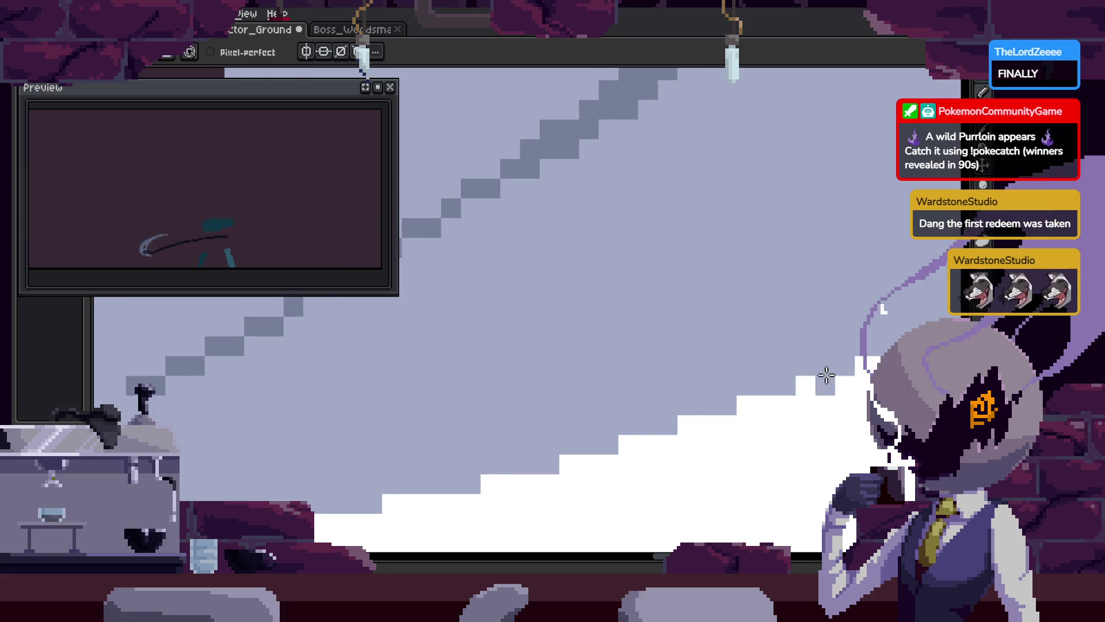
pyautogui.moveTo(816, 384); pyautogui.dragTo(677, 381)
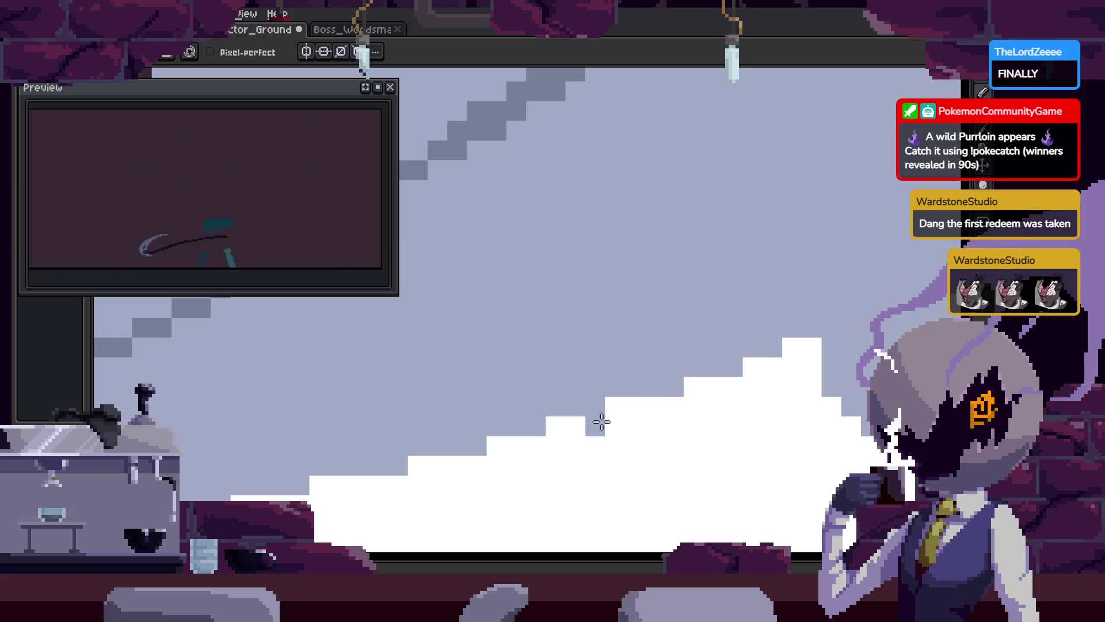
pyautogui.scroll(-5, 632, 411)
pyautogui.hotkey('ctrl', 's')
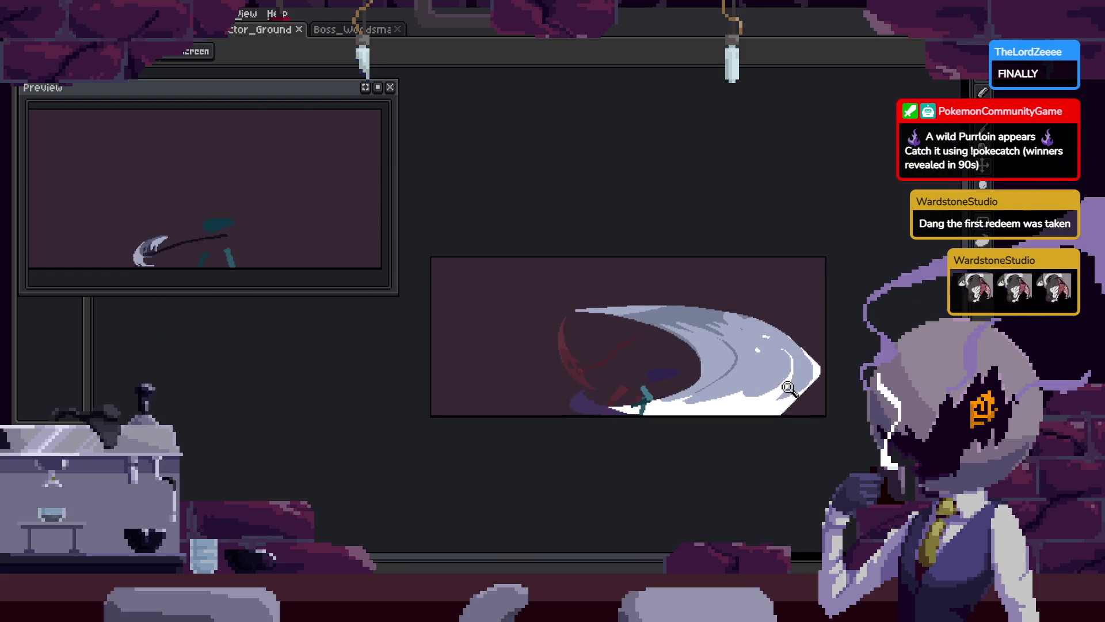
# Draw grey-blue pixel lines diagonally across the crescent and along its lower edge
pyautogui.scroll(5, 813, 368)
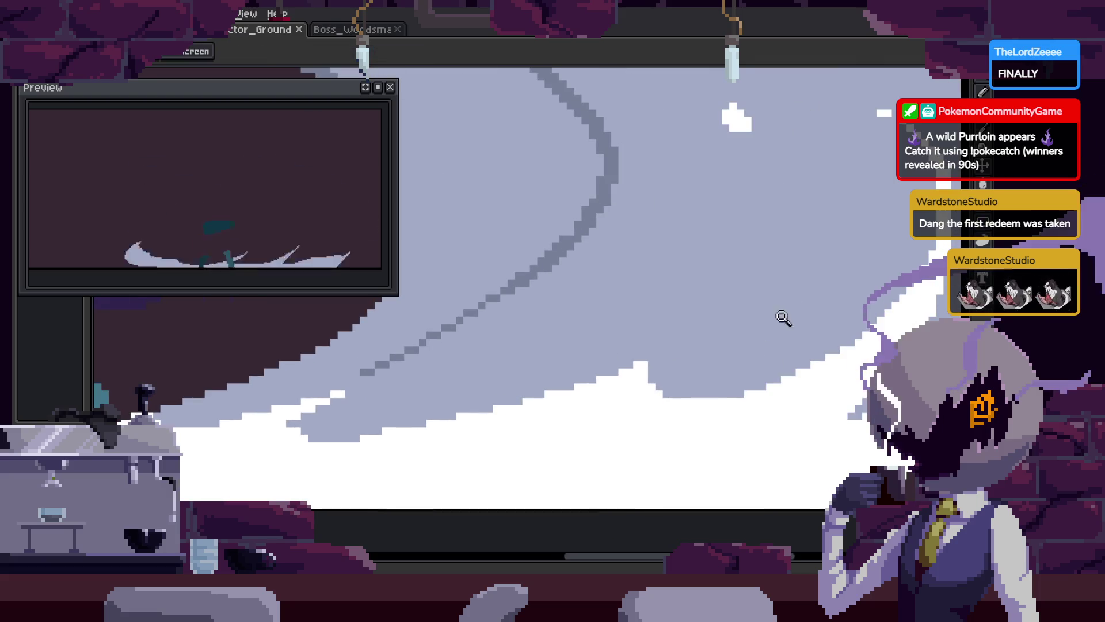
pyautogui.press('b')
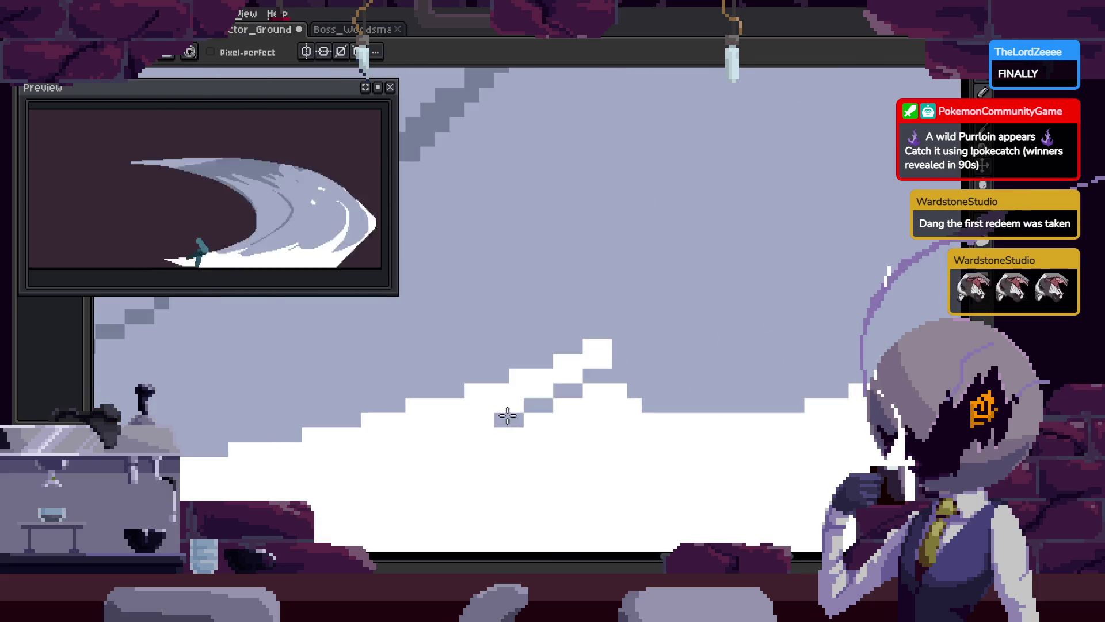
pyautogui.moveTo(472, 433); pyautogui.dragTo(616, 367)
pyautogui.moveTo(501, 434); pyautogui.dragTo(773, 425)
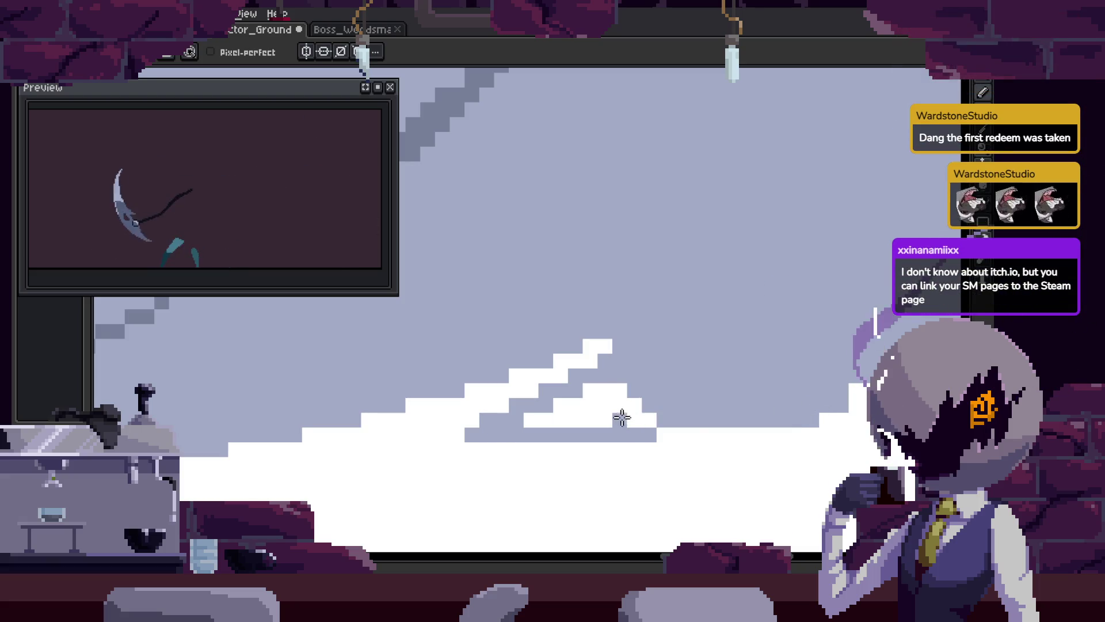
# On the large crescent arc frame, paint grey-blue over the stepped edge
pyautogui.press('Right')
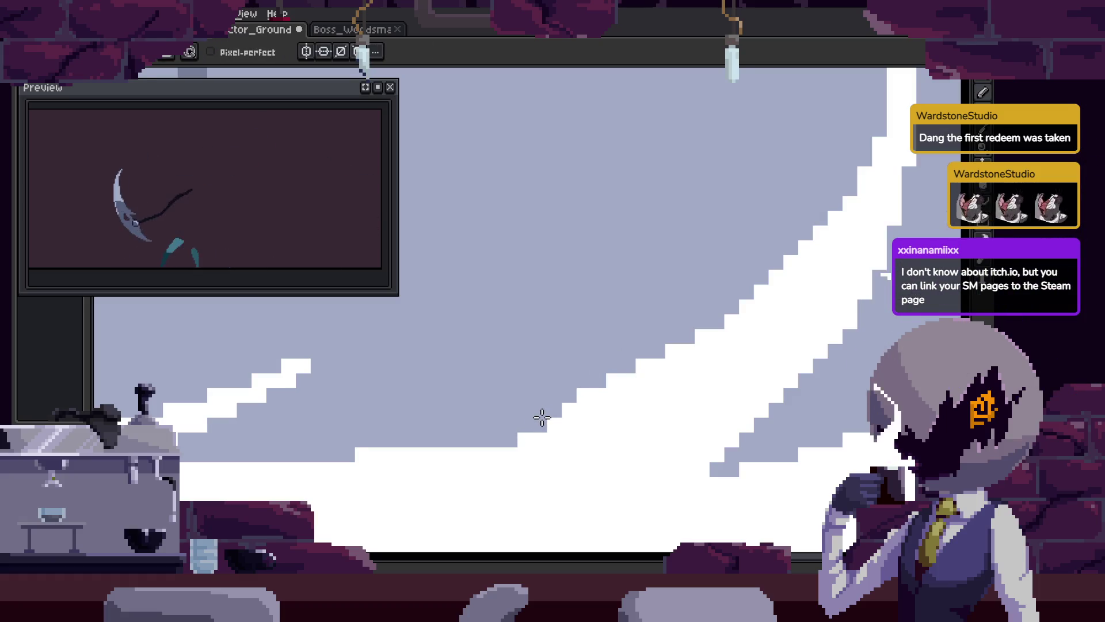
pyautogui.moveTo(553, 415)
pyautogui.mouseDown()
pyautogui.moveTo(703, 334)
pyautogui.moveTo(565, 434)
pyautogui.moveTo(570, 427)
pyautogui.mouseUp()
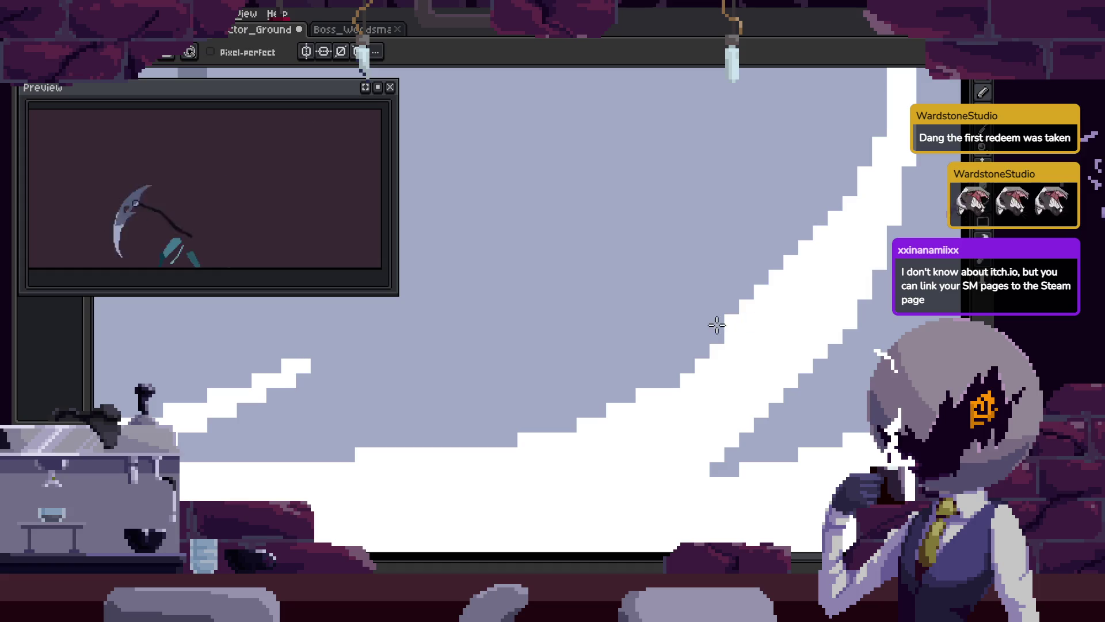
pyautogui.press('z')
pyautogui.press('Return')
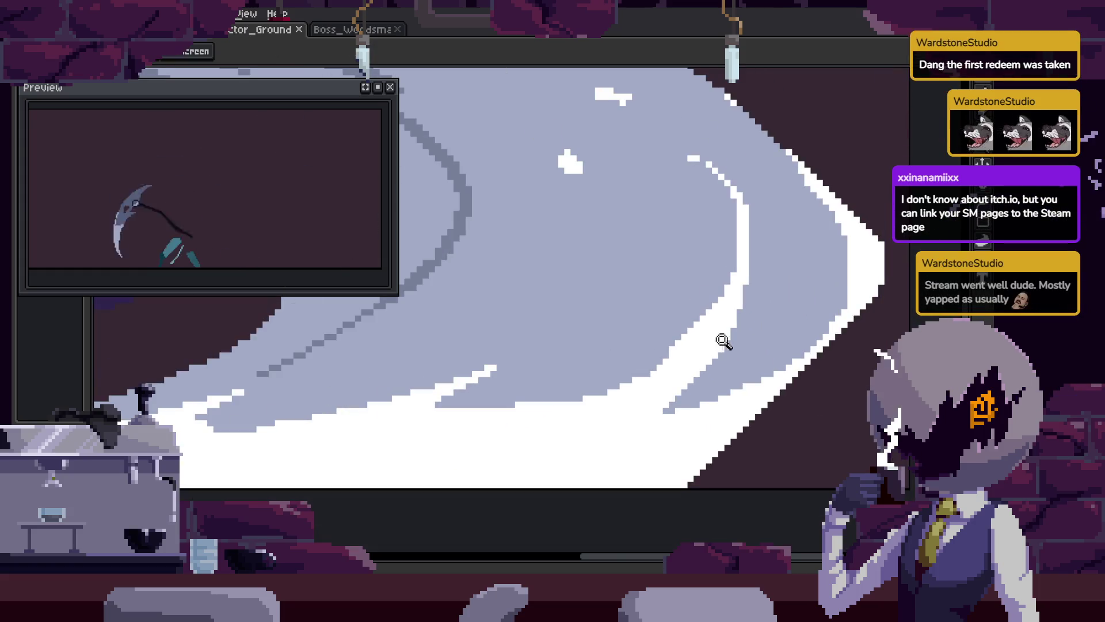
# Nudge the view over the crescent, save the animation and fit the frame in view
pyautogui.scroll(2, 729, 308)
pyautogui.press('b')
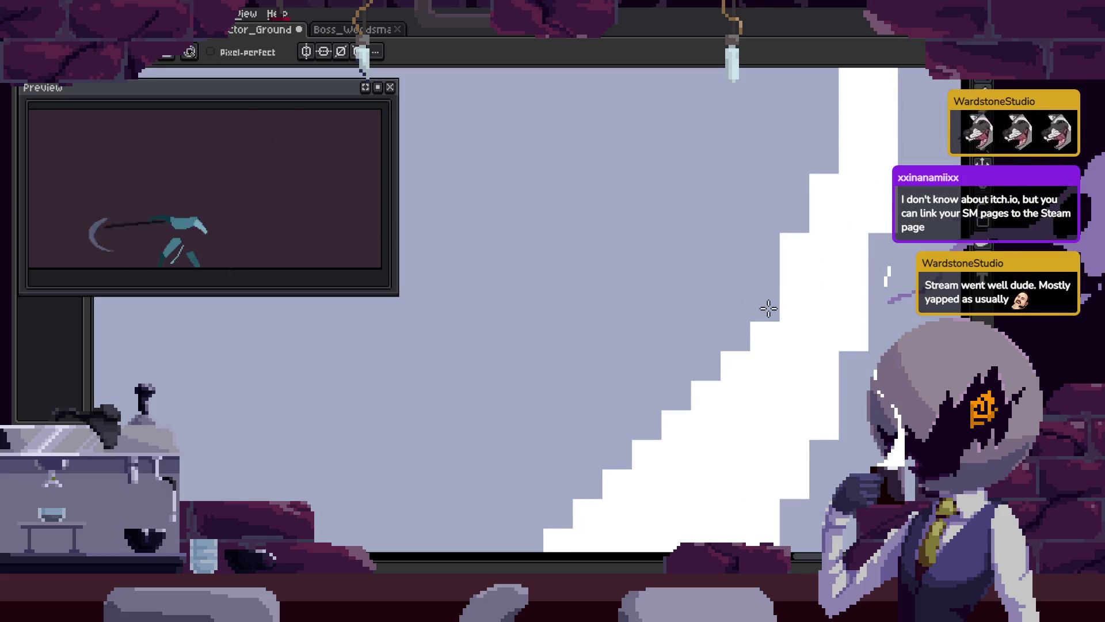
pyautogui.press('space')
pyautogui.scroll(-2, 732, 311)
pyautogui.scroll(3, 733, 311)
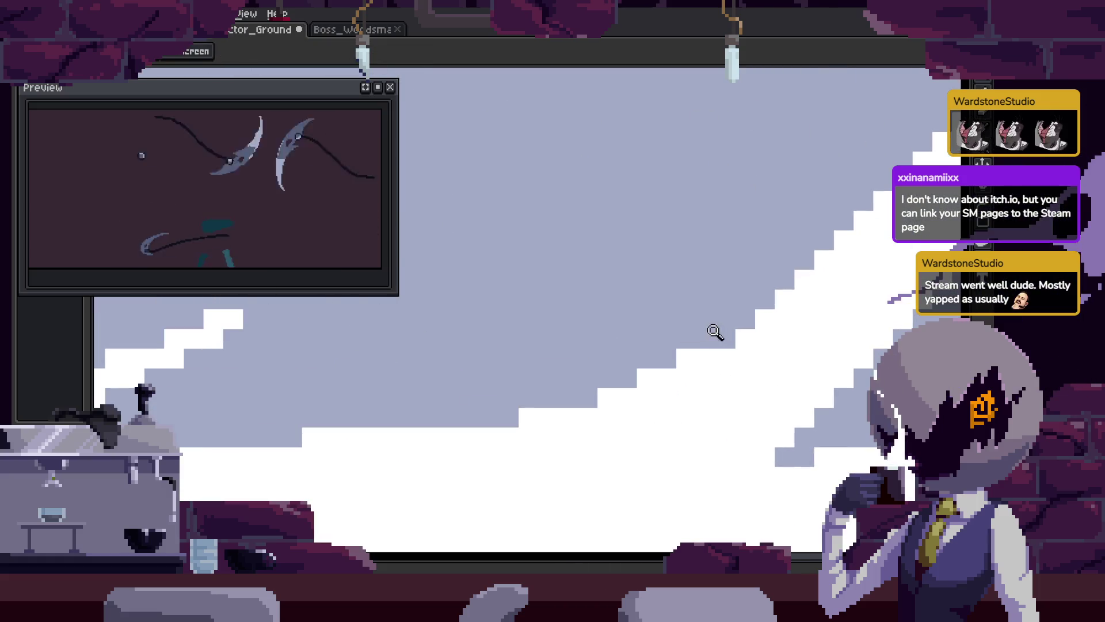
pyautogui.moveTo(701, 357); pyautogui.dragTo(711, 363)
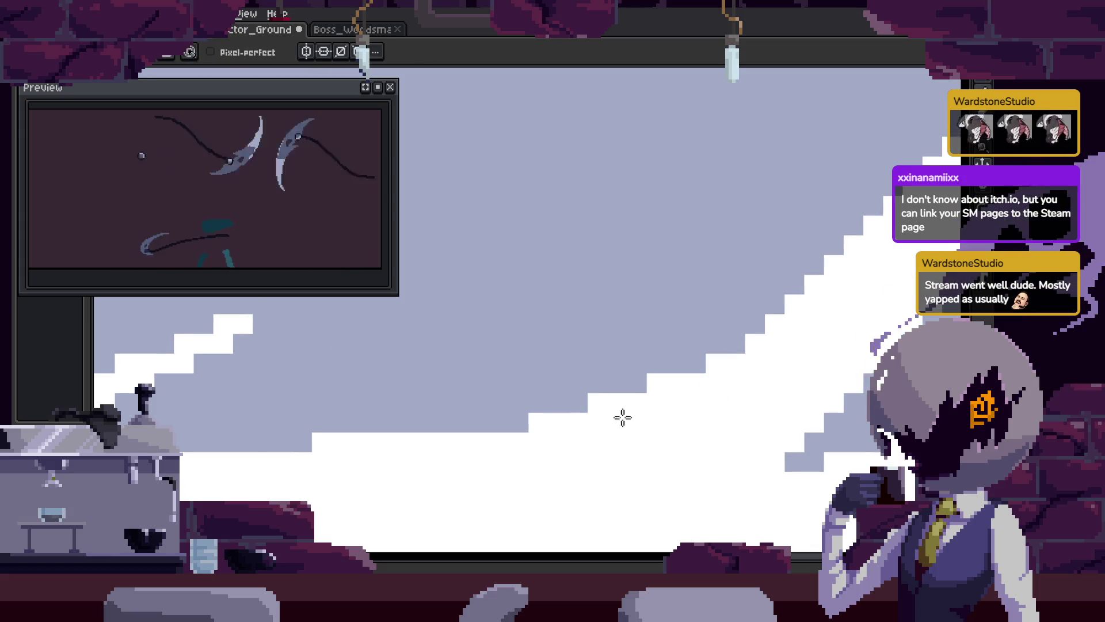
pyautogui.hotkey('ctrl', 's')
pyautogui.press('z')
pyautogui.scroll(-5, 604, 424)
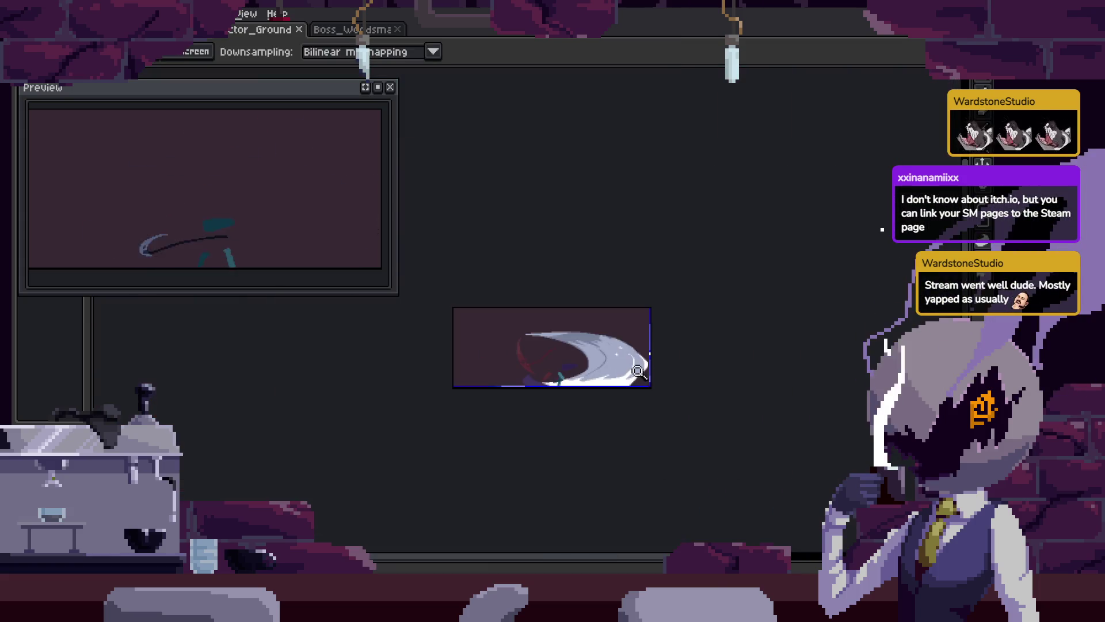
pyautogui.scroll(5, 637, 374)
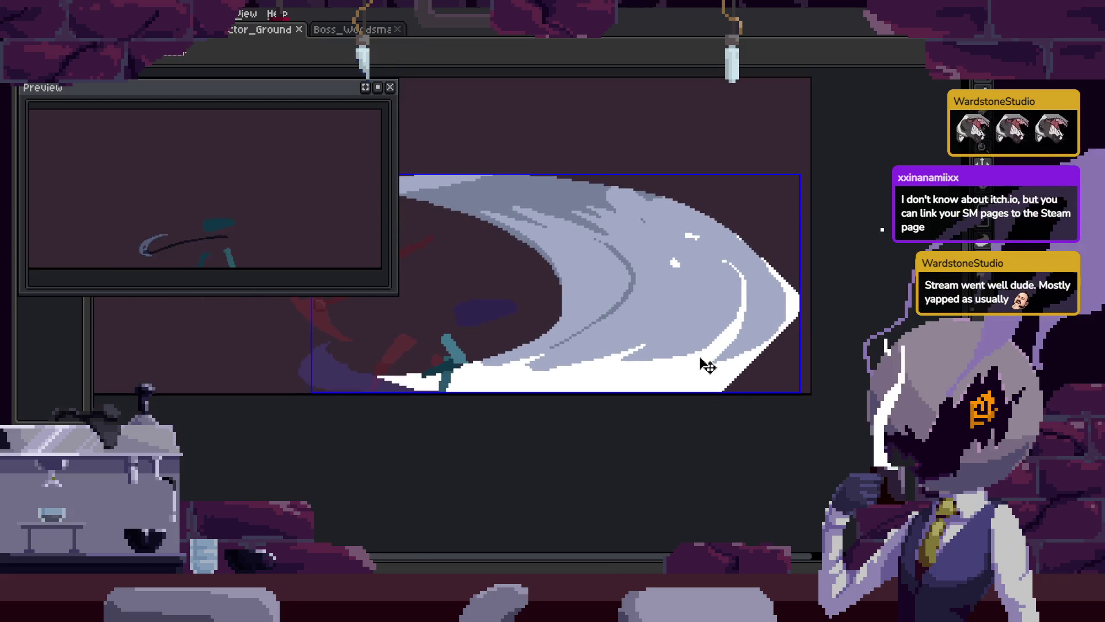
pyautogui.press('z')
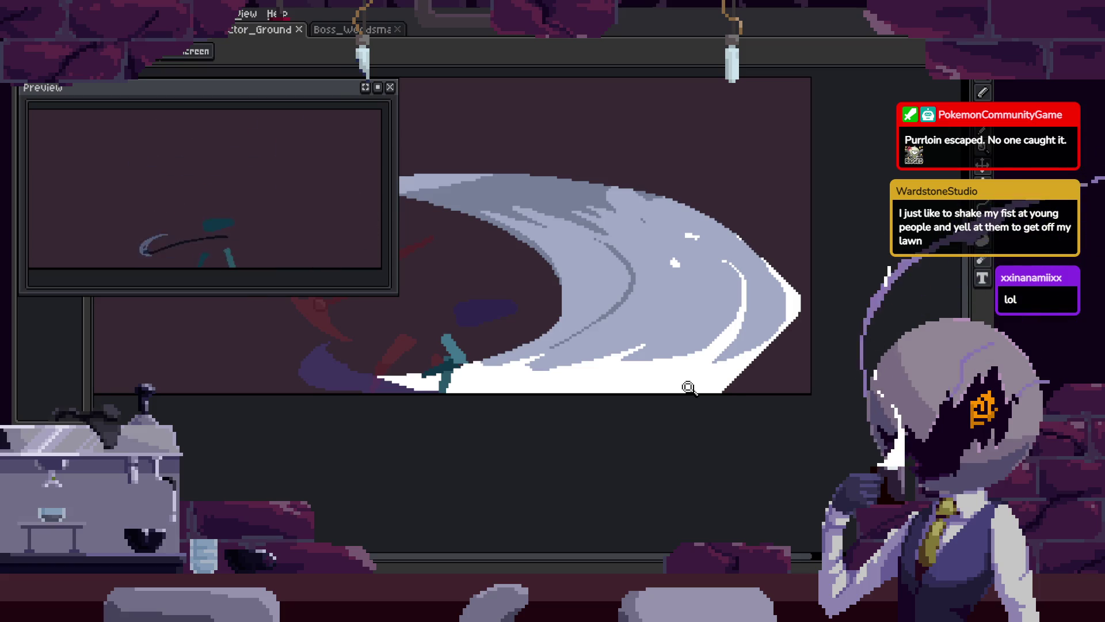
# Zoom in on the slash's right tip, pan along the slash, and save
pyautogui.click(829, 316)
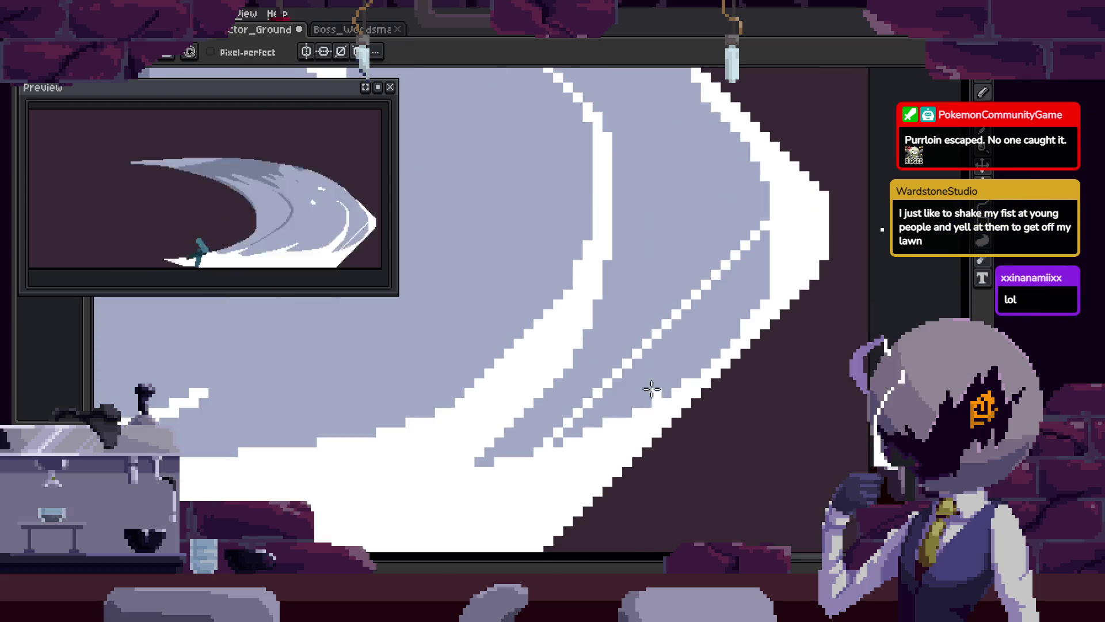
pyautogui.scroll(-2, 697, 354)
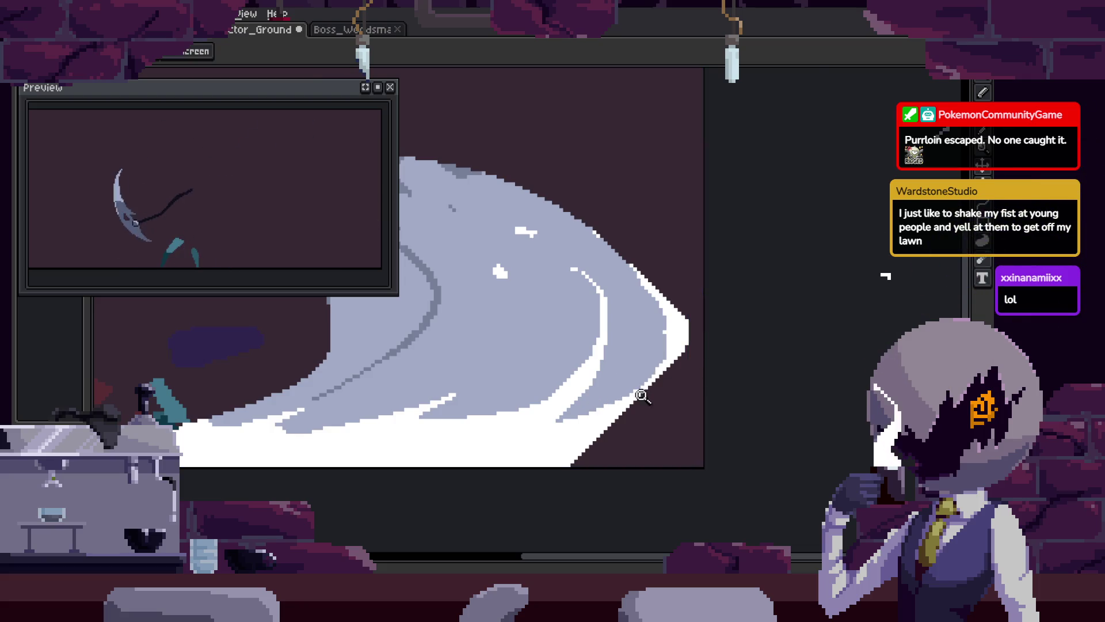
pyautogui.click(651, 394)
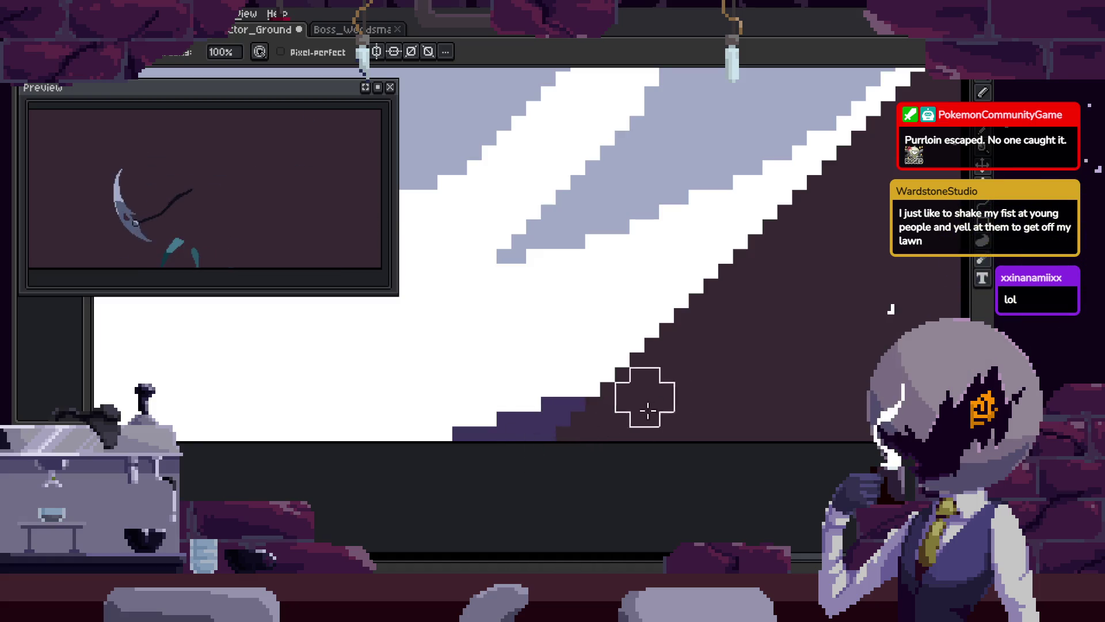
pyautogui.scroll(2, 631, 419)
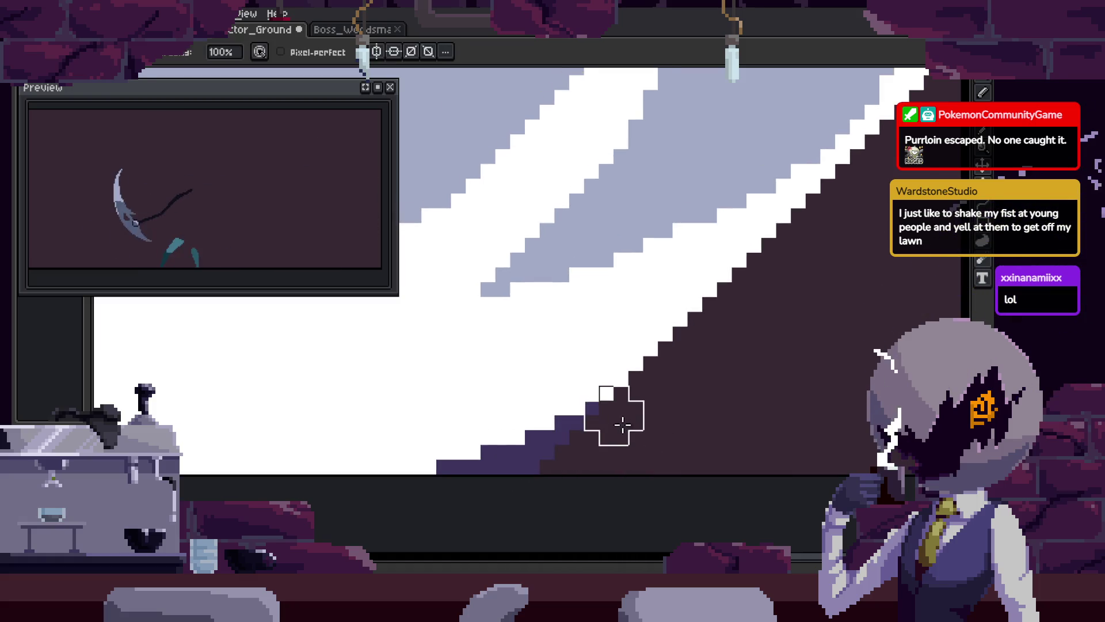
pyautogui.press('z')
pyautogui.scroll(-5, 647, 437)
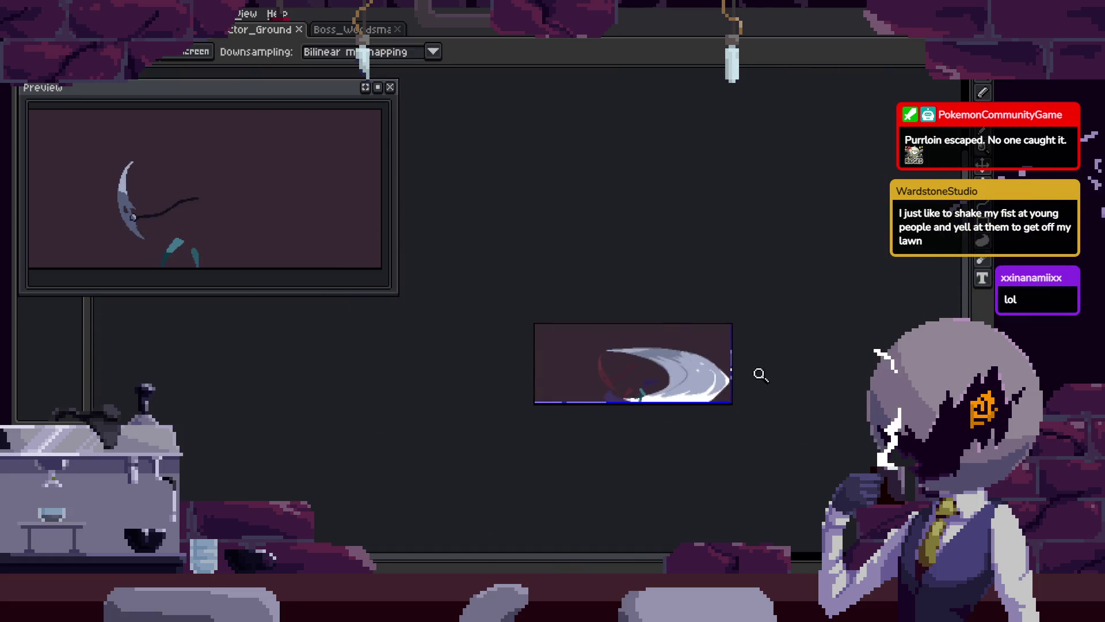
pyautogui.scroll(5, 713, 294)
pyautogui.moveTo(665, 152); pyautogui.dragTo(582, 434)
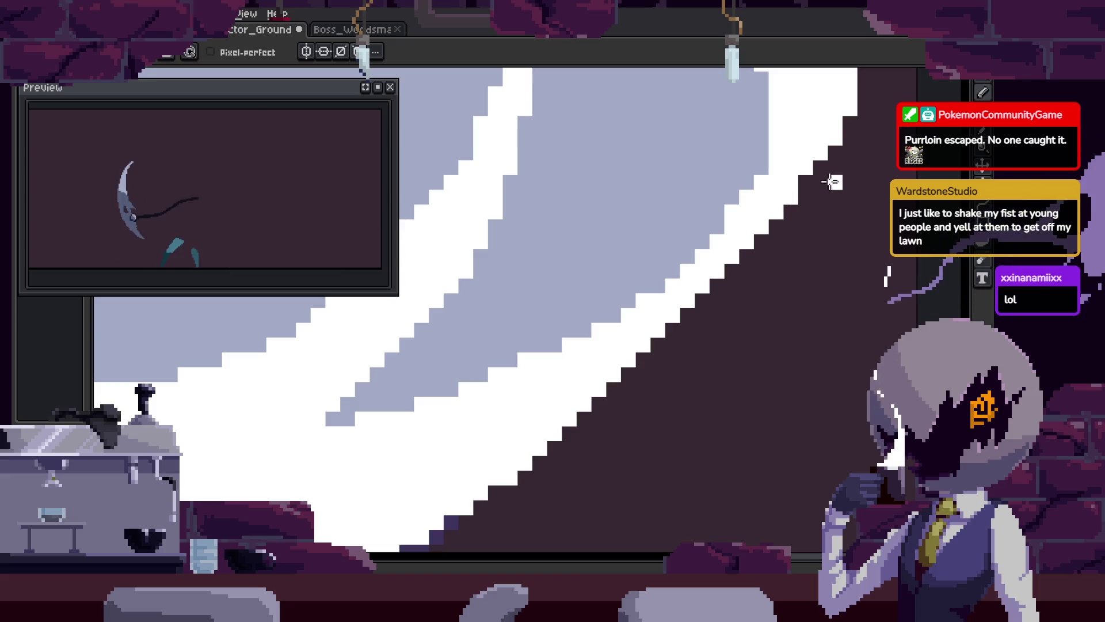
pyautogui.scroll(-2, 723, 277)
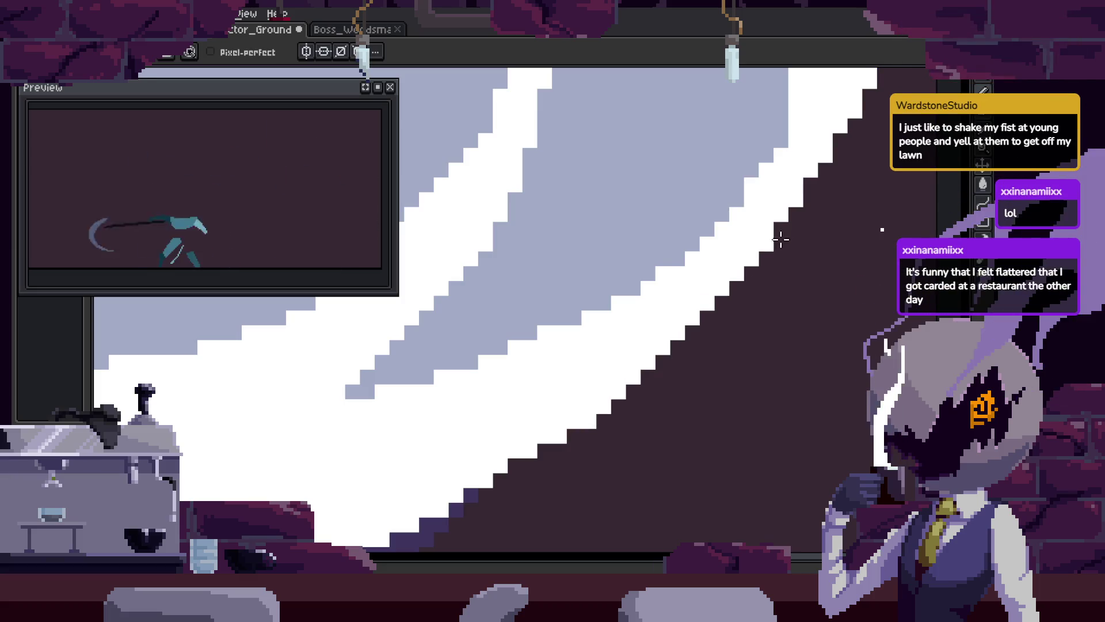
pyautogui.press('z')
pyautogui.scroll(-3, 787, 234)
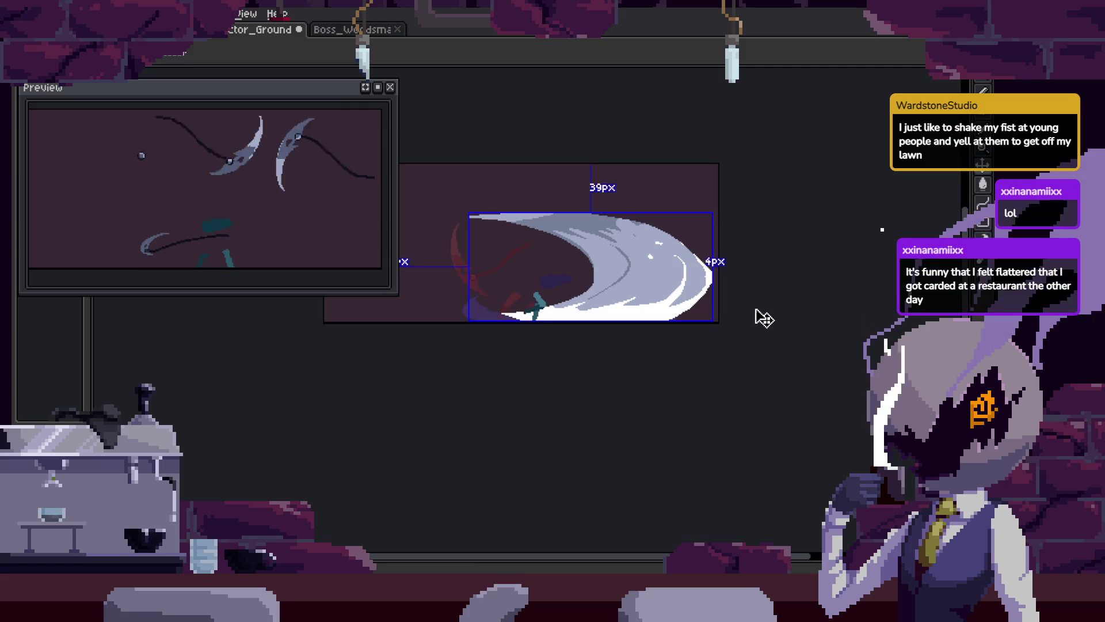
pyautogui.scroll(3, 755, 316)
pyautogui.hotkey('ctrl', 's')
# Pan up along the slash's stepped white edge to check it, then save again
pyautogui.scroll(2, 795, 230)
pyautogui.press('i')
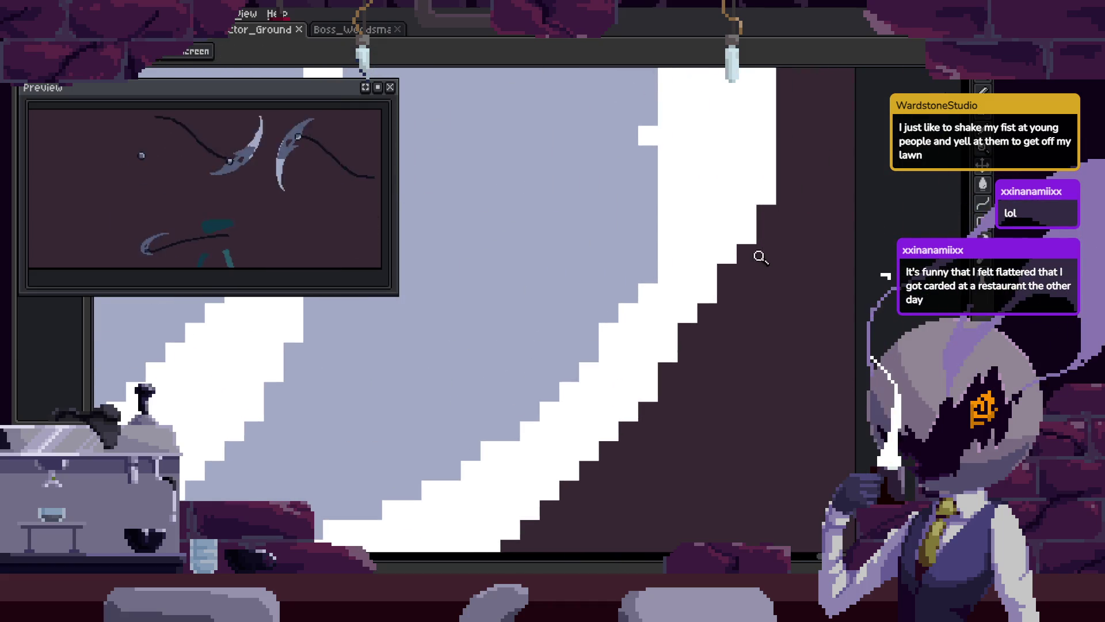
pyautogui.press('b')
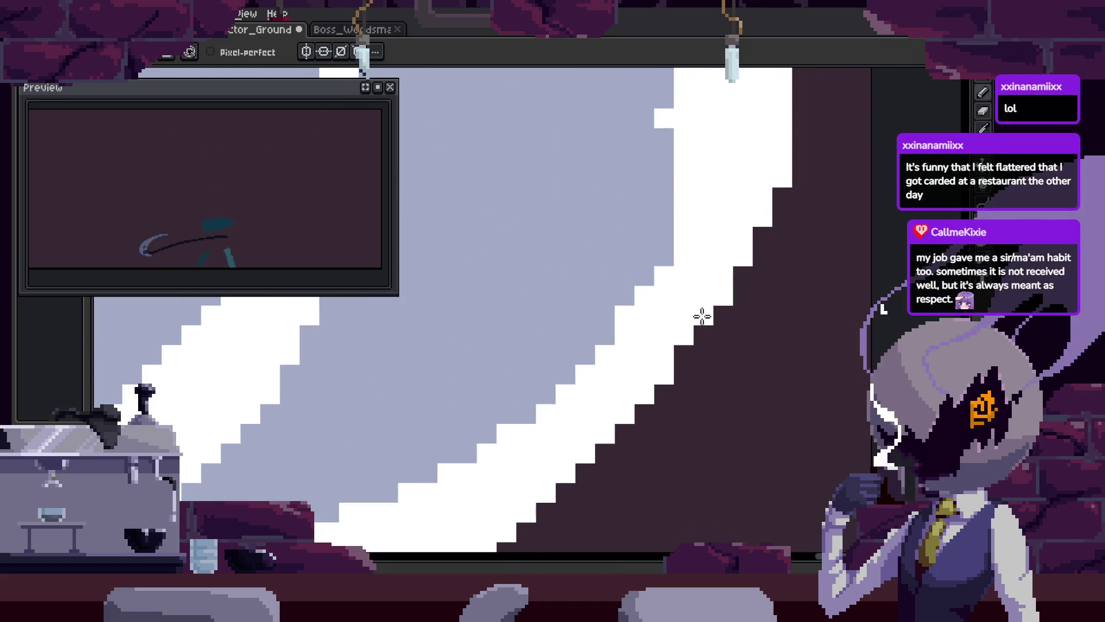
pyautogui.scroll(2, 701, 306)
pyautogui.moveTo(701, 306); pyautogui.dragTo(702, 271)
pyautogui.moveTo(648, 376)
pyautogui.mouseDown()
pyautogui.moveTo(689, 312)
pyautogui.moveTo(682, 299)
pyautogui.mouseUp()
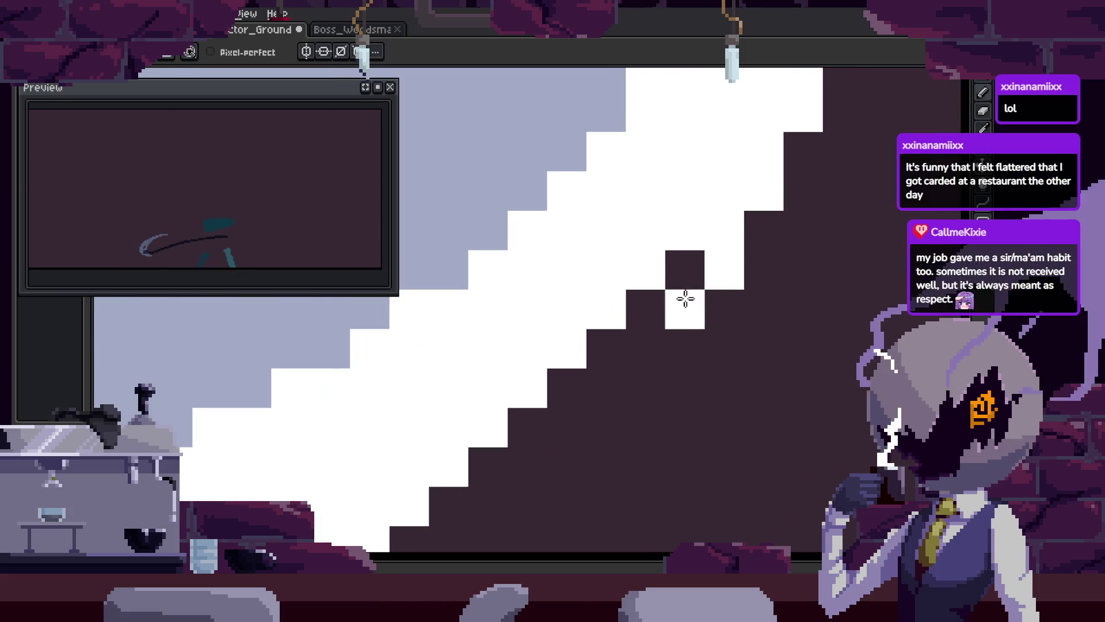
pyautogui.scroll(-4, 614, 350)
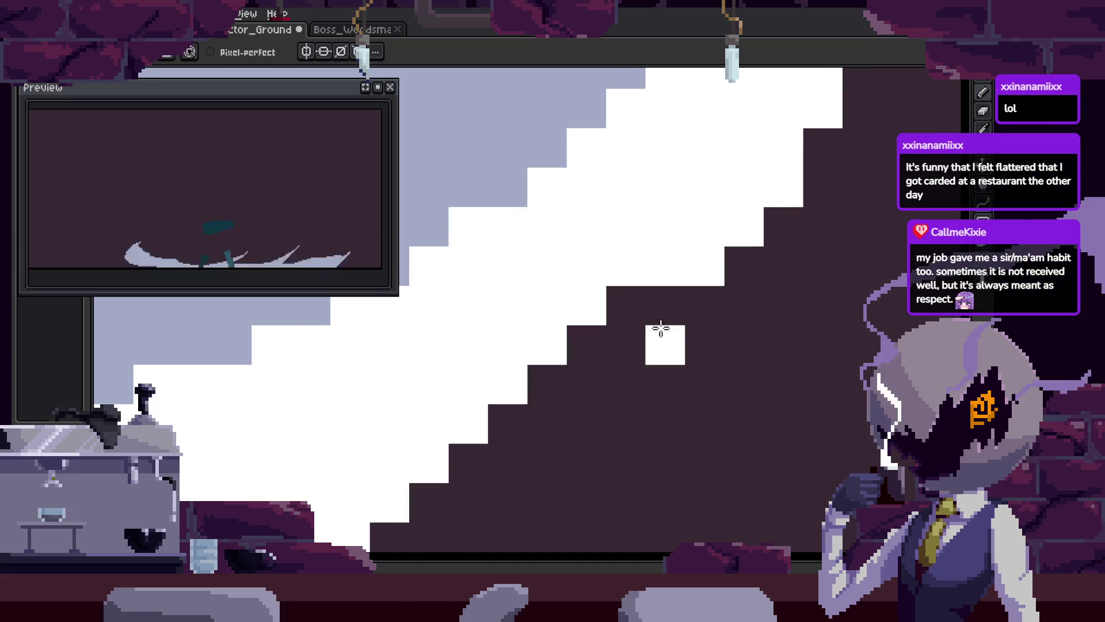
pyautogui.hotkey('ctrl', 's')
pyautogui.scroll(-3, 676, 370)
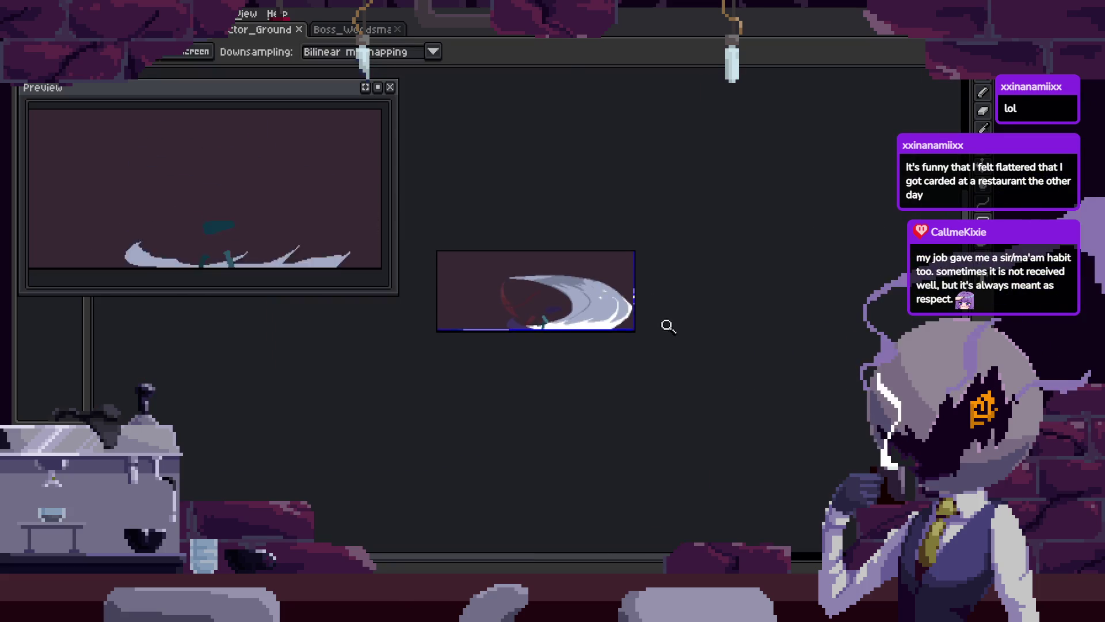
# Pan across the slash, step to the lunging figure's crescent frame, and zoom on its edge
pyautogui.scroll(2, 733, 276)
pyautogui.moveTo(657, 272); pyautogui.dragTo(700, 330)
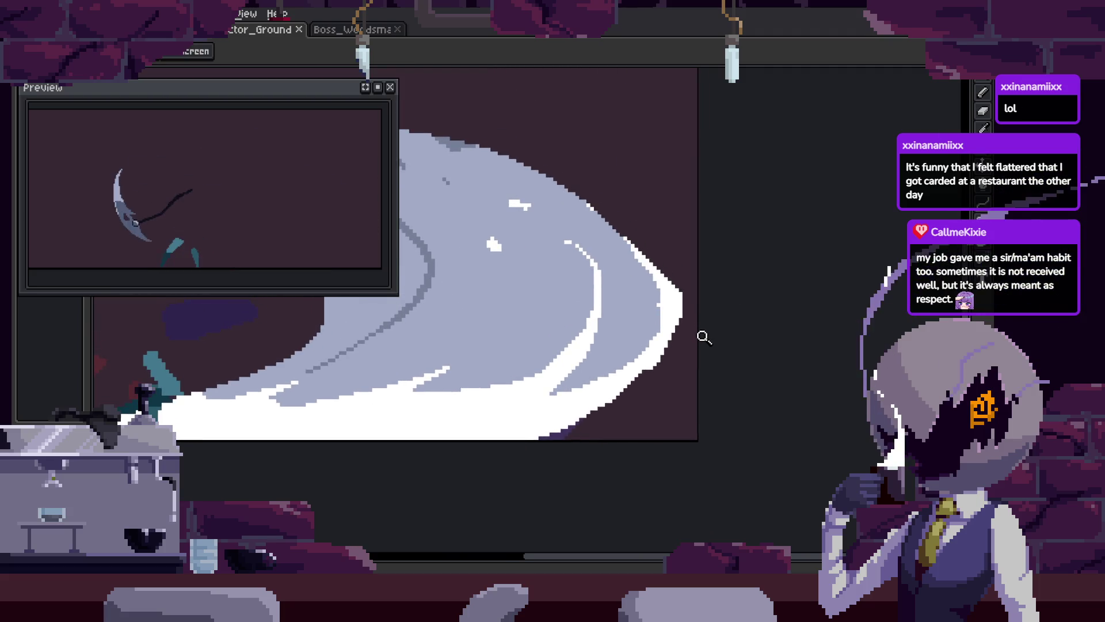
pyautogui.hscroll(-3, 708, 346)
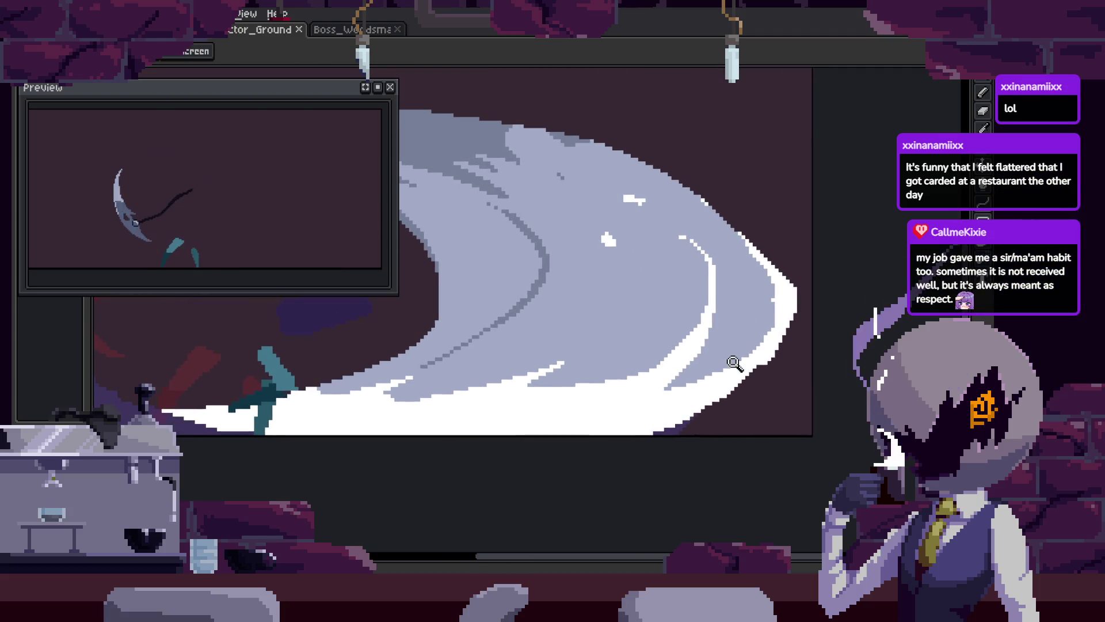
pyautogui.scroll(1, 740, 362)
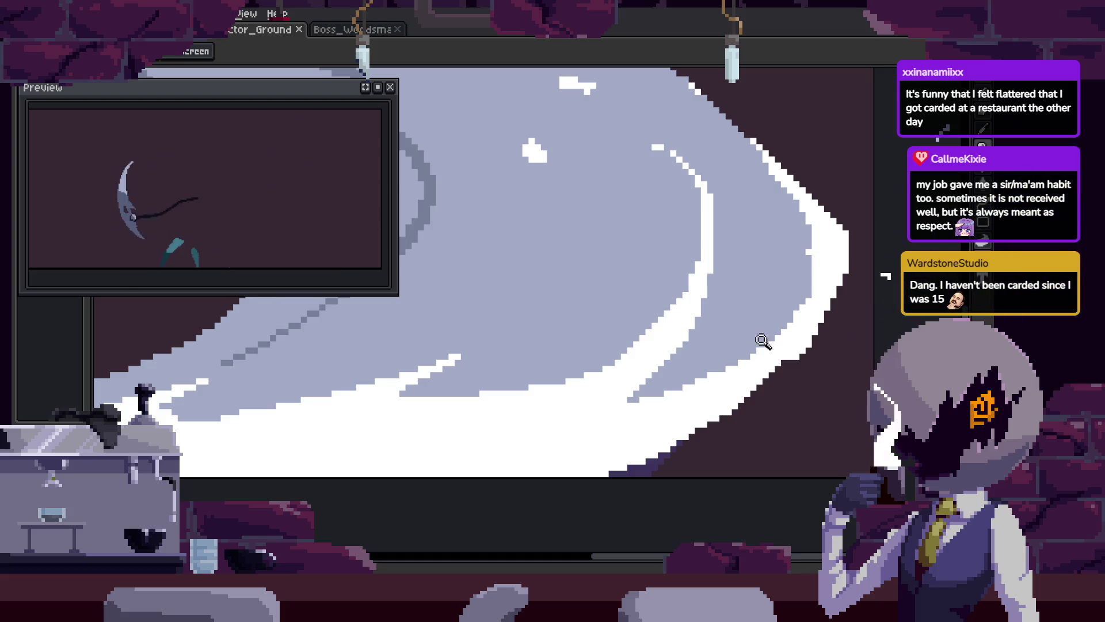
pyautogui.press('Right')
pyautogui.press('Right')
pyautogui.scroll(-2, 701, 280)
pyautogui.press('Return')
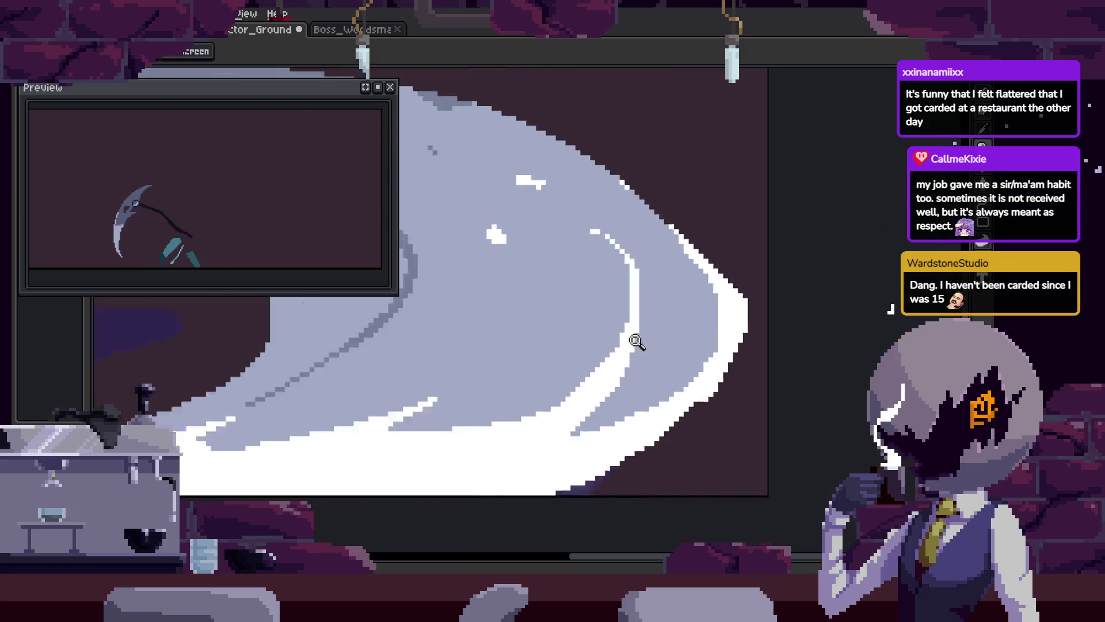
pyautogui.press('z')
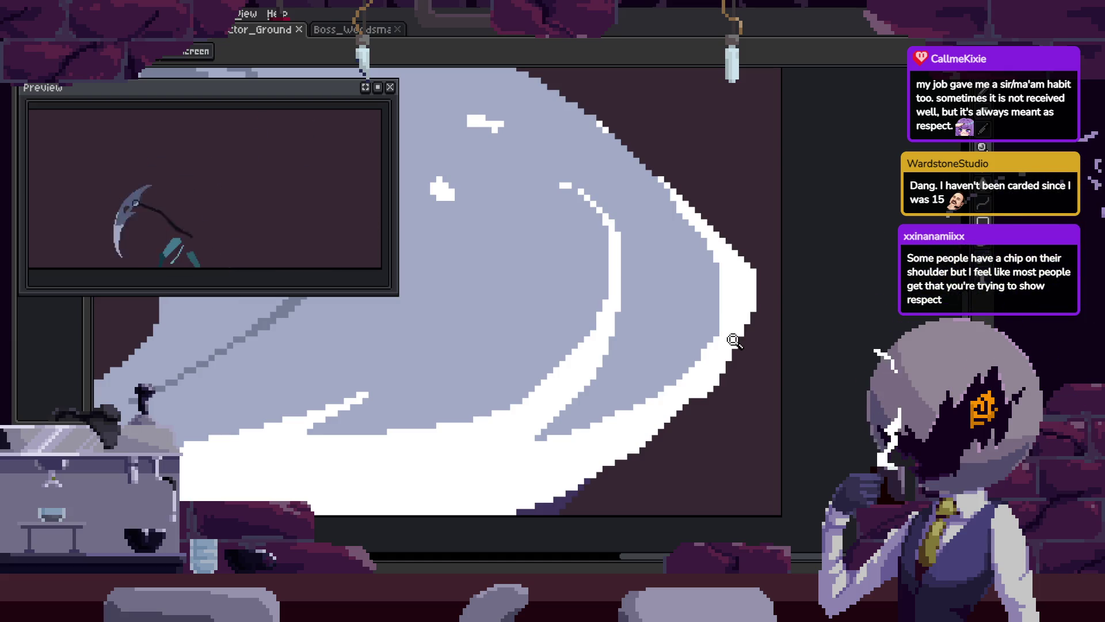
pyautogui.click(739, 344)
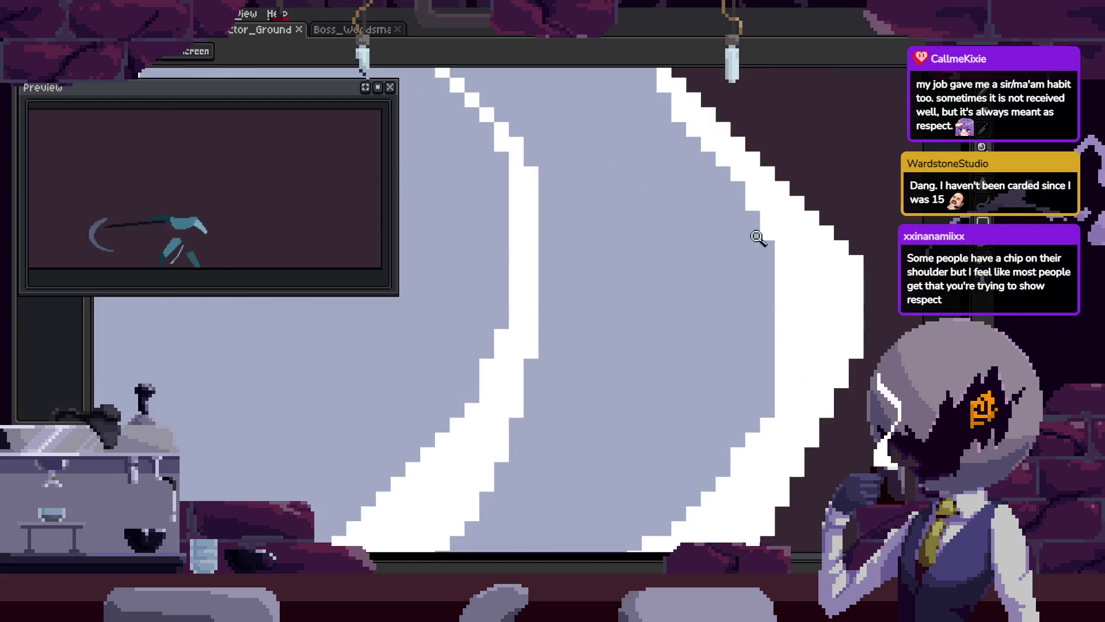
# Zoom in on the crescent's upper edge, clean up its stepped pixels, and save
pyautogui.click(743, 181)
pyautogui.press('b')
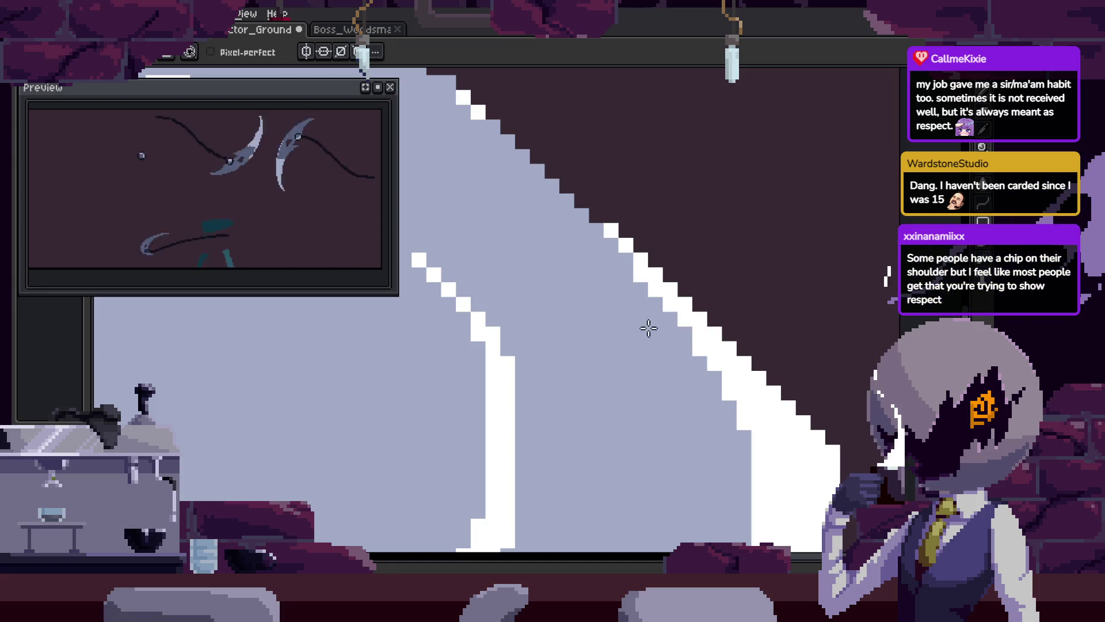
pyautogui.moveTo(689, 361); pyautogui.dragTo(651, 312)
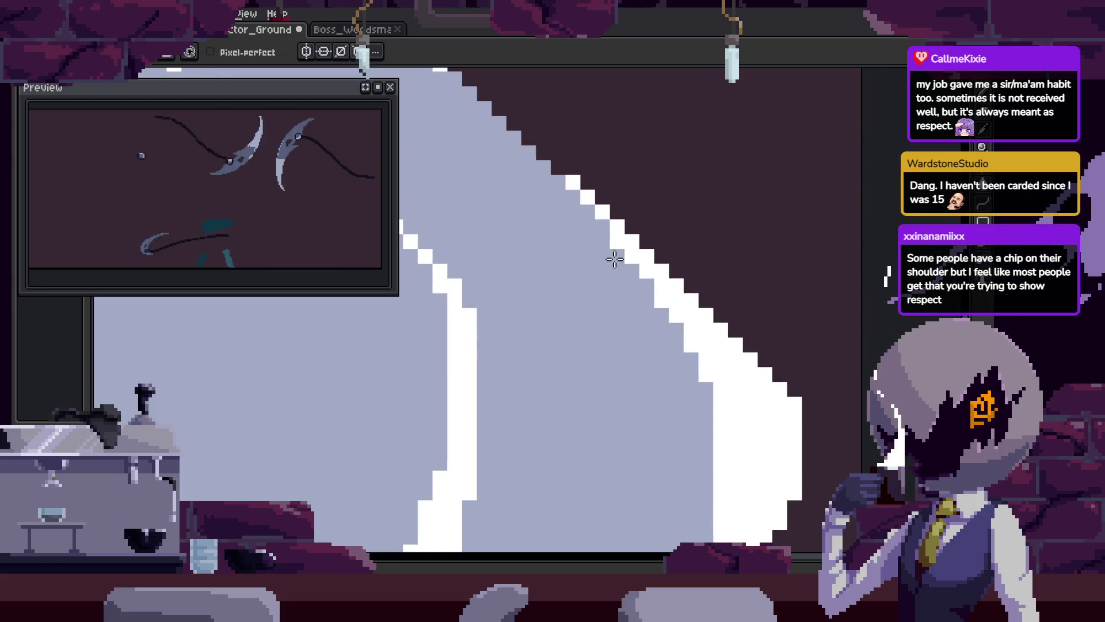
pyautogui.moveTo(696, 349); pyautogui.dragTo(724, 371)
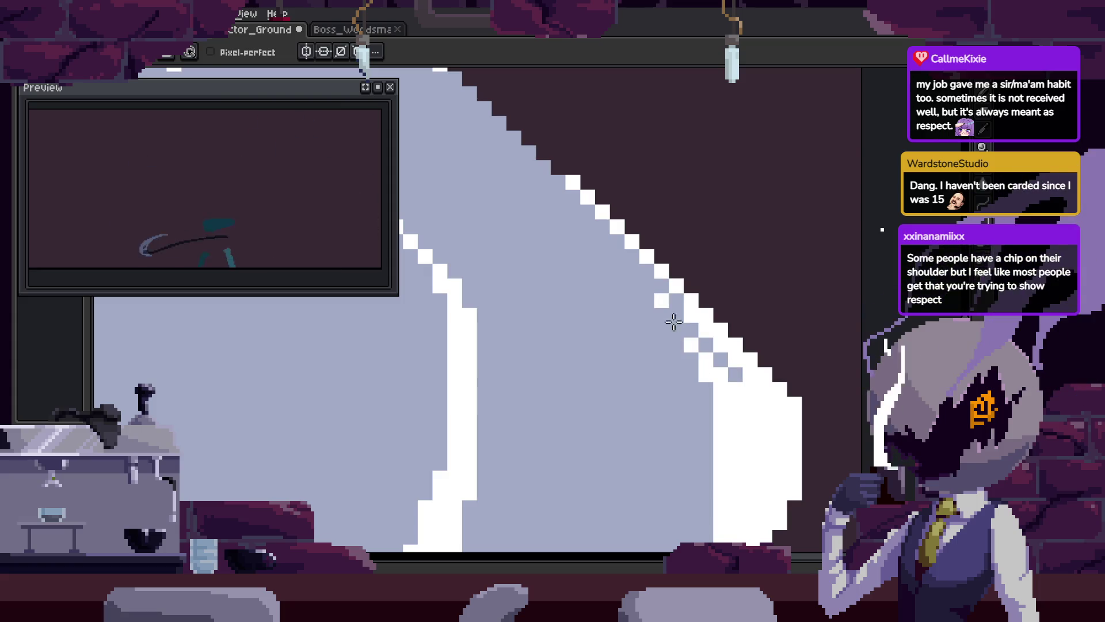
pyautogui.scroll(-2, 690, 336)
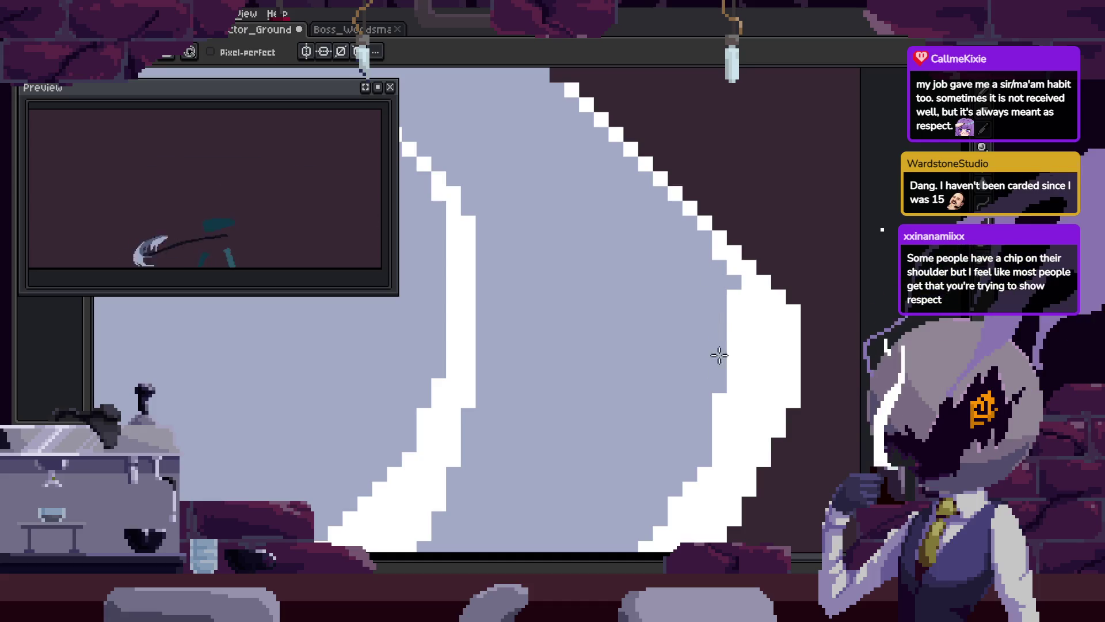
pyautogui.scroll(-1, 704, 381)
pyautogui.press('i')
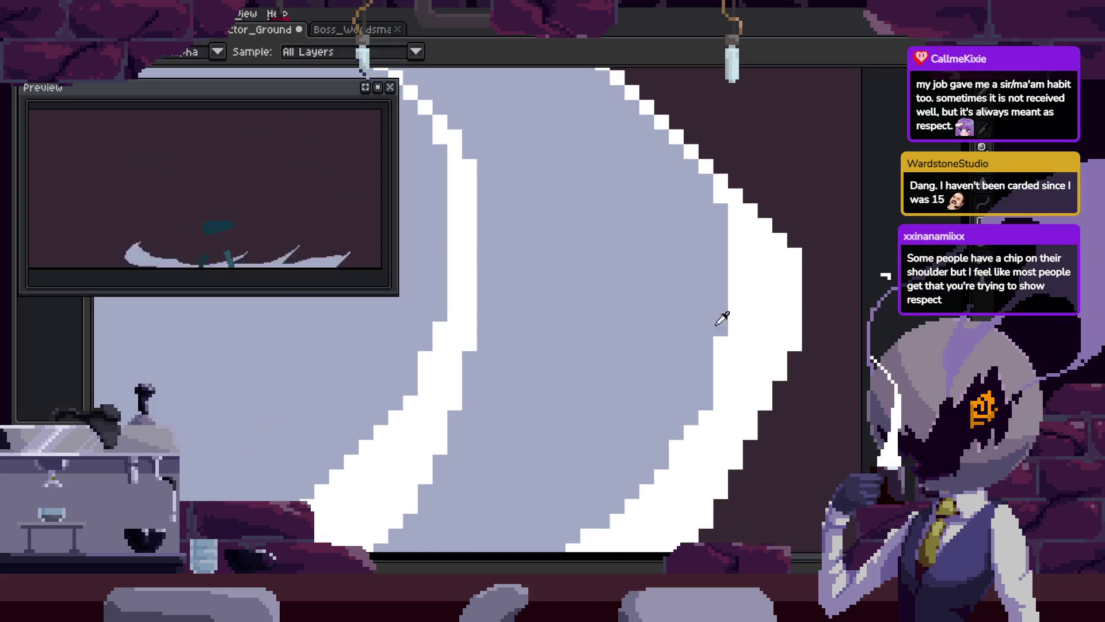
pyautogui.scroll(-2, 717, 351)
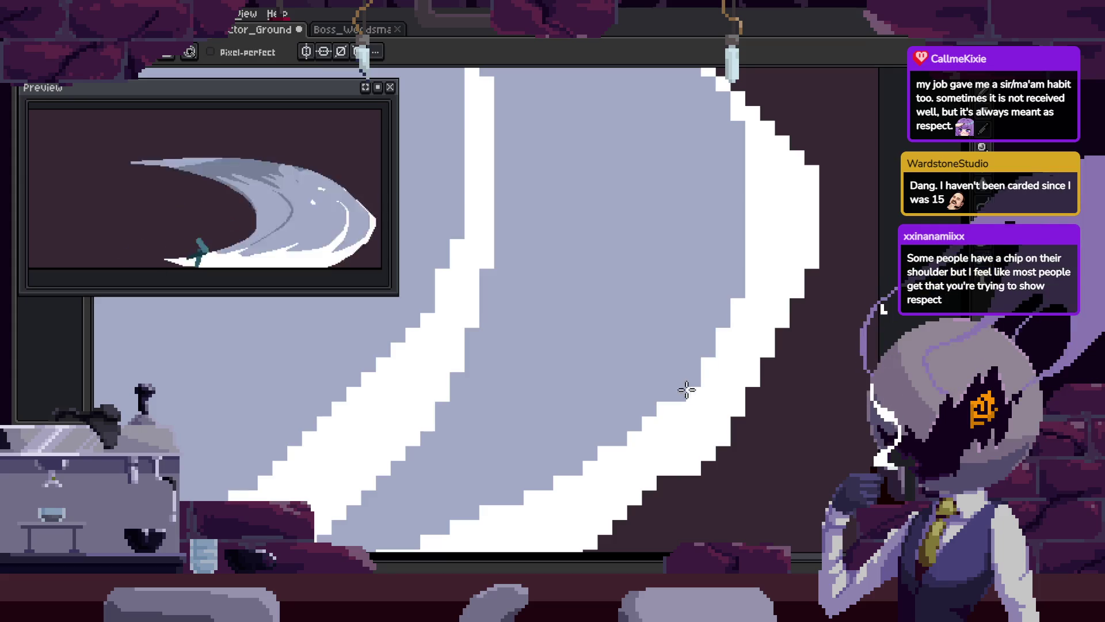
pyautogui.scroll(2, 688, 374)
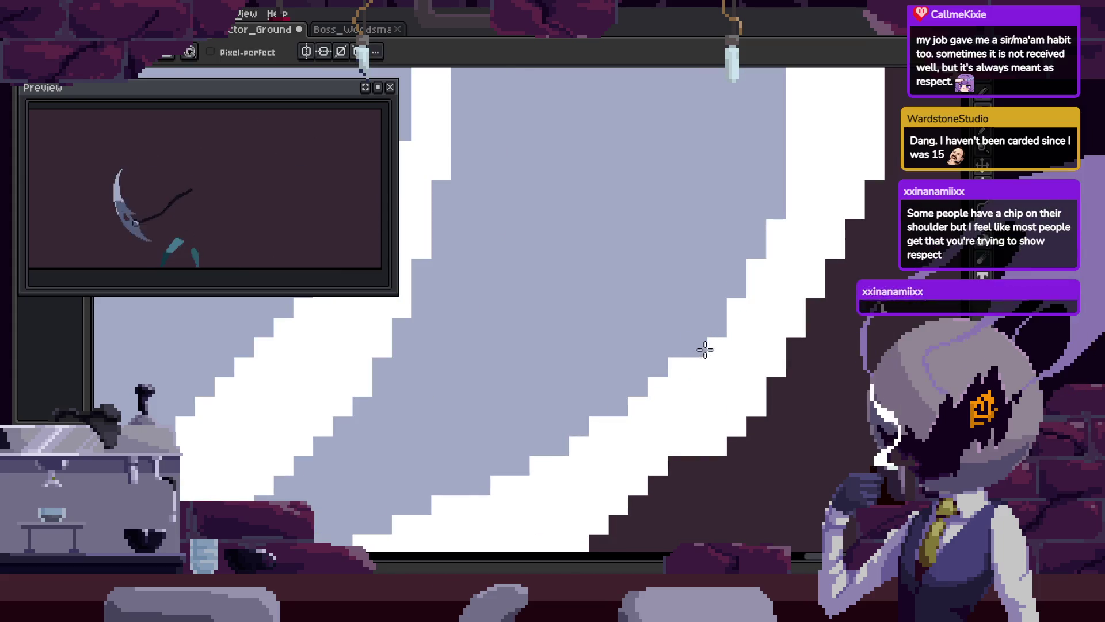
pyautogui.hotkey('ctrl', 's')
# On the next frame, draw a checkered dark-and-white pixel line along the diagonal edge
pyautogui.press('z')
pyautogui.press('b')
pyautogui.press('Right')
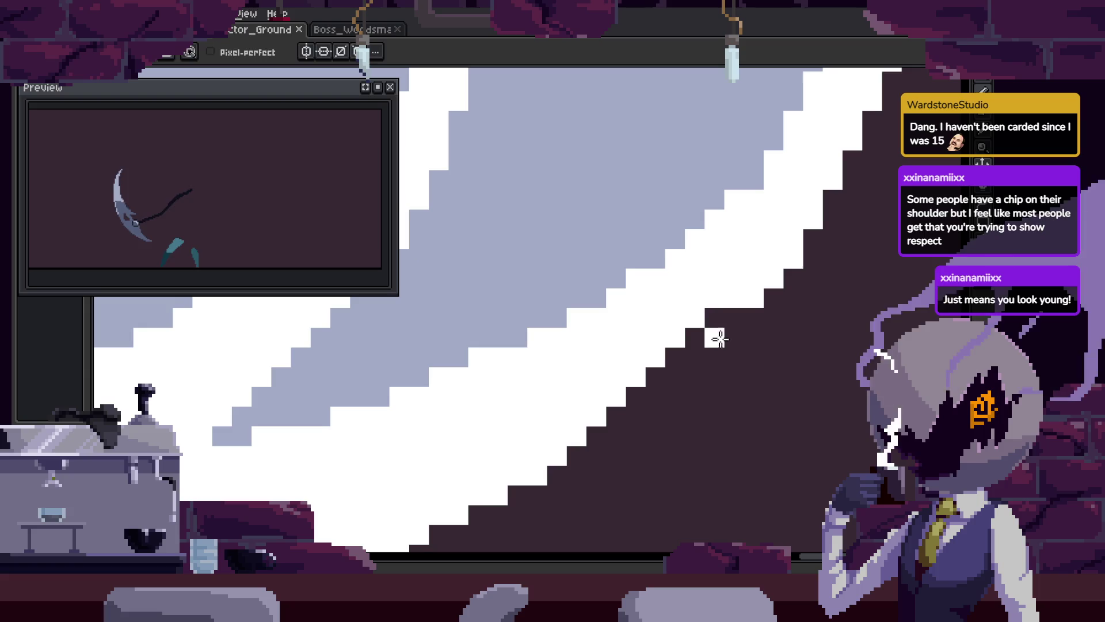
pyautogui.moveTo(724, 320); pyautogui.dragTo(557, 497)
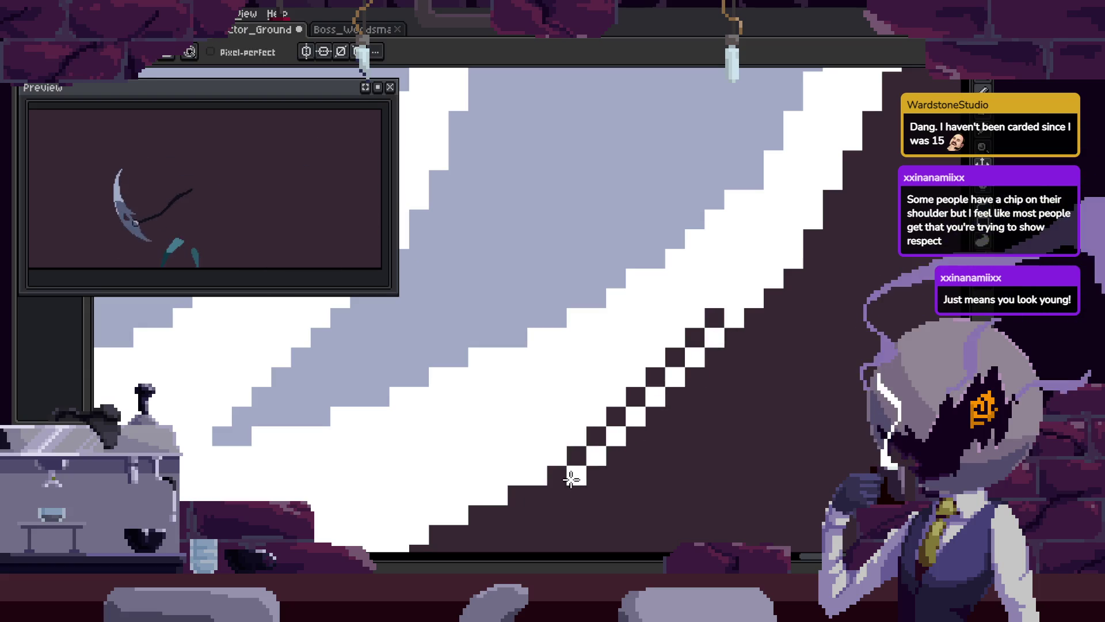
# Step through the following animation frames to review the blade, then save the file
pyautogui.press('Right')
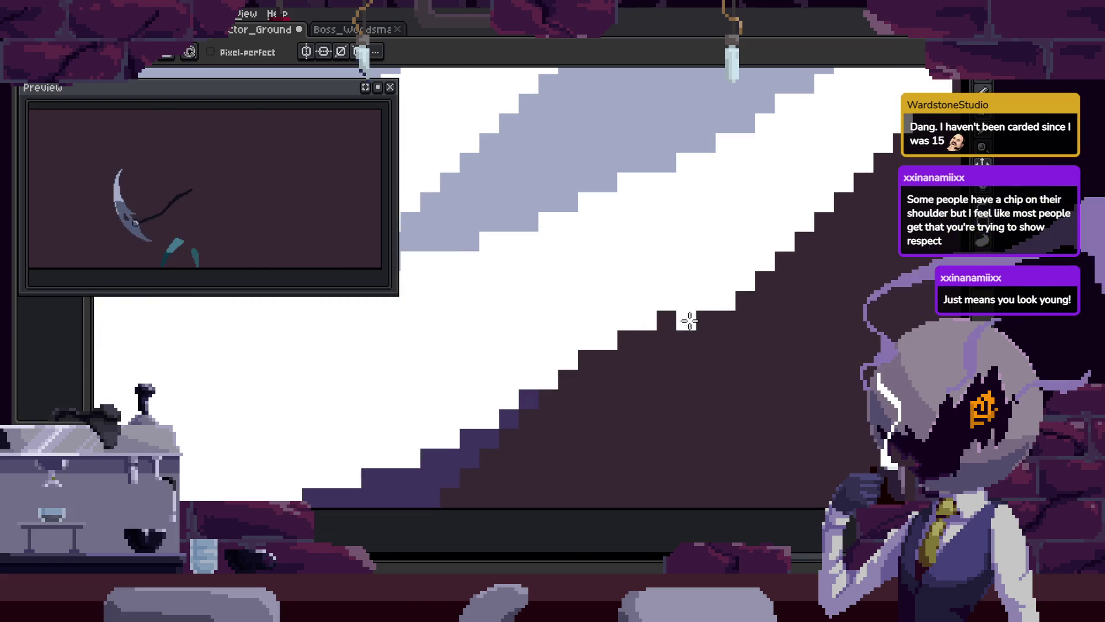
pyautogui.press('Right')
pyautogui.press('Right')
pyautogui.press('Right')
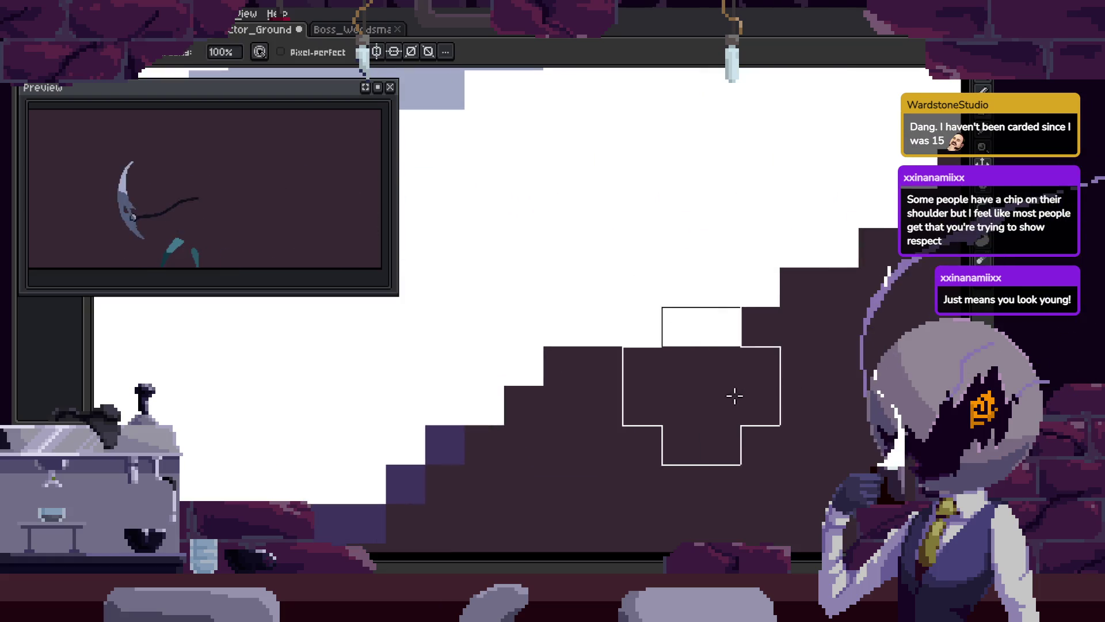
pyautogui.press('Right')
pyautogui.press('Right')
pyautogui.press('Right')
pyautogui.press('Right')
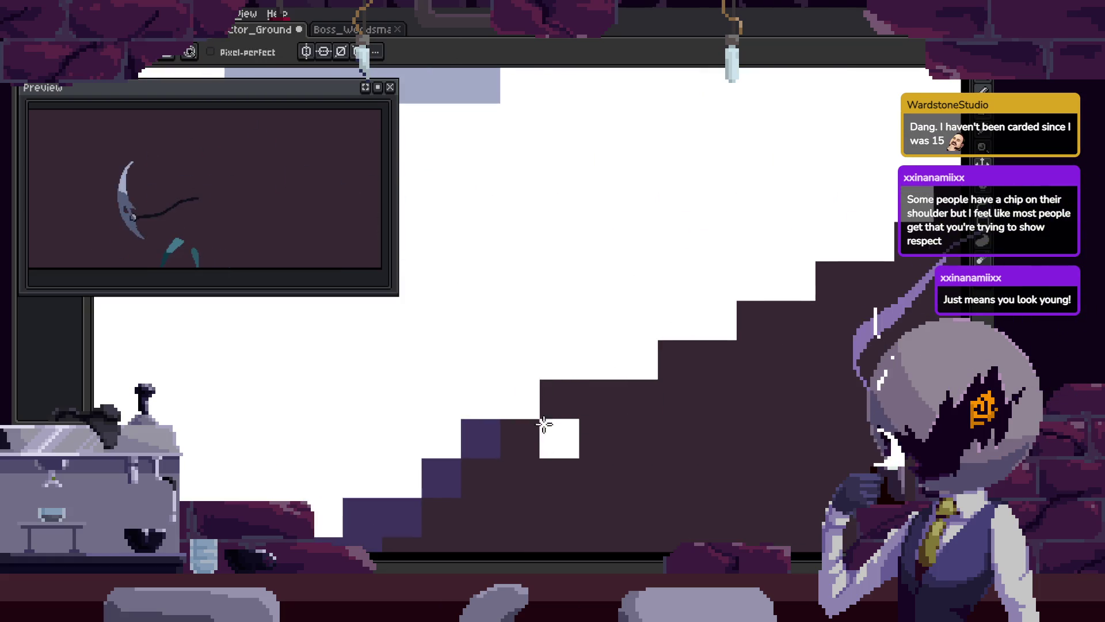
pyautogui.press('z')
pyautogui.scroll(-3, 750, 380)
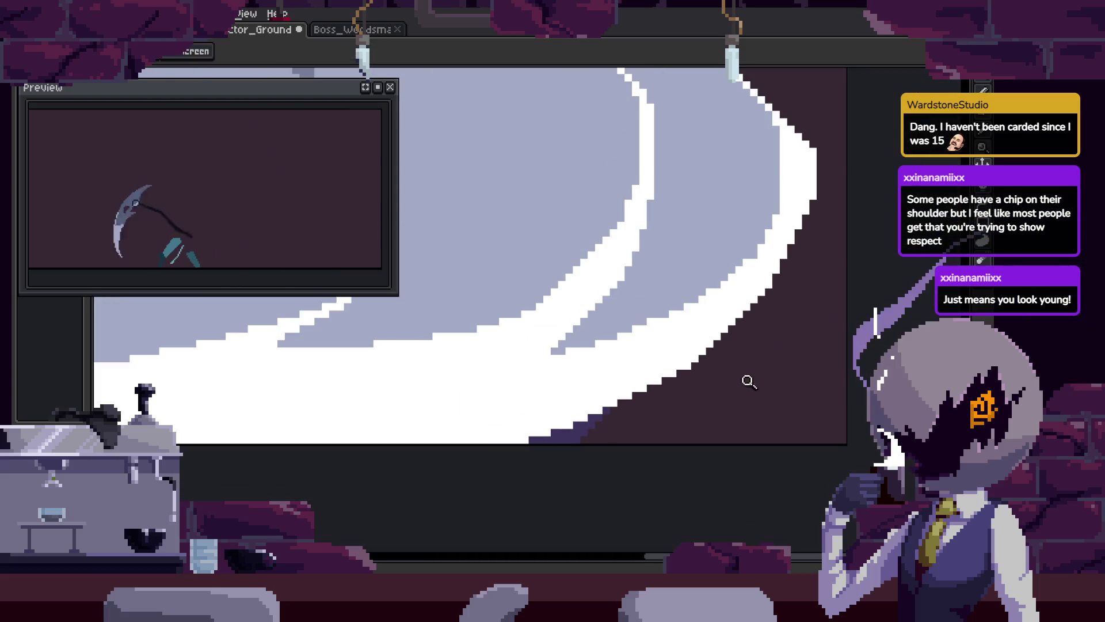
pyautogui.press('Right')
pyautogui.press('Right')
pyautogui.scroll(3, 763, 314)
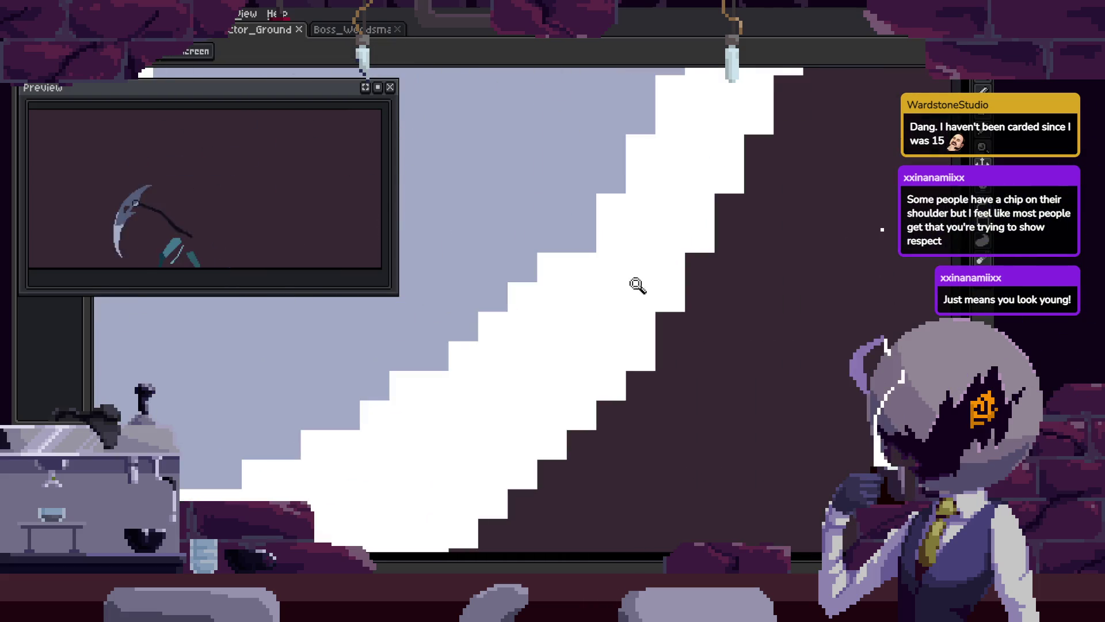
pyautogui.press('Right')
pyautogui.press('Right')
pyautogui.press('Right')
pyautogui.hotkey('ctrl', 's')
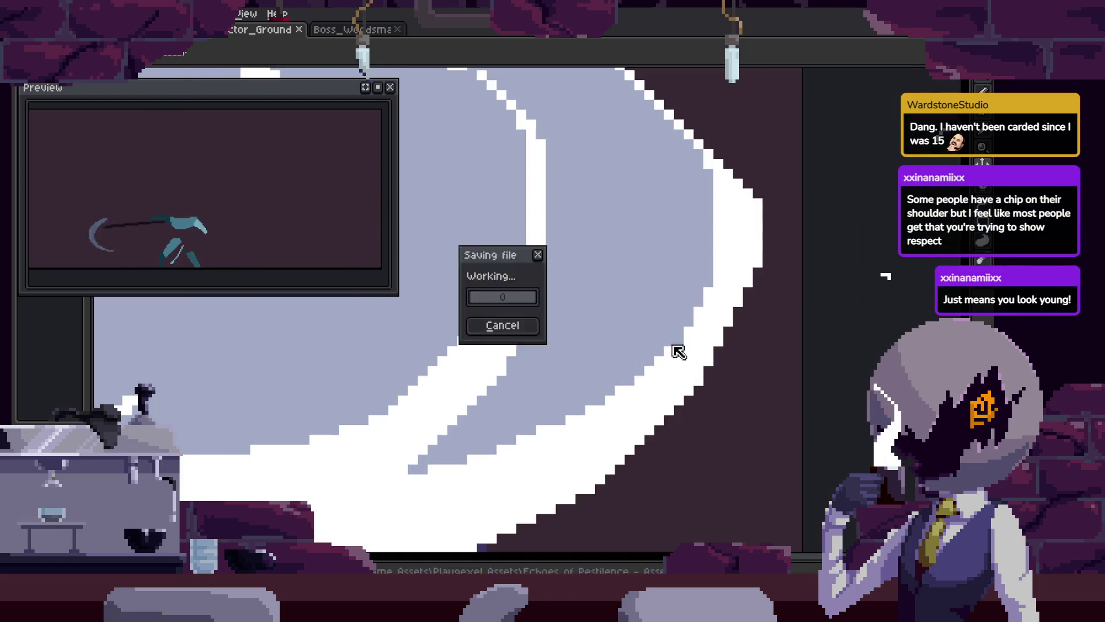
# Advance to the staircase and curved blade frames and save the animation file
pyautogui.press('Right')
pyautogui.press('Right')
pyautogui.press('Right')
pyautogui.press('v')
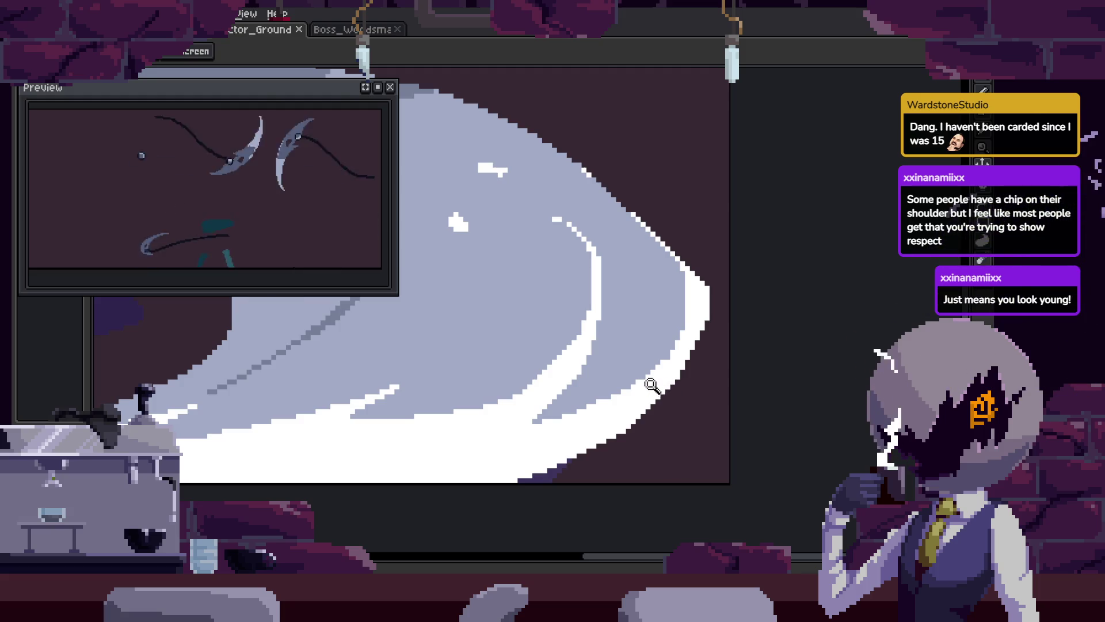
pyautogui.press('Right')
pyautogui.press('Right')
pyautogui.press('Right')
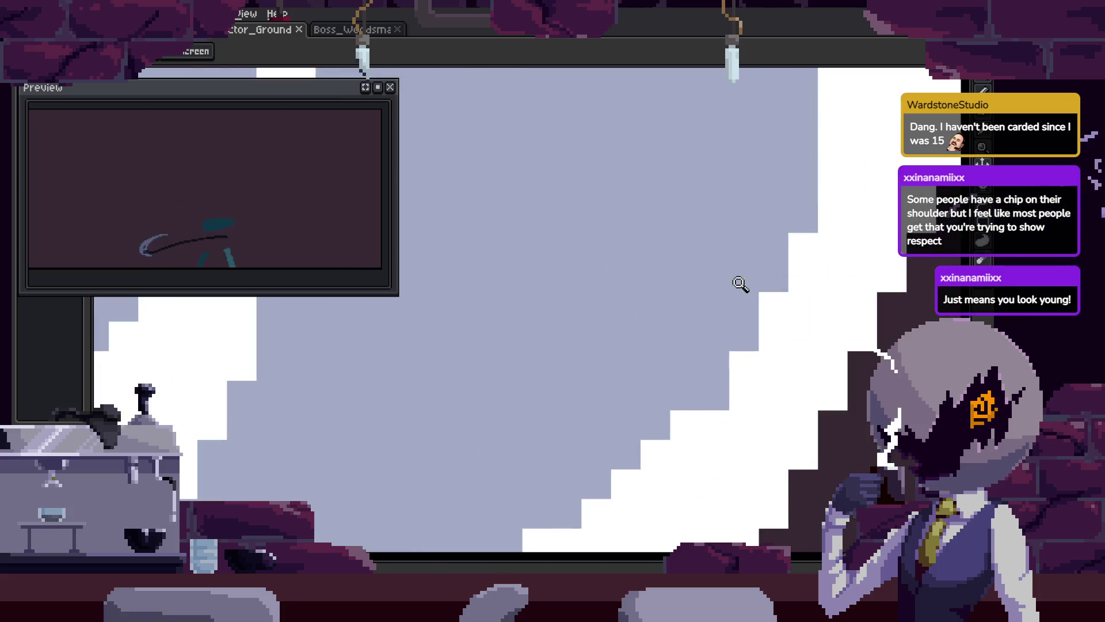
pyautogui.press('Right')
pyautogui.press('Right')
pyautogui.press('Right')
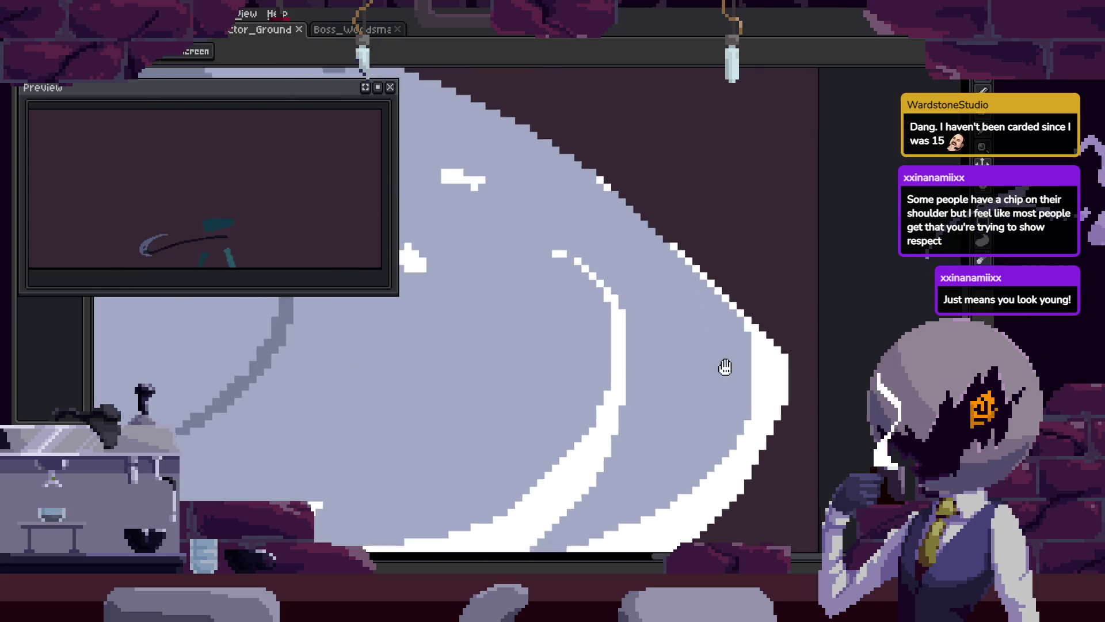
pyautogui.hotkey('ctrl', 's')
# Review the diagonal staircase and vertical-to-diagonal blade frames with Pencil and Eyedropper ready
pyautogui.press('Right')
pyautogui.press('Right')
pyautogui.press('Right')
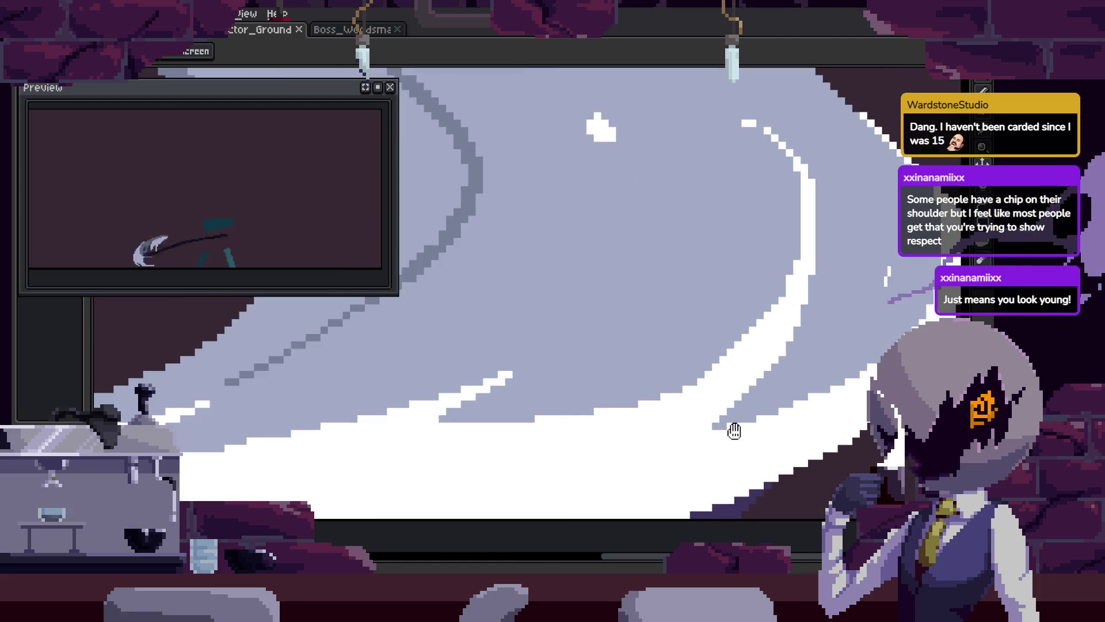
pyautogui.press('Right')
pyautogui.press('Right')
pyautogui.press('Right')
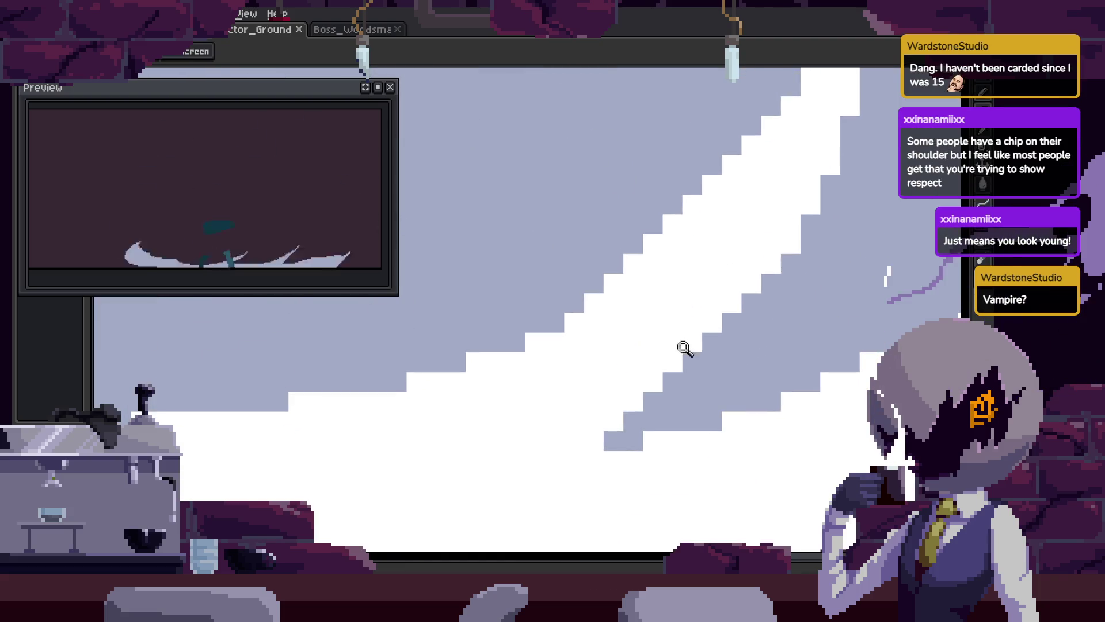
pyautogui.press('b')
pyautogui.press('Right')
pyautogui.press('Right')
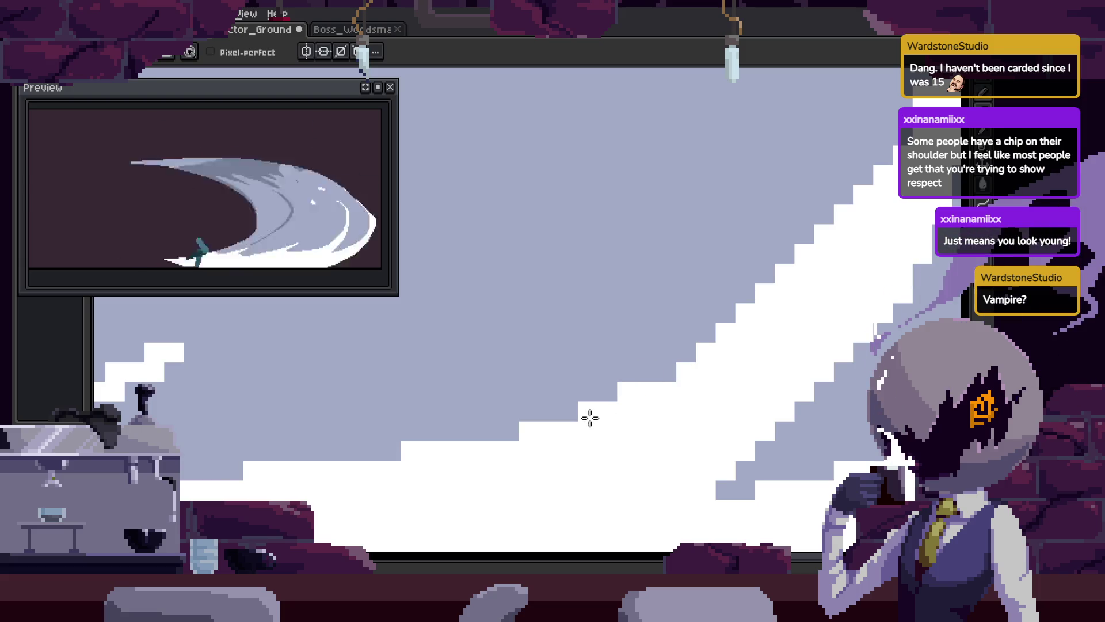
pyautogui.press('Right')
pyautogui.press('Right')
pyautogui.press('Right')
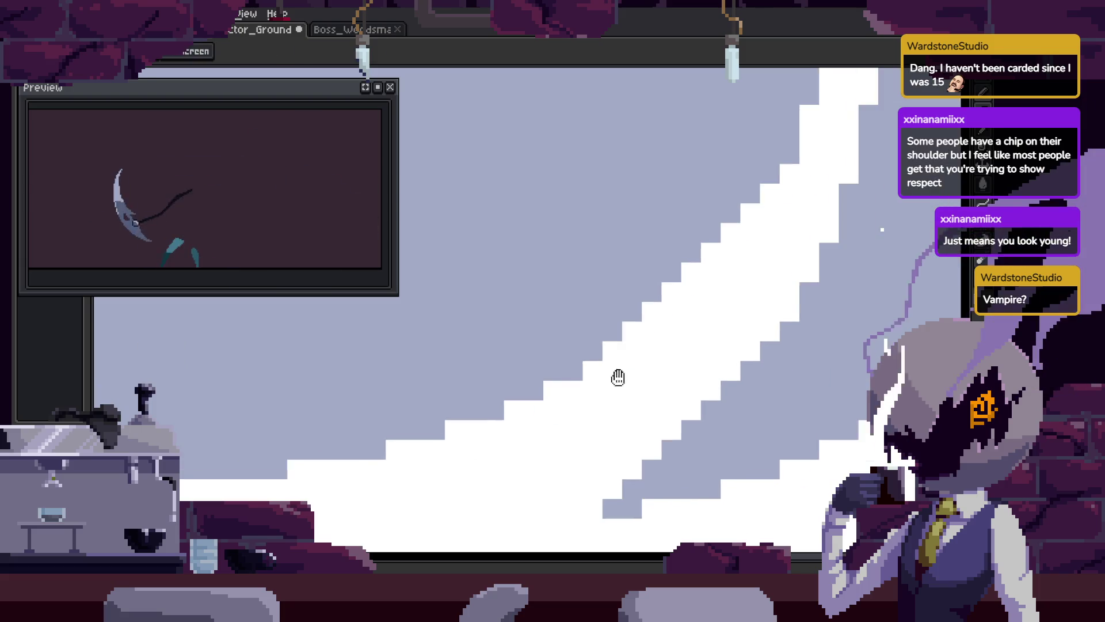
pyautogui.press('i')
pyautogui.press('Right')
pyautogui.press('Right')
pyautogui.press('Right')
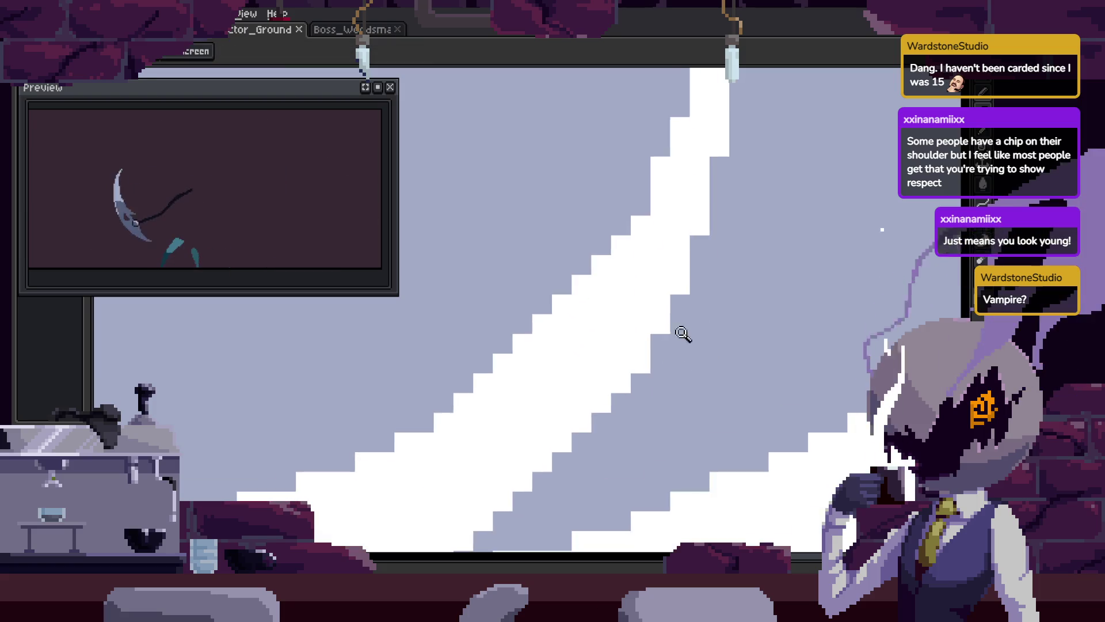
pyautogui.press('b')
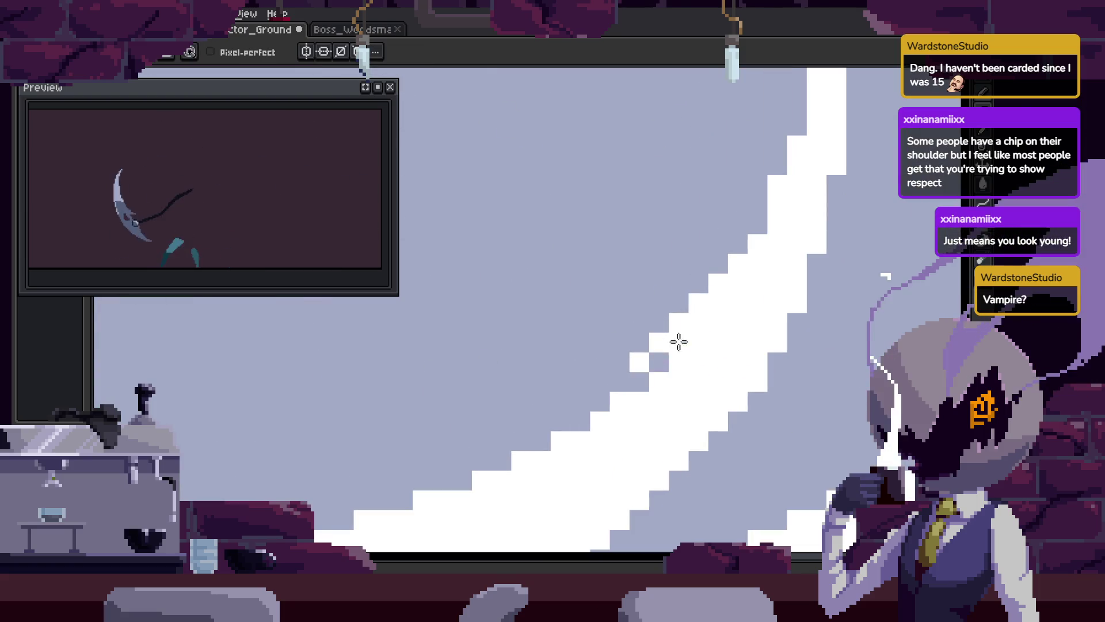
# Move on to the blade-shifted-left frames, adjust the view, and save again
pyautogui.press('Right')
pyautogui.press('Right')
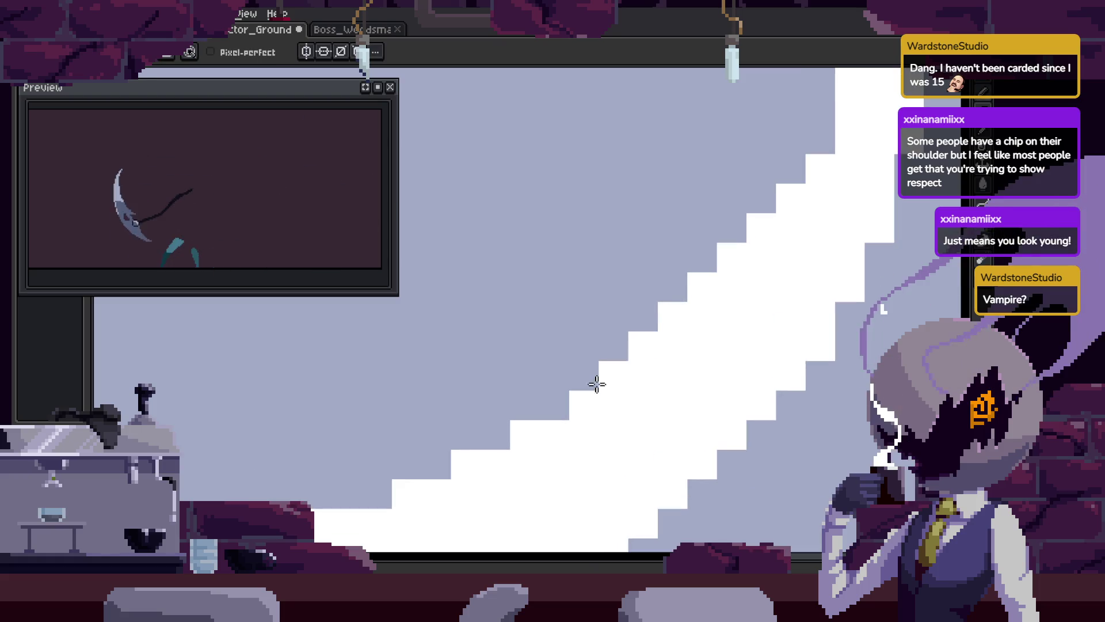
pyautogui.press('Right')
pyautogui.press('Right')
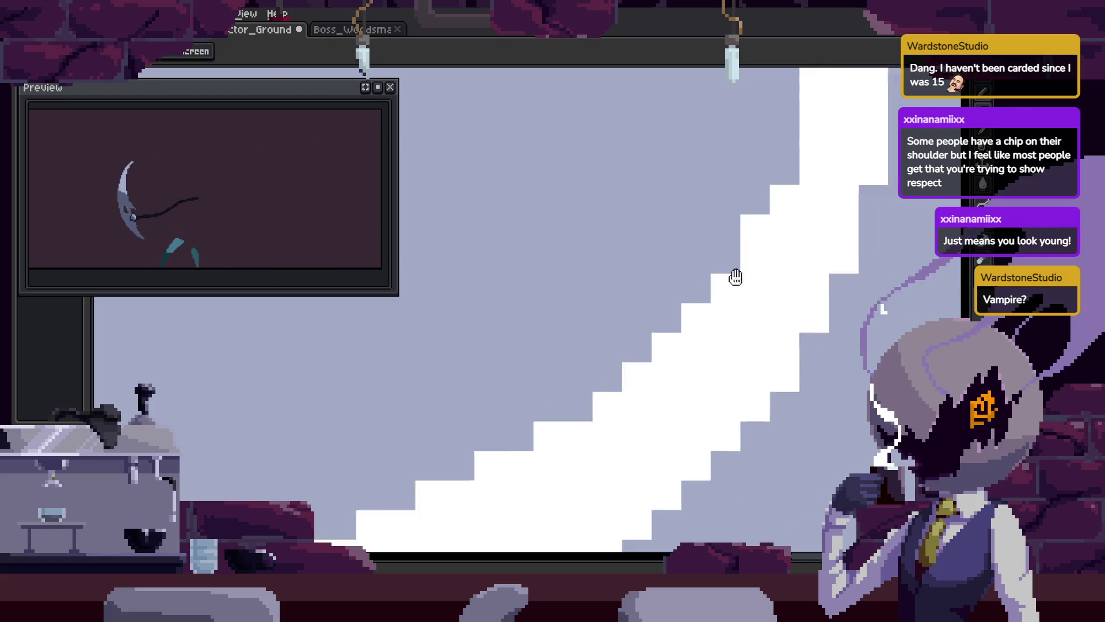
pyautogui.press('Right')
pyautogui.press('Right')
pyautogui.press('Right')
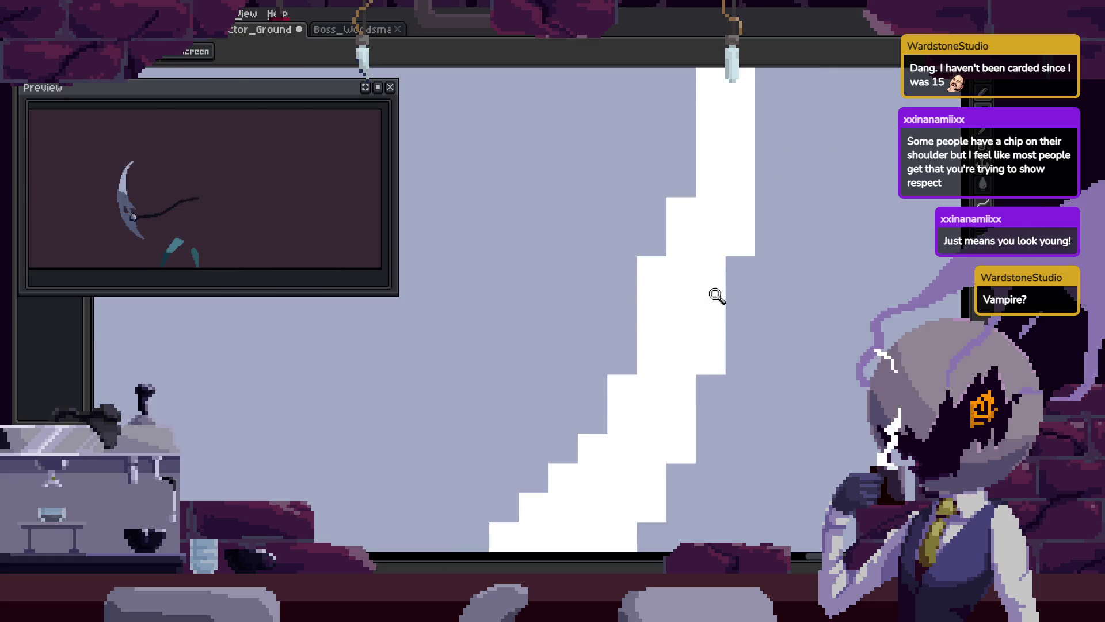
pyautogui.press('h')
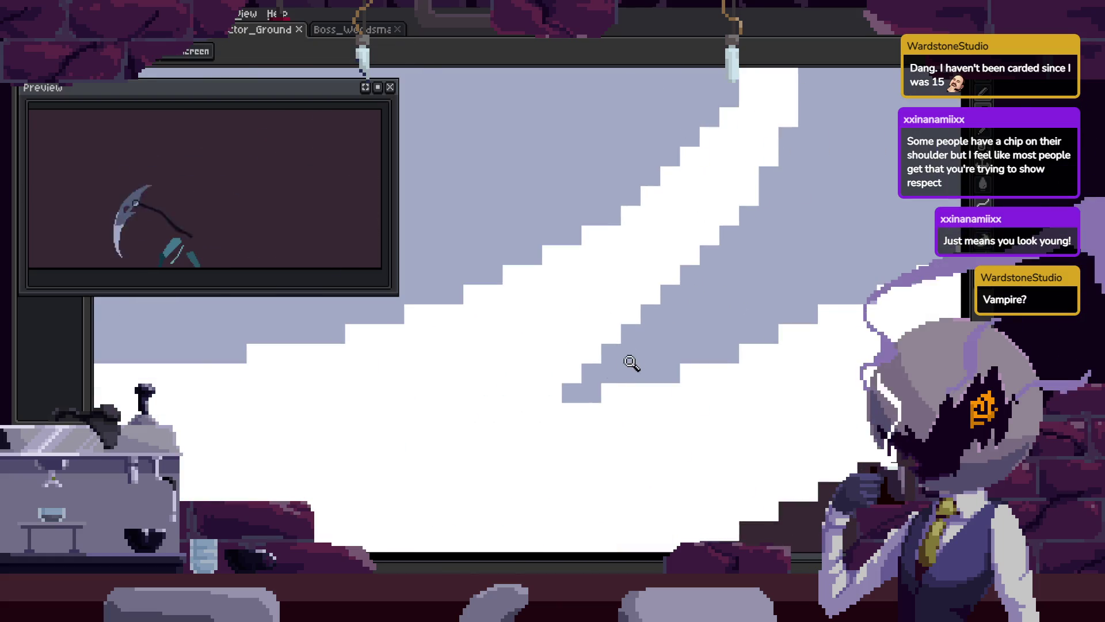
pyautogui.scroll(2, 634, 363)
pyautogui.press('b')
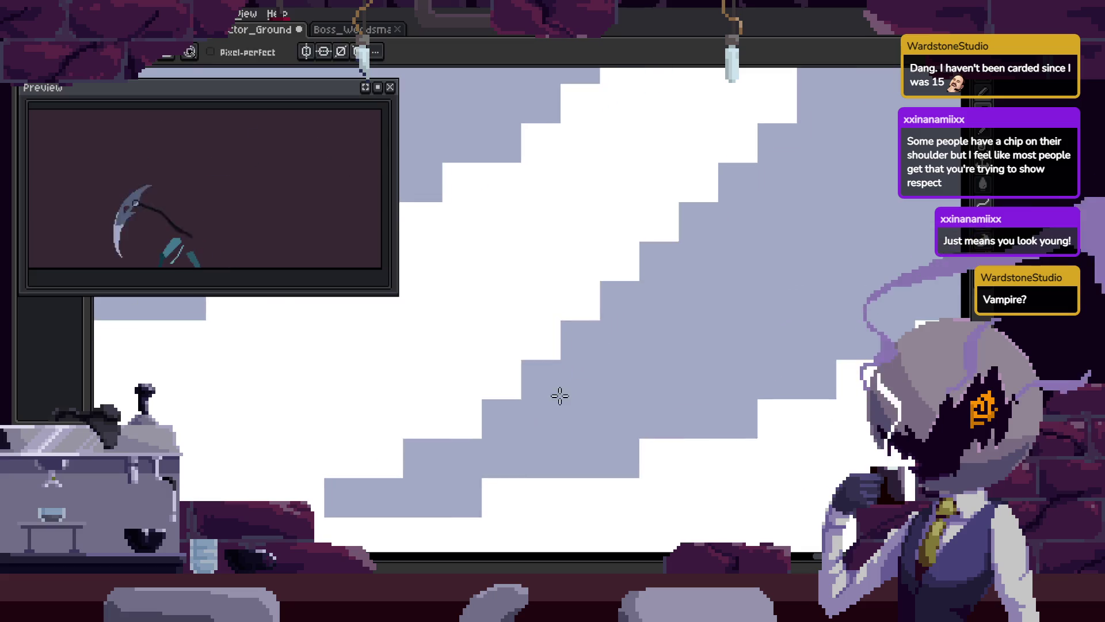
pyautogui.scroll(-1, 560, 395)
pyautogui.press('z')
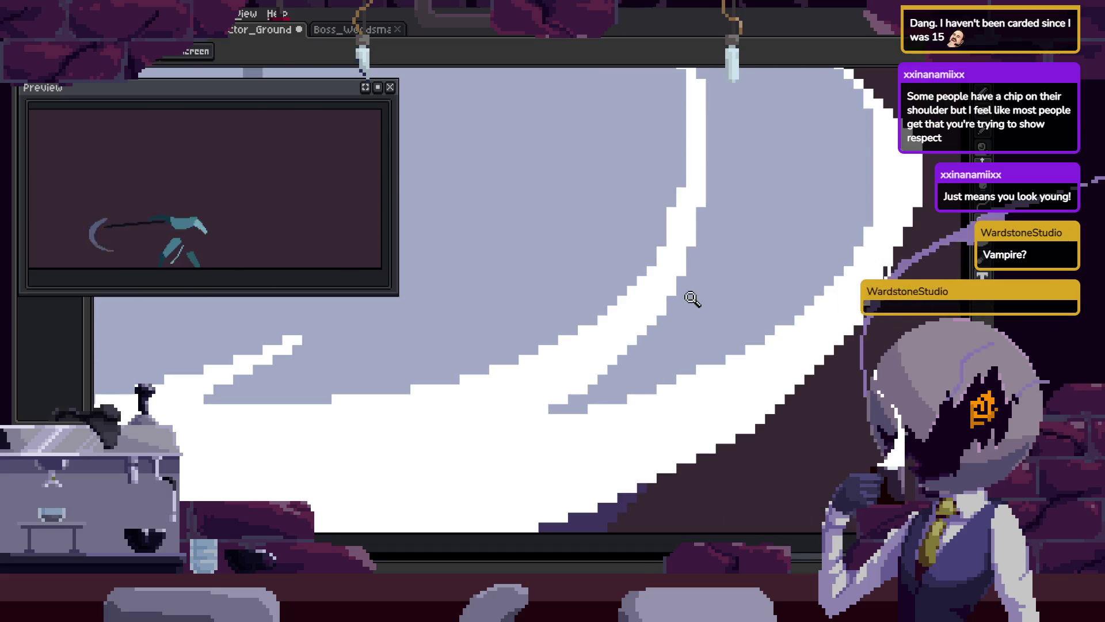
pyautogui.hotkey('ctrl', 's')
# Zoom in on the blade's stepped white edge, then compare the white arc on the next frame
pyautogui.click(749, 280)
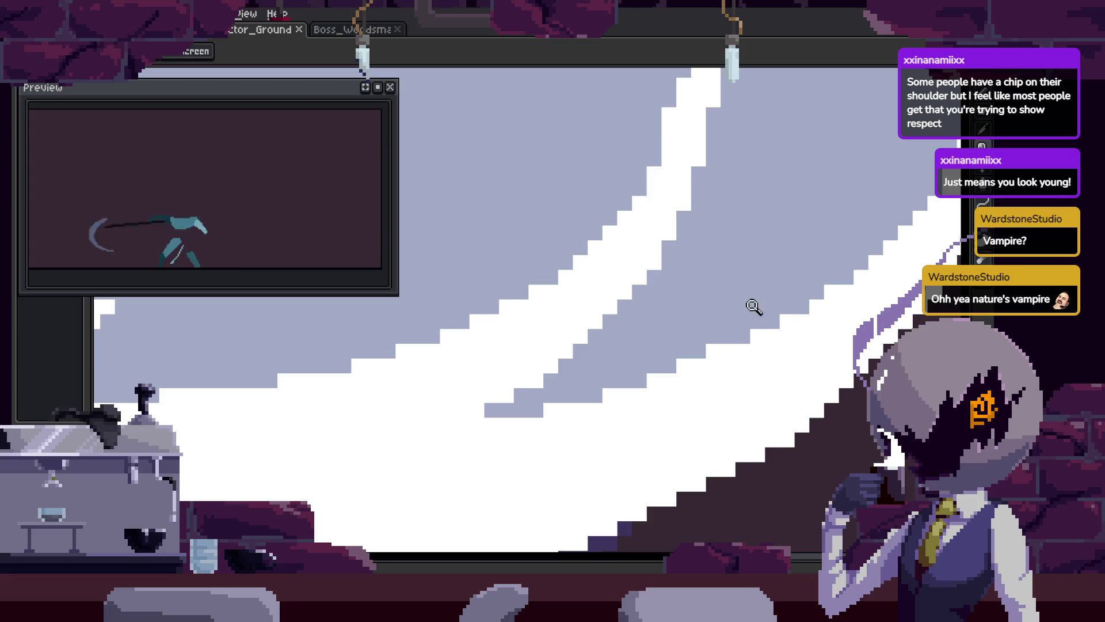
pyautogui.press('i')
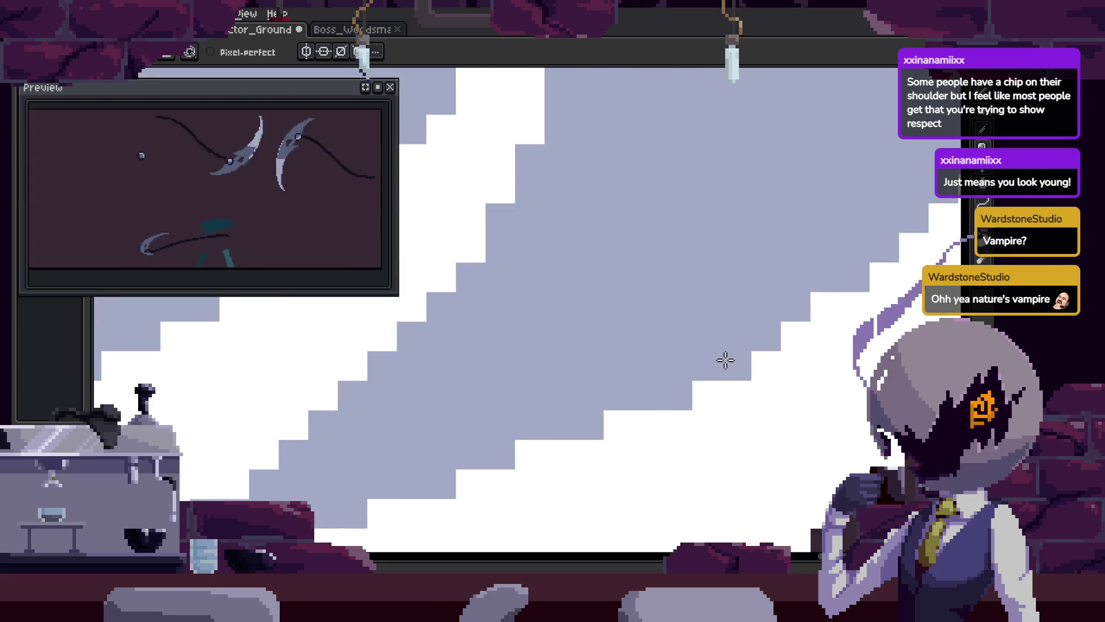
pyautogui.press('z')
pyautogui.scroll(-4, 748, 345)
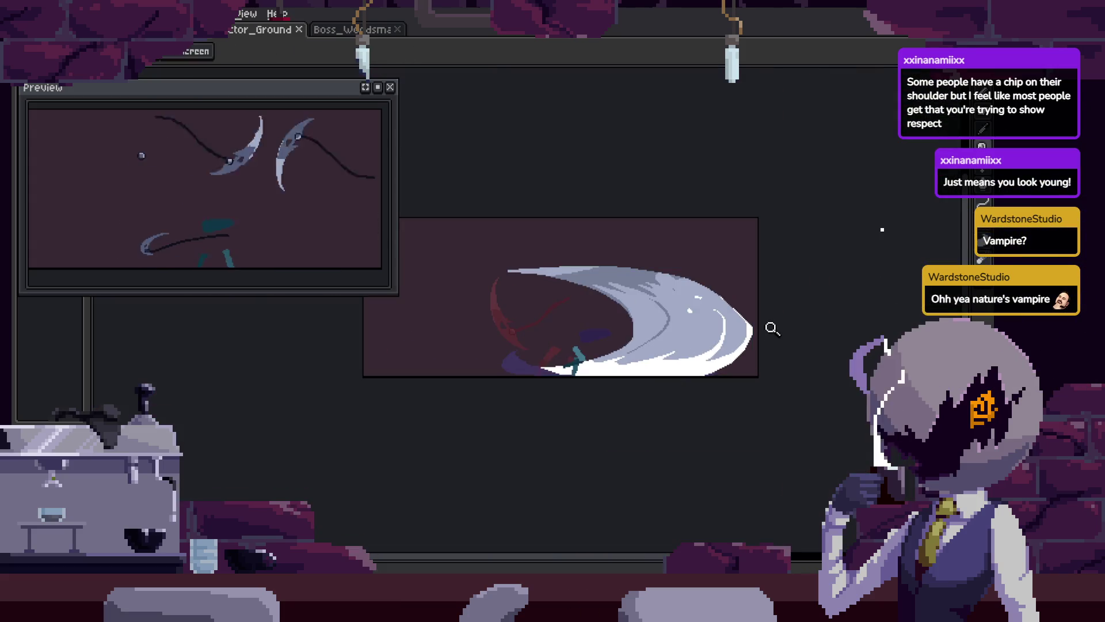
pyautogui.scroll(3, 786, 296)
pyautogui.scroll(2, 718, 220)
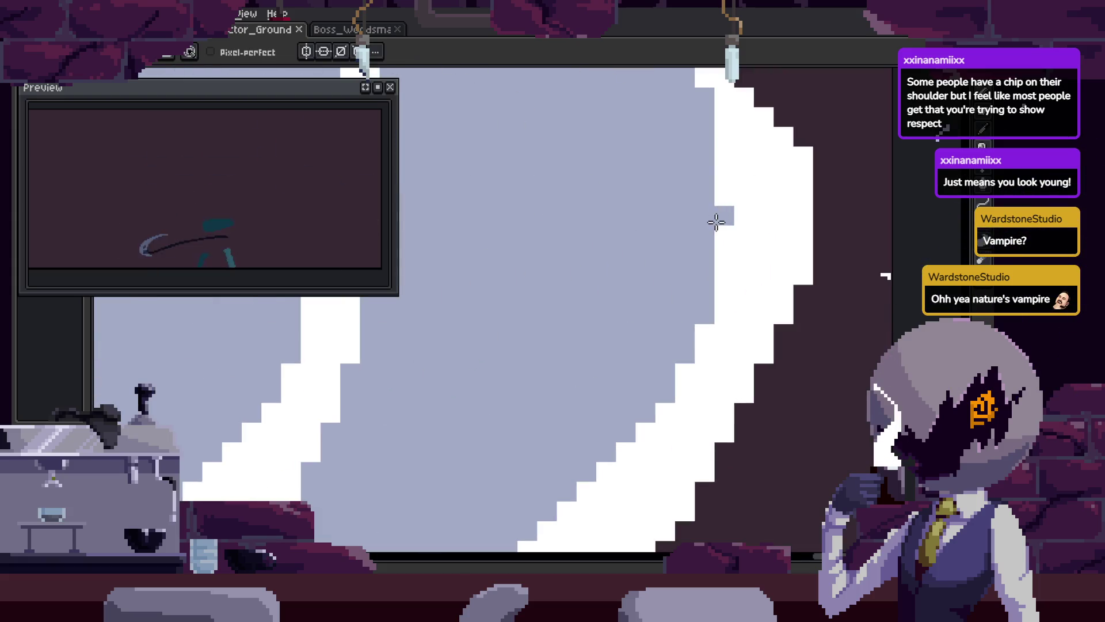
pyautogui.press('Right')
pyautogui.press('Right')
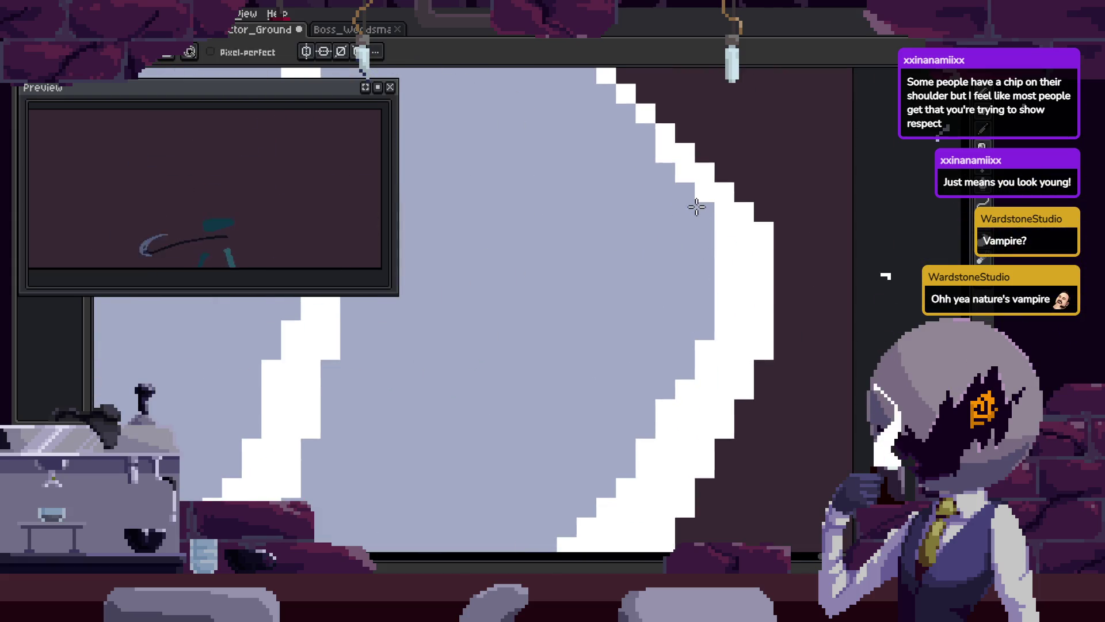
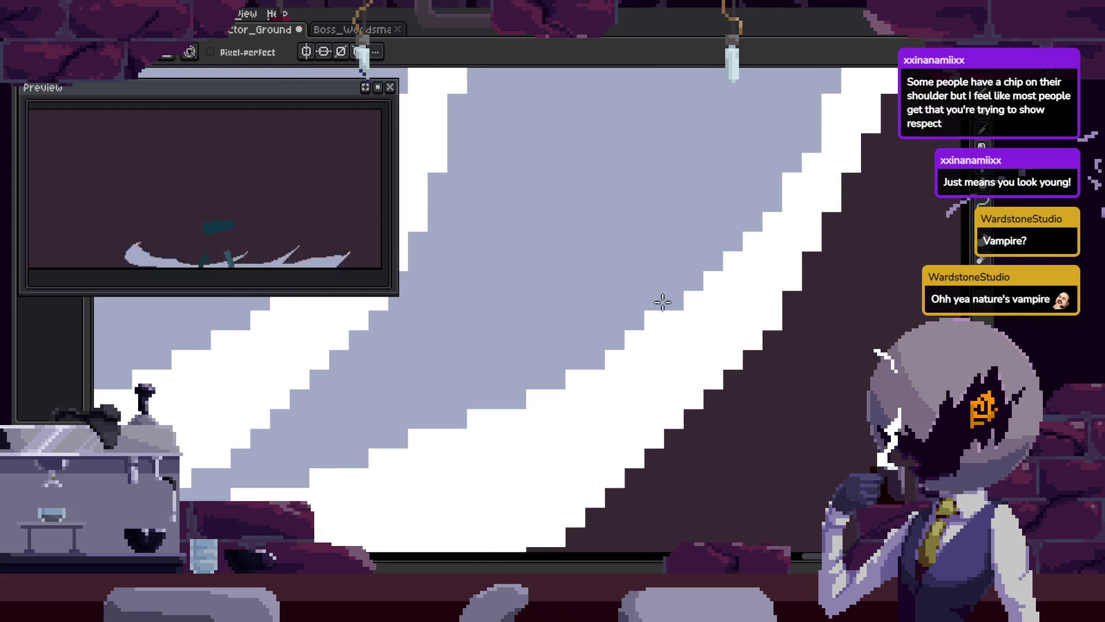
# Redraw the pixels along the white slash smear's edge with the Pencil
pyautogui.scroll(-1, 685, 340)
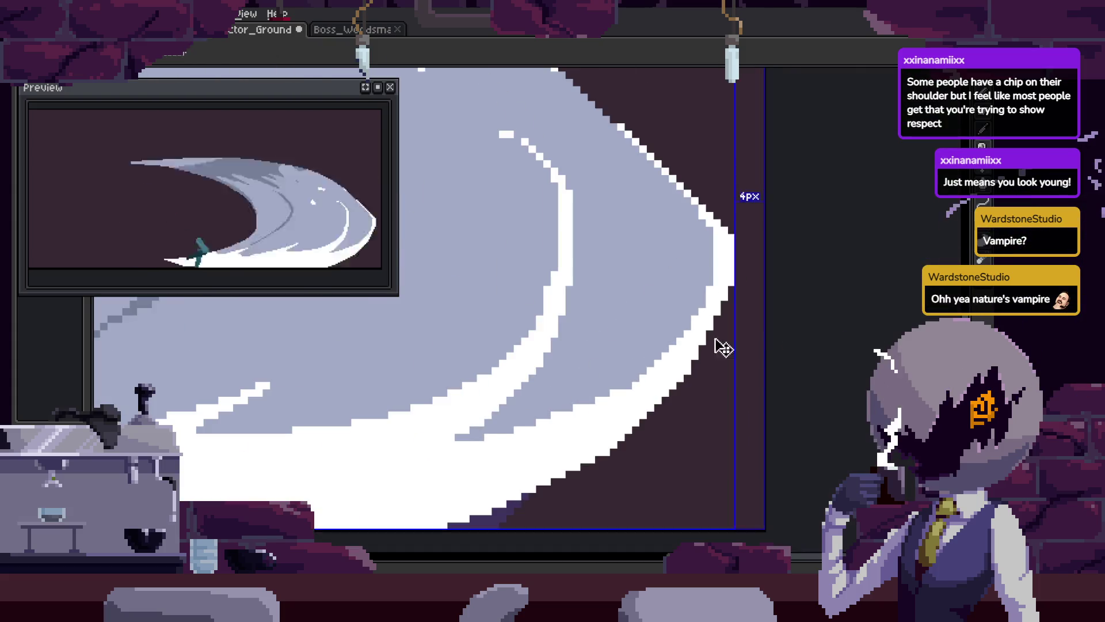
pyautogui.scroll(-1, 716, 356)
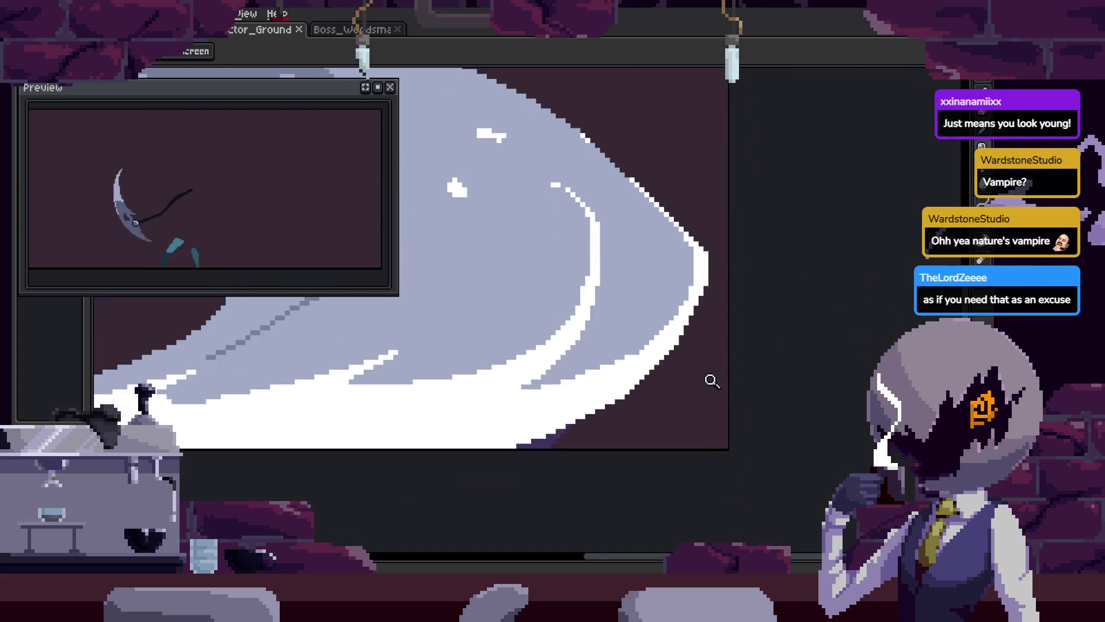
pyautogui.scroll(3, 702, 381)
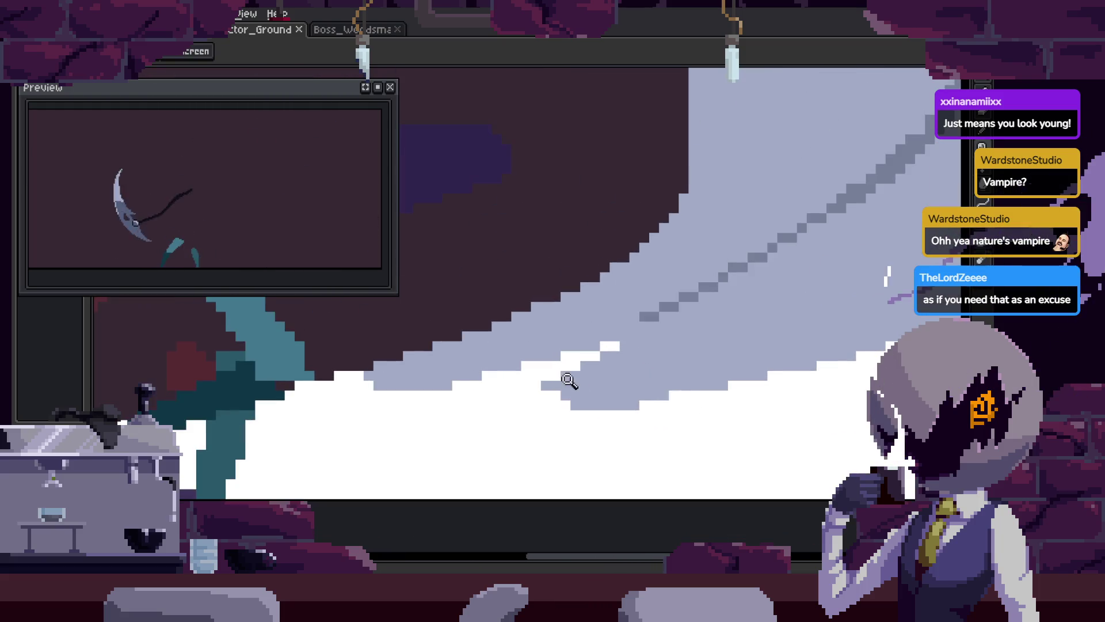
pyautogui.press('b')
pyautogui.scroll(3, 373, 408)
pyautogui.moveTo(373, 409); pyautogui.dragTo(701, 397)
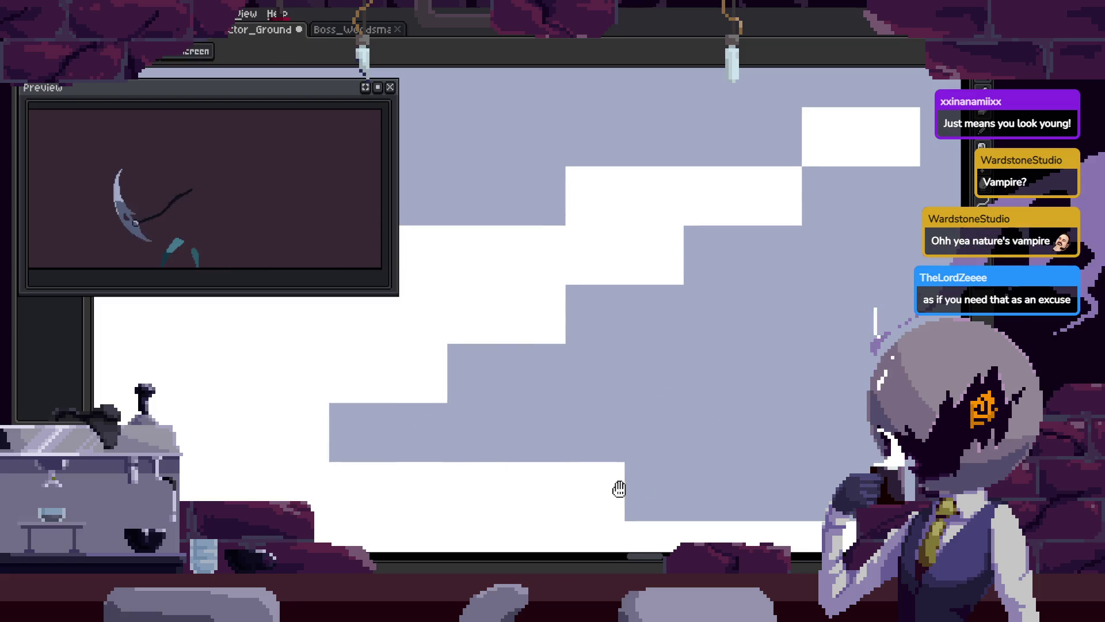
# Save the sprite and bring the animation timeline back into view
pyautogui.hotkey('ctrl', 's')
pyautogui.press('z')
pyautogui.scroll(-5, 747, 357)
pyautogui.press('Tab')
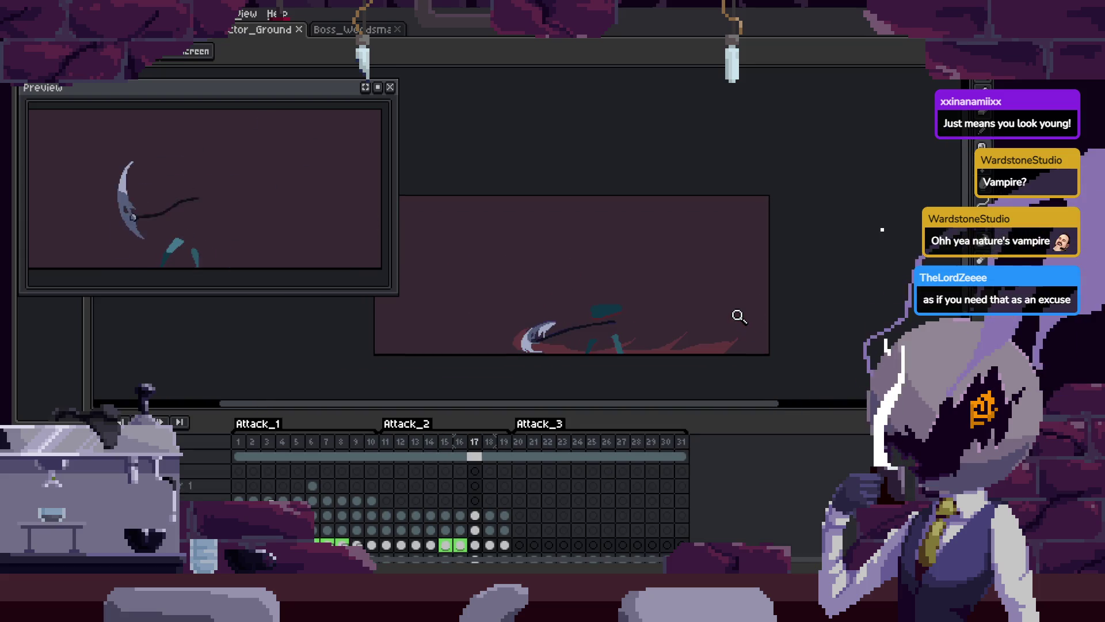
pyautogui.press('Tab')
pyautogui.press('Tab')
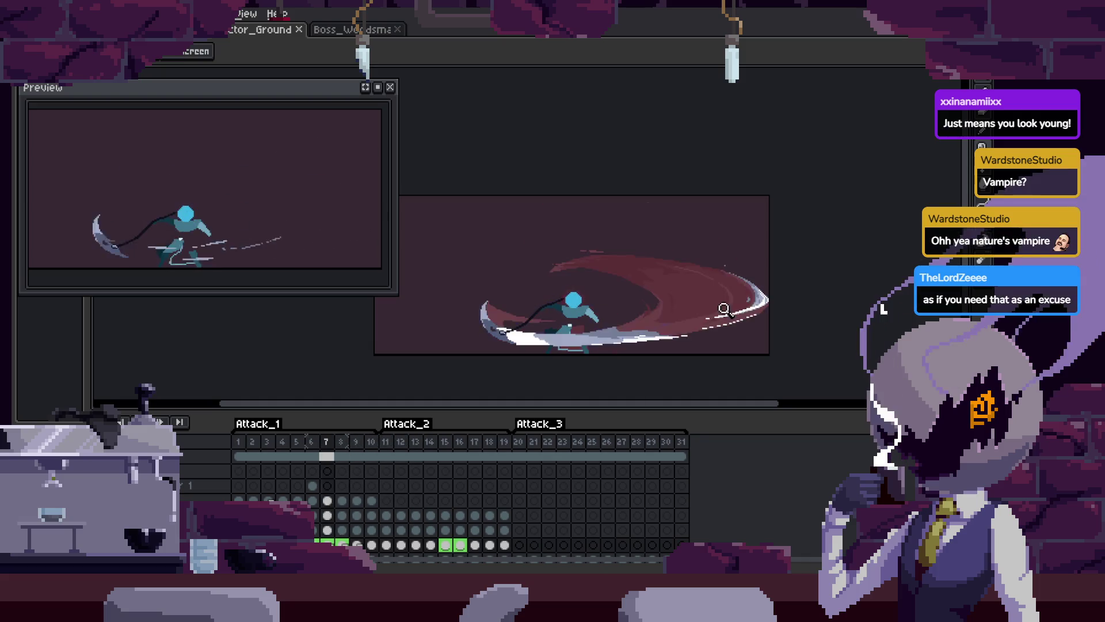
pyautogui.press('Tab')
pyautogui.press('Tab')
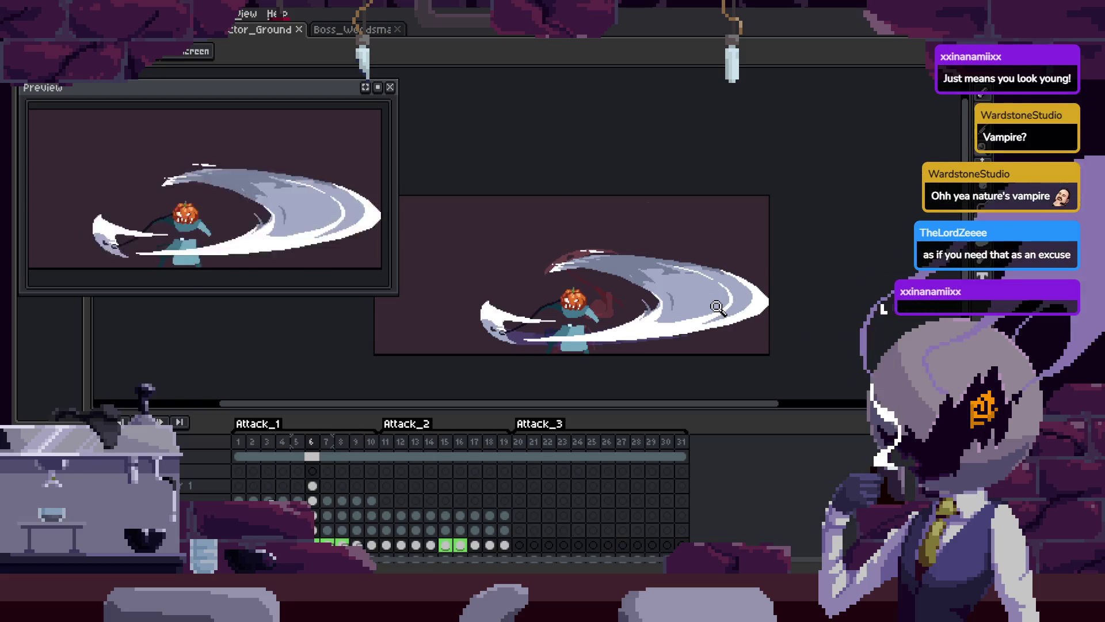
pyautogui.scroll(5, 639, 330)
pyautogui.press('i')
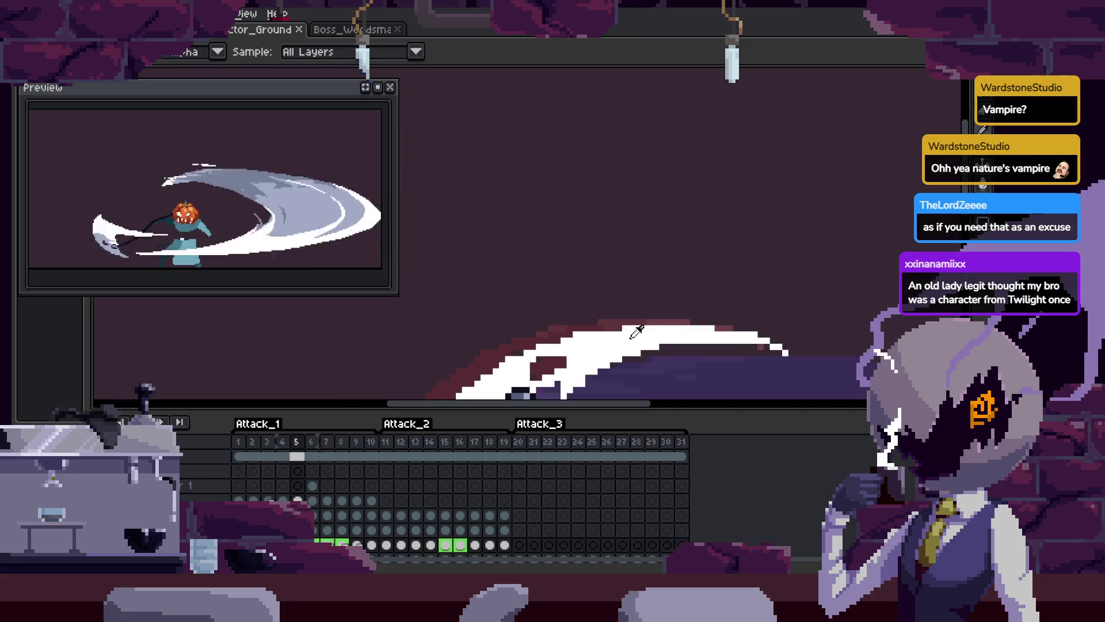
pyautogui.press('Tab')
pyautogui.scroll(-3, 726, 357)
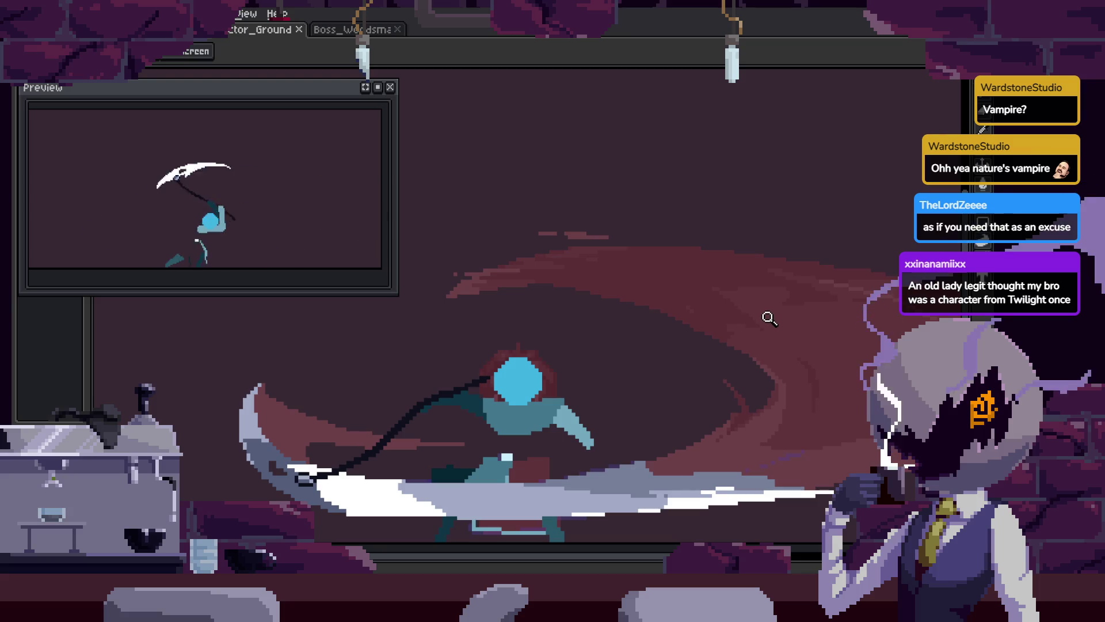
pyautogui.press('Tab')
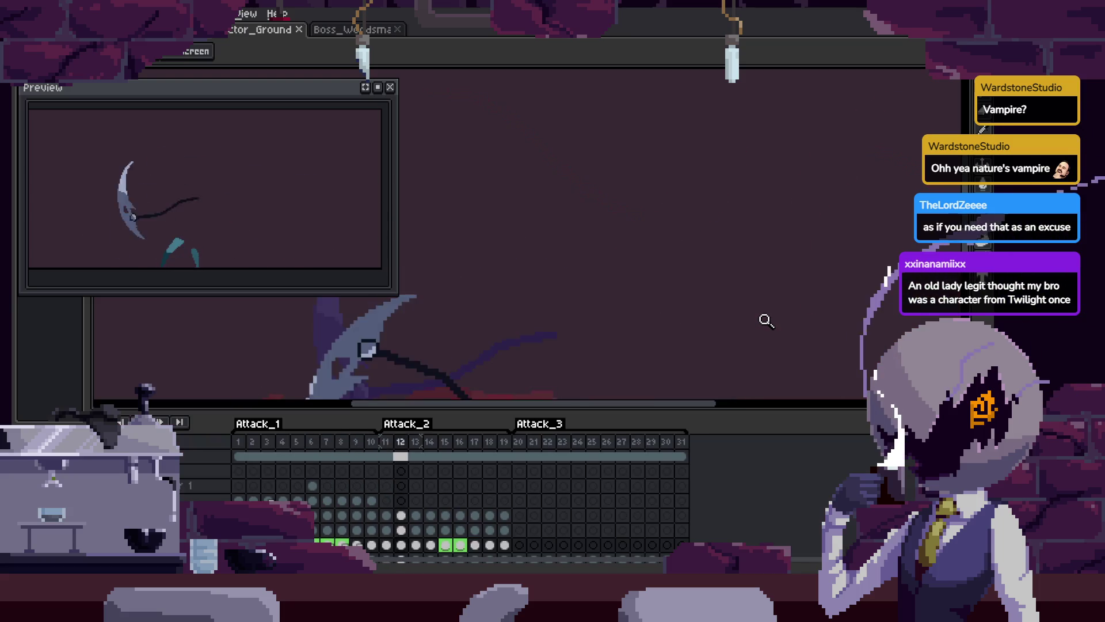
pyautogui.press('Tab')
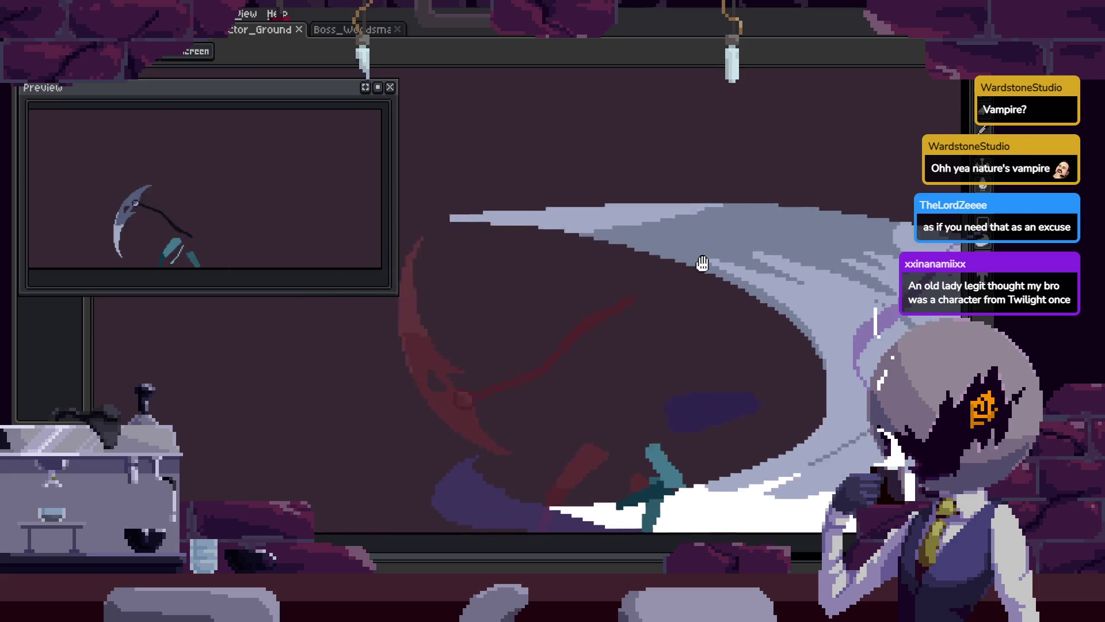
pyautogui.scroll(-1, 731, 263)
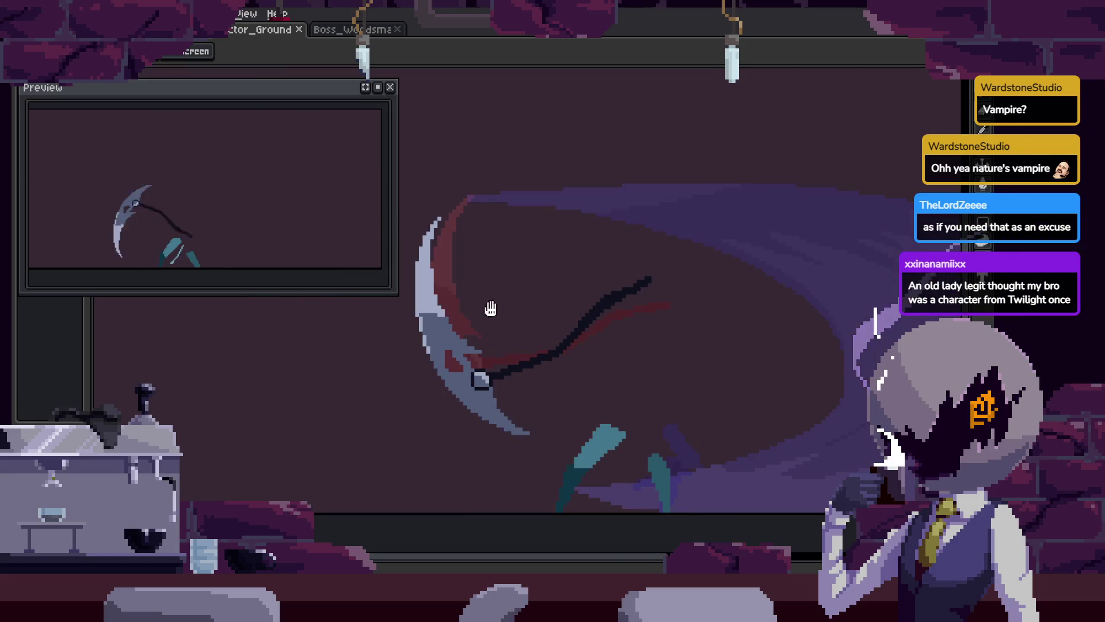
pyautogui.scroll(3, 609, 268)
pyautogui.press('b')
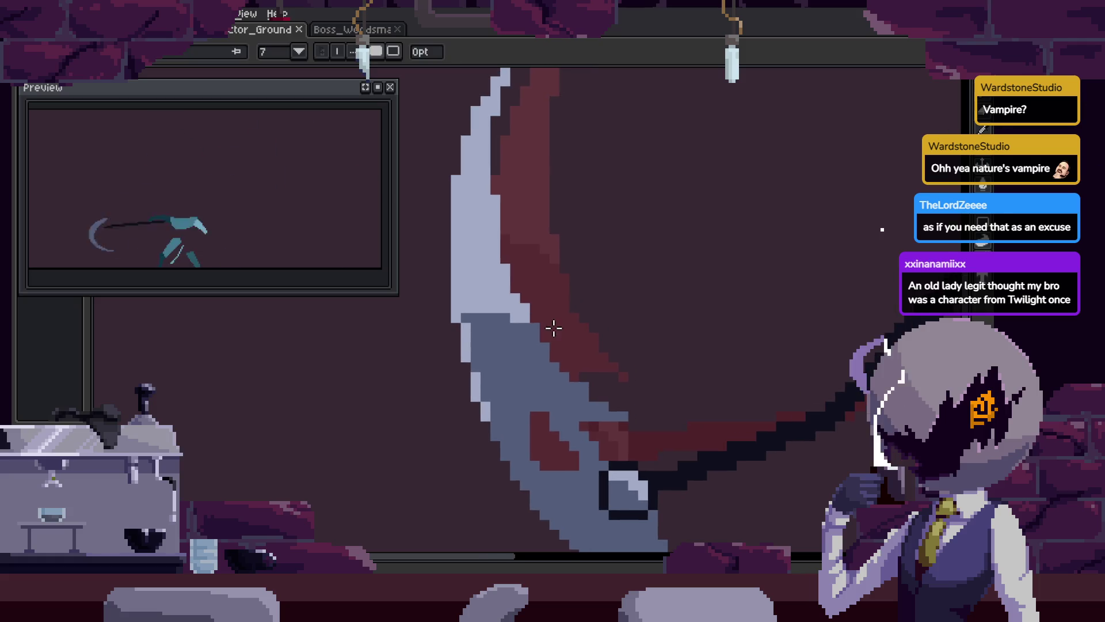
# Fill the upper scythe blade with white using the Paint Bucket
pyautogui.press('g')
pyautogui.click(495, 287)
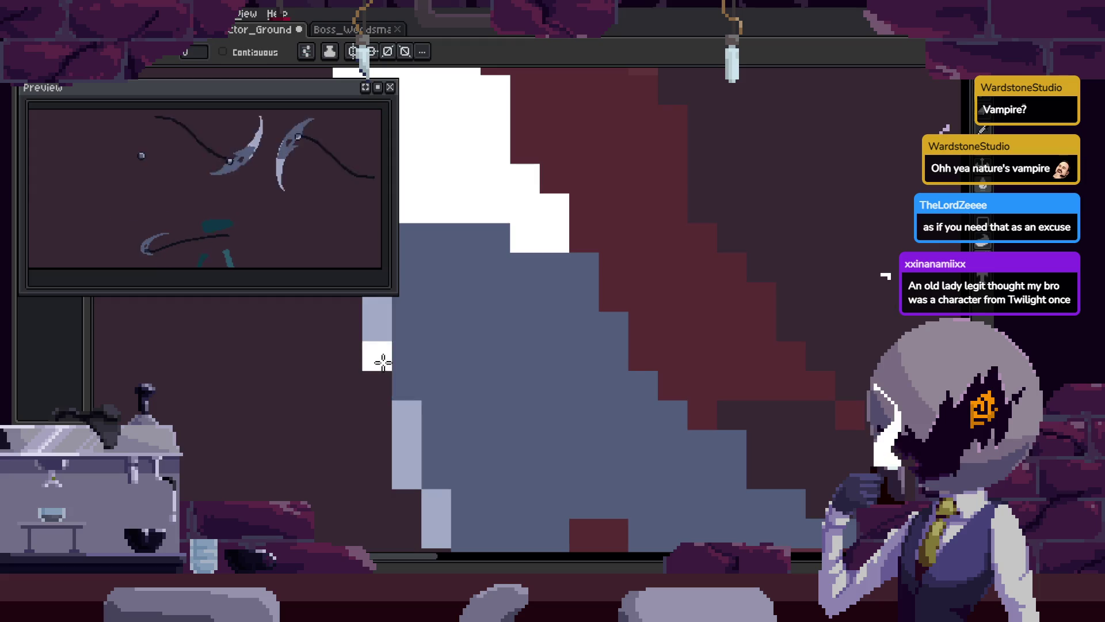
pyautogui.scroll(-2, 599, 338)
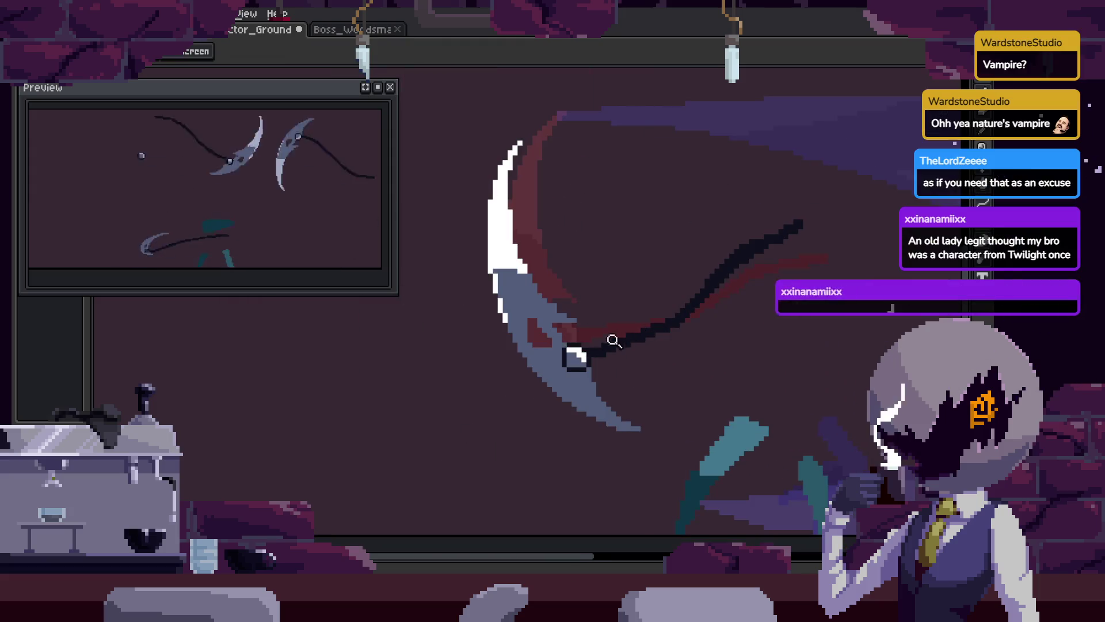
pyautogui.scroll(3, 601, 331)
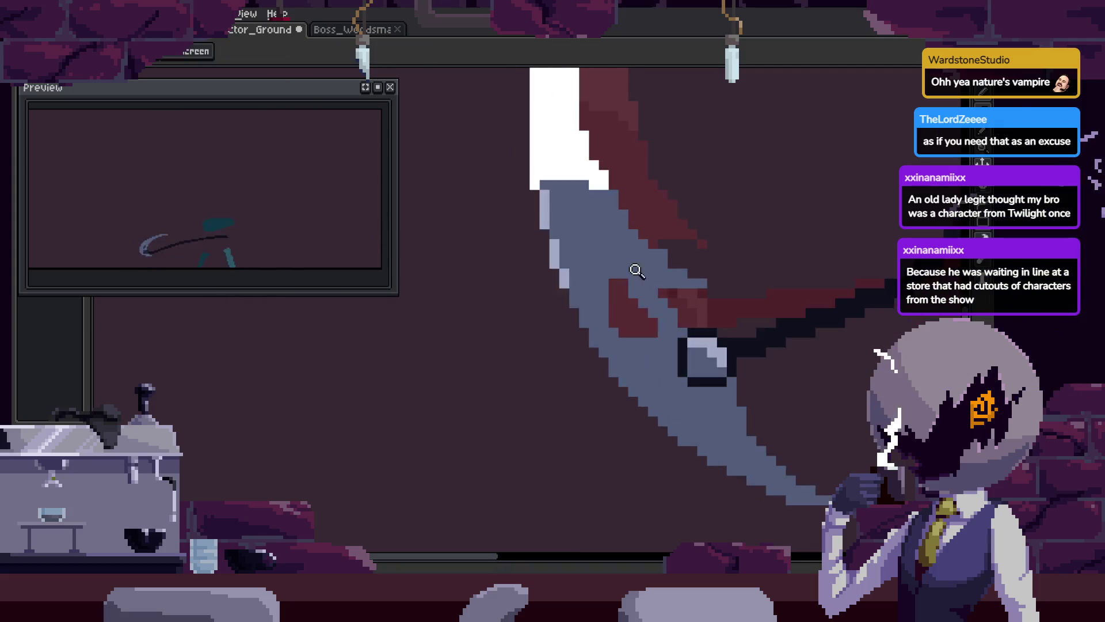
pyautogui.scroll(2, 606, 217)
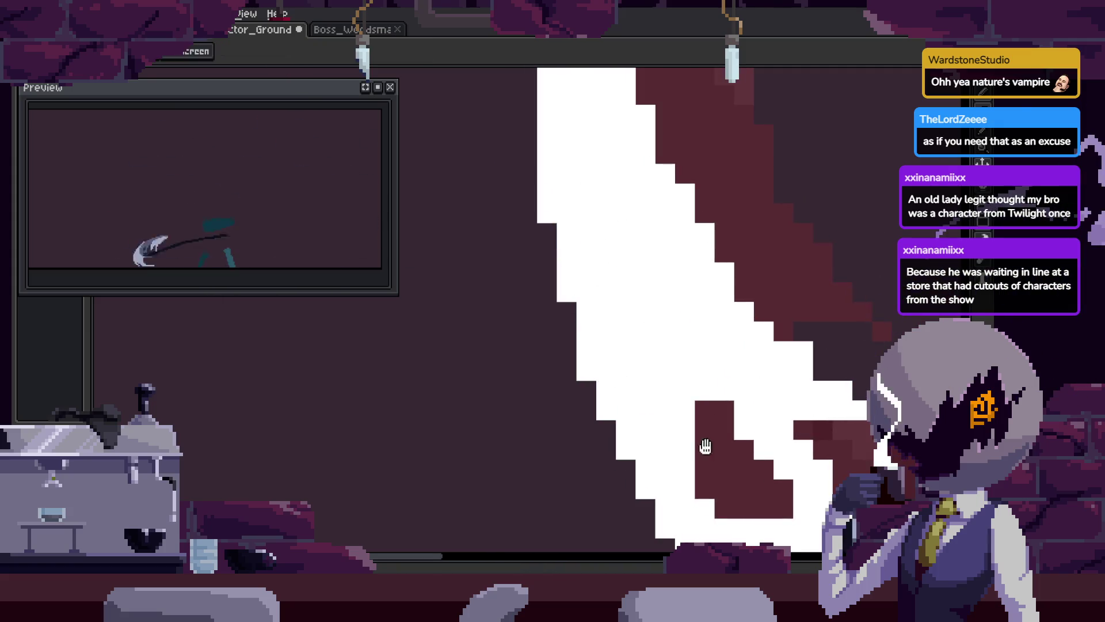
pyautogui.scroll(2, 653, 395)
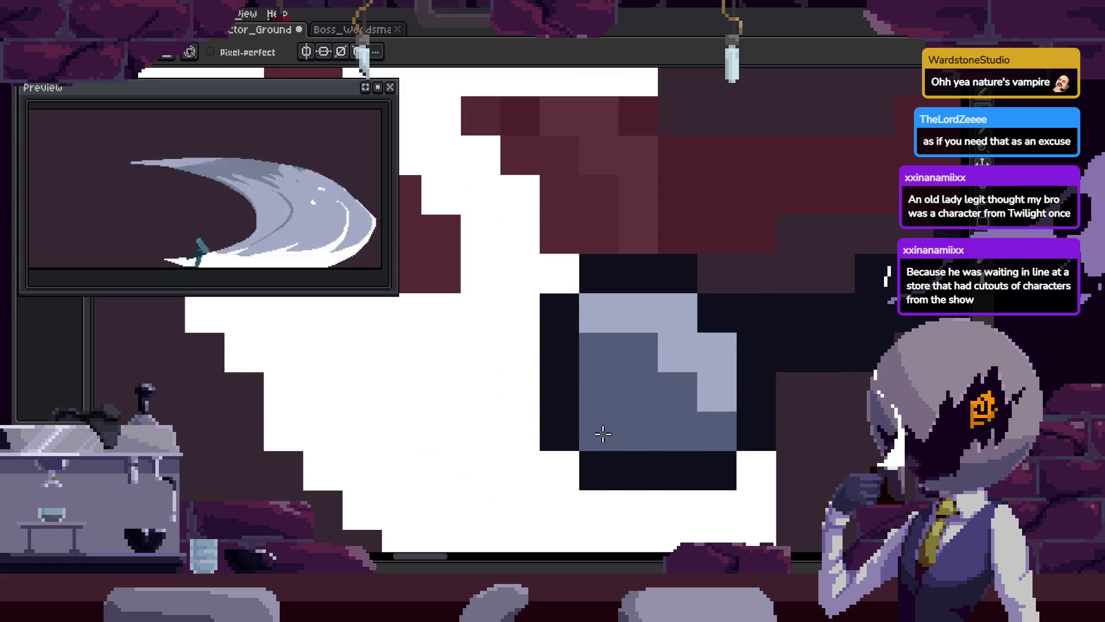
# Zoom in on the scythe to check the white fill, save, and show the timeline
pyautogui.press('z')
pyautogui.scroll(-4, 636, 356)
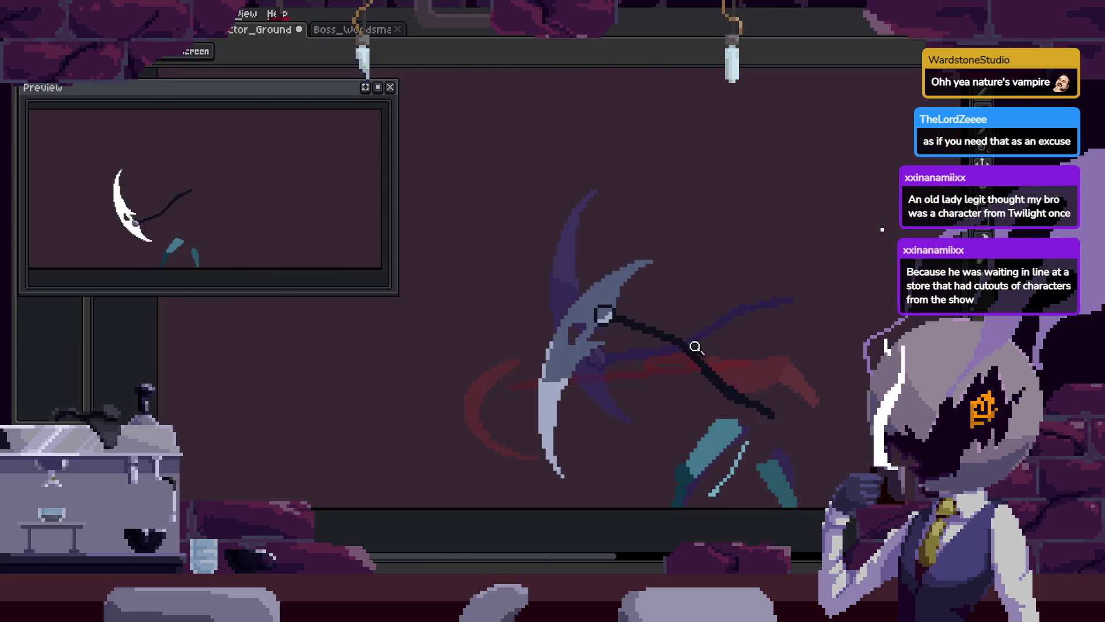
pyautogui.moveTo(689, 334)
pyautogui.mouseDown()
pyautogui.moveTo(708, 354)
pyautogui.moveTo(777, 310)
pyautogui.moveTo(872, 295)
pyautogui.mouseUp()
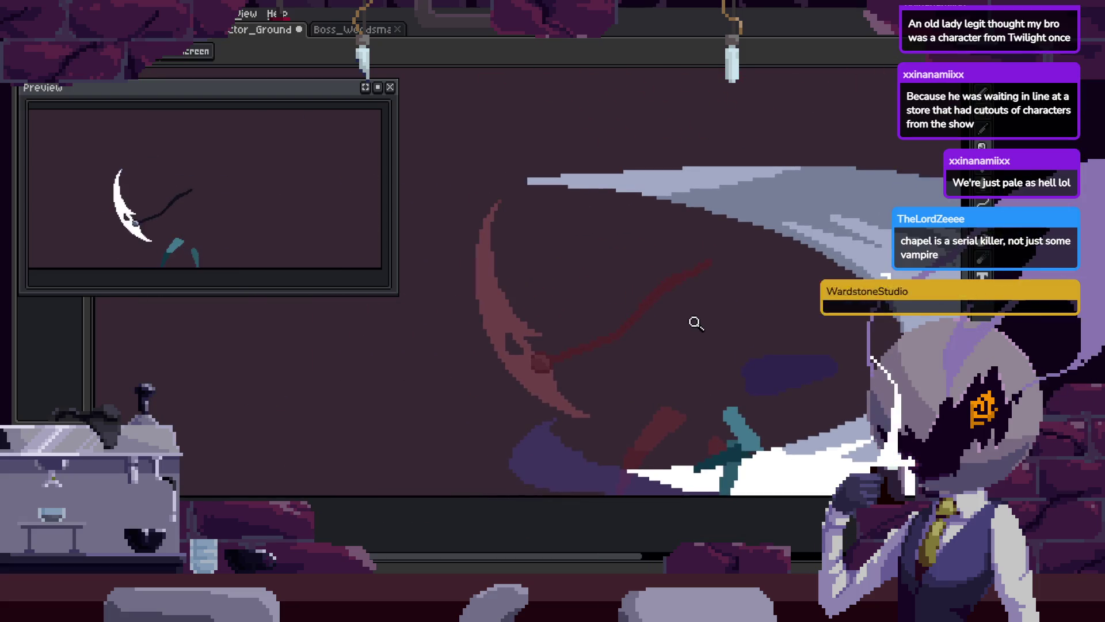
pyautogui.click(618, 354)
pyautogui.hotkey('ctrl', 's')
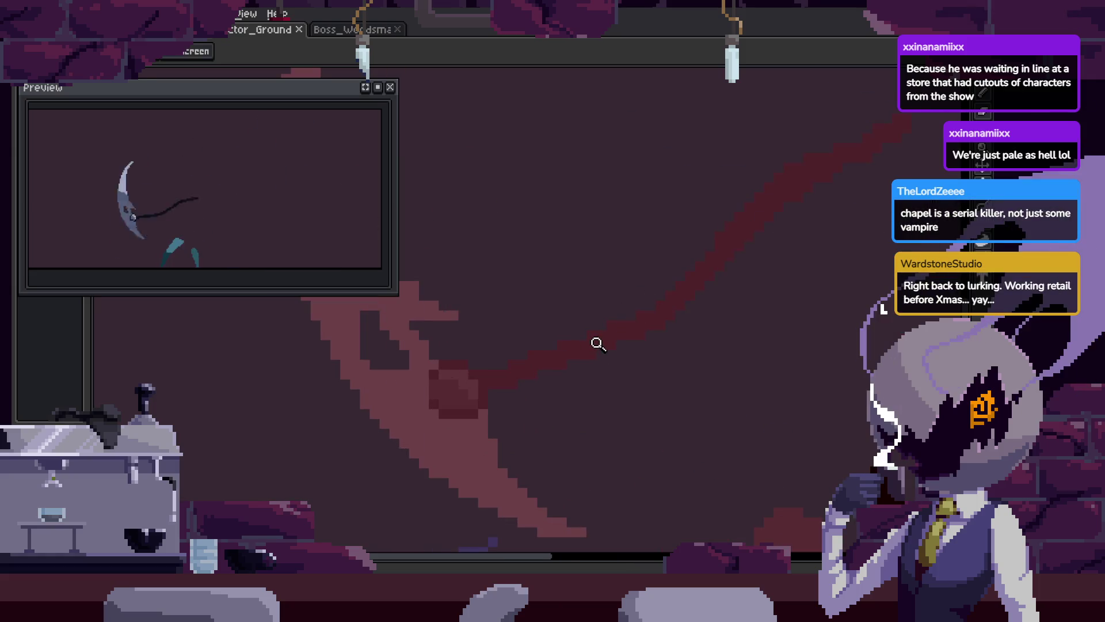
pyautogui.click(575, 345)
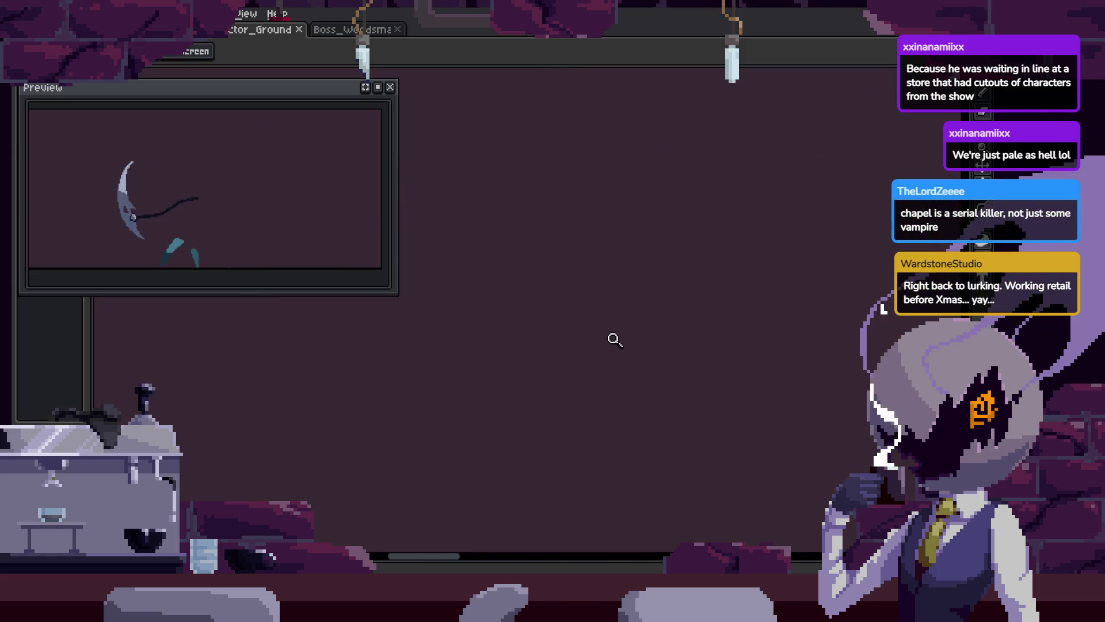
pyautogui.press('Tab')
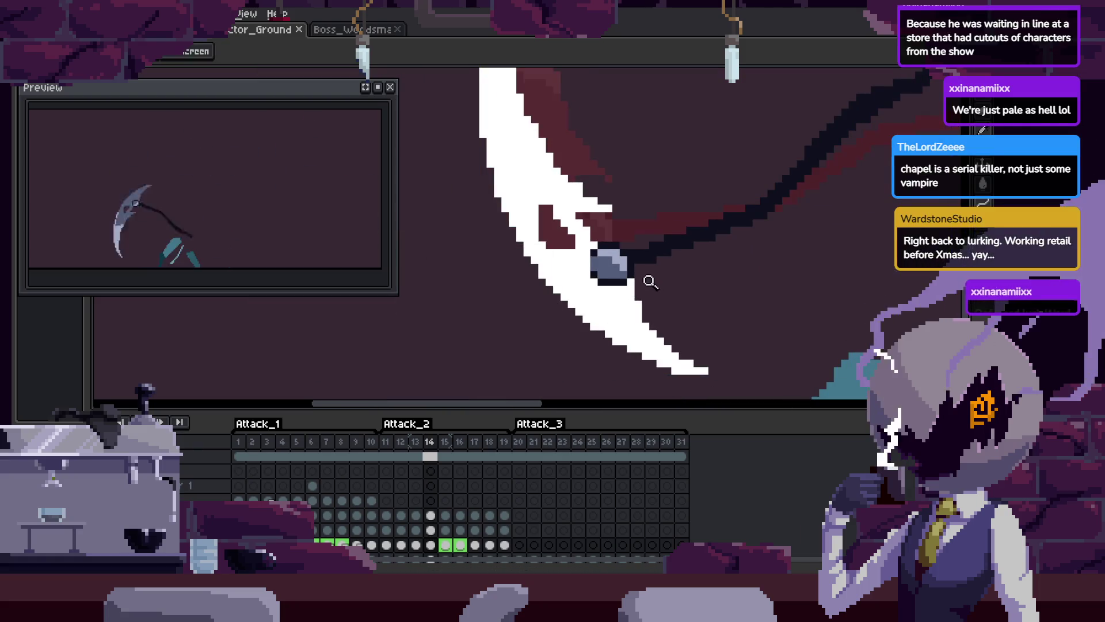
# Sample the dark outline colour and add pixels on the bead's edge and beside its highlight
pyautogui.scroll(4, 625, 254)
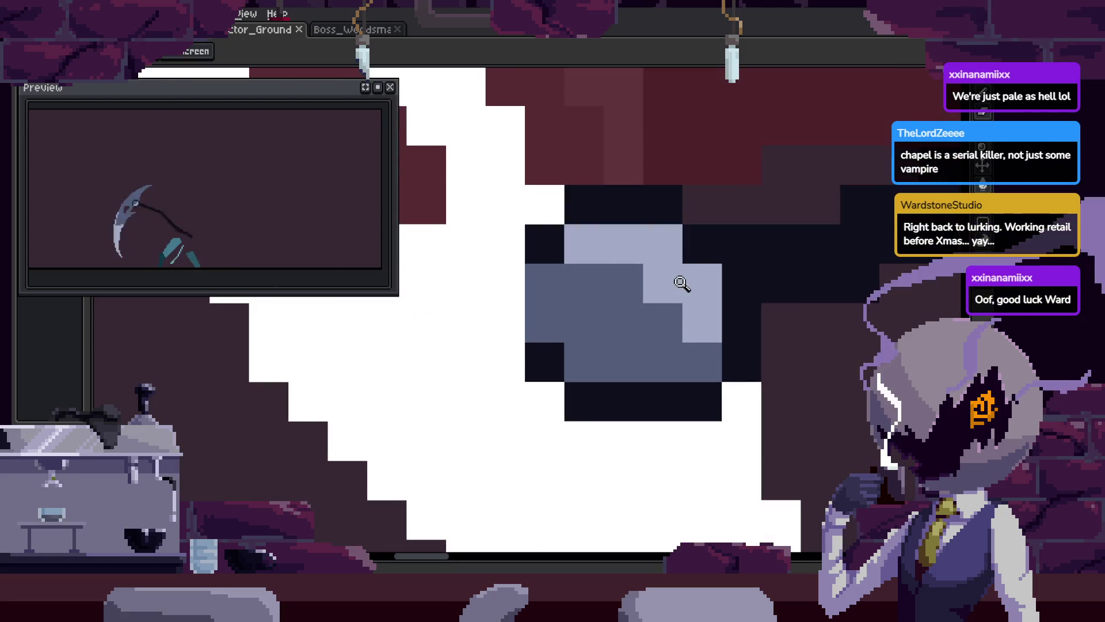
pyautogui.press('i')
pyautogui.click(695, 308)
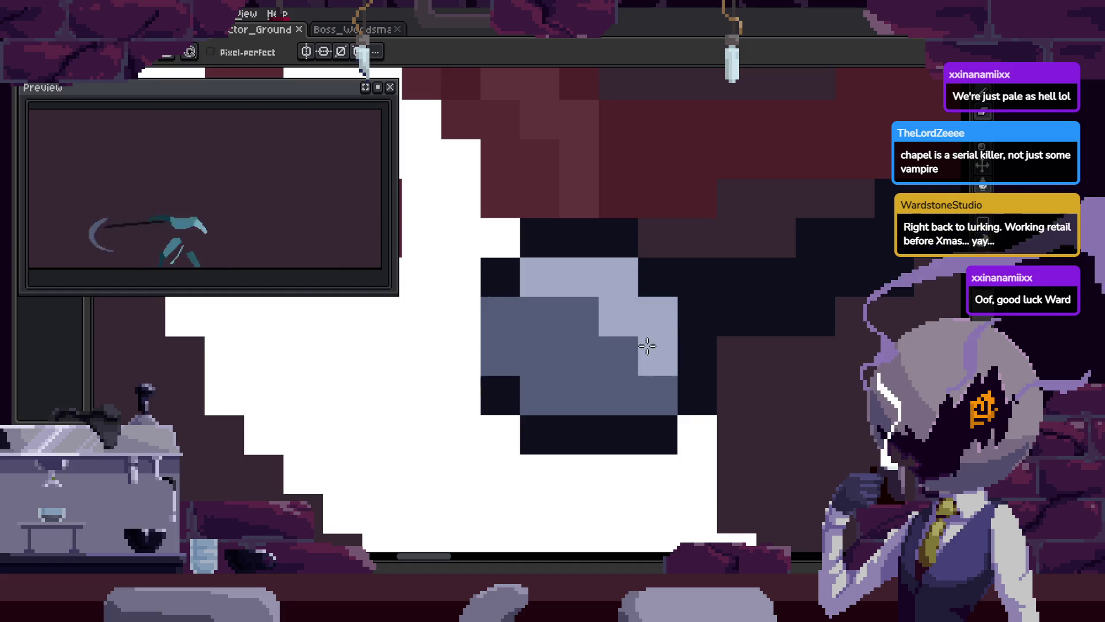
pyautogui.keyDown('alt'); pyautogui.click(624, 365); pyautogui.keyUp('alt')
pyautogui.click(618, 316)
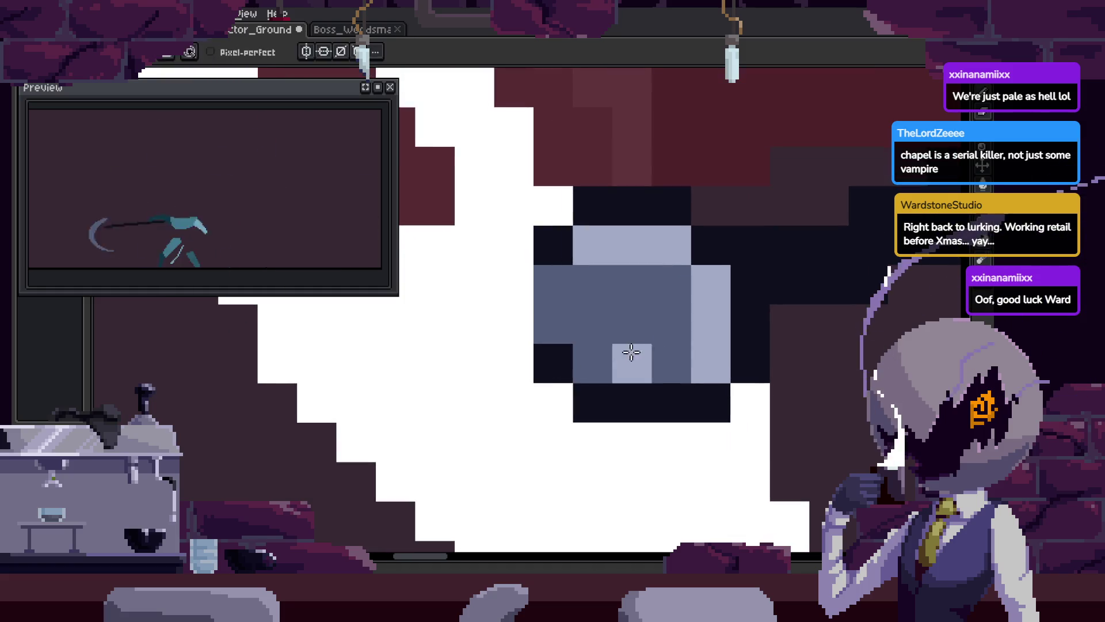
# Zoom in to inspect the bead and save the sprite
pyautogui.press('z')
pyautogui.scroll(-4, 748, 326)
pyautogui.scroll(3, 624, 265)
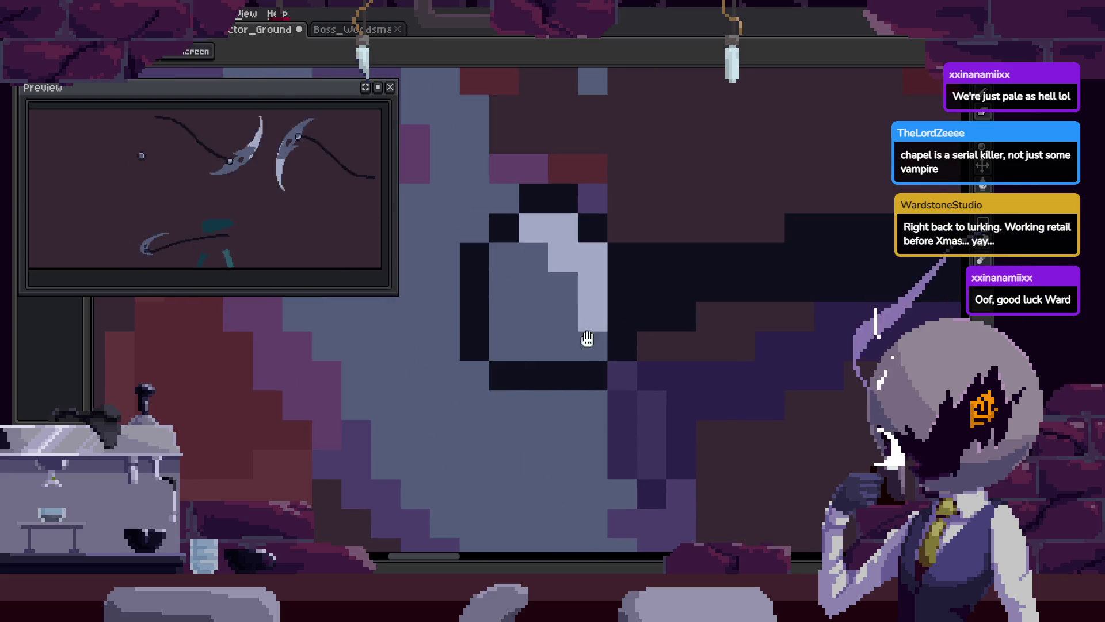
pyautogui.scroll(-3, 533, 365)
pyautogui.hotkey('ctrl', 's')
pyautogui.scroll(5, 606, 370)
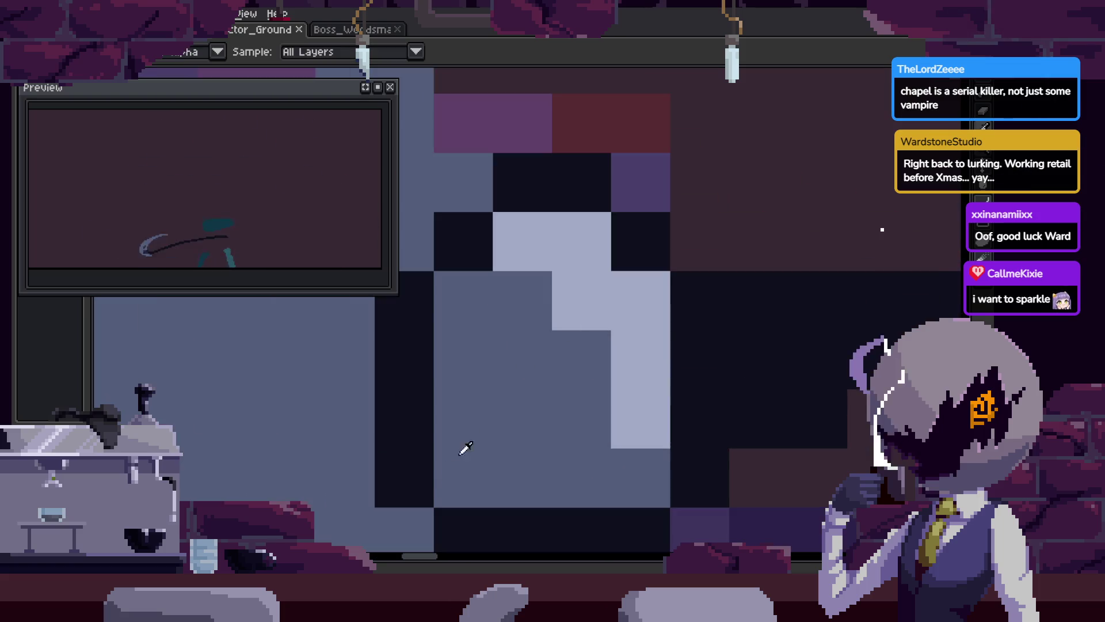
pyautogui.scroll(-2, 460, 392)
pyautogui.scroll(2, 506, 328)
# Paint a dark pixel block below the bead and a dark diagonal beside it, then save
pyautogui.press('b')
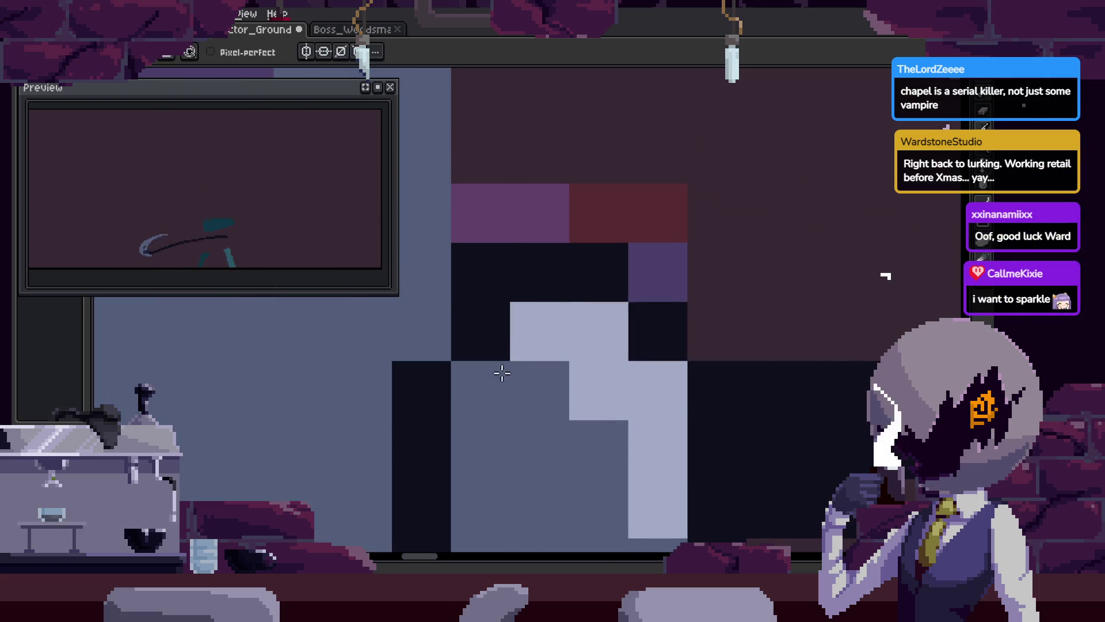
pyautogui.click(420, 331)
pyautogui.scroll(-4, 495, 374)
pyautogui.scroll(4, 585, 303)
pyautogui.press('i')
pyautogui.click(597, 243)
pyautogui.press('b')
pyautogui.moveTo(683, 245); pyautogui.dragTo(733, 326)
pyautogui.scroll(-4, 614, 292)
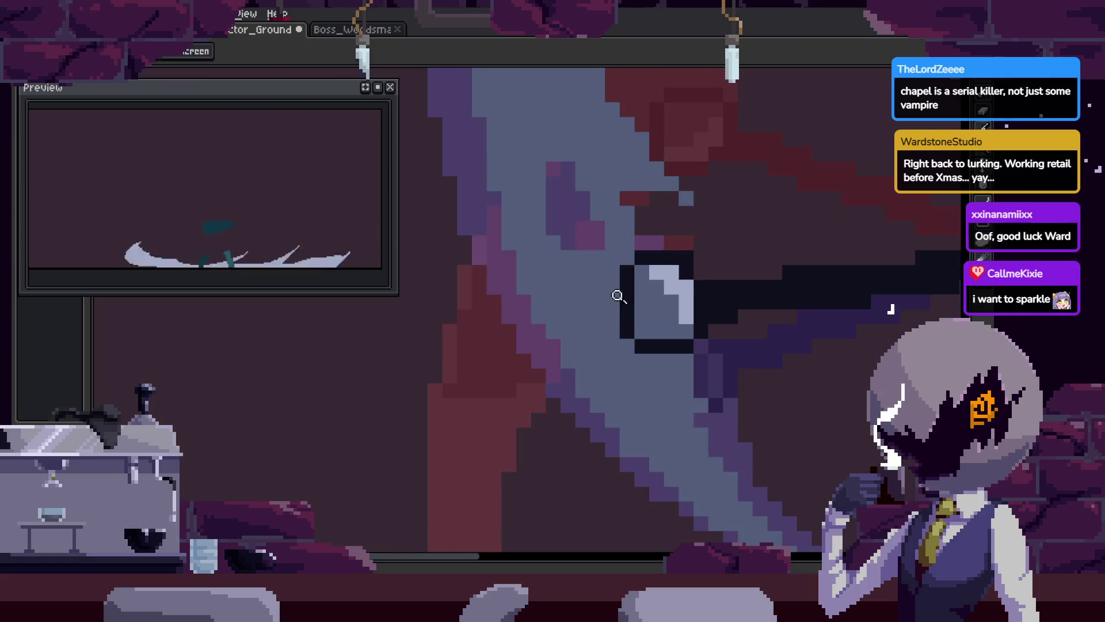
pyautogui.scroll(3, 627, 264)
pyautogui.hotkey('ctrl', 's')
# Nudge a block of bead pixels one pixel down and save the sprite
pyautogui.press('m')
pyautogui.moveTo(550, 256)
pyautogui.mouseDown()
pyautogui.moveTo(671, 249)
pyautogui.moveTo(657, 289)
pyautogui.mouseUp()
pyautogui.hotkey('ctrl', 'd')
pyautogui.press('b')
pyautogui.scroll(-3, 599, 247)
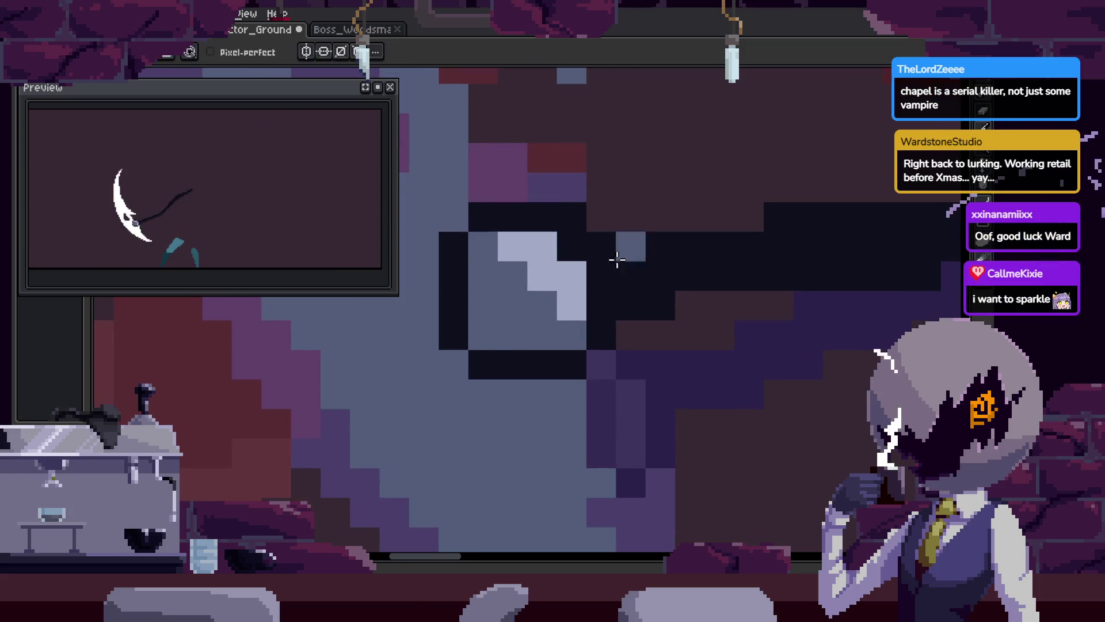
pyautogui.hotkey('ctrl', 's')
pyautogui.press('z')
pyautogui.scroll(3, 726, 265)
# Place a trial pixel on the scythe hilt, then undo it and inspect frame 13
pyautogui.press('b')
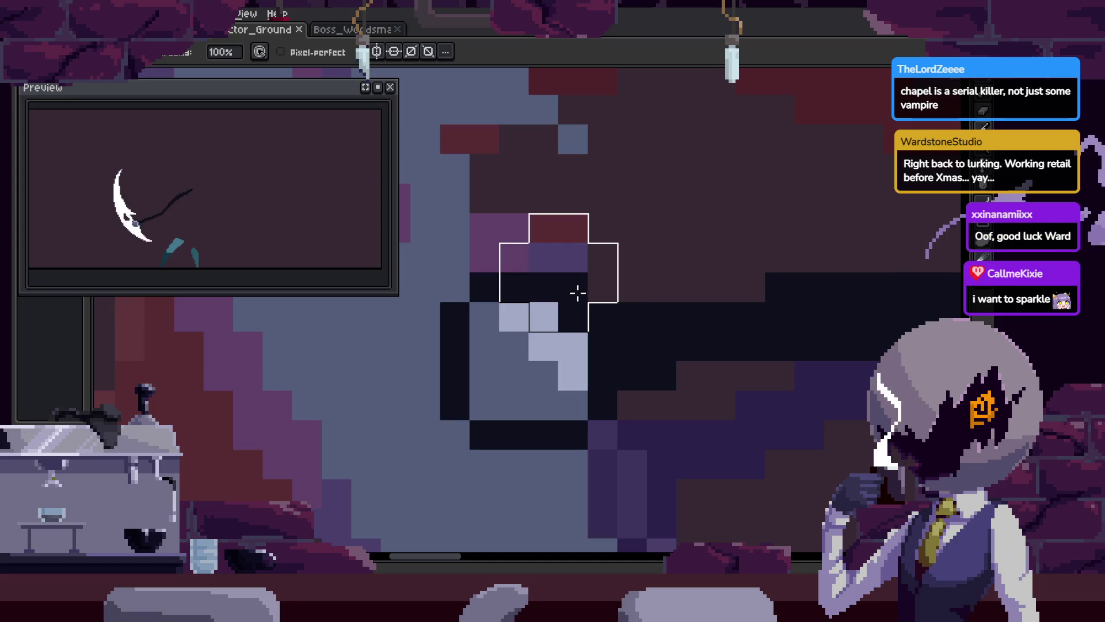
pyautogui.click(606, 260)
pyautogui.scroll(-4, 606, 260)
pyautogui.press('z')
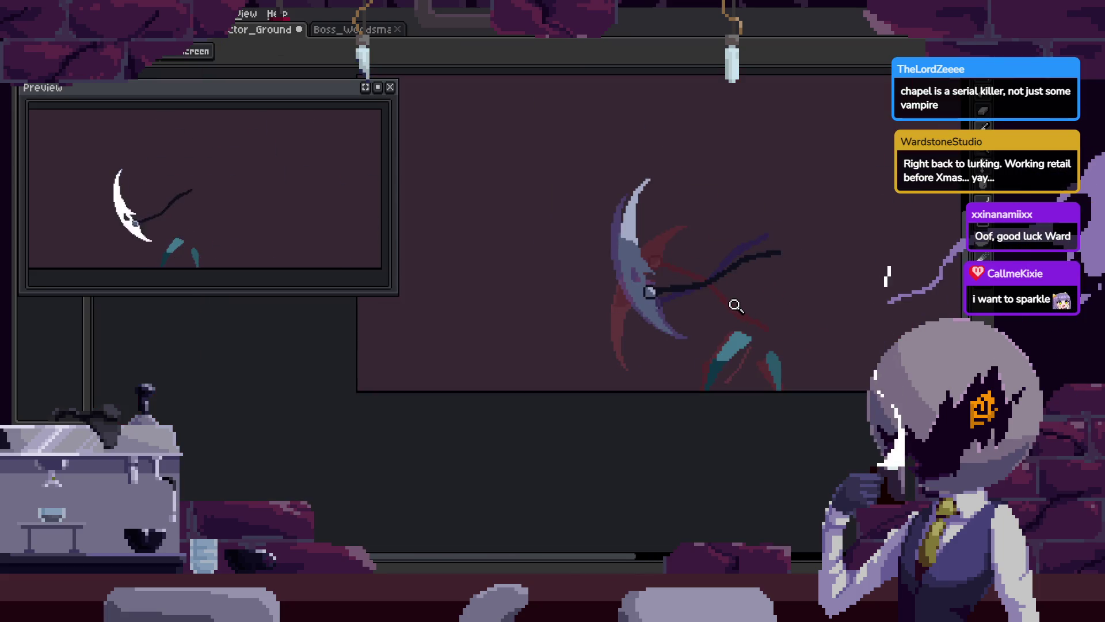
pyautogui.scroll(5, 739, 270)
pyautogui.press('b')
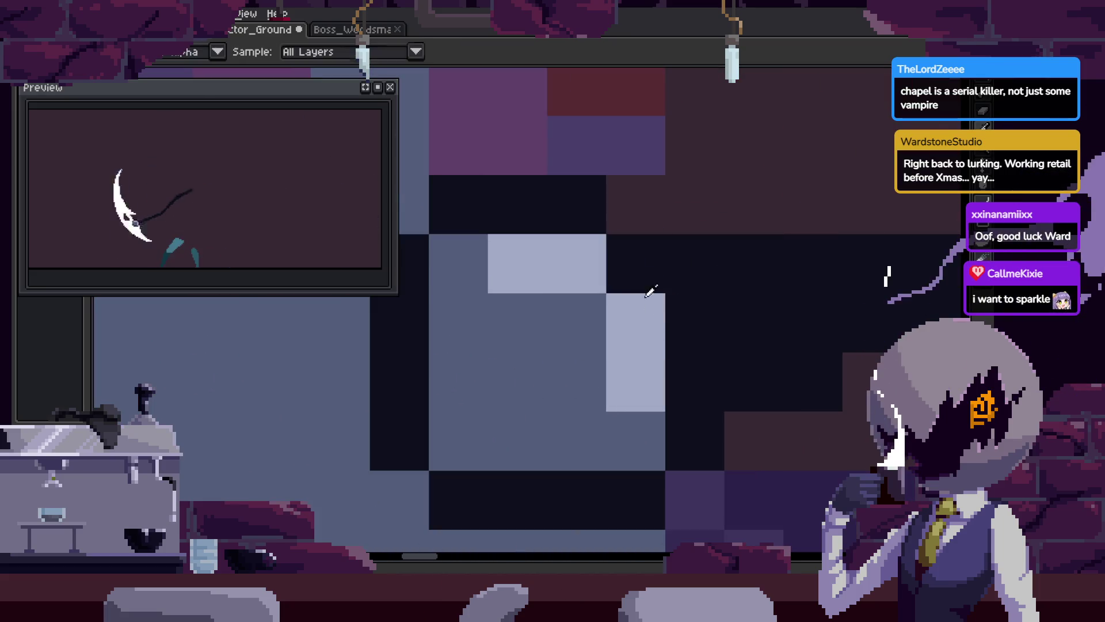
pyautogui.hotkey('ctrl', 'z')
pyautogui.press('z')
pyautogui.scroll(-5, 719, 330)
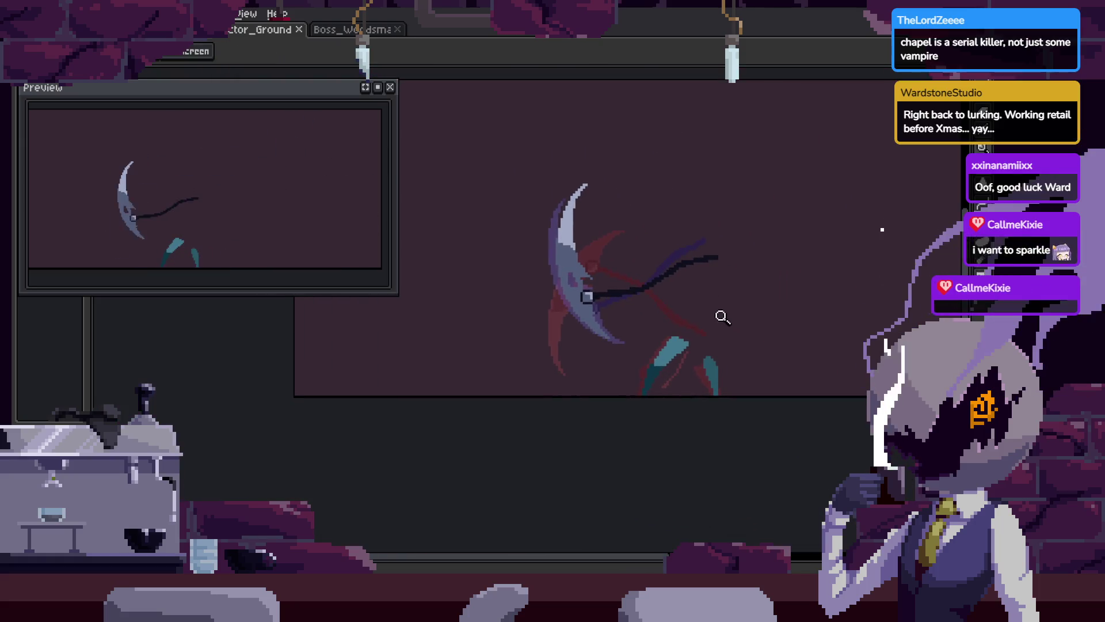
pyautogui.scroll(3, 718, 313)
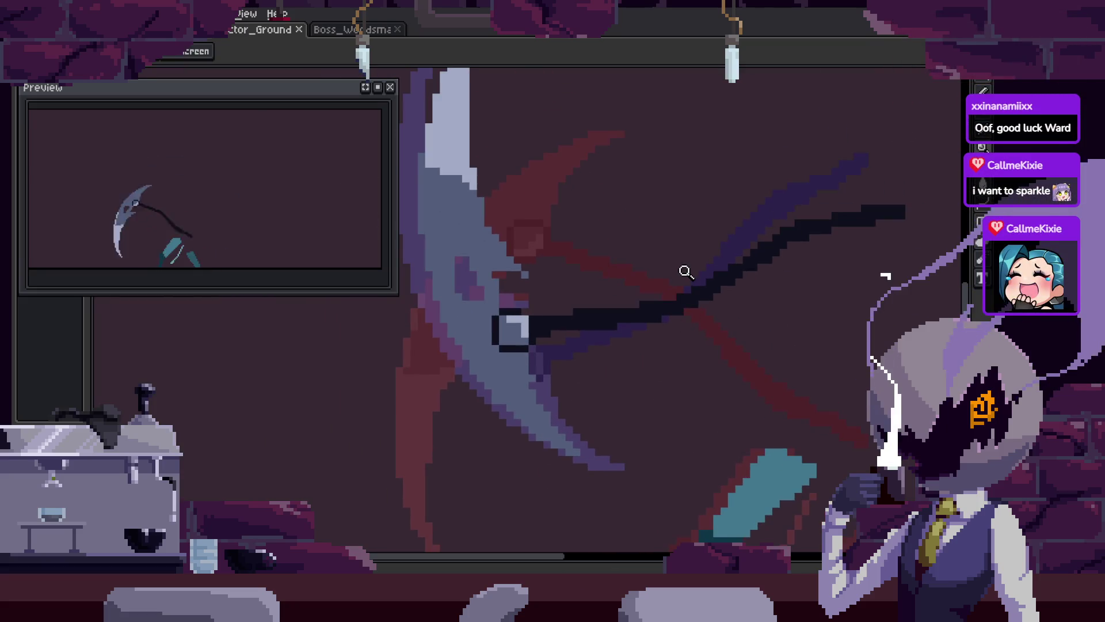
pyautogui.scroll(-5, 539, 320)
# Save the sprite and toggle the frame timeline off and back on
pyautogui.press('Tab')
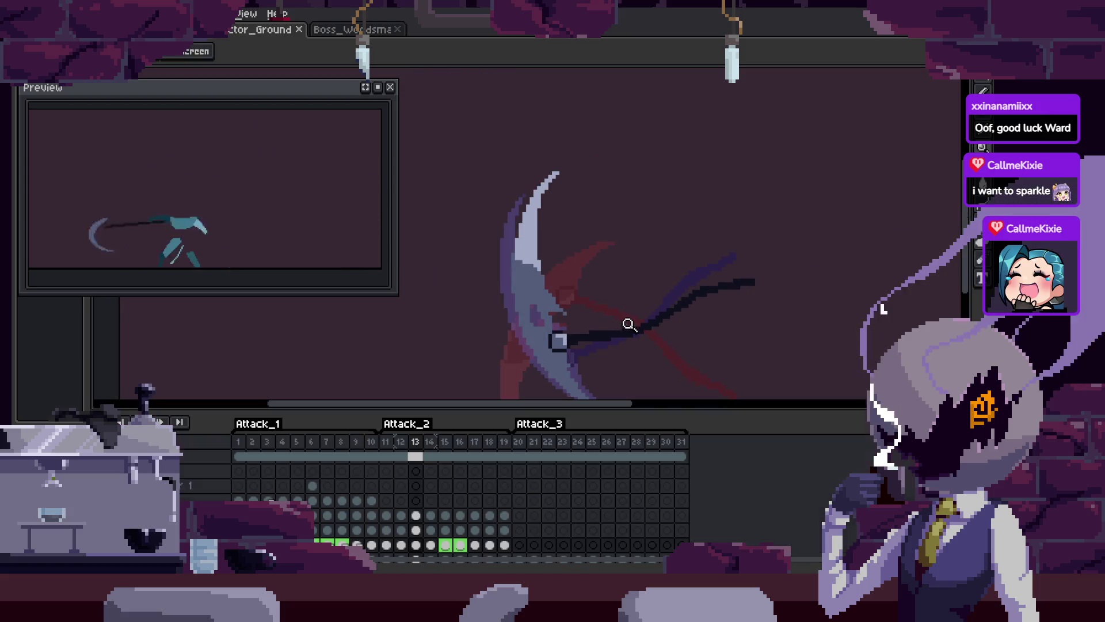
pyautogui.hotkey('ctrl', 's')
pyautogui.scroll(4, 731, 253)
pyautogui.press('Tab')
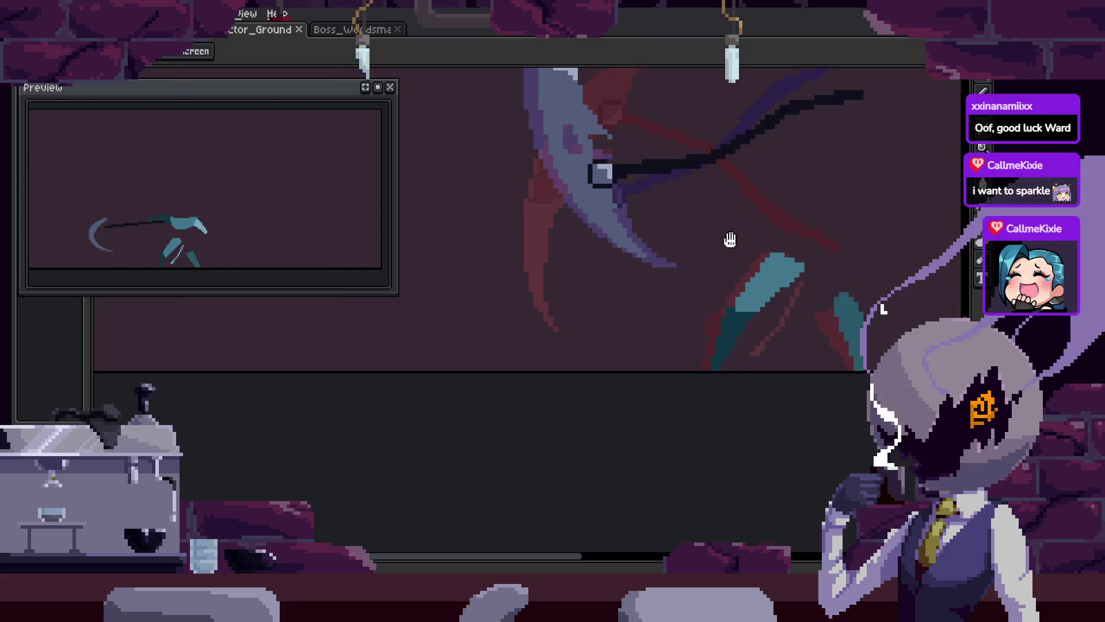
pyautogui.scroll(-3, 719, 259)
pyautogui.scroll(2, 702, 288)
pyautogui.press('Tab')
# Step from frame 12 forward through the swing frames and back to frame 14
pyautogui.scroll(-2, 714, 288)
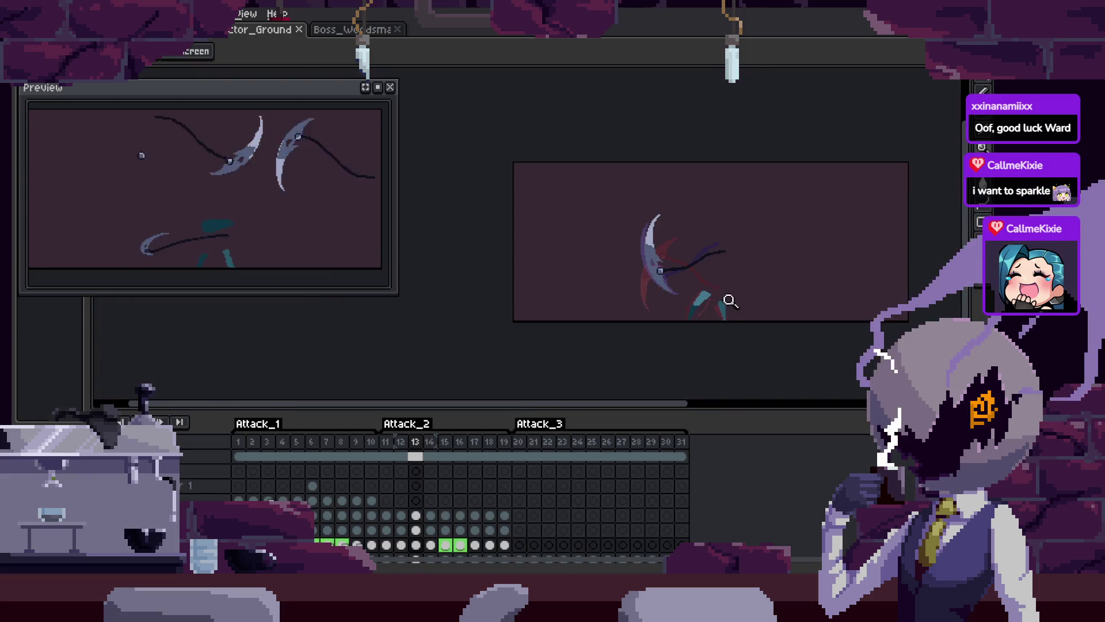
pyautogui.press('Left')
pyautogui.scroll(2, 729, 260)
pyautogui.press('Right')
pyautogui.press('Right')
pyautogui.press('Right')
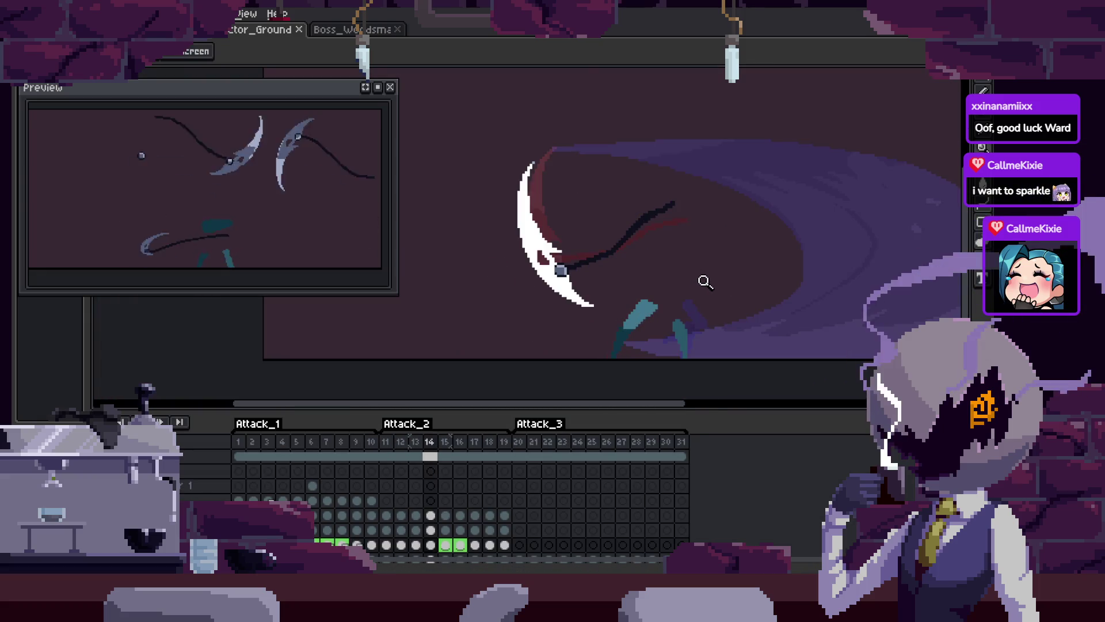
pyautogui.press('Left')
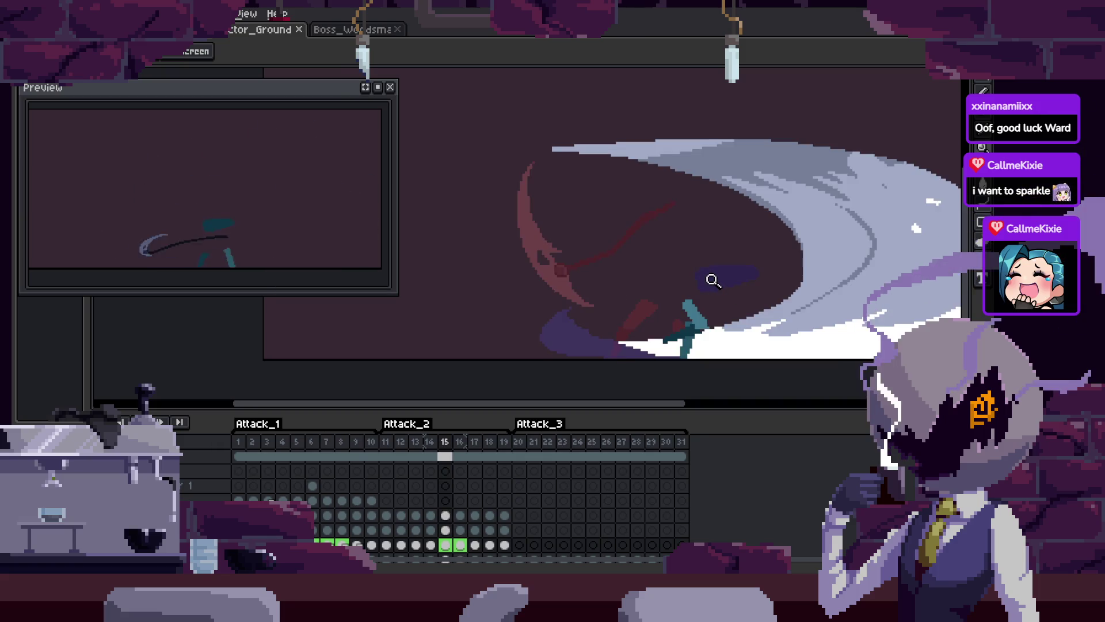
pyautogui.press('Left')
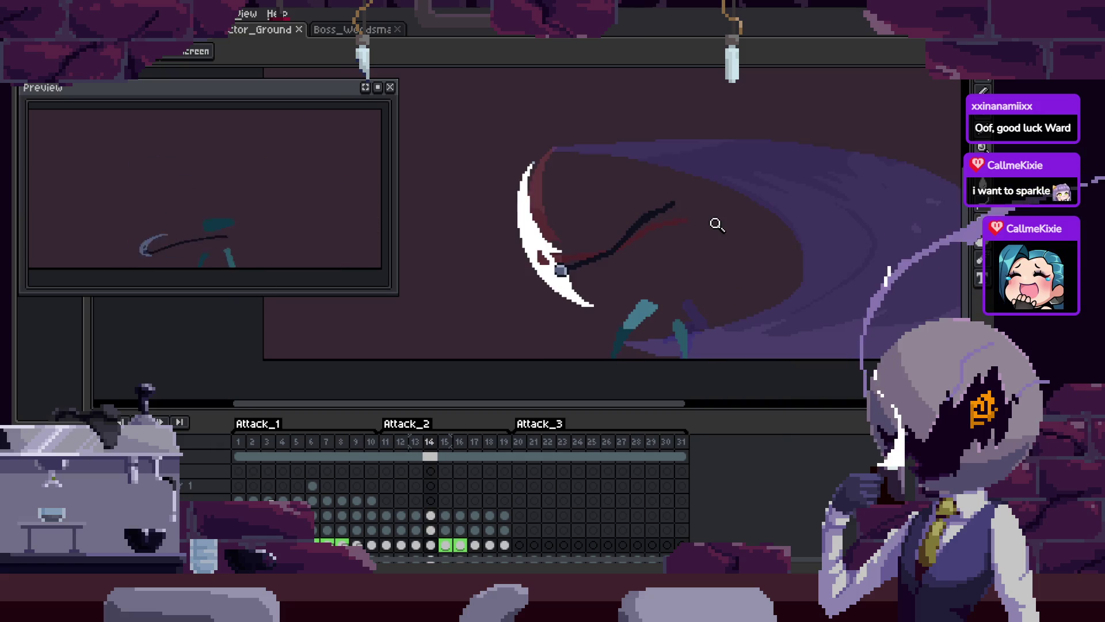
# Check frame 13's duration and set frame 14's duration to 80 ms
pyautogui.press('Left')
pyautogui.press('p')
pyautogui.press('Return')
pyautogui.press('Right')
pyautogui.press('p')
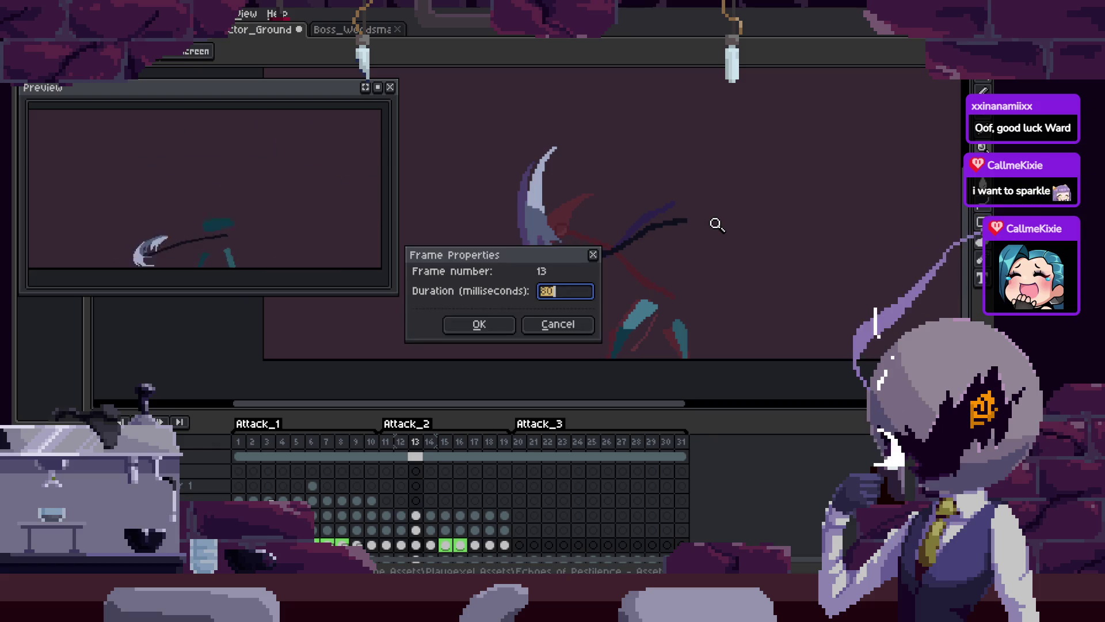
pyautogui.press('Return')
pyautogui.write('p')
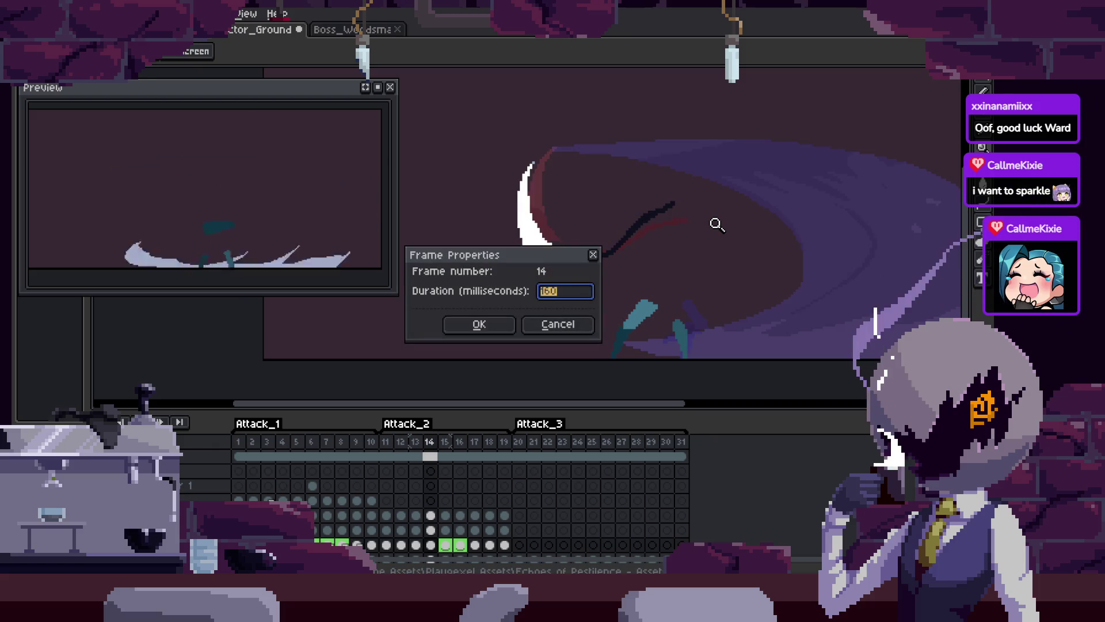
pyautogui.write('1')
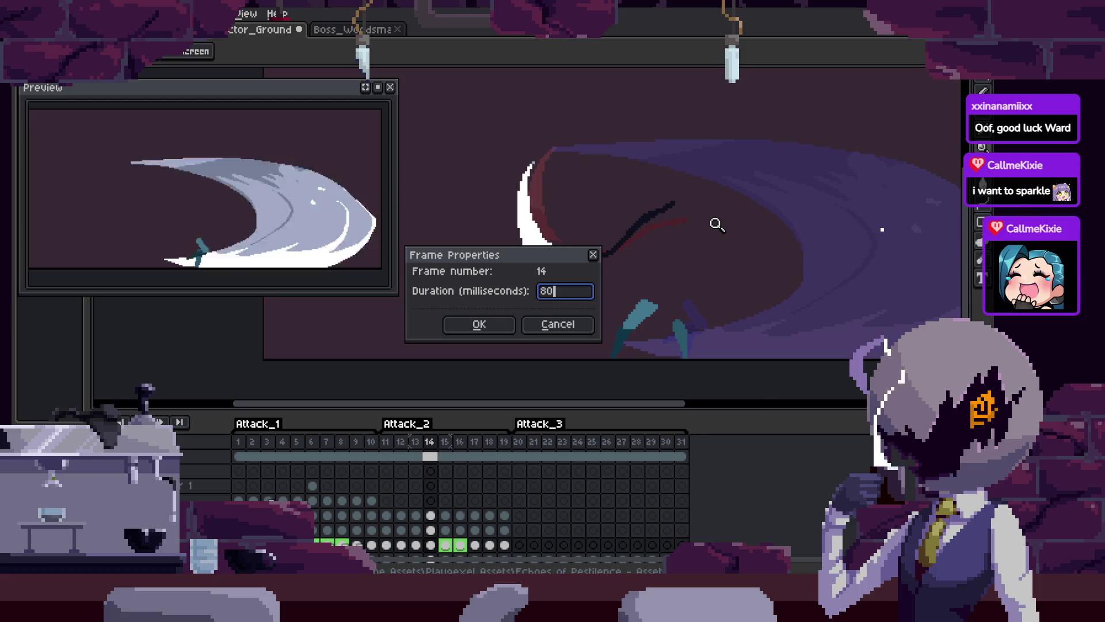
pyautogui.press('Return')
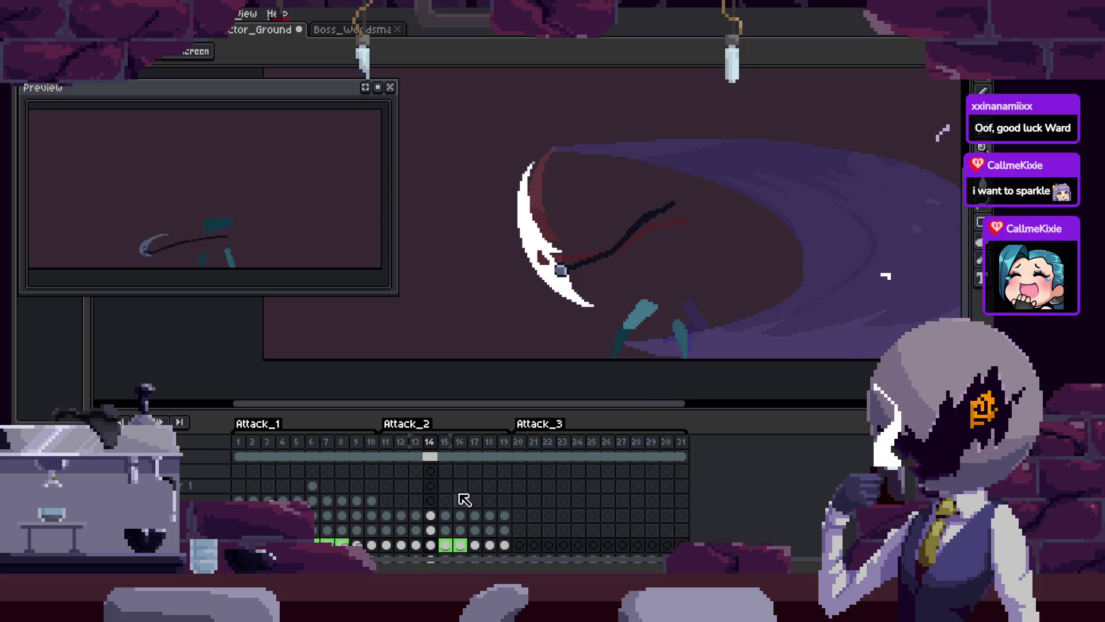
# Play the animation to check the new timing, toggling the timeline off and on
pyautogui.press('Return')
pyautogui.press('Return')
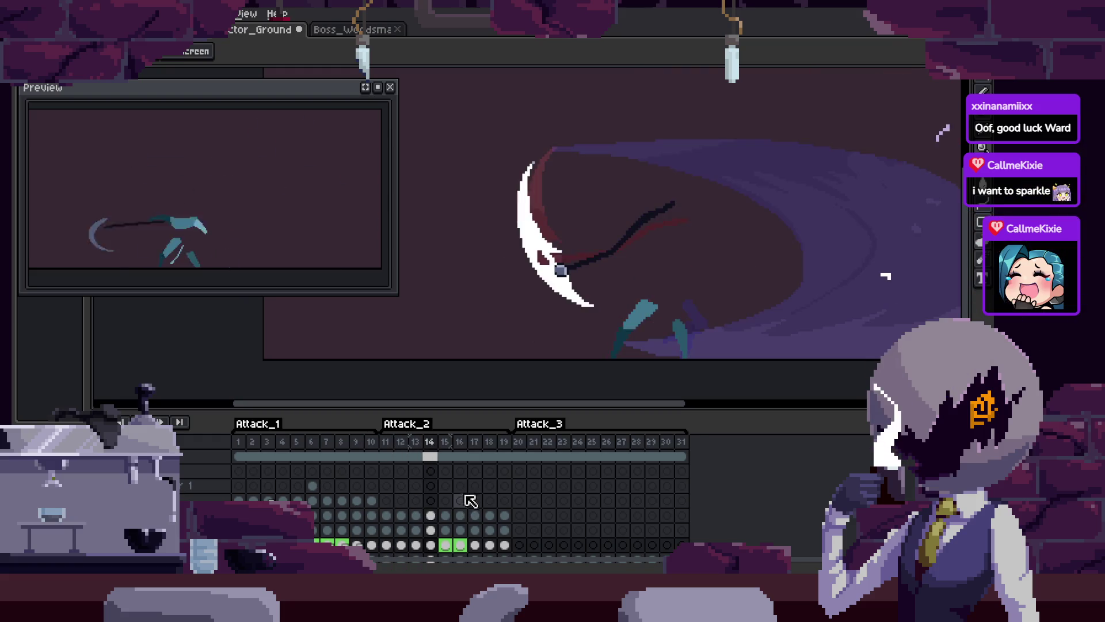
pyautogui.press('Tab')
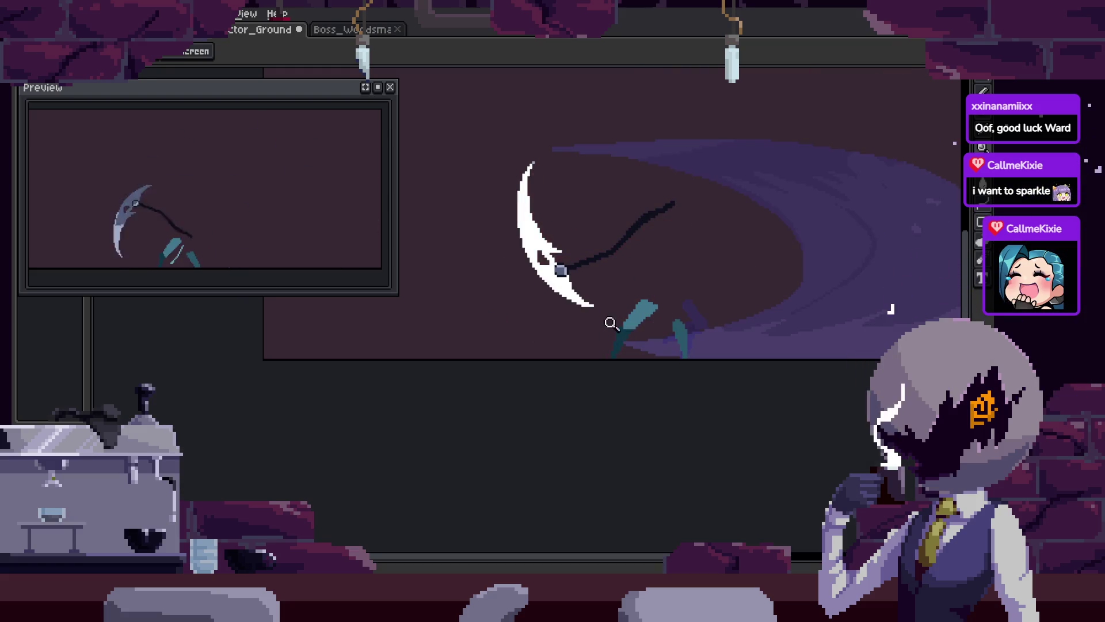
pyautogui.scroll(3, 612, 325)
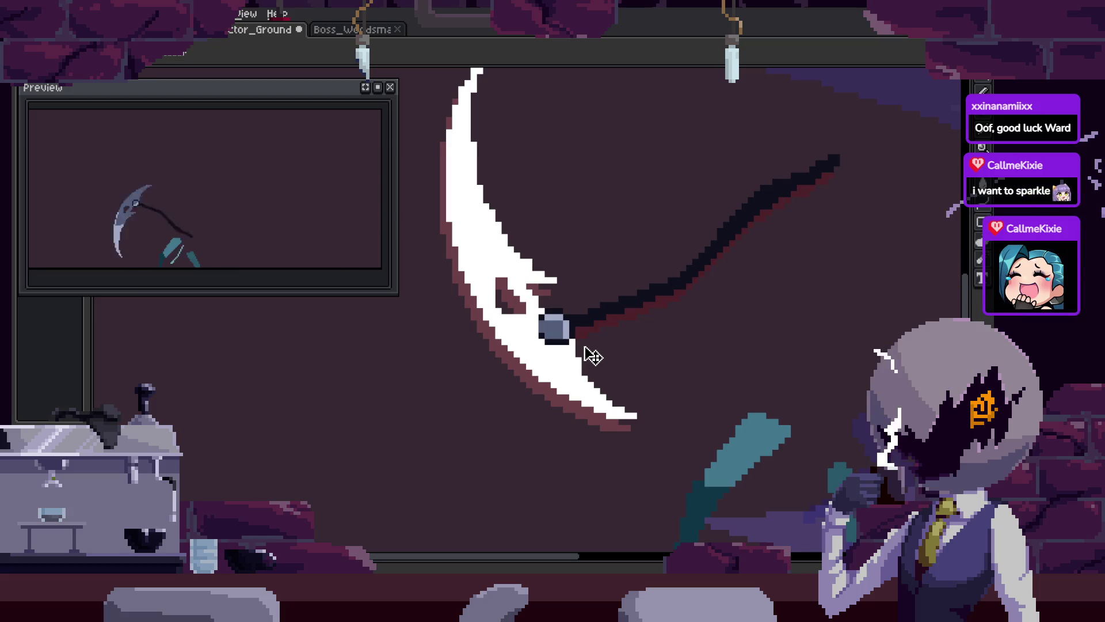
pyautogui.press('Tab')
pyautogui.scroll(-3, 621, 351)
pyautogui.scroll(1, 678, 319)
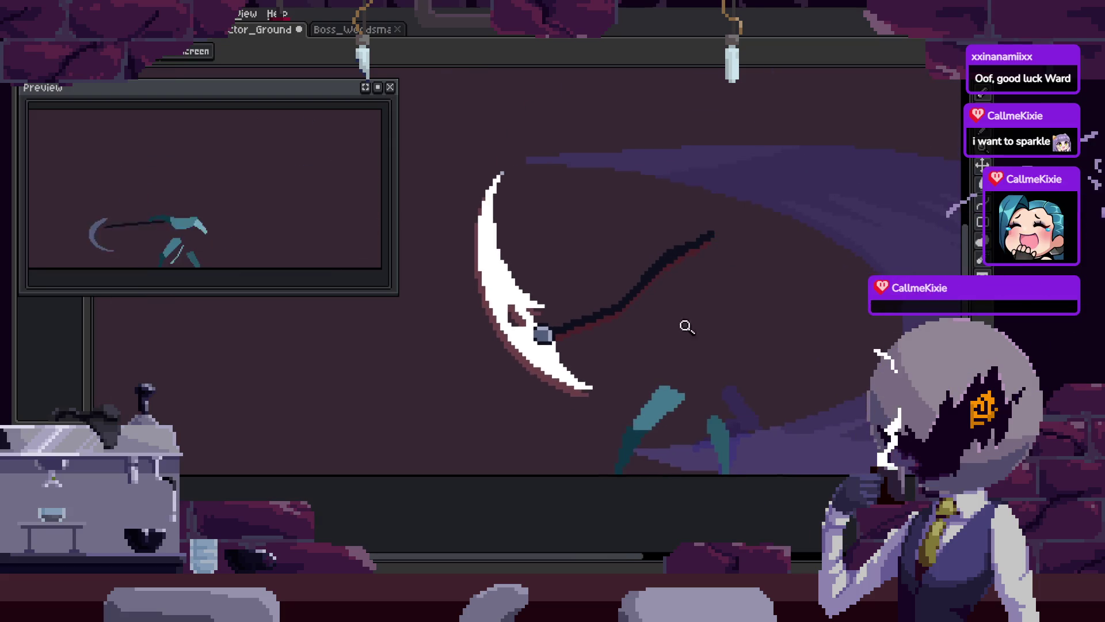
# Flip between neighbouring swing frames to compare poses, zooming in on the canvas
pyautogui.press('Right')
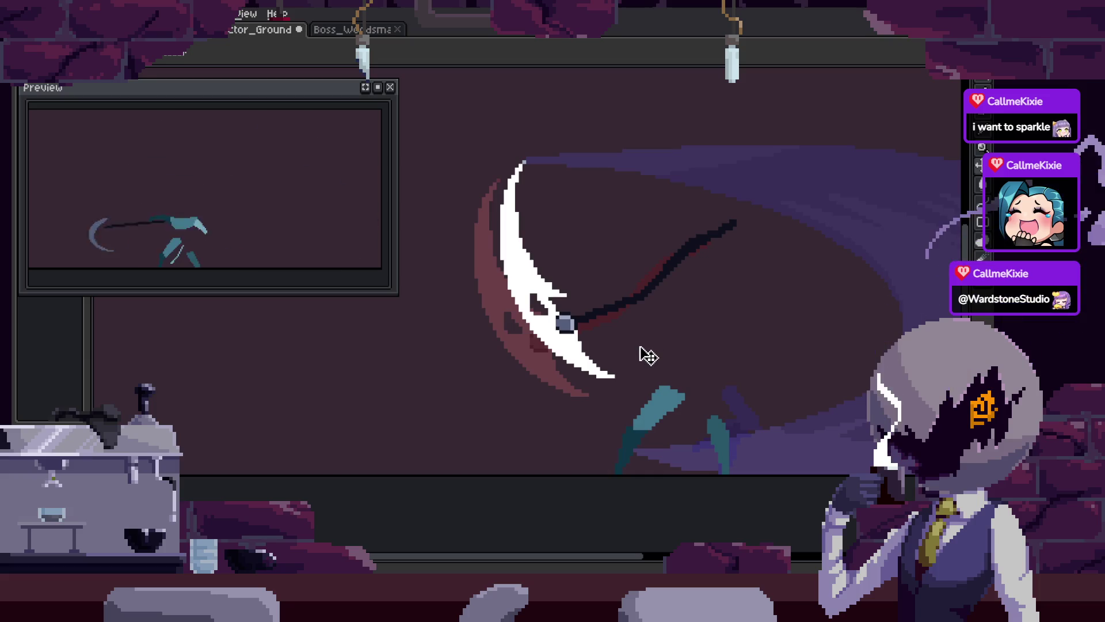
pyautogui.press('Right')
pyautogui.press('Right')
pyautogui.press('Left')
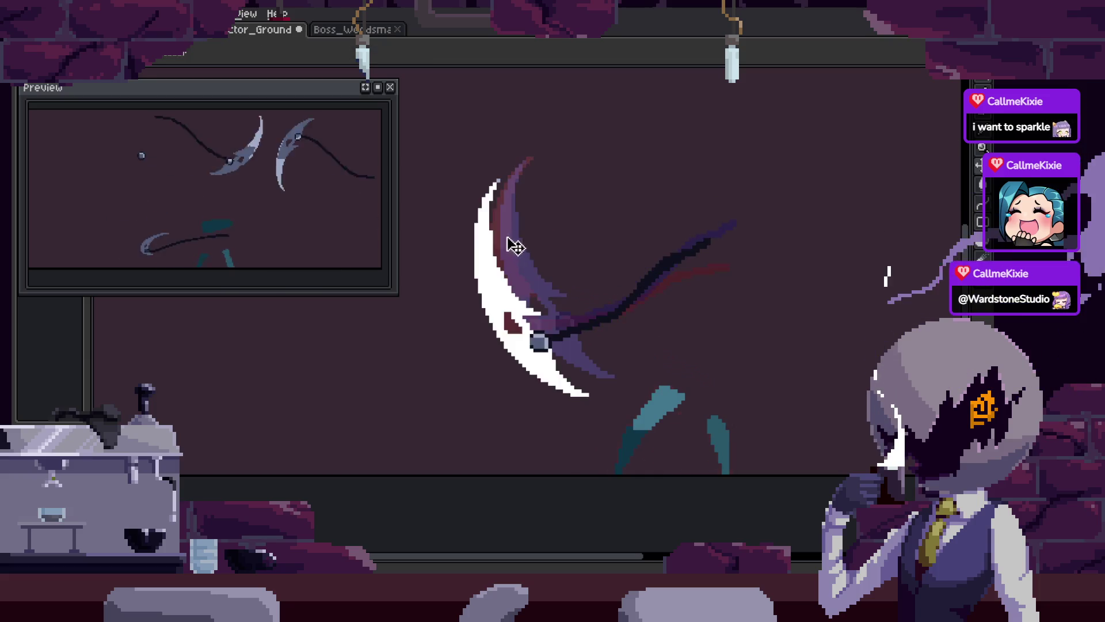
pyautogui.scroll(1, 511, 240)
pyautogui.press('w')
pyautogui.scroll(2, 612, 345)
pyautogui.scroll(-2, 636, 320)
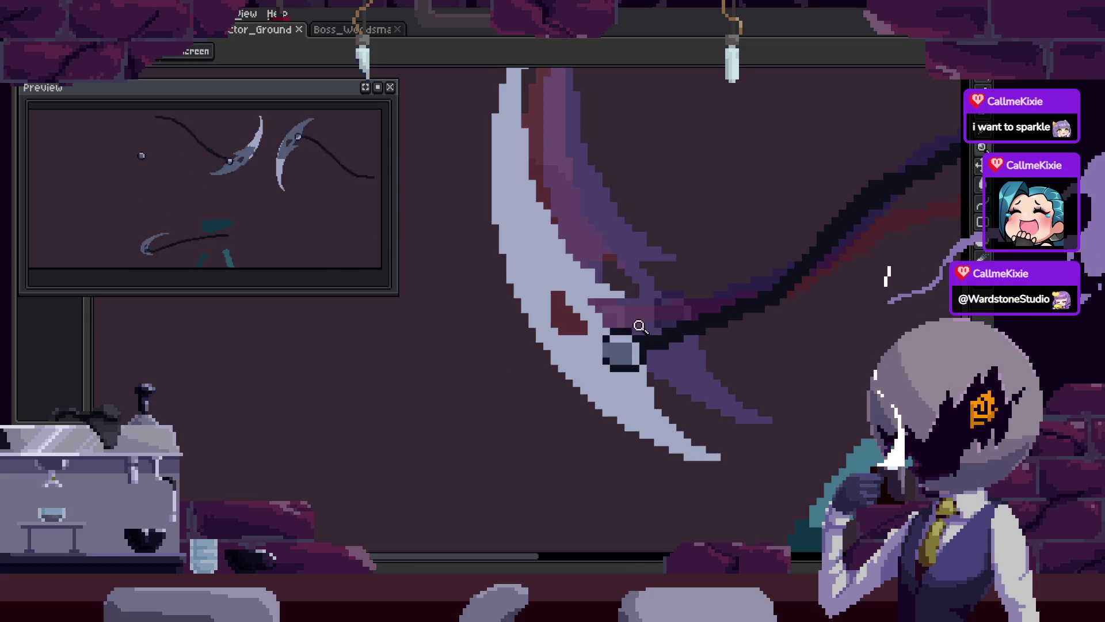
pyautogui.press('z')
pyautogui.scroll(-5, 707, 325)
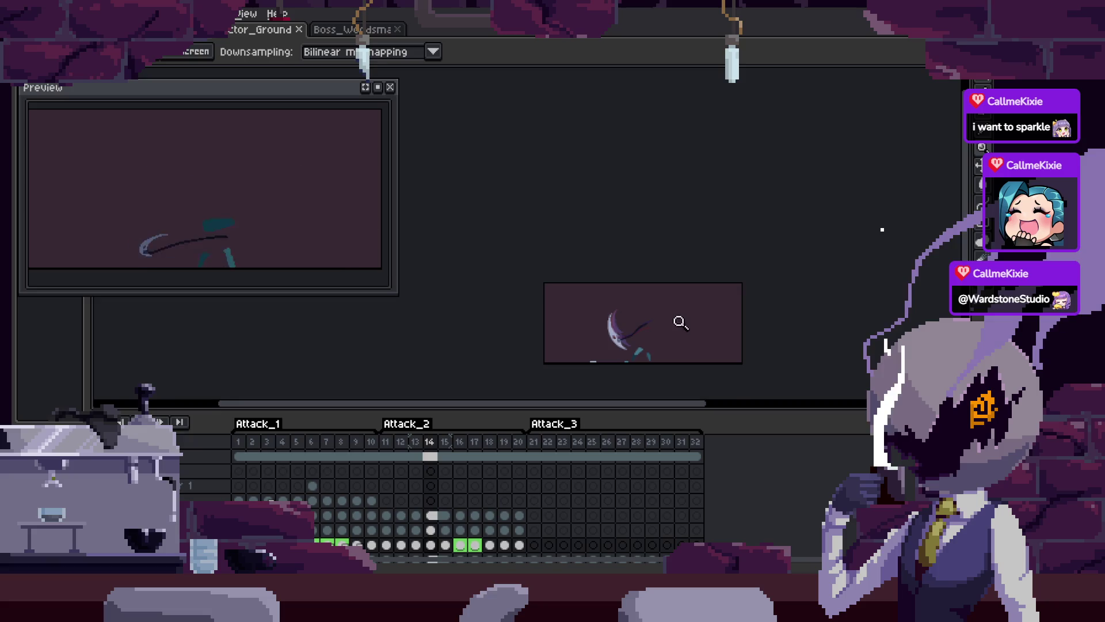
pyautogui.scroll(5, 581, 230)
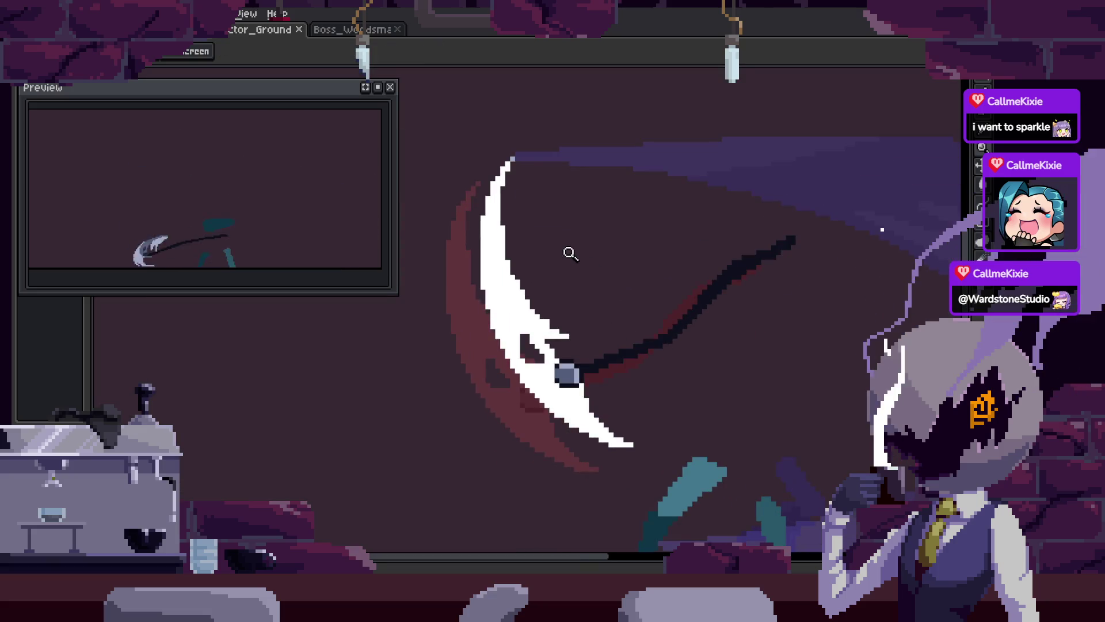
pyautogui.press('Right')
# Rotate the white scythe blade about 63° counter-clockwise and move it up-left
pyautogui.press('m')
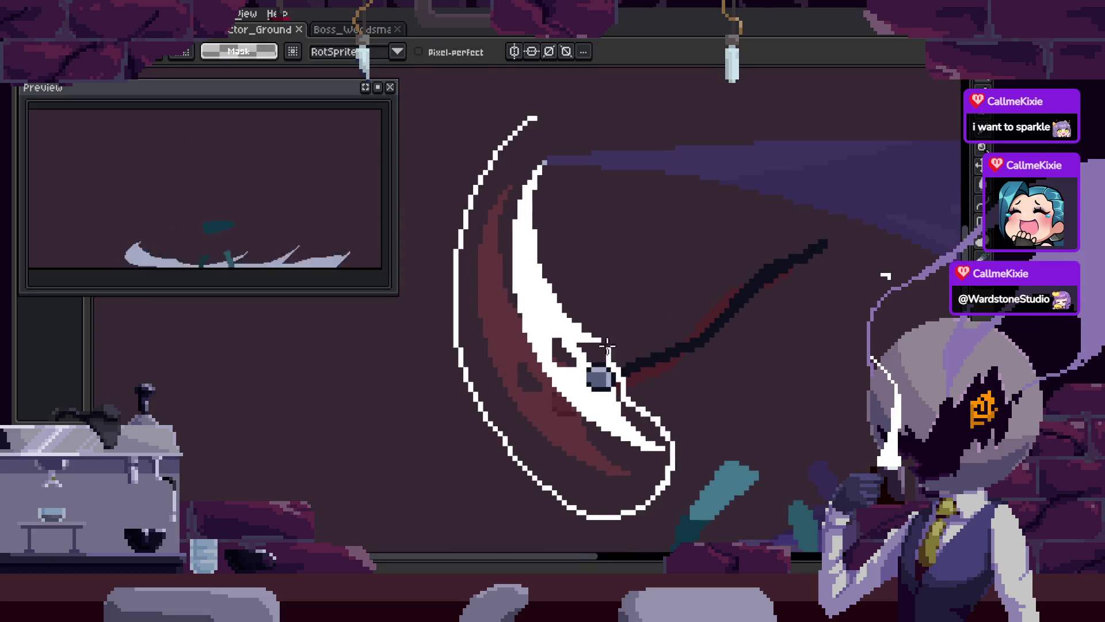
pyautogui.click(608, 356)
pyautogui.moveTo(690, 525)
pyautogui.mouseDown()
pyautogui.moveTo(604, 544)
pyautogui.moveTo(473, 521)
pyautogui.mouseUp()
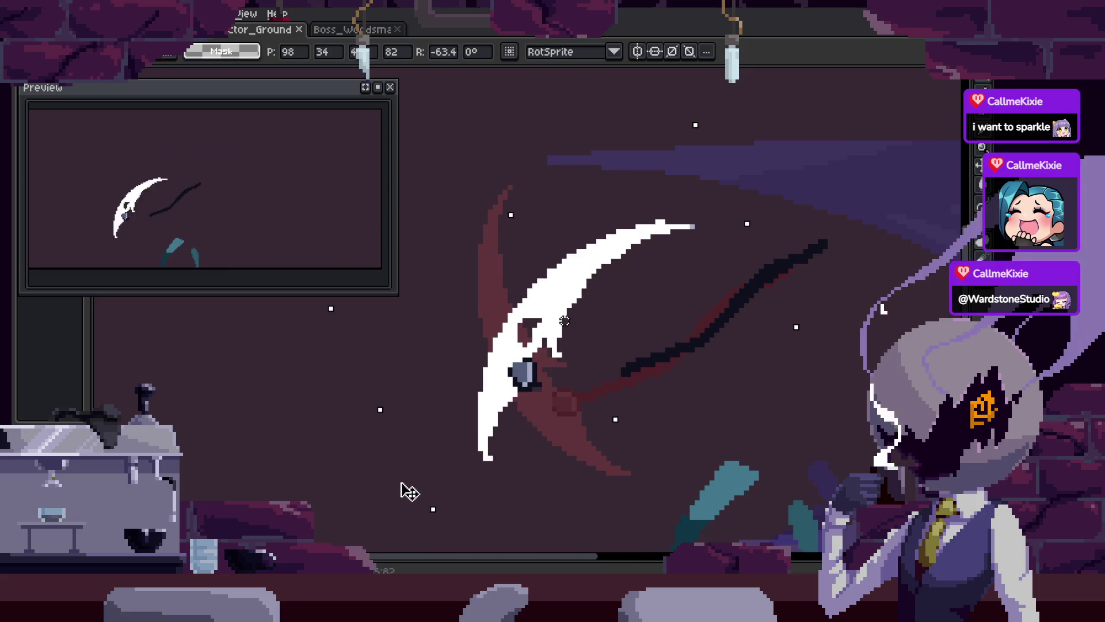
pyautogui.moveTo(495, 412); pyautogui.dragTo(451, 333)
pyautogui.click(626, 309)
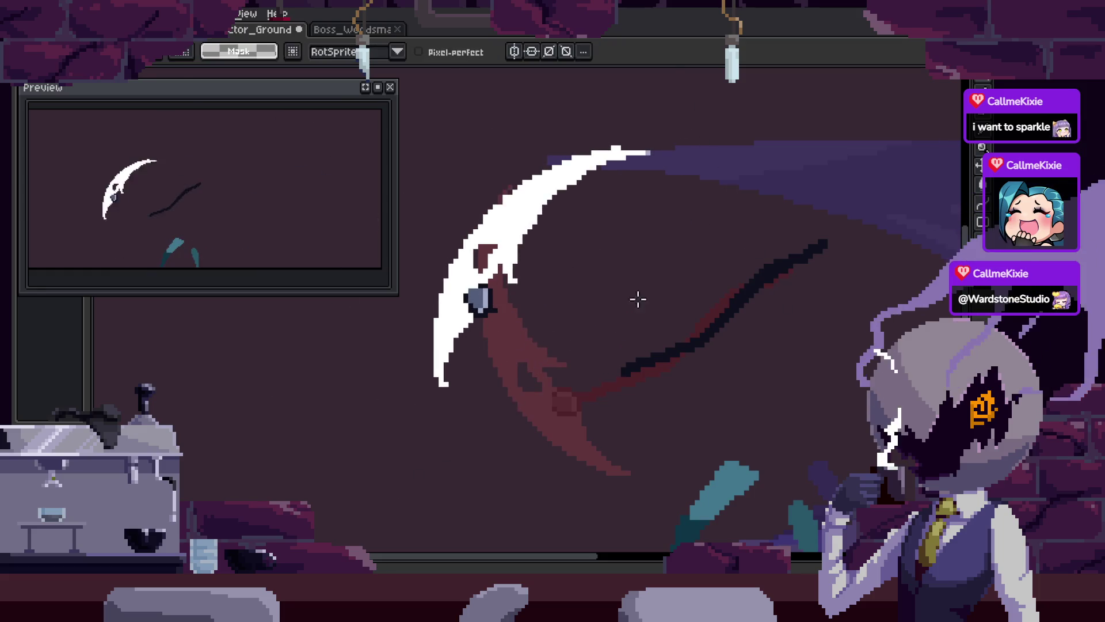
# Lasso the blade again, rotate it another 27° counter-clockwise and shift it up-left
pyautogui.hscroll(2, 661, 313)
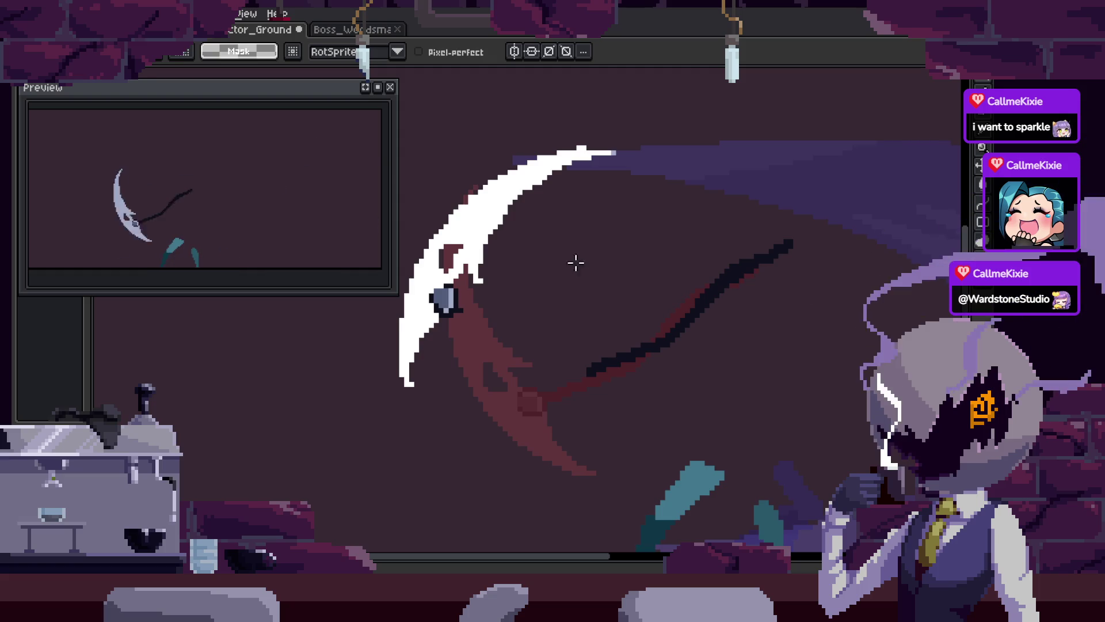
pyautogui.scroll(3, 580, 261)
pyautogui.scroll(-3, 666, 242)
pyautogui.moveTo(745, 138)
pyautogui.mouseDown()
pyautogui.moveTo(438, 357)
pyautogui.moveTo(742, 138)
pyautogui.mouseUp()
pyautogui.hscroll(2, 630, 255)
pyautogui.moveTo(544, 256); pyautogui.dragTo(624, 277)
pyautogui.moveTo(747, 129); pyautogui.dragTo(834, 217)
pyautogui.moveTo(637, 256); pyautogui.dragTo(621, 201)
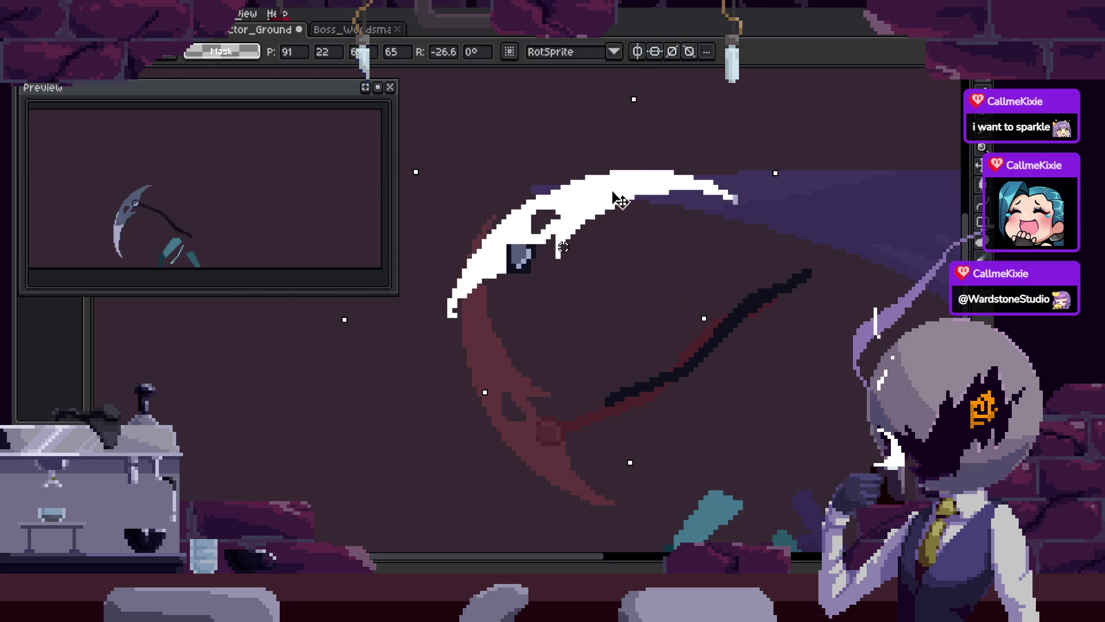
pyautogui.moveTo(839, 230)
pyautogui.mouseDown()
pyautogui.moveTo(761, 387)
pyautogui.moveTo(781, 239)
pyautogui.moveTo(814, 395)
pyautogui.moveTo(740, 402)
pyautogui.mouseUp()
# Rotate, reposition and stretch the dark scythe shaft to a new angle
pyautogui.hscroll(2, 782, 239)
pyautogui.moveTo(633, 380)
pyautogui.mouseDown()
pyautogui.moveTo(599, 361)
pyautogui.moveTo(606, 350)
pyautogui.mouseUp()
pyautogui.moveTo(736, 360)
pyautogui.mouseDown()
pyautogui.moveTo(844, 387)
pyautogui.moveTo(769, 353)
pyautogui.moveTo(700, 346)
pyautogui.moveTo(772, 234)
pyautogui.moveTo(836, 315)
pyautogui.moveTo(839, 407)
pyautogui.mouseUp()
pyautogui.press('Return')
pyautogui.scroll(3, 656, 249)
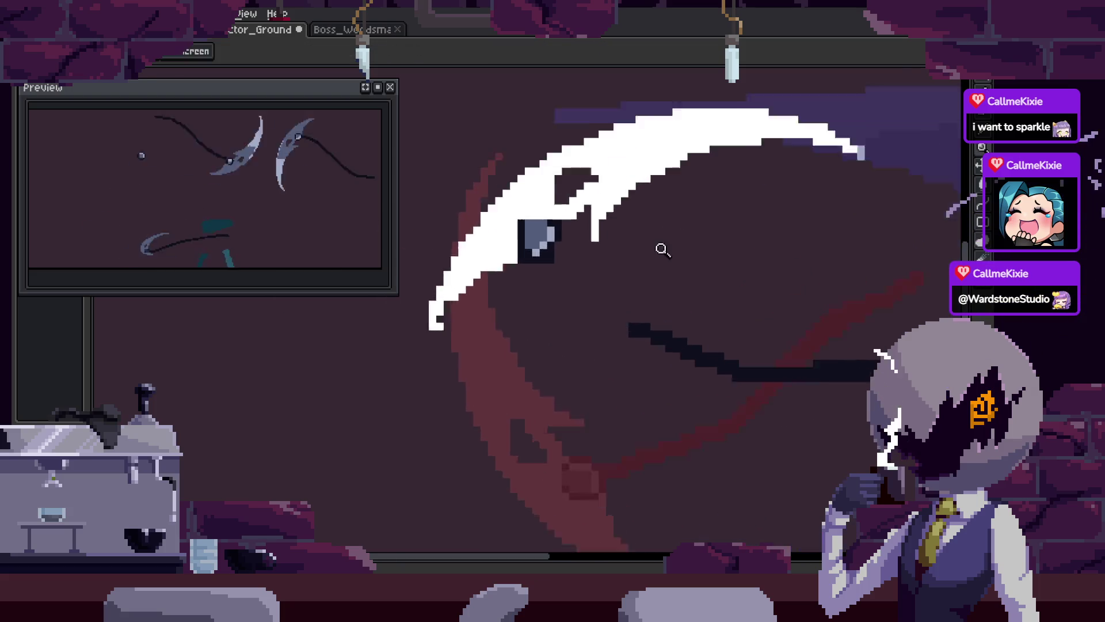
# Undo the stray shaft strokes, draw a dark handle curving down-right, and save
pyautogui.press('i')
pyautogui.press('b')
pyautogui.scroll(-4, 662, 323)
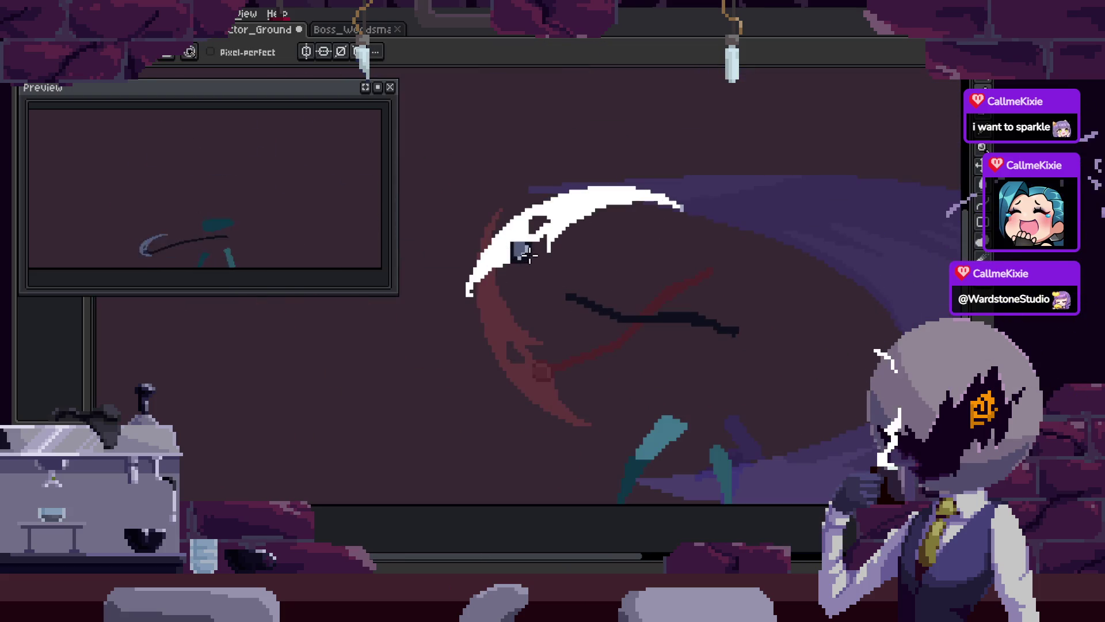
pyautogui.hotkey('ctrl', 'z')
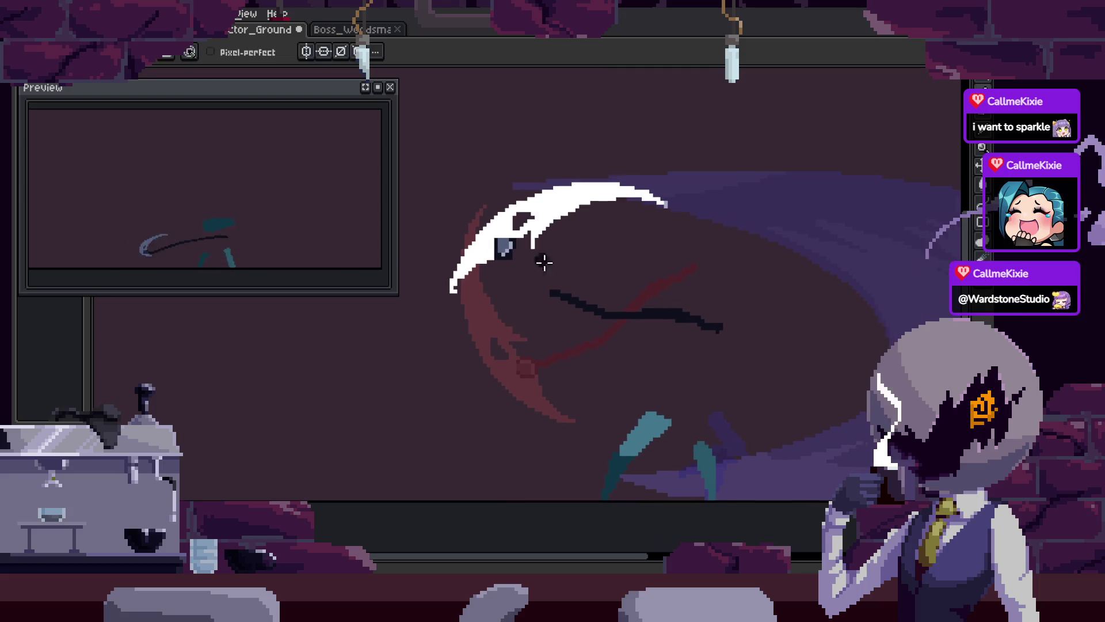
pyautogui.hotkey('ctrl', 'z')
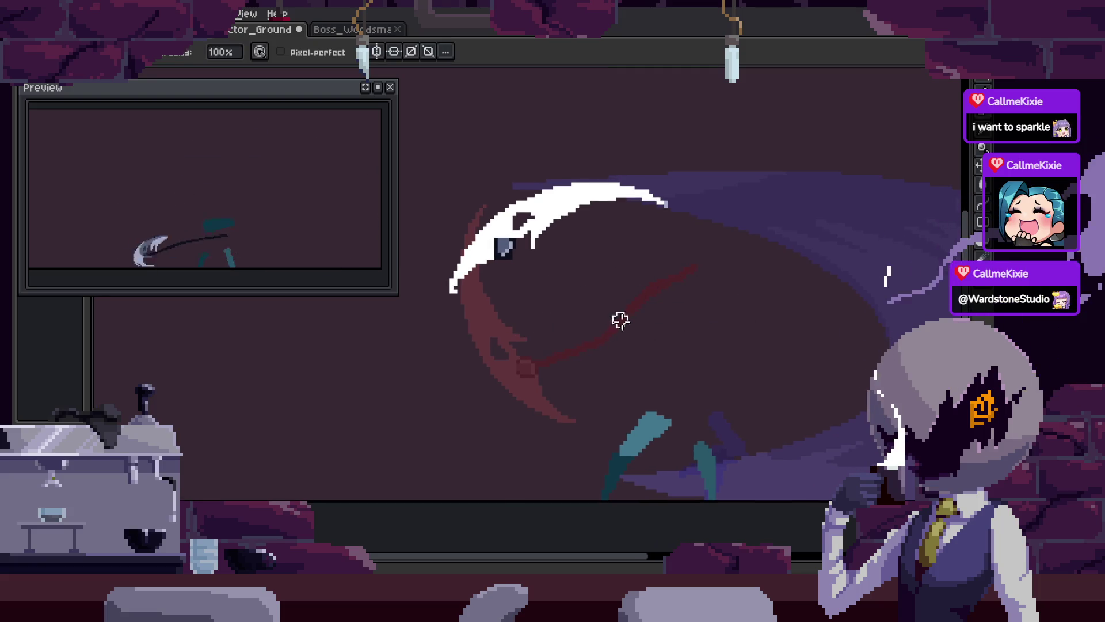
pyautogui.click(505, 269)
pyautogui.press('b')
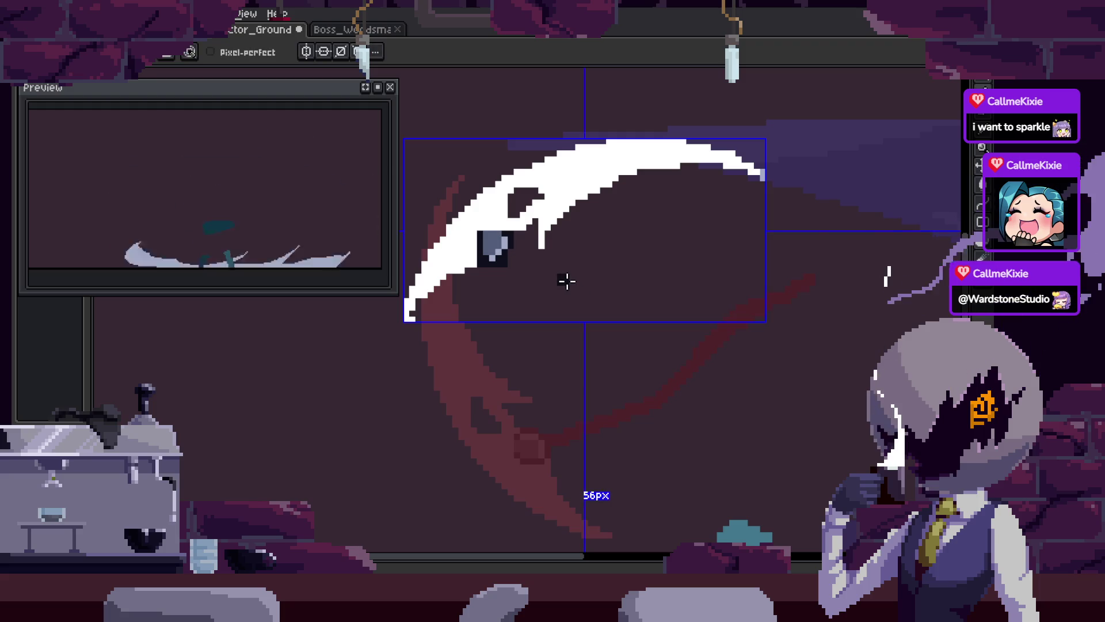
pyautogui.moveTo(566, 281)
pyautogui.mouseDown()
pyautogui.moveTo(518, 271)
pyautogui.moveTo(851, 410)
pyautogui.mouseUp()
pyautogui.moveTo(679, 369)
pyautogui.mouseDown()
pyautogui.moveTo(541, 349)
pyautogui.moveTo(579, 357)
pyautogui.moveTo(801, 291)
pyautogui.moveTo(745, 276)
pyautogui.moveTo(792, 329)
pyautogui.mouseUp()
pyautogui.scroll(-4, 748, 314)
pyautogui.hotkey('ctrl', 's')
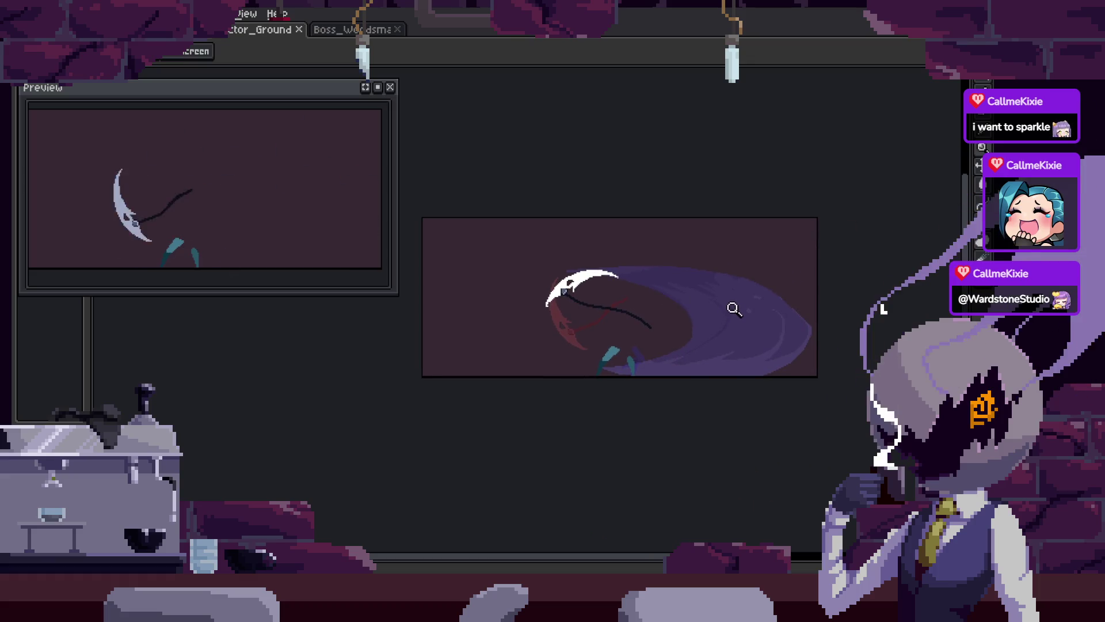
# Play the attack swing animation and toggle the frame timeline on and off
pyautogui.press('Return')
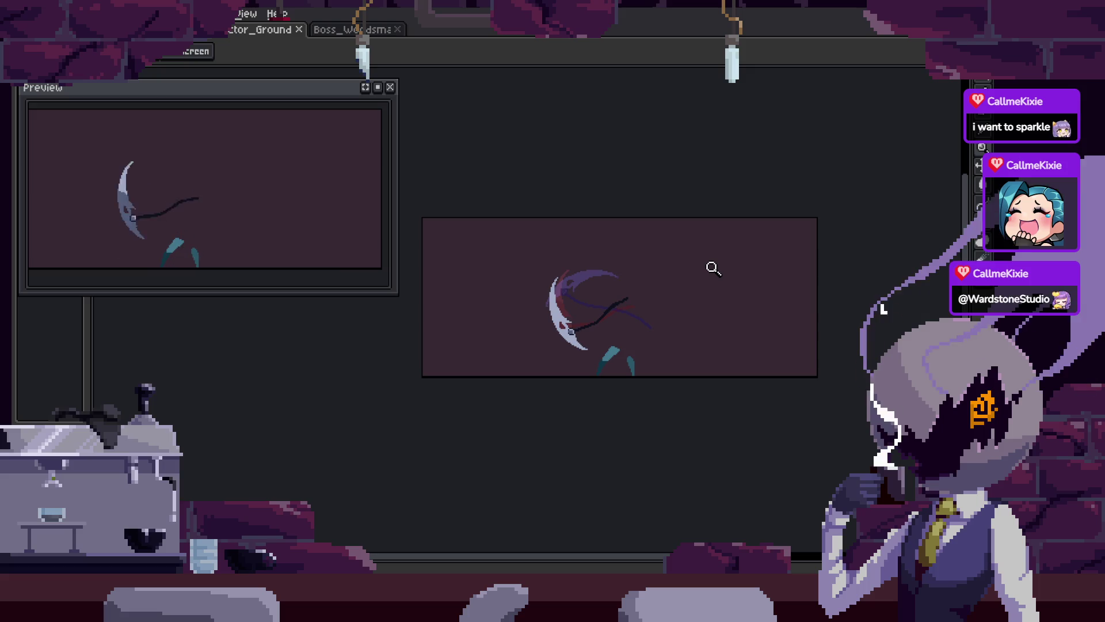
pyautogui.press('Tab')
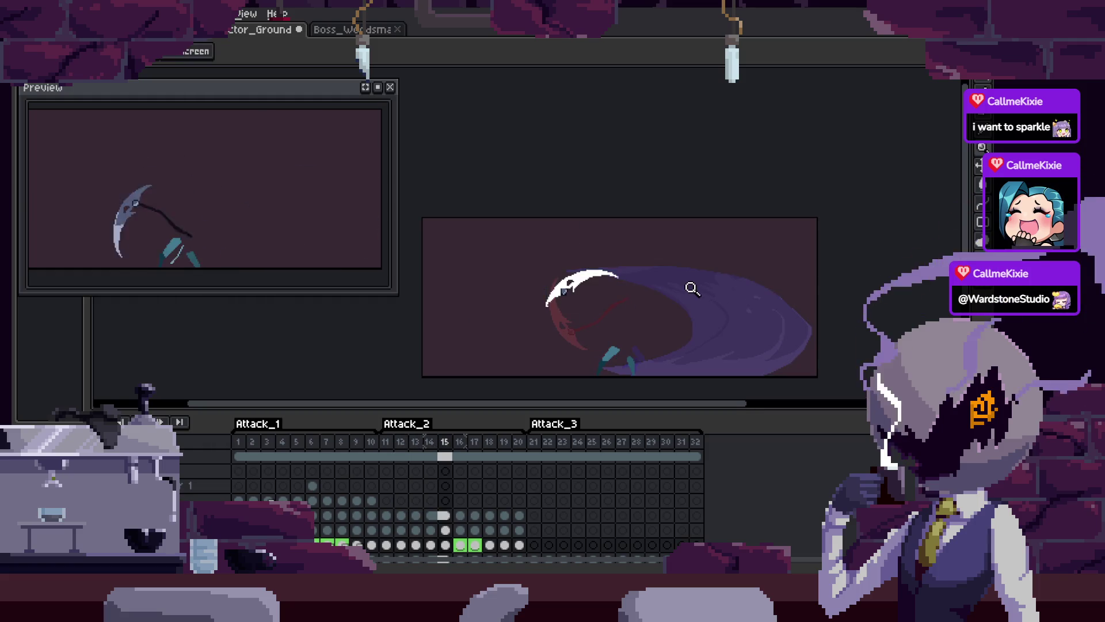
pyautogui.press('Tab')
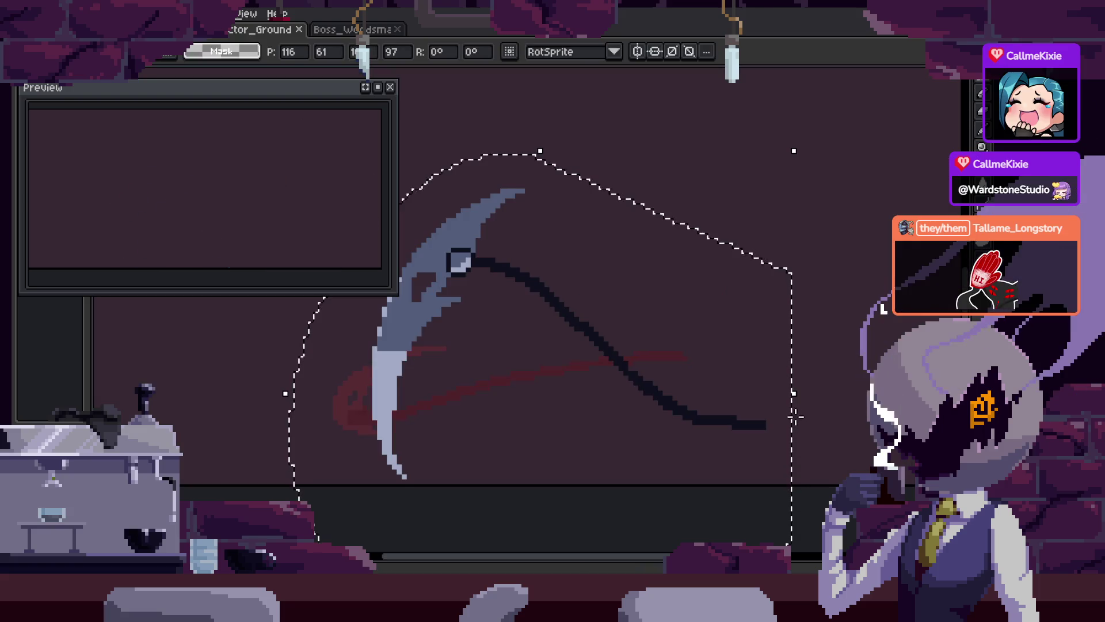
# Commit the moved scythe, then undo the scythe changes back to the earlier state
pyautogui.press('Return')
pyautogui.scroll(-3, 809, 335)
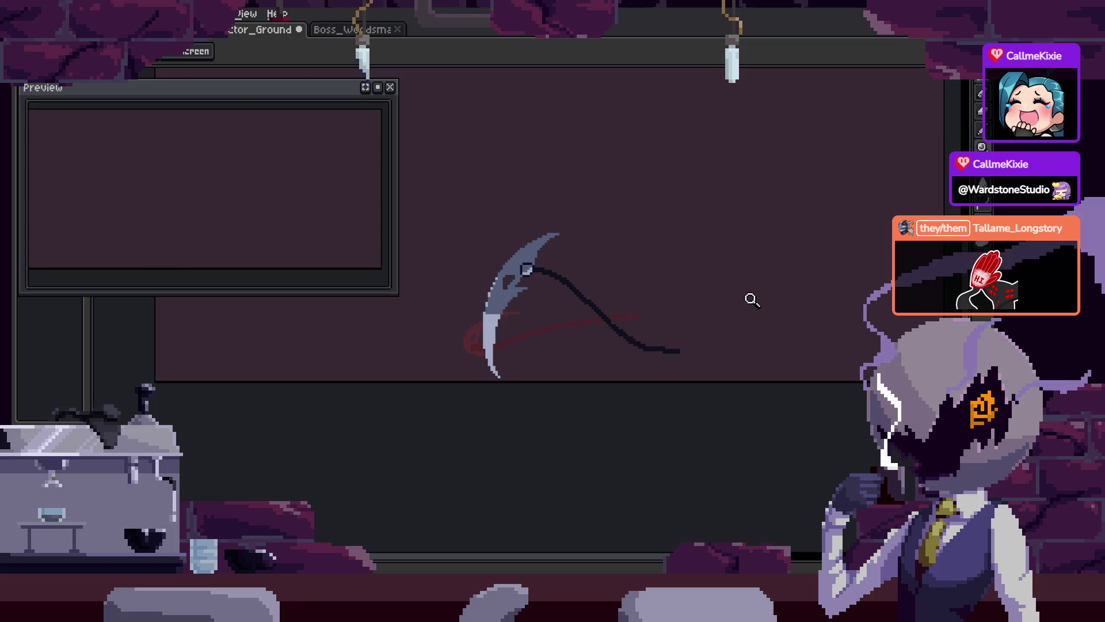
pyautogui.hotkey('ctrl', 'z')
pyautogui.hotkey('ctrl', 'z')
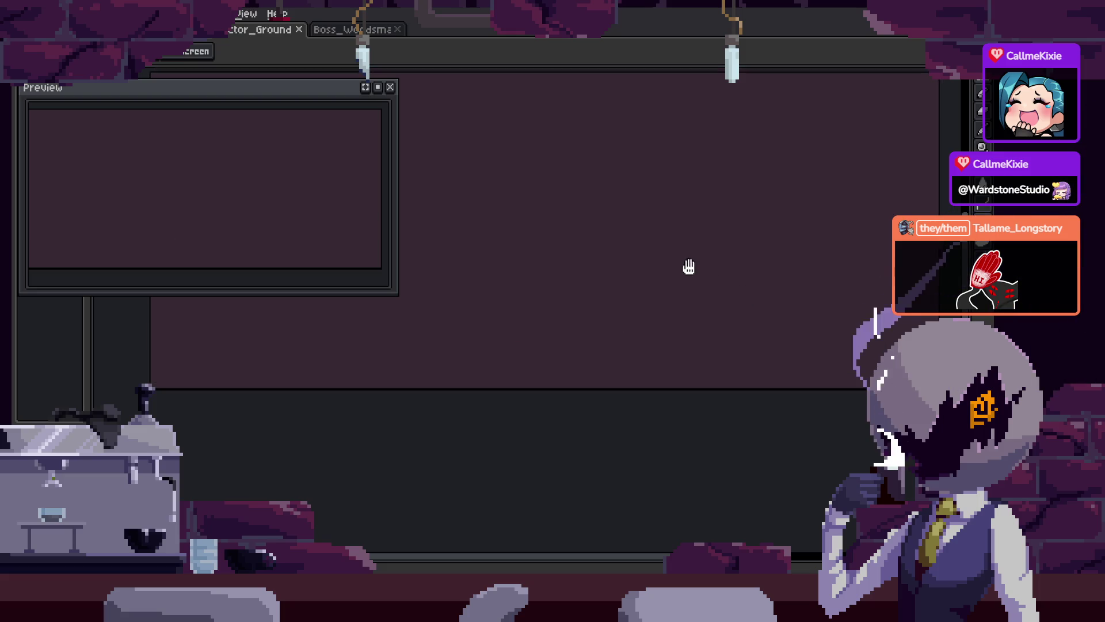
pyautogui.moveTo(694, 260); pyautogui.dragTo(691, 292)
# Paste a scythe copy at the canvas centre and rotate it into an angled swing pose
pyautogui.hotkey('ctrl', 'v')
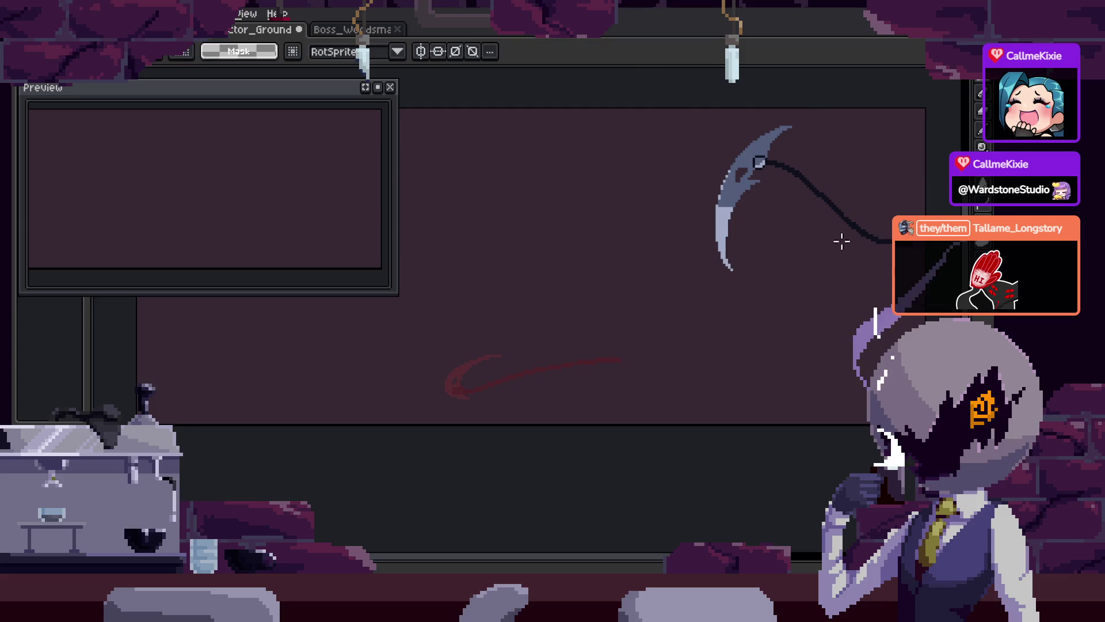
pyautogui.moveTo(832, 242); pyautogui.dragTo(556, 338)
pyautogui.moveTo(601, 380)
pyautogui.mouseDown()
pyautogui.moveTo(636, 338)
pyautogui.moveTo(651, 287)
pyautogui.mouseUp()
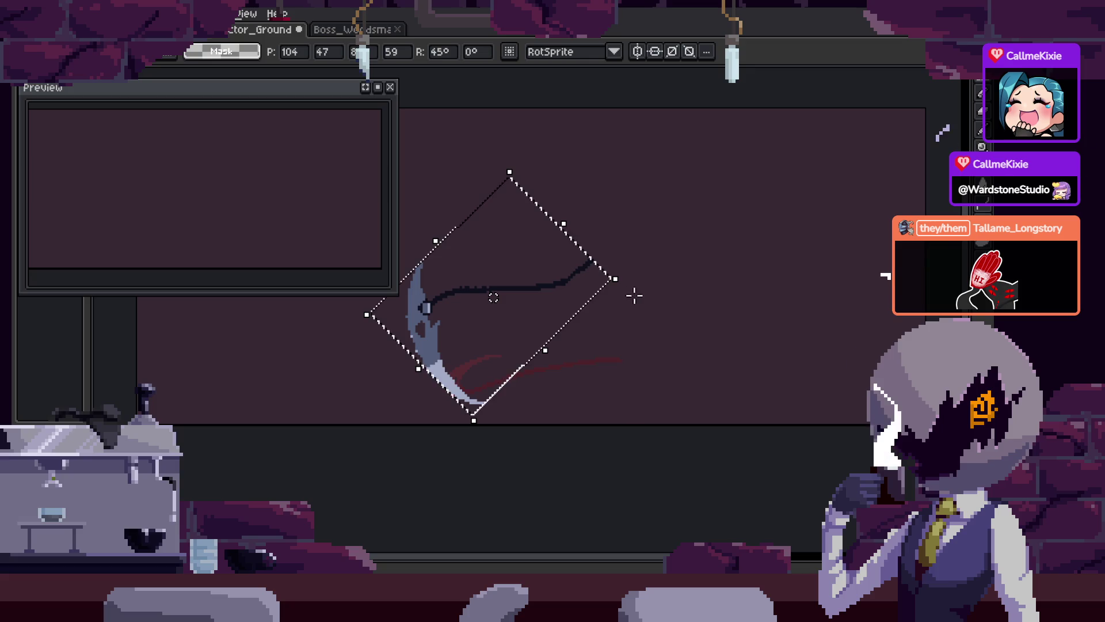
pyautogui.moveTo(421, 369)
pyautogui.mouseDown()
pyautogui.moveTo(444, 303)
pyautogui.moveTo(482, 415)
pyautogui.moveTo(511, 299)
pyautogui.mouseUp()
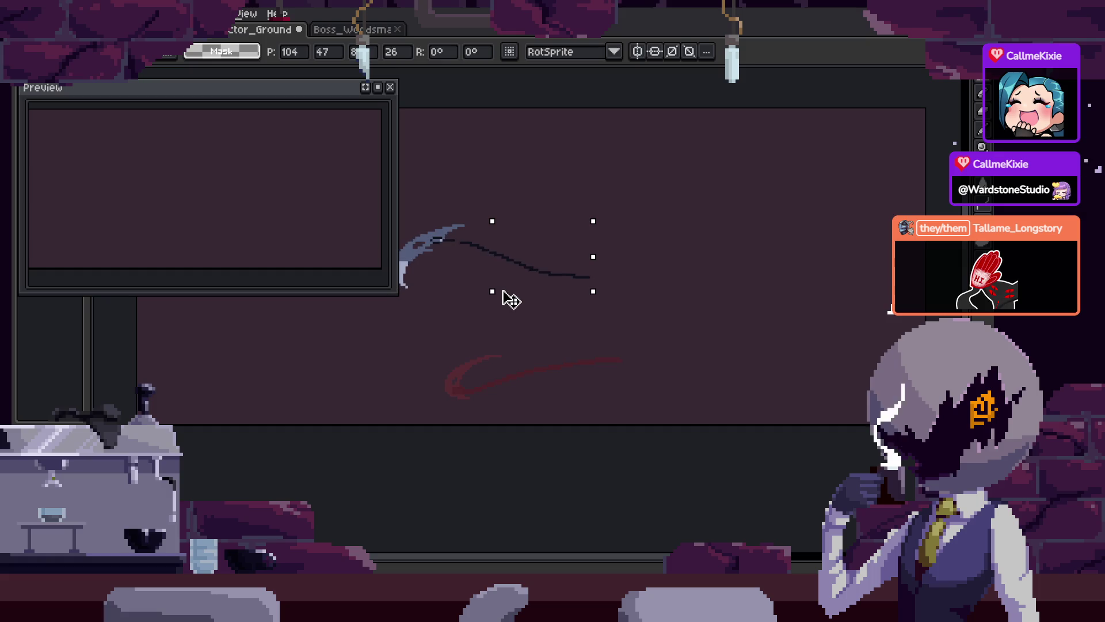
pyautogui.moveTo(606, 308)
pyautogui.mouseDown()
pyautogui.moveTo(632, 286)
pyautogui.moveTo(641, 118)
pyautogui.moveTo(691, 299)
pyautogui.mouseUp()
pyautogui.moveTo(541, 279); pyautogui.dragTo(575, 355)
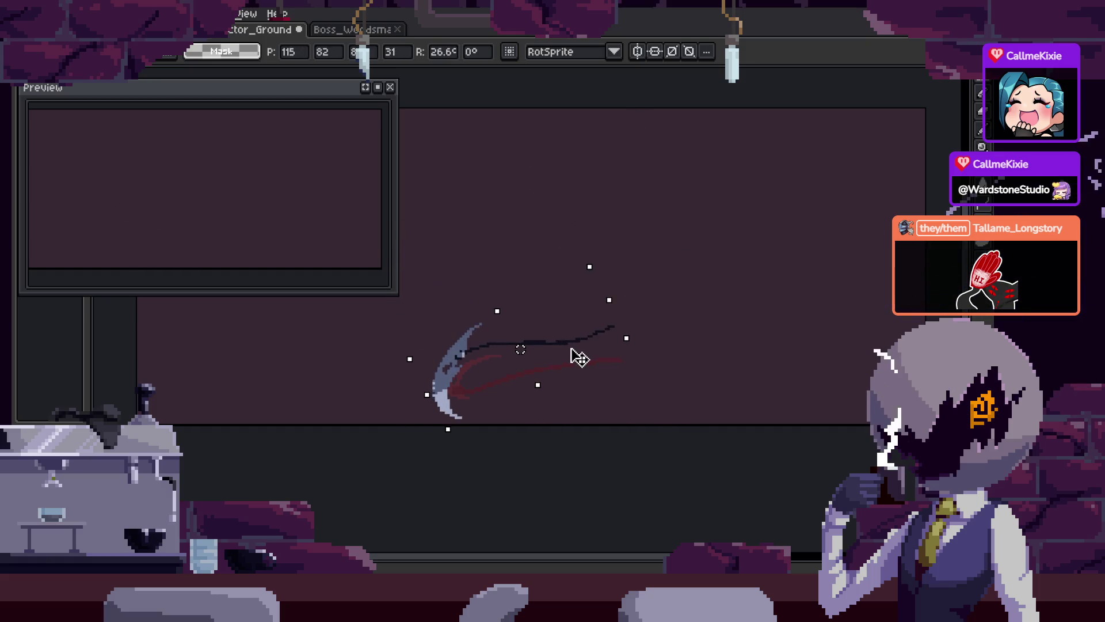
pyautogui.press('Escape')
pyautogui.moveTo(624, 330)
pyautogui.mouseDown()
pyautogui.moveTo(649, 278)
pyautogui.moveTo(661, 346)
pyautogui.moveTo(730, 329)
pyautogui.moveTo(680, 314)
pyautogui.mouseUp()
# Show the timeline and advance to frame 22
pyautogui.press('Right')
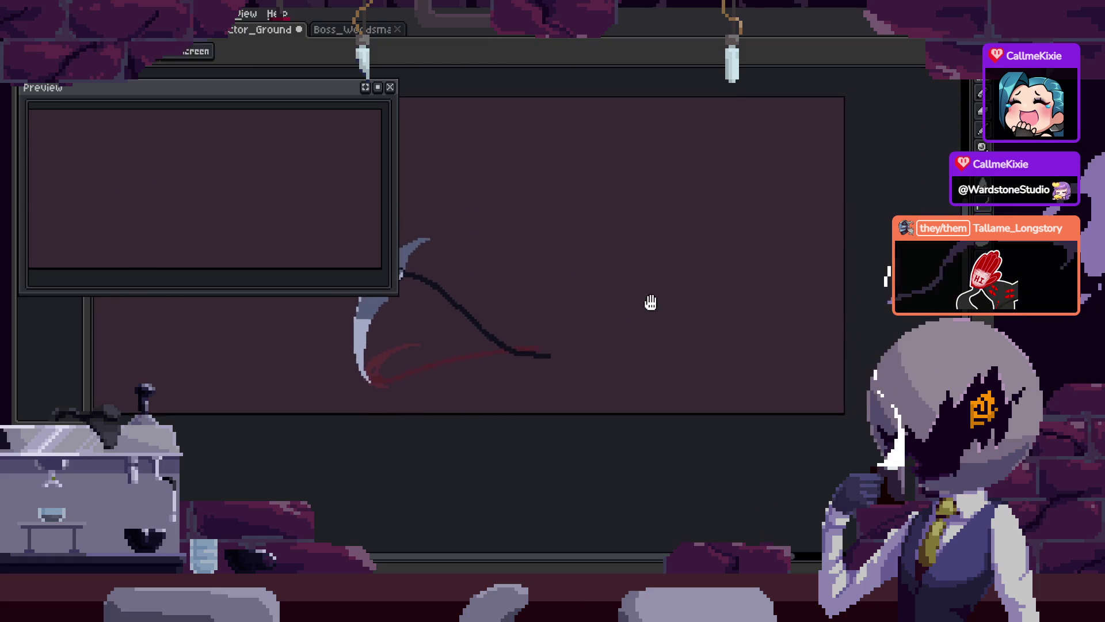
pyautogui.press('Tab')
pyautogui.press('Right')
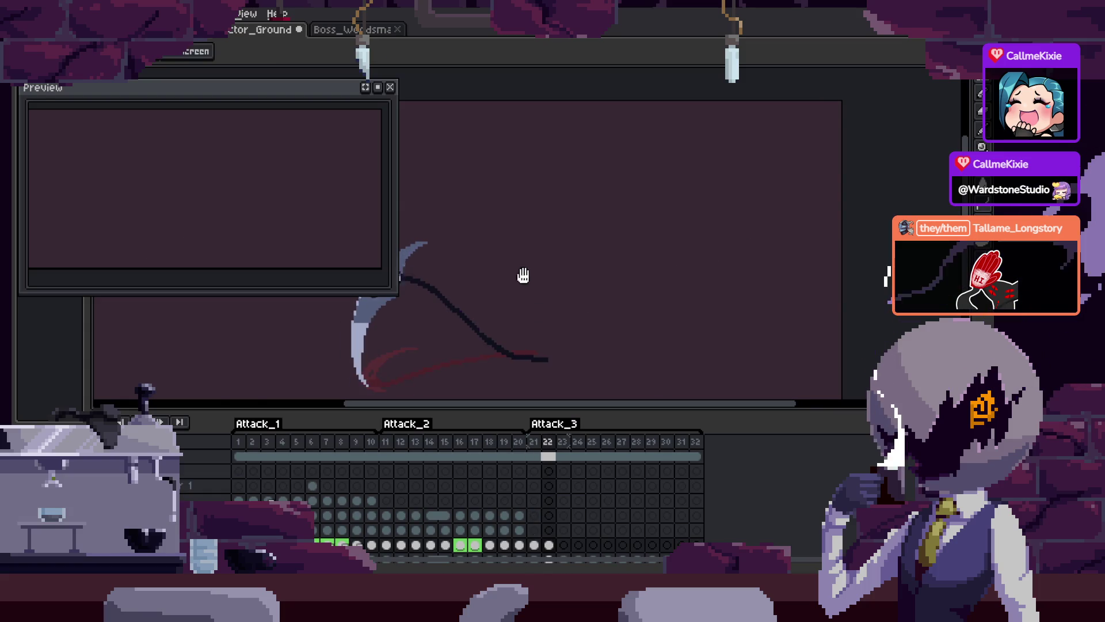
# Undo the stray light freehand stroke on the next frame and return to frame 22
pyautogui.scroll(-3, 671, 507)
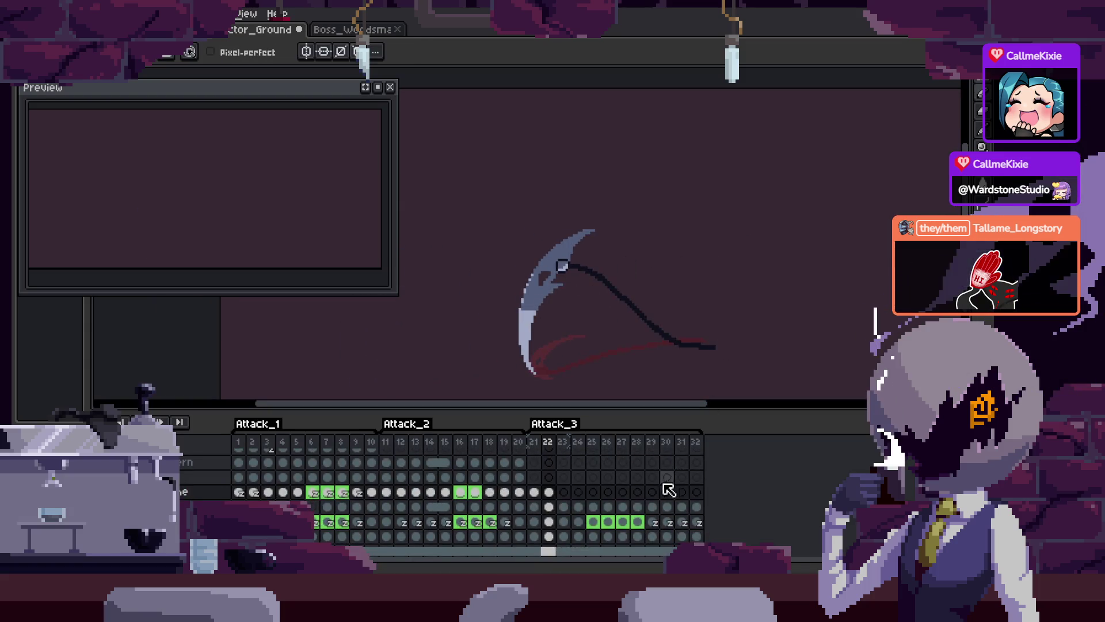
pyautogui.press('Tab')
pyautogui.press('Right')
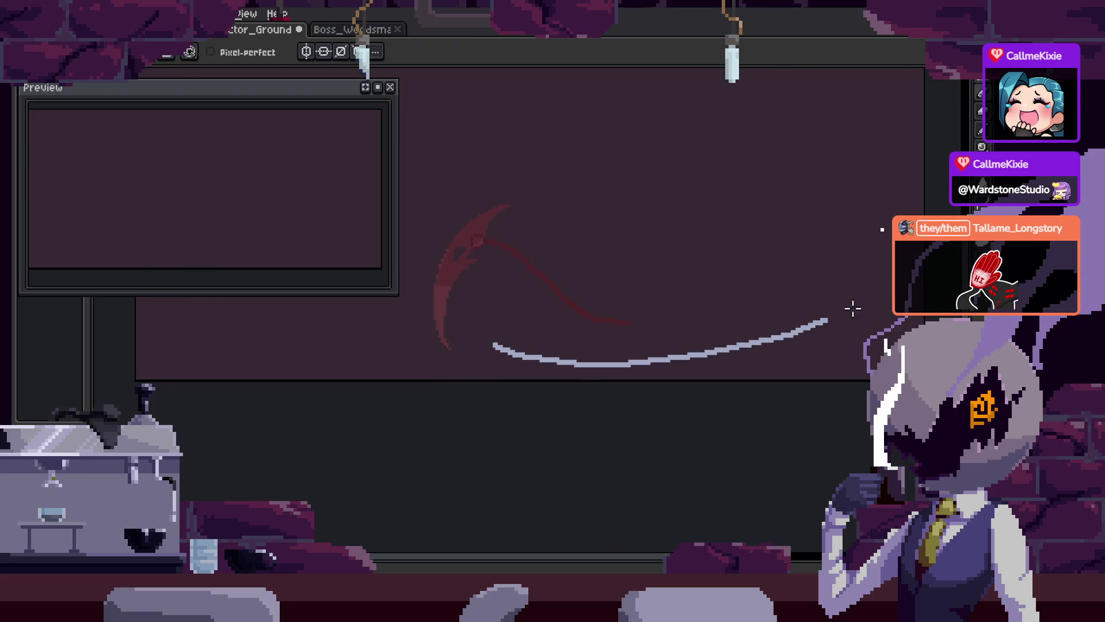
pyautogui.hotkey('ctrl', 'z')
pyautogui.press('Tab')
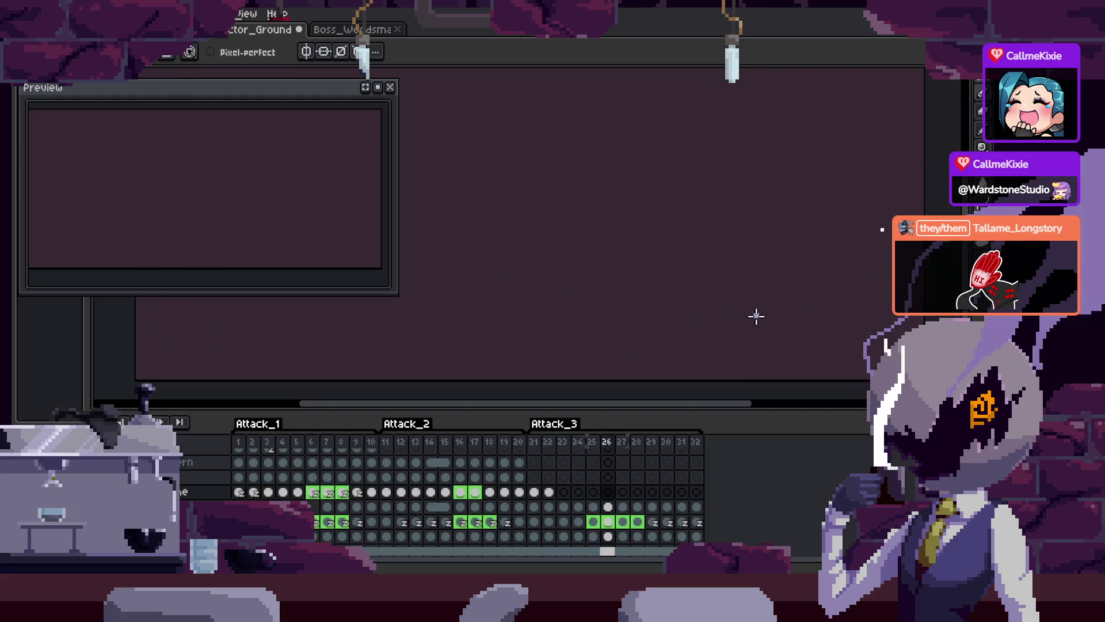
pyautogui.press('Left')
pyautogui.press('Left')
pyautogui.press('Left')
pyautogui.press('Left')
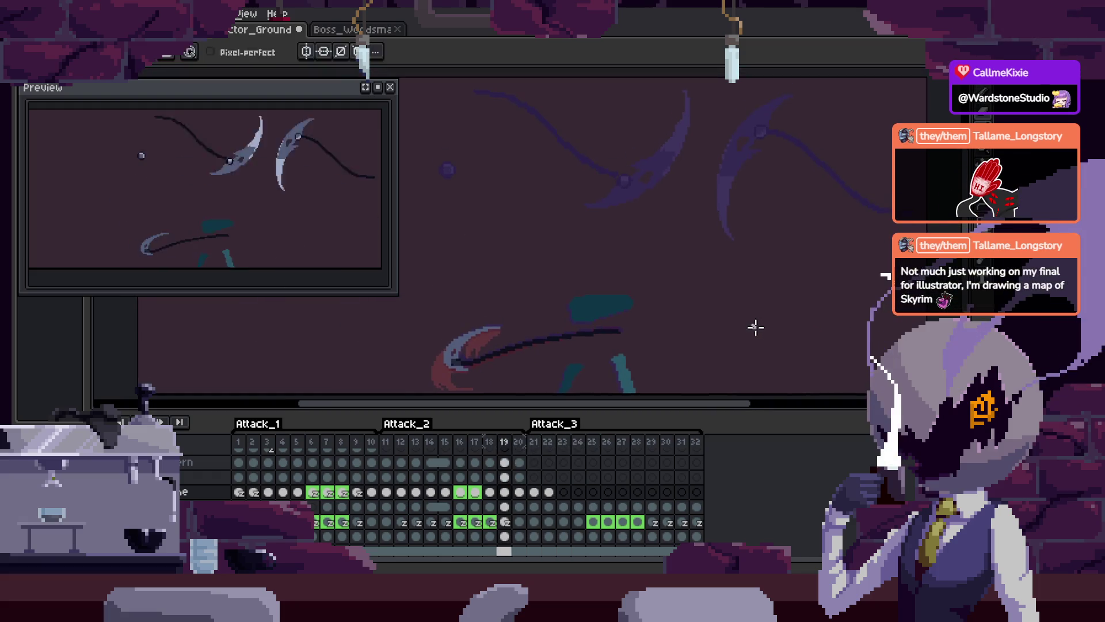
# Save the sprite and step back through the Attack_2 frames to frame 18
pyautogui.press('z')
pyautogui.click(668, 309)
pyautogui.hotkey('ctrl', 's')
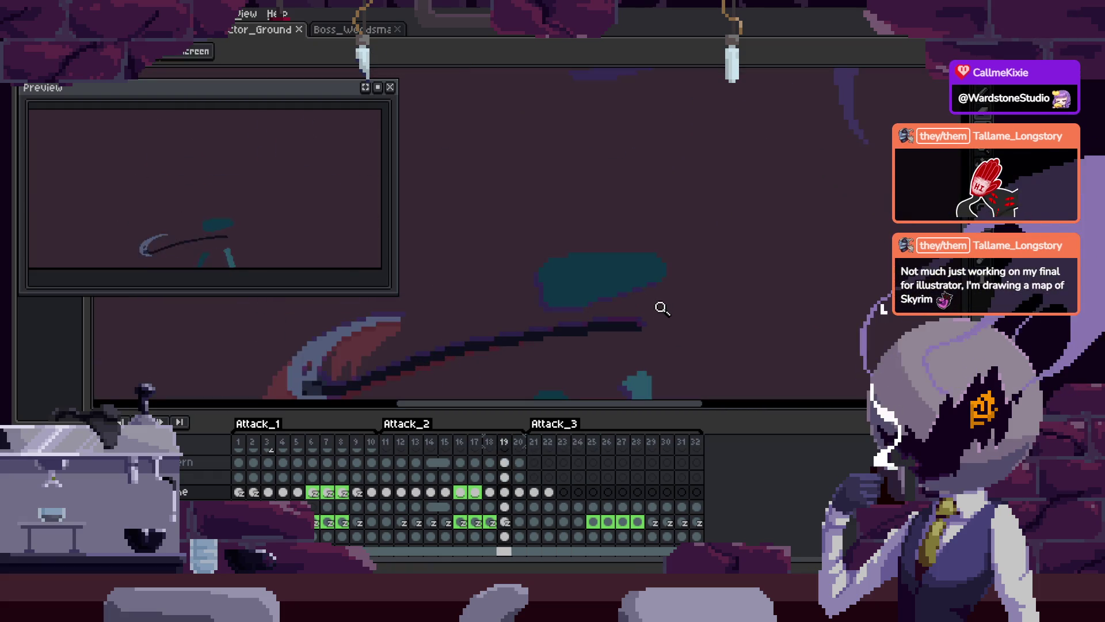
pyautogui.press('Left')
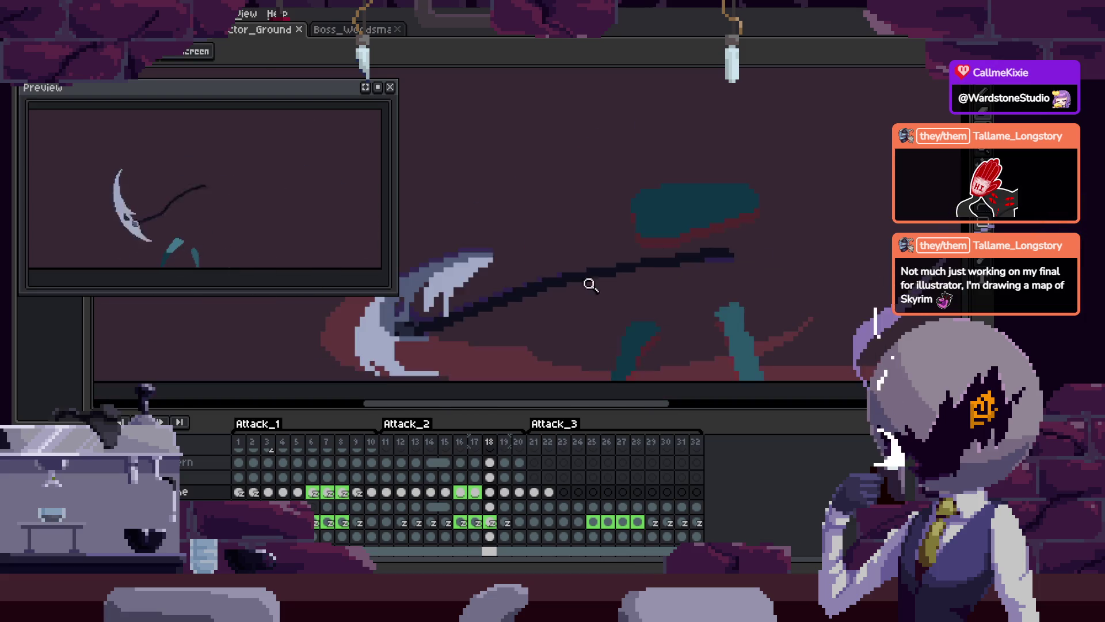
# Inspect the scythe blade pose on frame 18 with the timeline hidden
pyautogui.moveTo(589, 287); pyautogui.dragTo(623, 248)
pyautogui.press('Tab')
pyautogui.scroll(-2, 661, 276)
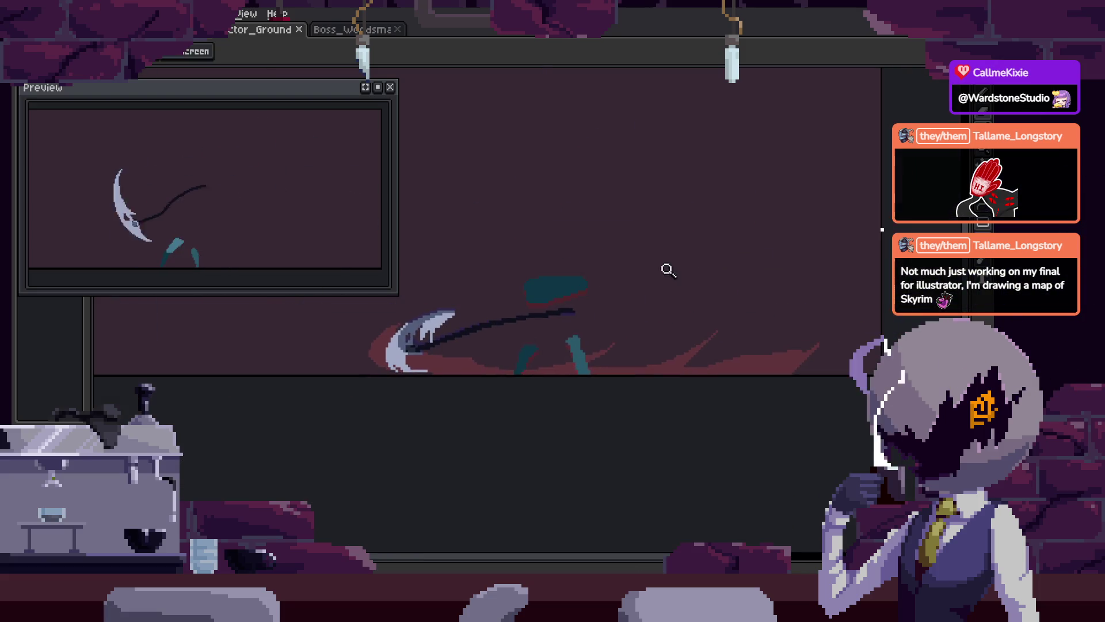
pyautogui.press('Tab')
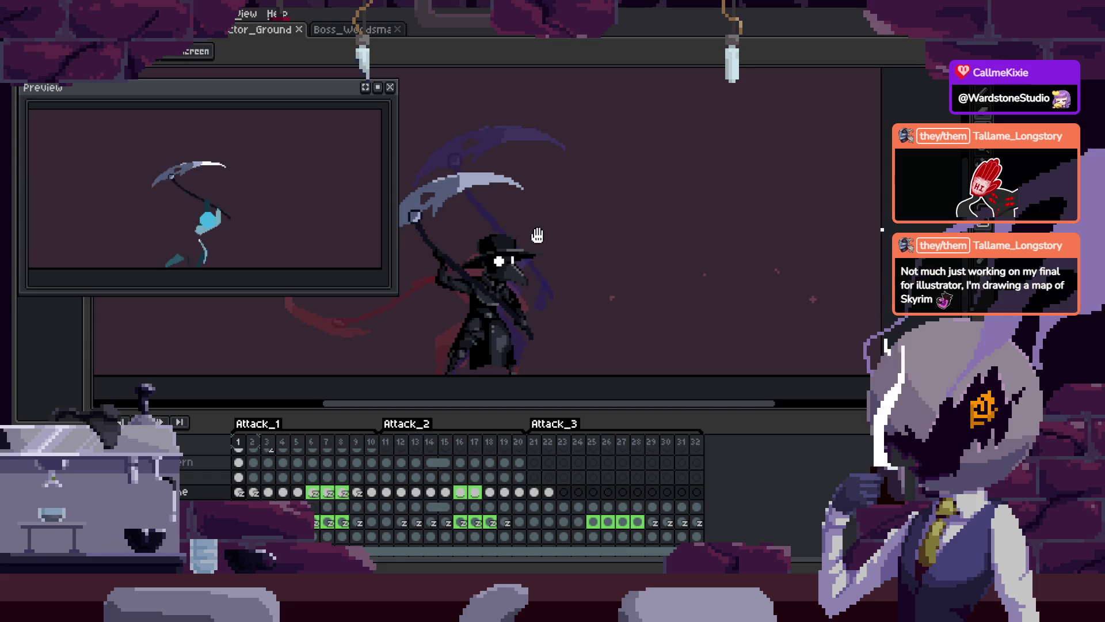
pyautogui.press('Tab')
pyautogui.scroll(2, 612, 234)
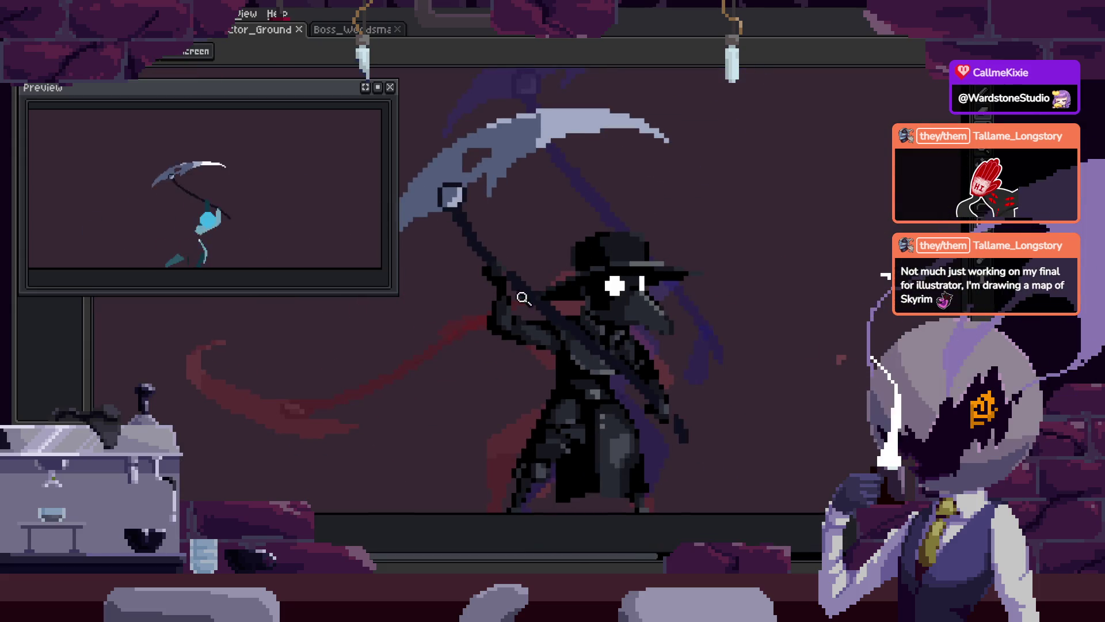
# Save, try shifting the lassoed scythe sideways, then cancel and restore the selection
pyautogui.scroll(2, 543, 345)
pyautogui.scroll(-2, 537, 345)
pyautogui.hotkey('ctrl', 's')
pyautogui.scroll(-2, 655, 297)
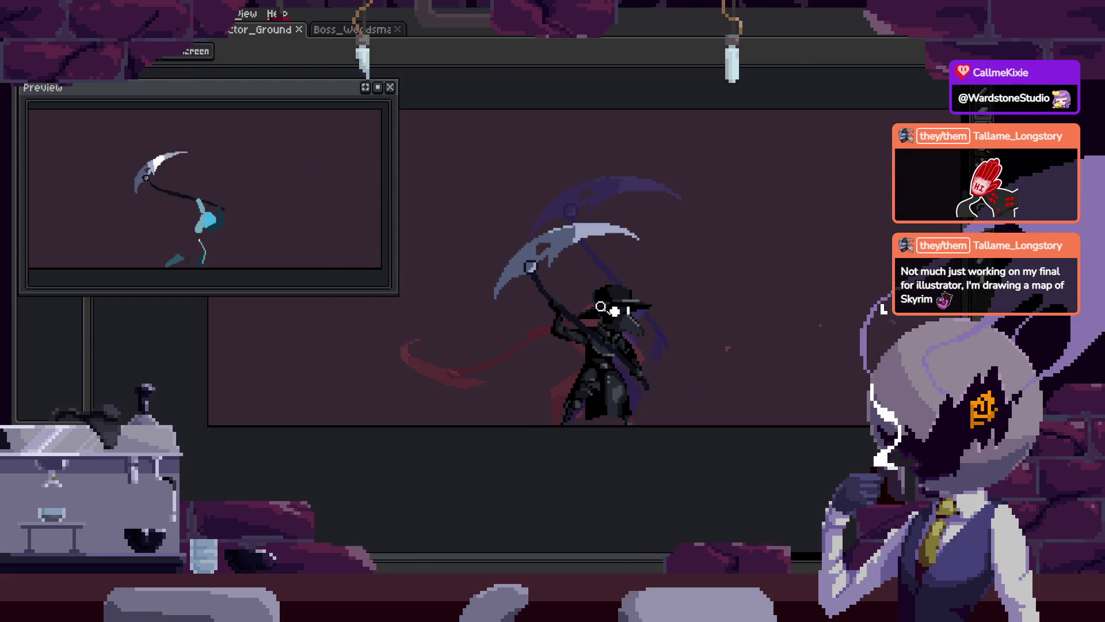
pyautogui.moveTo(810, 279)
pyautogui.mouseDown()
pyautogui.moveTo(696, 279)
pyautogui.moveTo(821, 278)
pyautogui.moveTo(525, 363)
pyautogui.moveTo(490, 419)
pyautogui.mouseUp()
pyautogui.press('Escape')
pyautogui.hotkey('ctrl', 'd')
pyautogui.hotkey('ctrl', 'z')
# Step through the attack frames and zoom in on the boss
pyautogui.press('Right')
pyautogui.moveTo(504, 291); pyautogui.dragTo(551, 275)
pyautogui.press('Return')
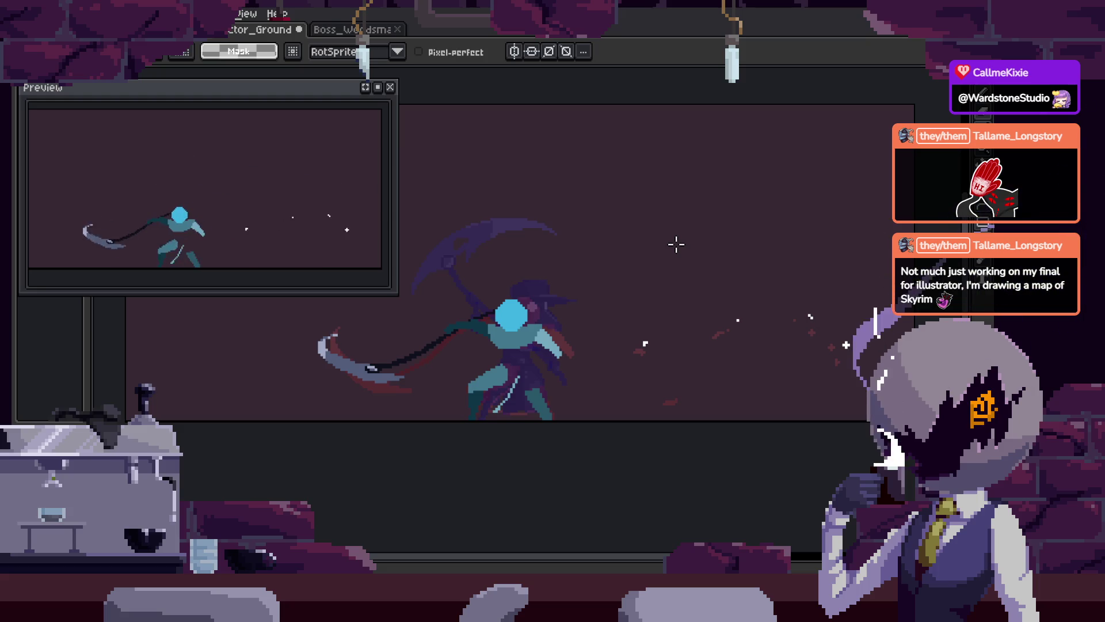
pyautogui.press('z')
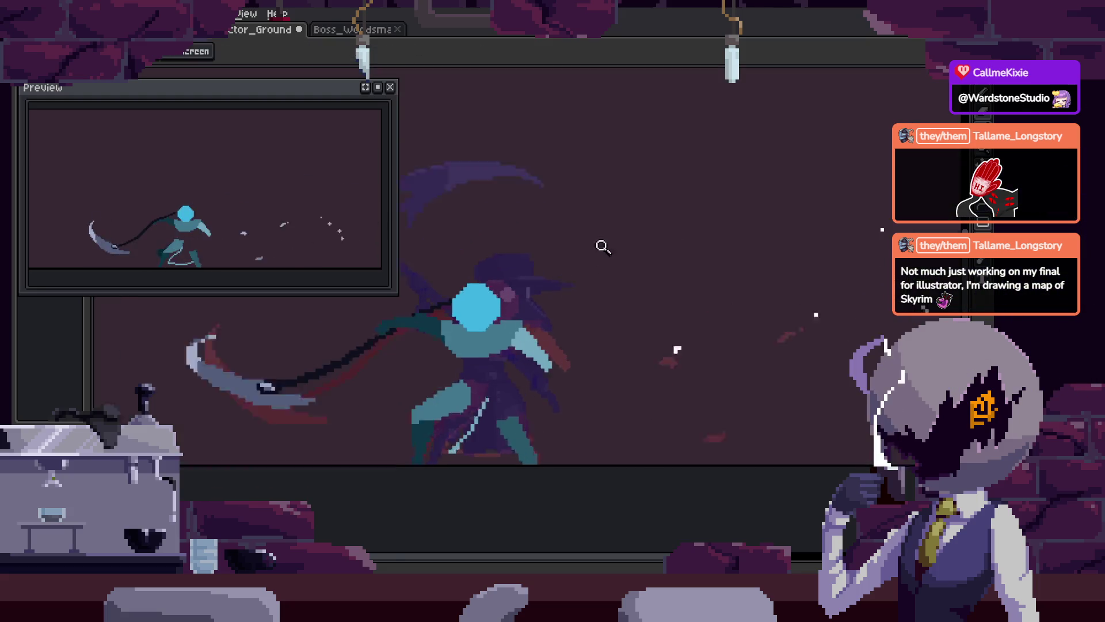
pyautogui.click(614, 249)
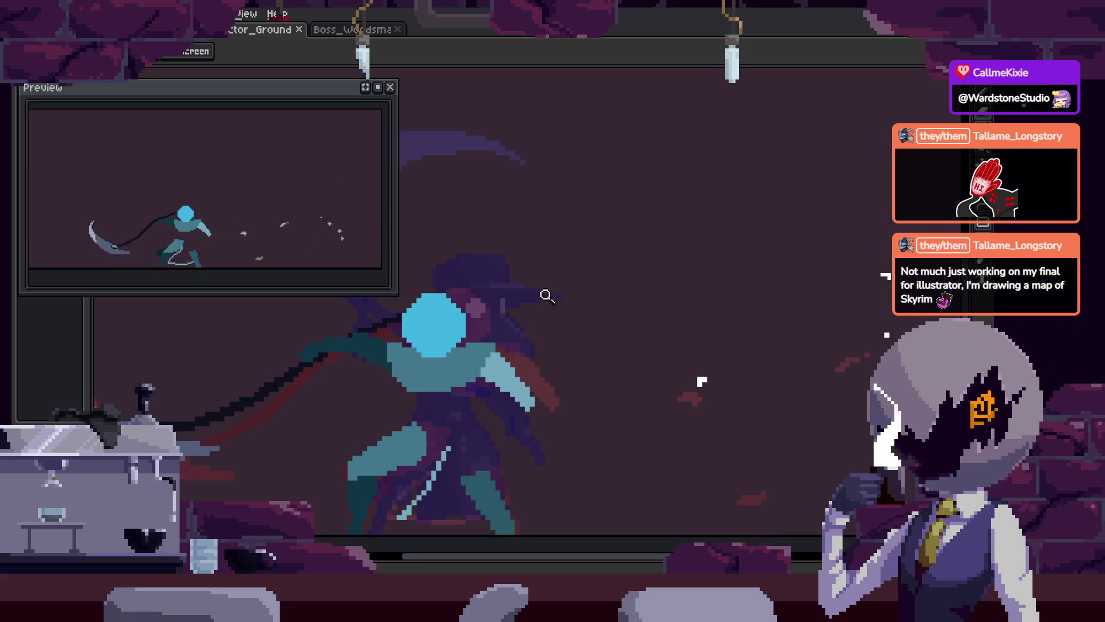
pyautogui.moveTo(546, 296); pyautogui.dragTo(585, 299)
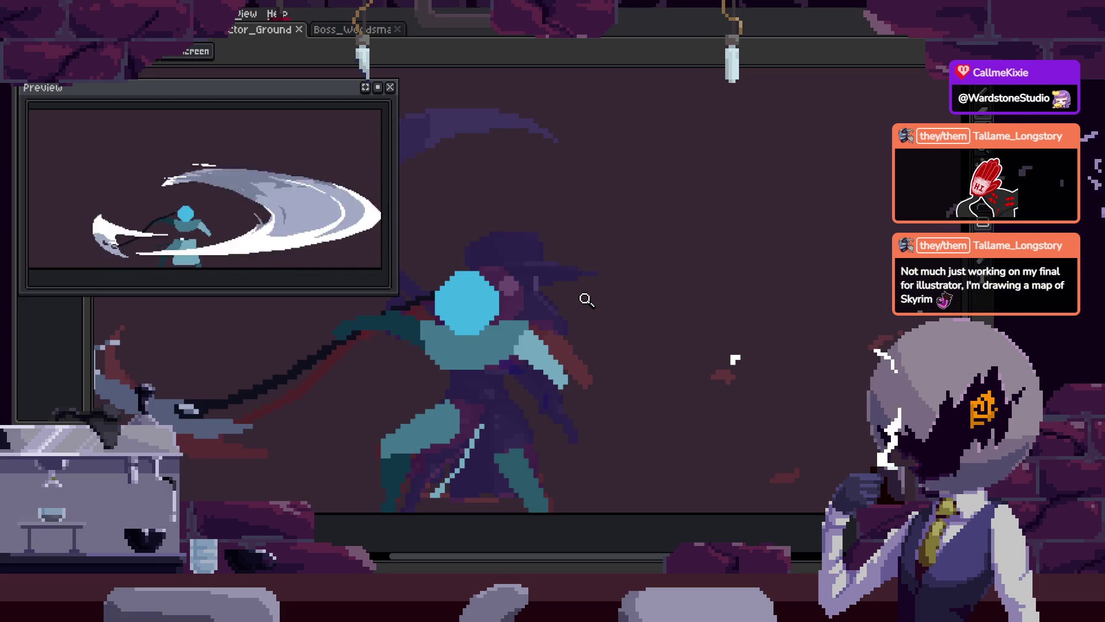
pyautogui.scroll(-2, 668, 271)
# Check the layer's edge distances, recenter the boss, and play from the crescent scythe frame
pyautogui.press('ctrl')
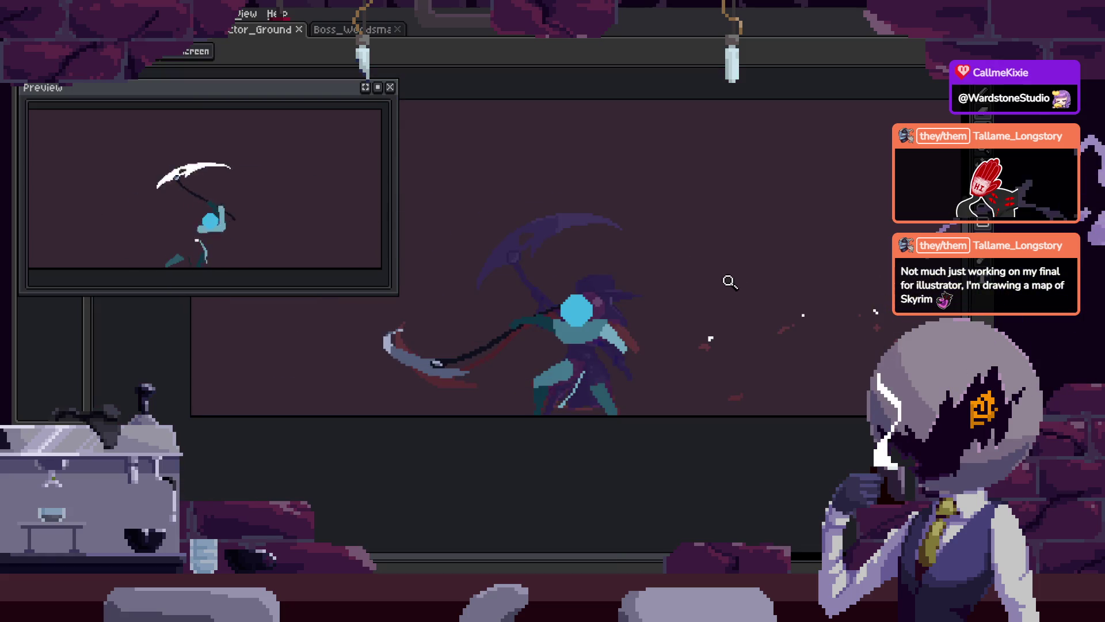
pyautogui.moveTo(737, 273); pyautogui.dragTo(721, 261)
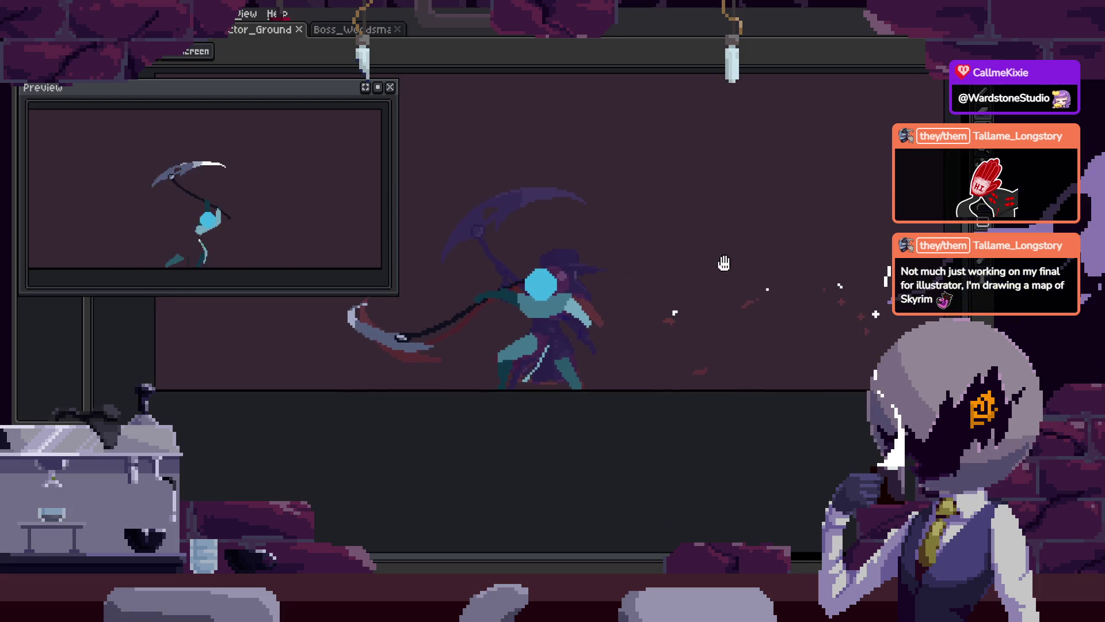
pyautogui.press('Right')
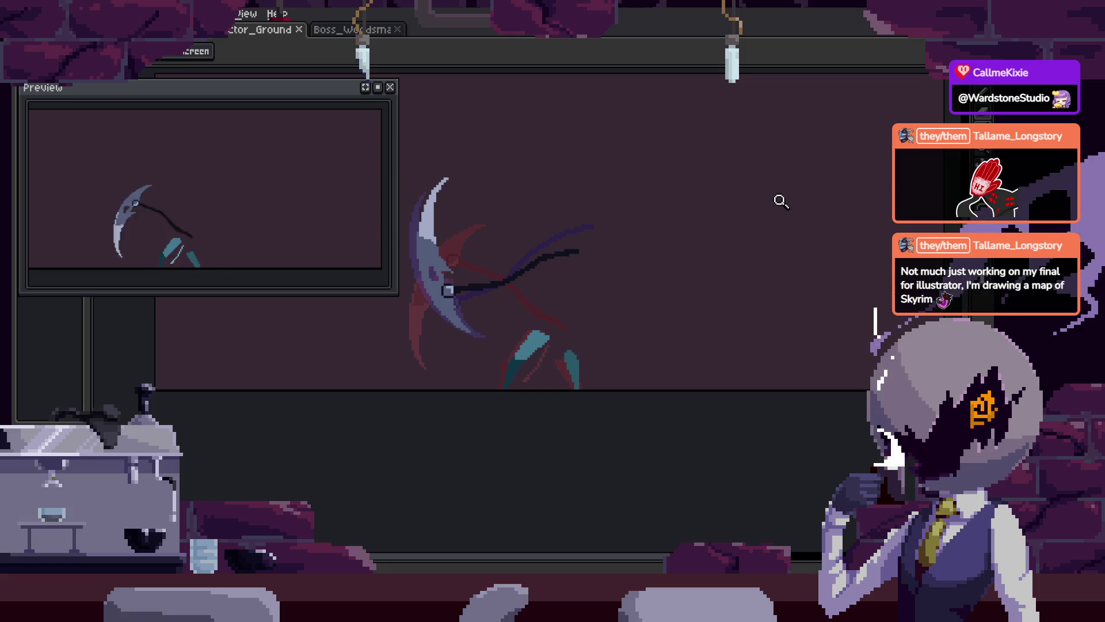
pyautogui.scroll(2, 634, 311)
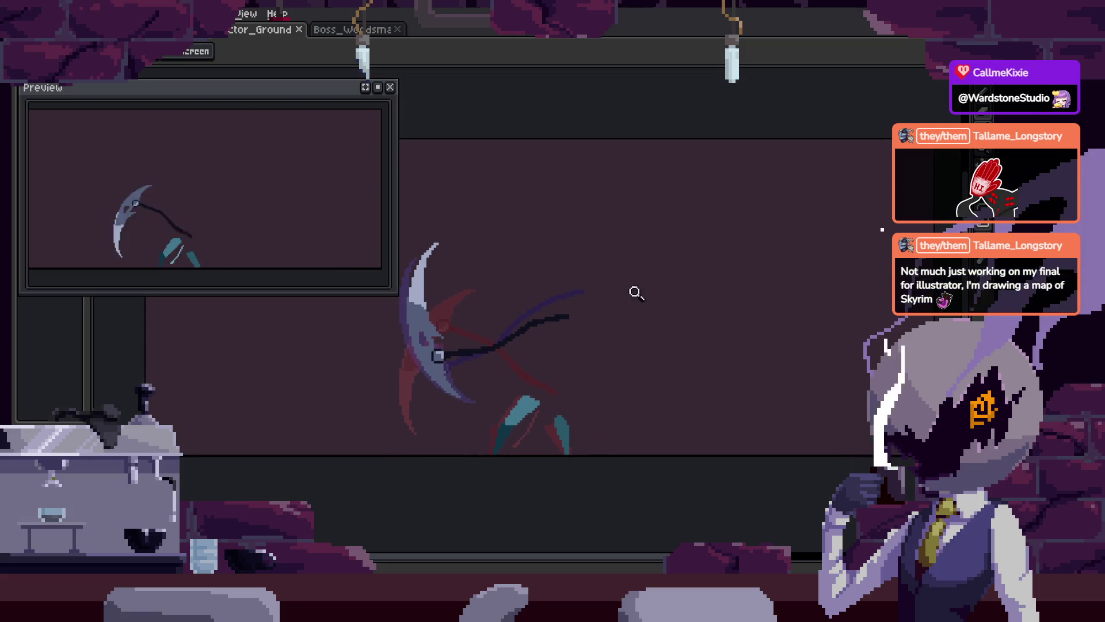
pyautogui.press('Return')
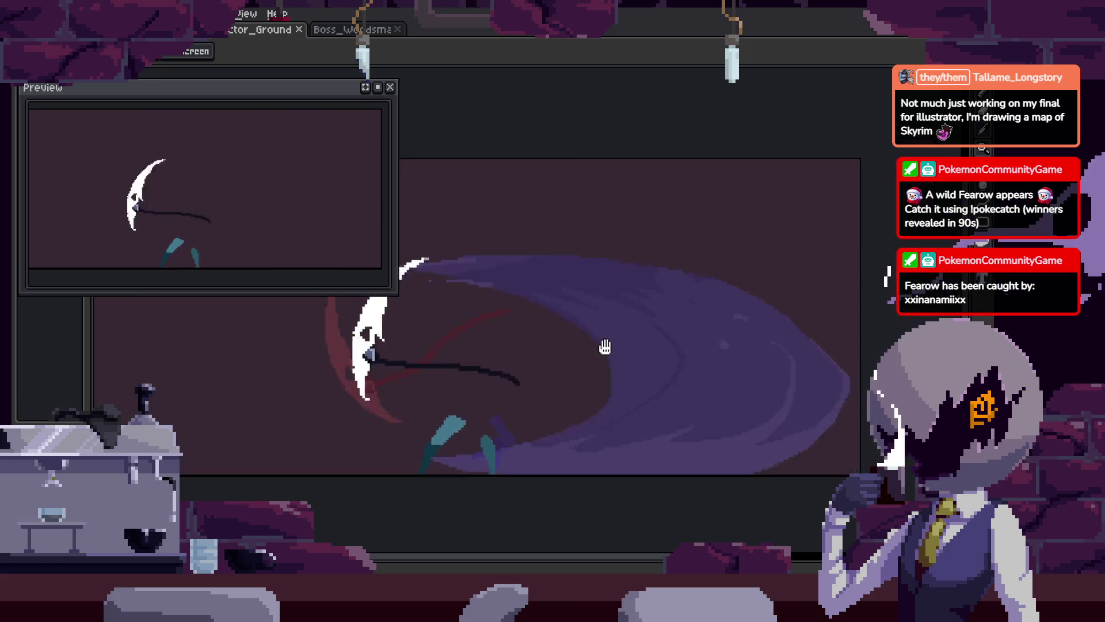
# Zoom out to view the whole sprite, then zoom back in on the scythe
pyautogui.press('Tab')
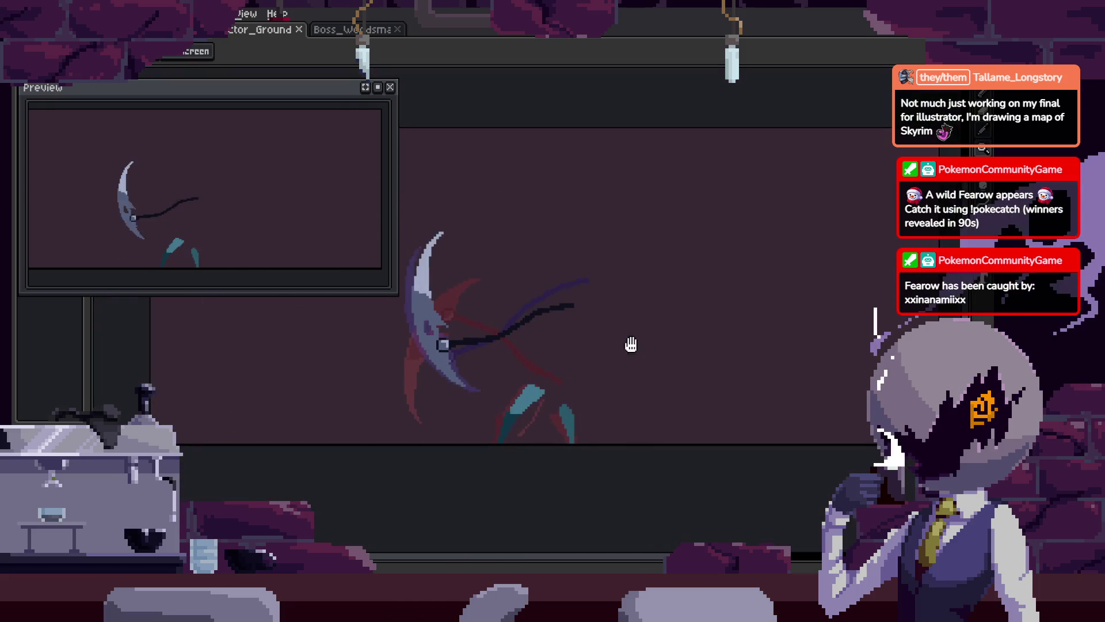
pyautogui.rightClick(646, 271)
pyautogui.click(679, 276)
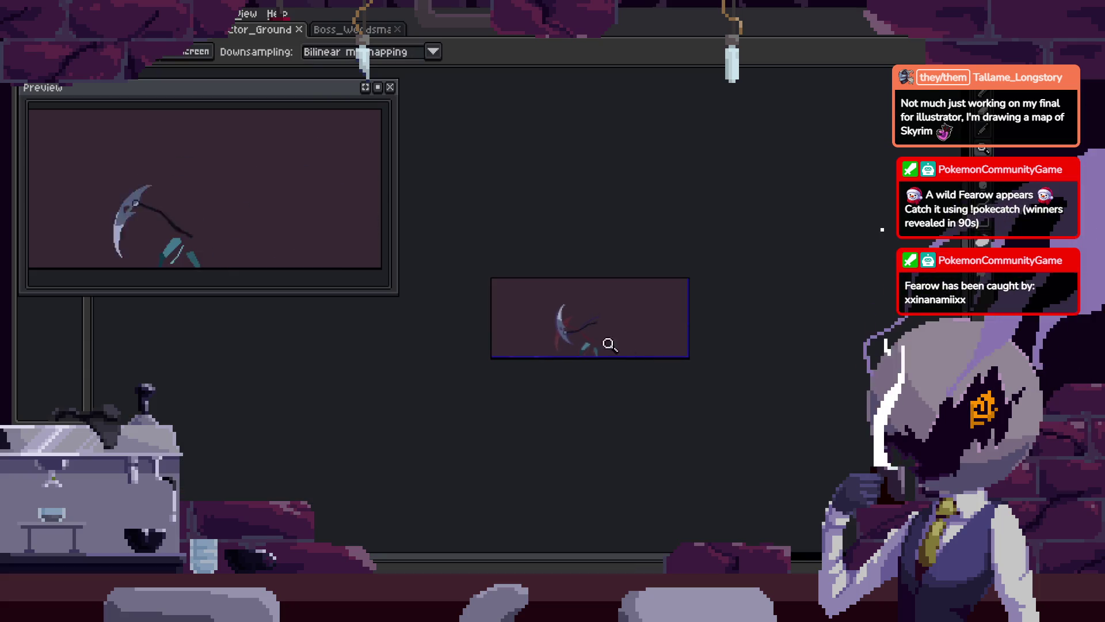
pyautogui.click(623, 342)
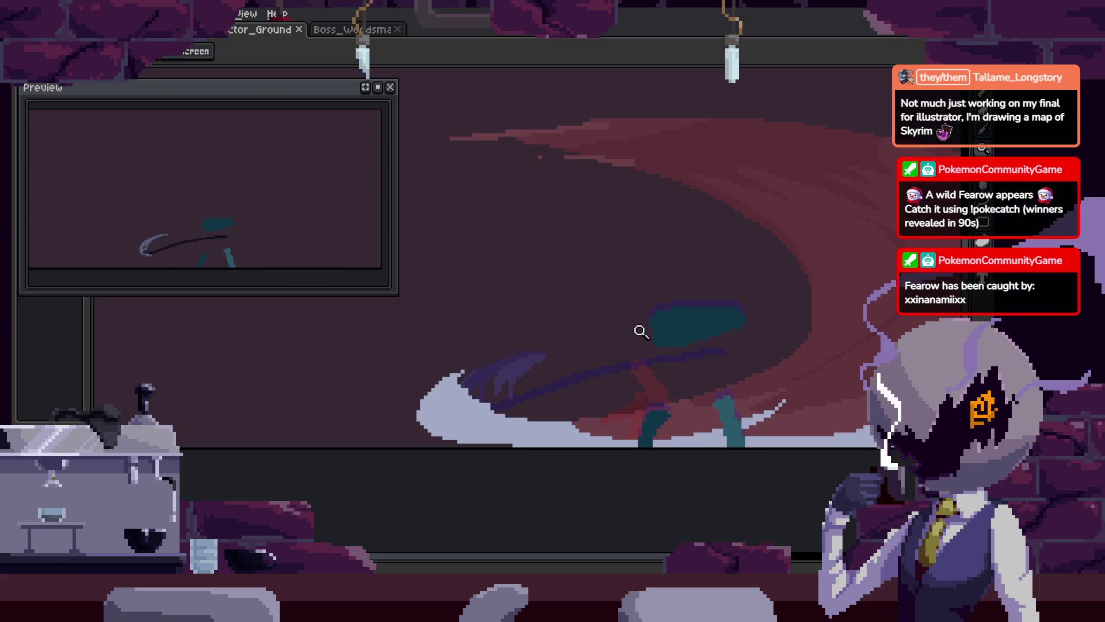
# Bring back the Attack timeline and go to frame 22
pyautogui.press('Tab')
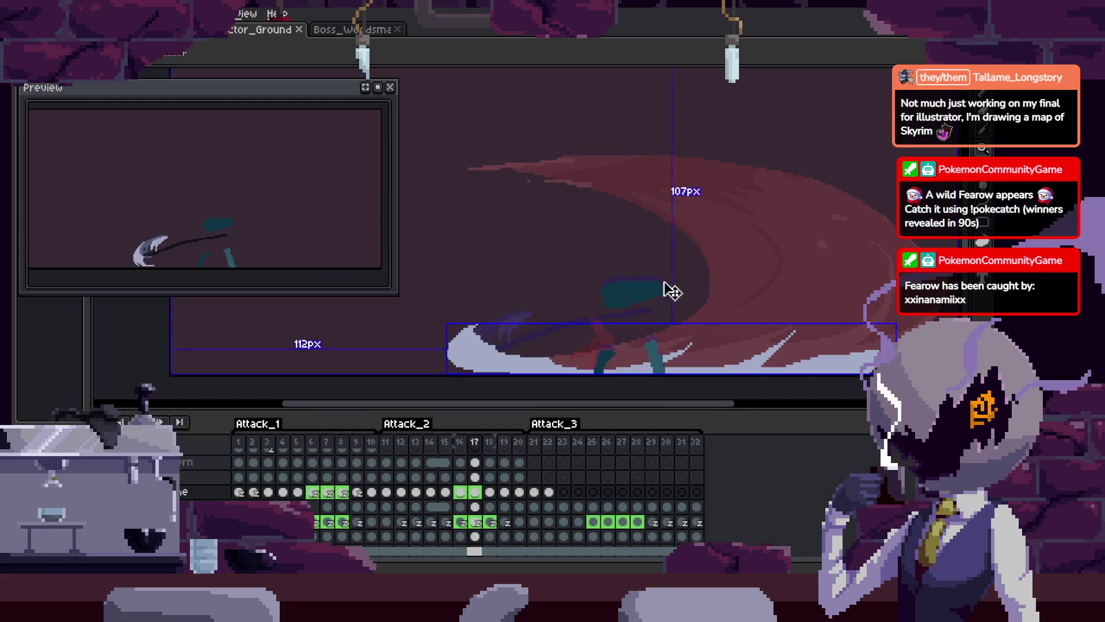
pyautogui.press('Tab')
pyautogui.press('z')
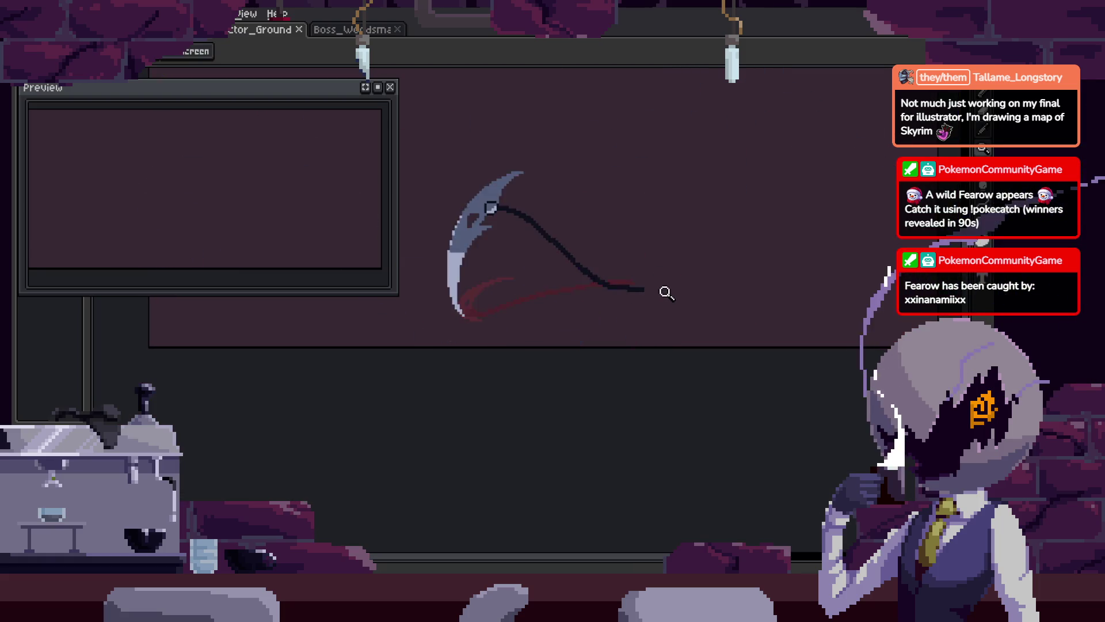
pyautogui.press('Tab')
pyautogui.scroll(2, 646, 253)
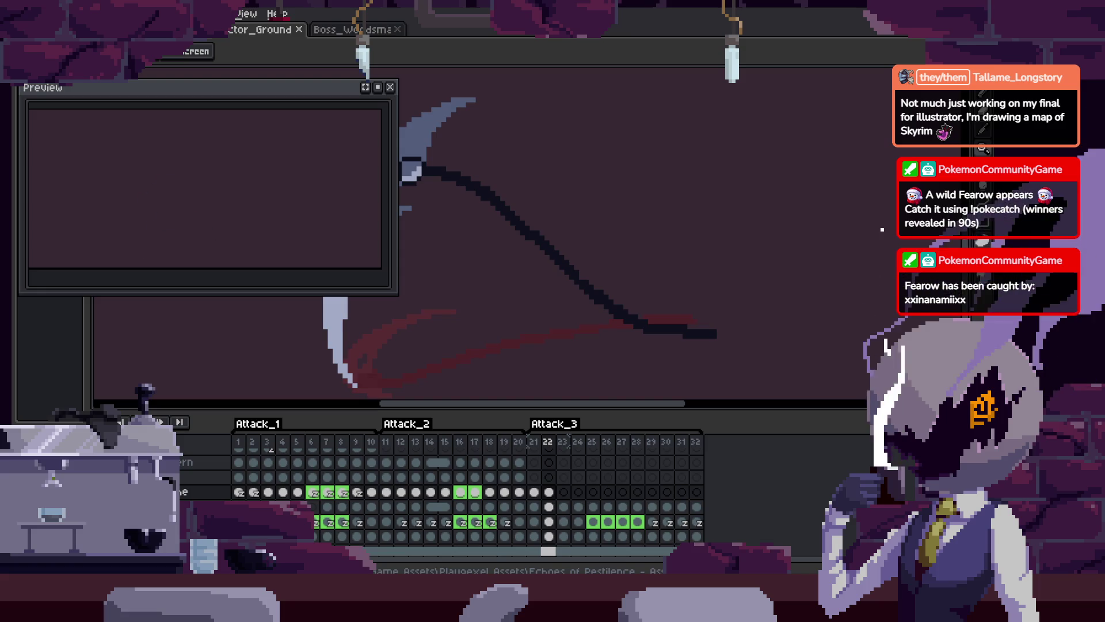
pyautogui.press('Tab')
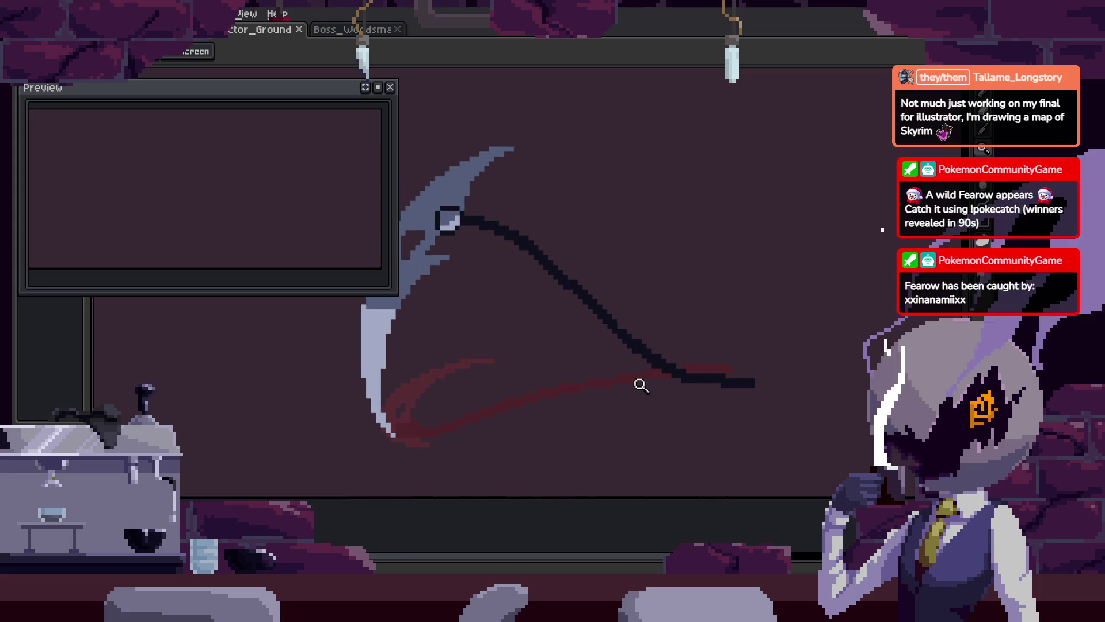
pyautogui.click(644, 357)
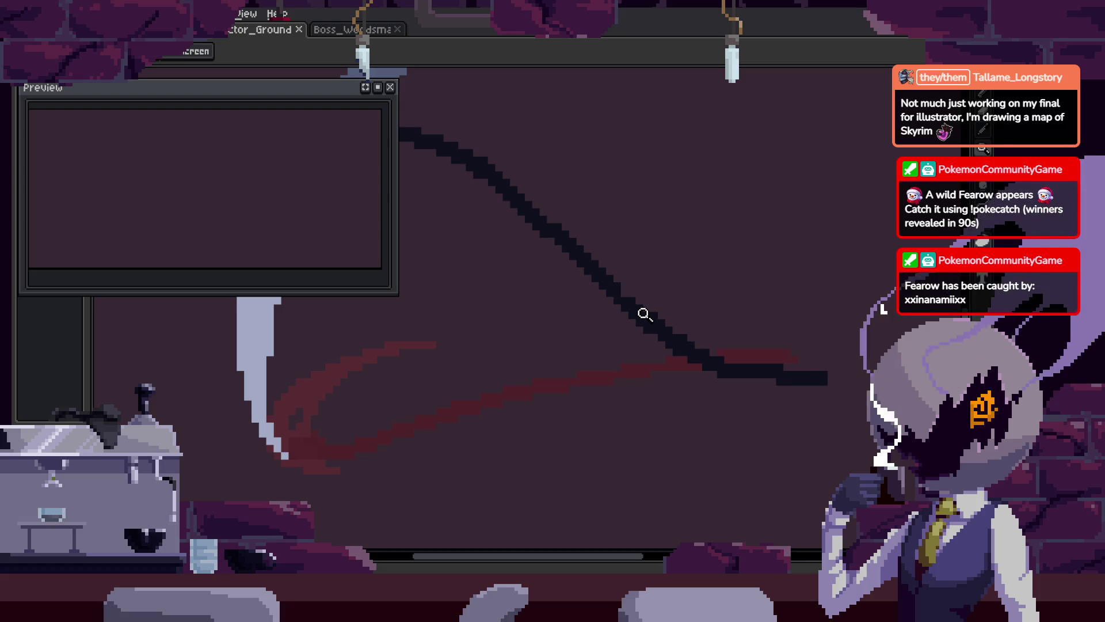
pyautogui.rightClick(604, 313)
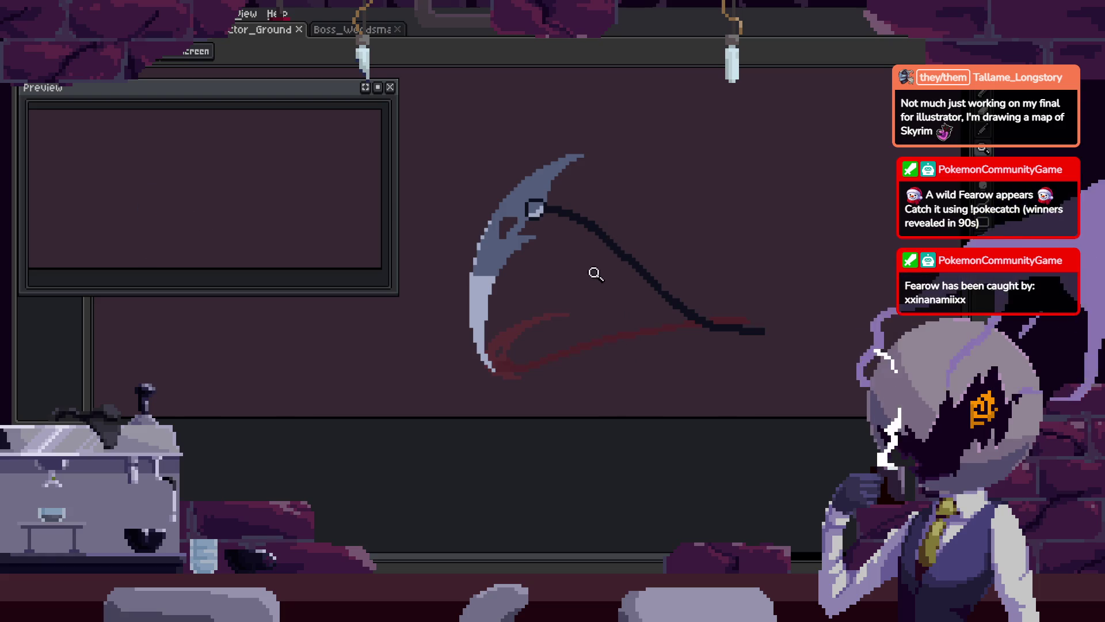
pyautogui.press('Tab')
pyautogui.click(555, 301)
pyautogui.click(553, 275)
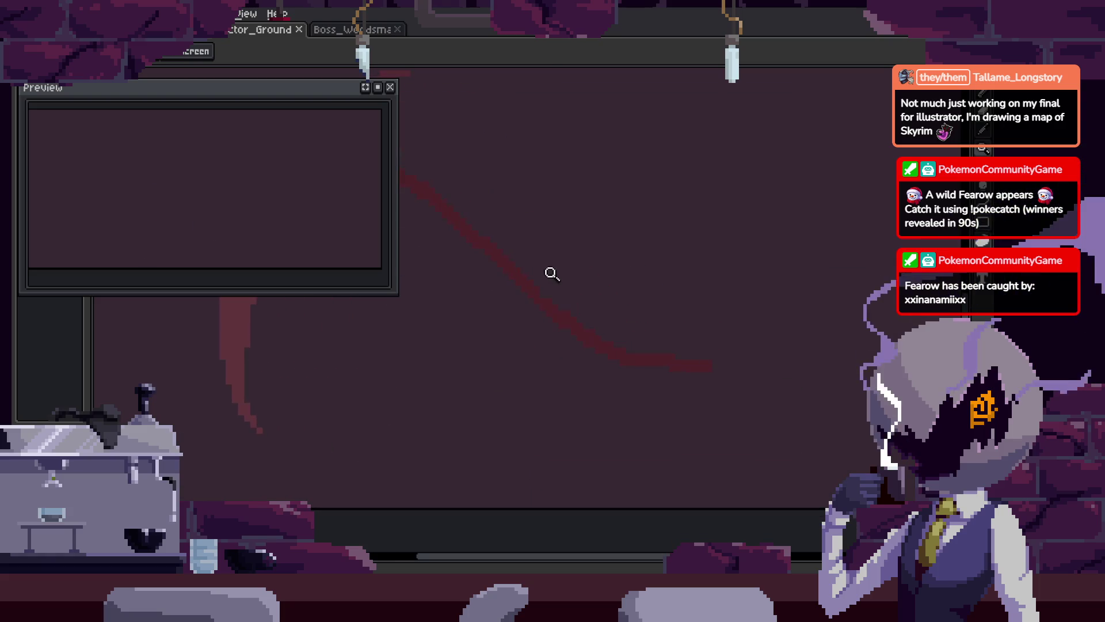
pyautogui.scroll(-2, 537, 287)
pyautogui.press('Left')
pyautogui.press('Left')
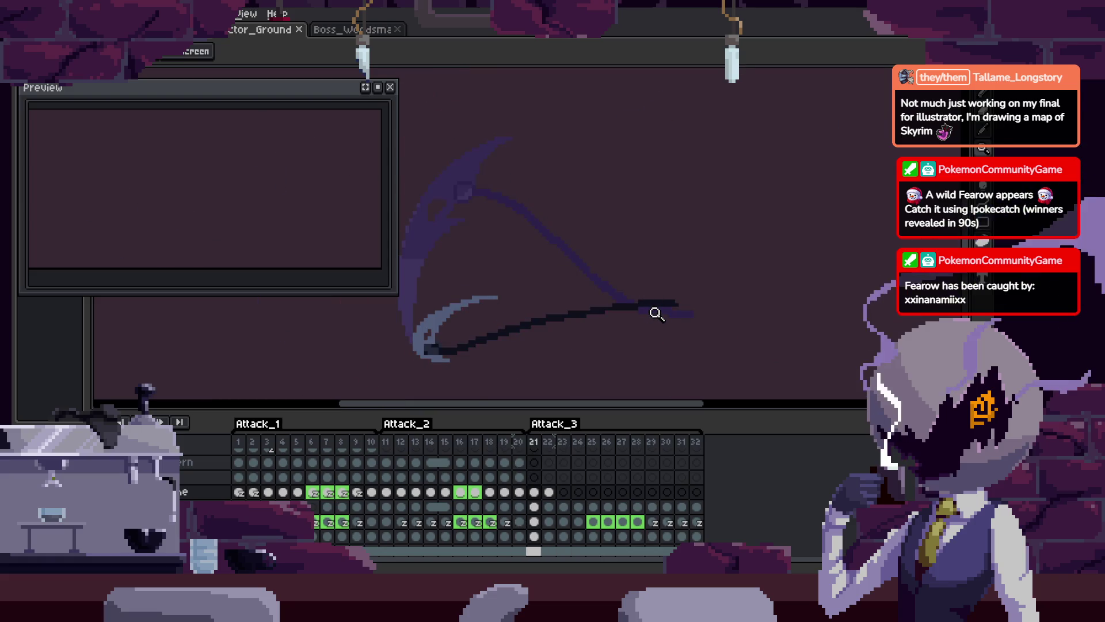
pyautogui.press('Tab')
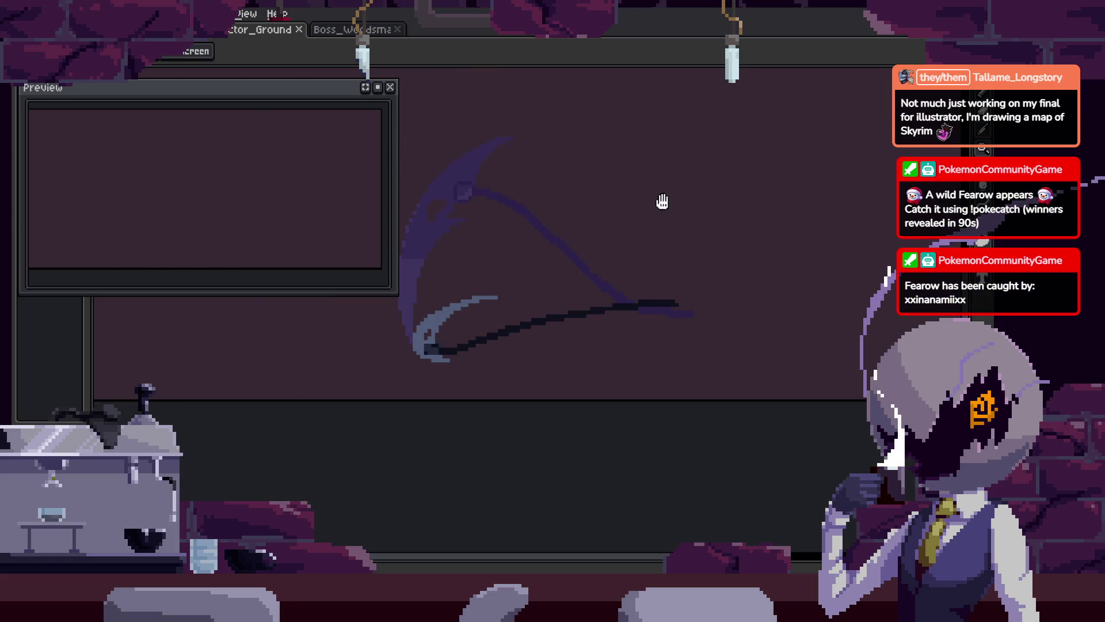
pyautogui.scroll(-1, 613, 305)
pyautogui.press('Tab')
pyautogui.press('Return')
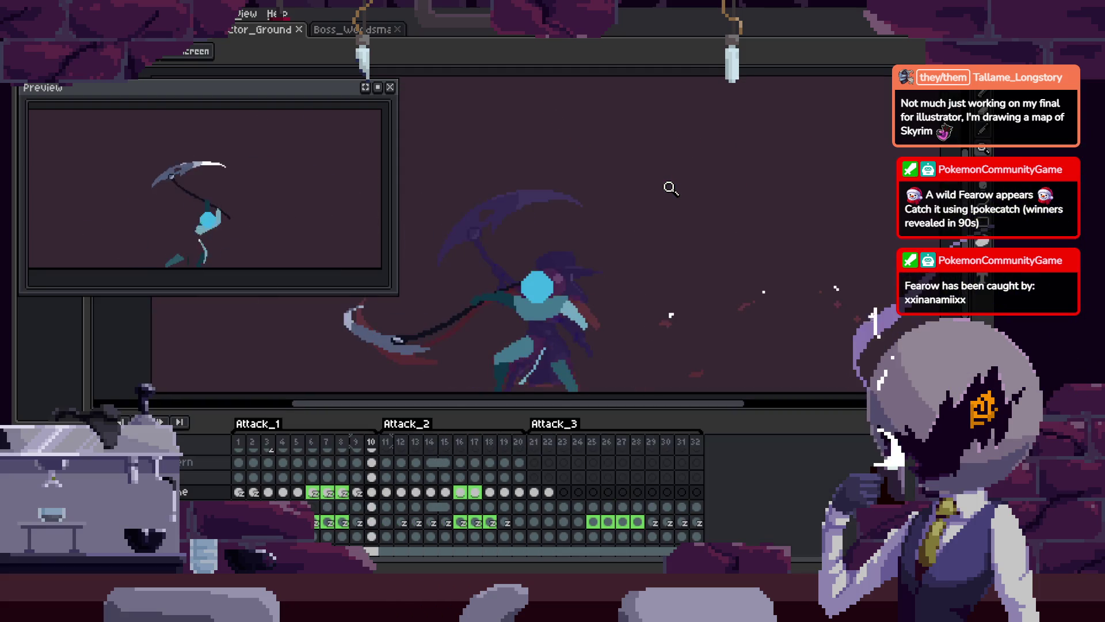
pyautogui.press('Tab')
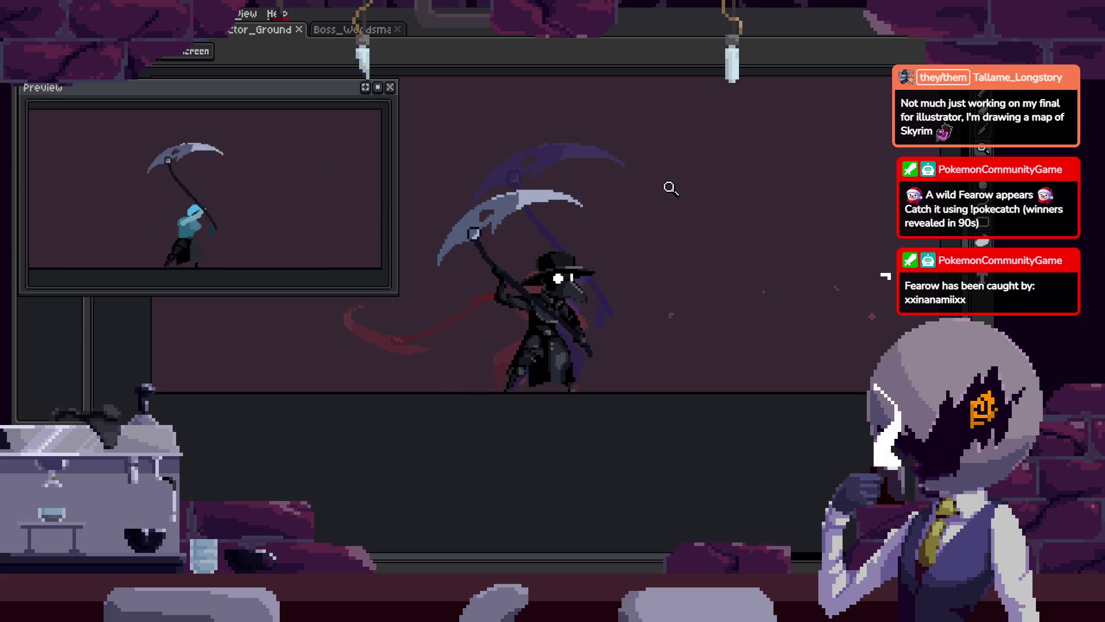
pyautogui.press('Tab')
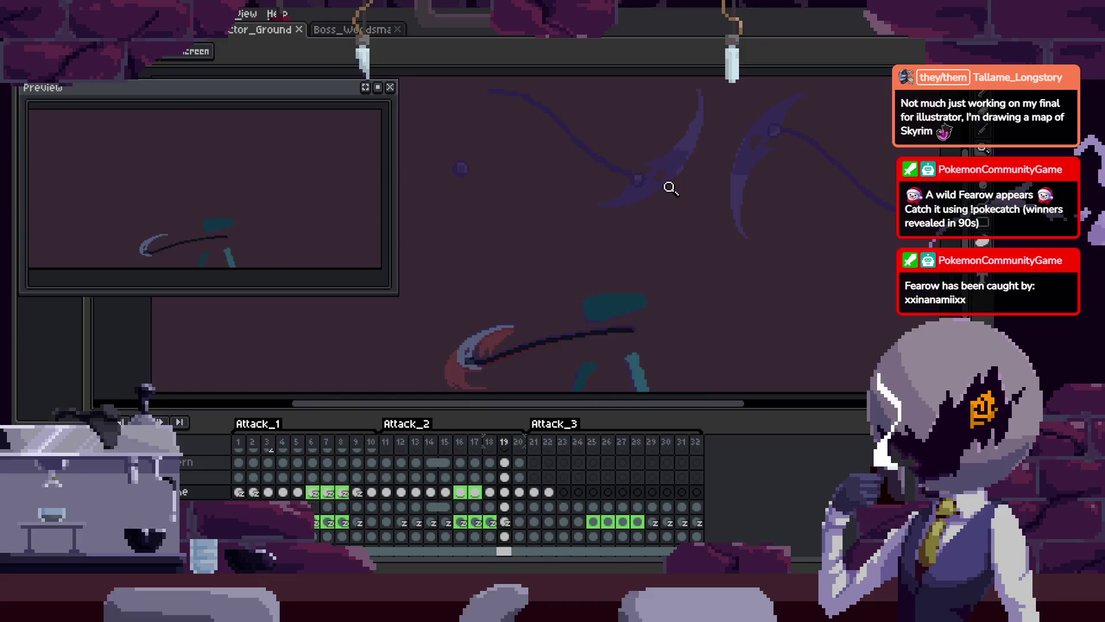
pyautogui.press('Tab')
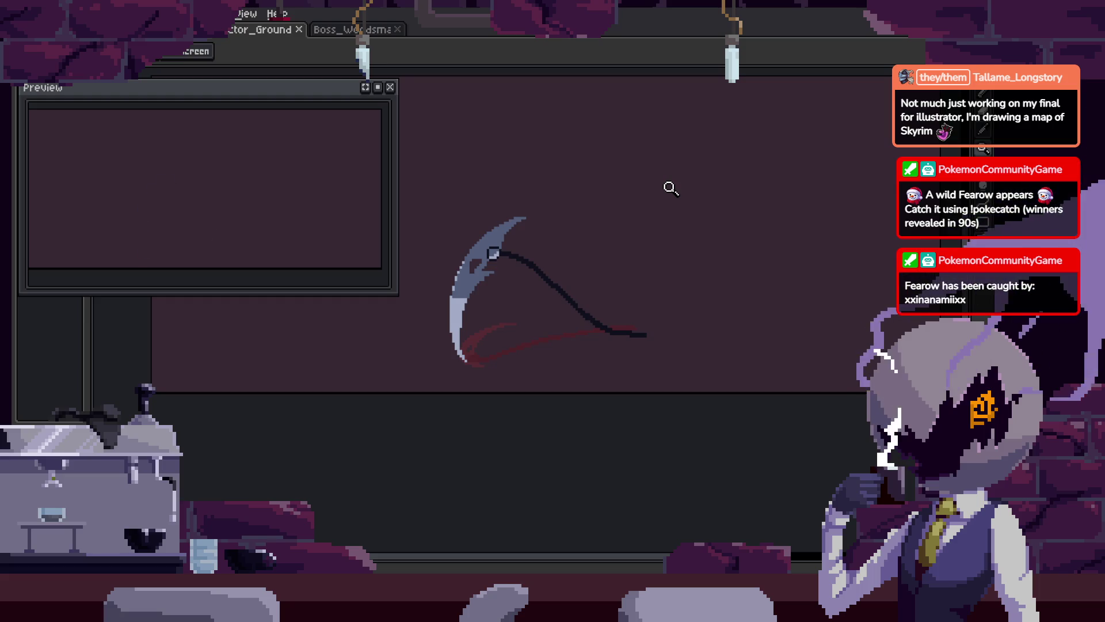
pyautogui.press('Tab')
pyautogui.press('Right')
pyautogui.press('Left')
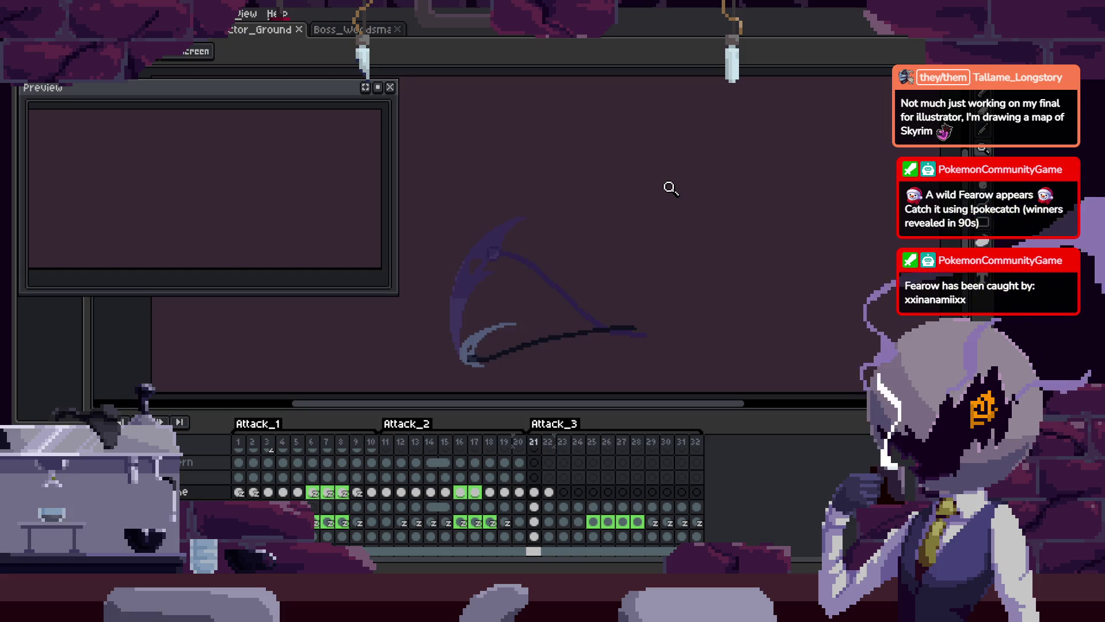
pyautogui.press('Tab')
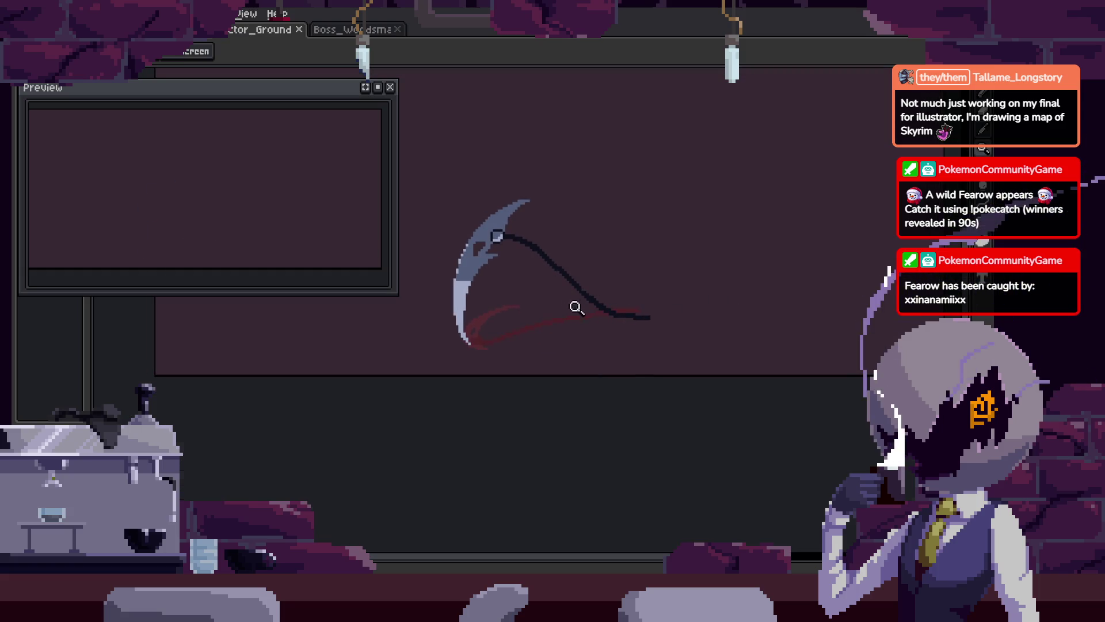
pyautogui.press('Tab')
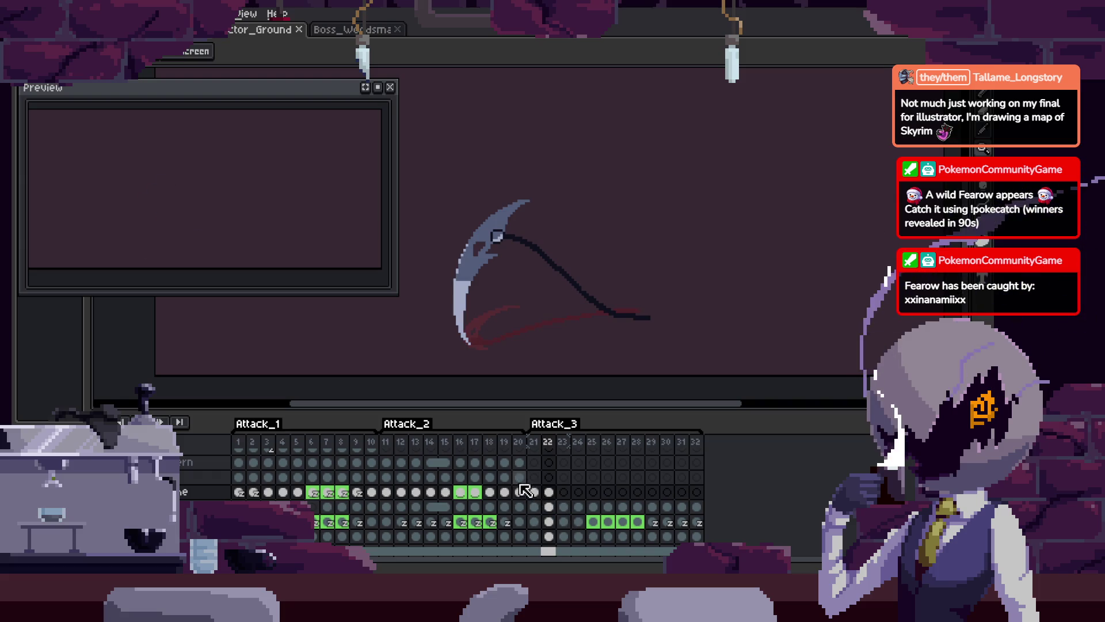
pyautogui.click(525, 490)
pyautogui.press('Tab')
pyautogui.press('q')
pyautogui.moveTo(646, 328); pyautogui.dragTo(713, 299)
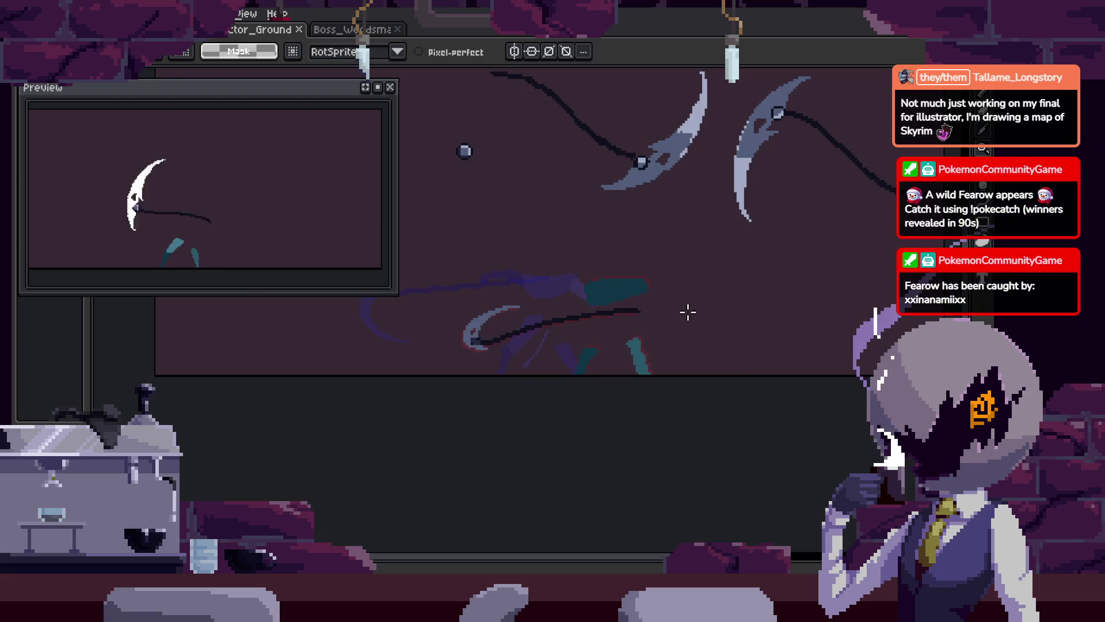
pyautogui.press('Right')
pyautogui.press('Tab')
pyautogui.press('Right')
pyautogui.press('Left')
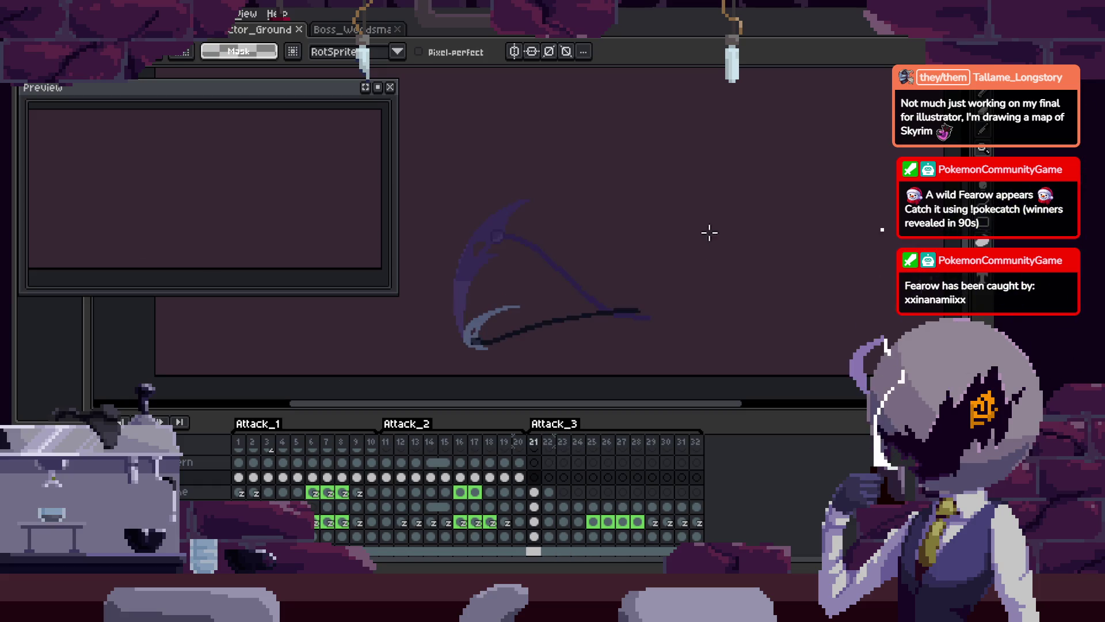
pyautogui.press('Right')
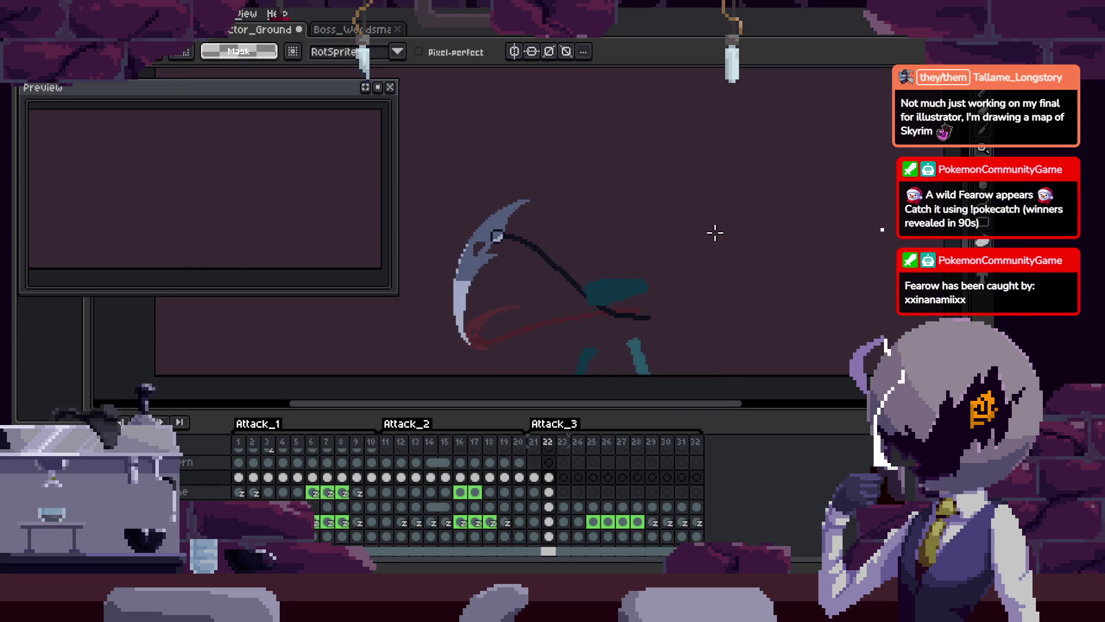
pyautogui.press('Left')
pyautogui.press('Right')
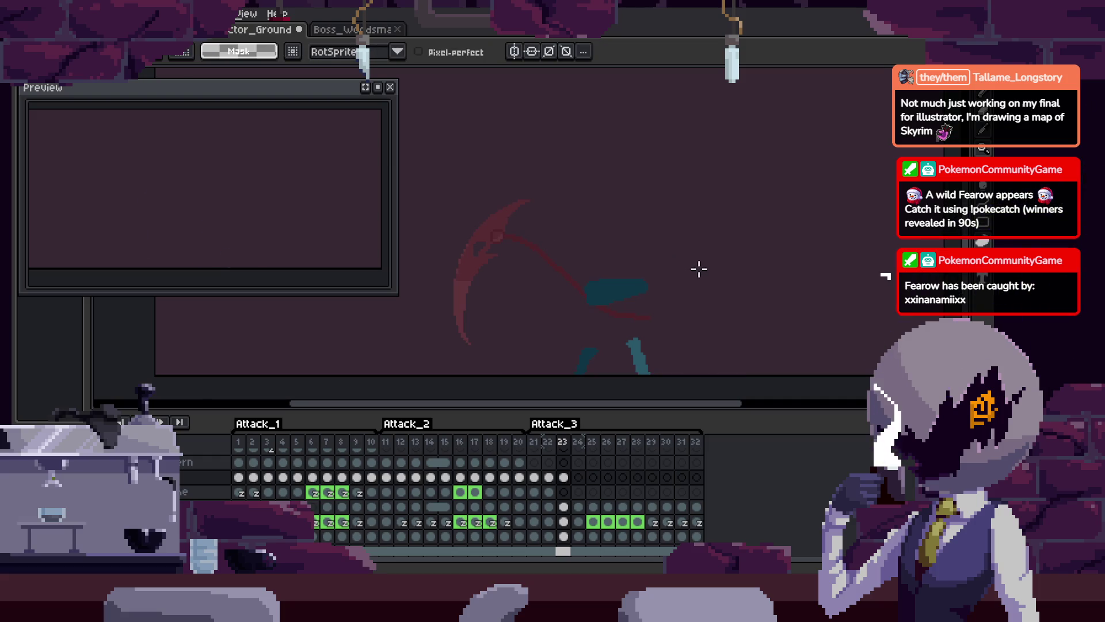
pyautogui.press('Right')
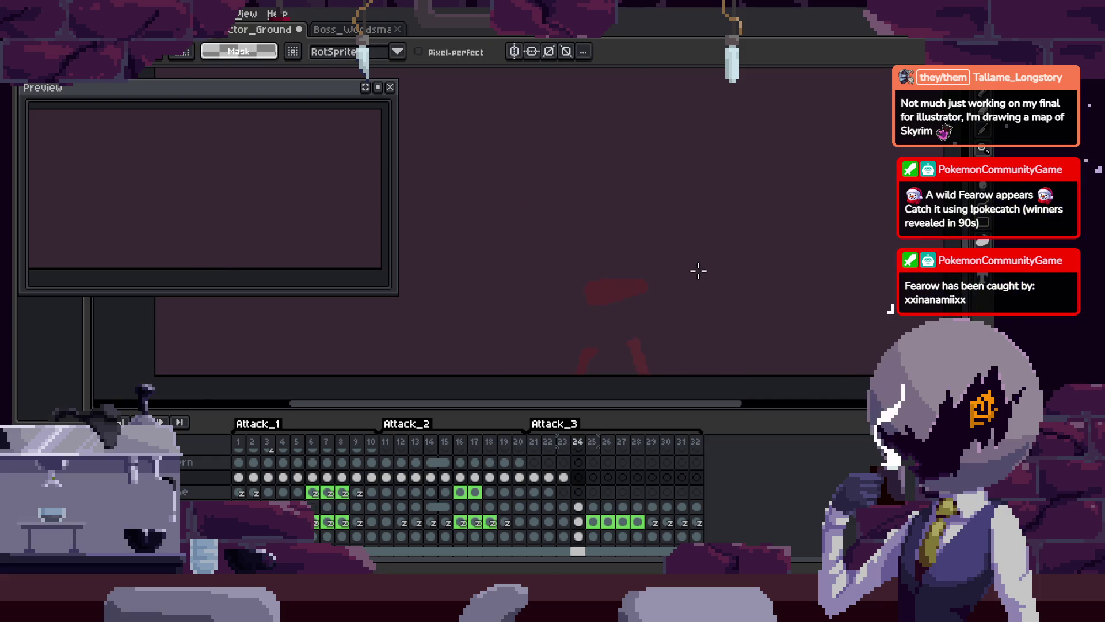
pyautogui.hotkey('ctrl', 'd')
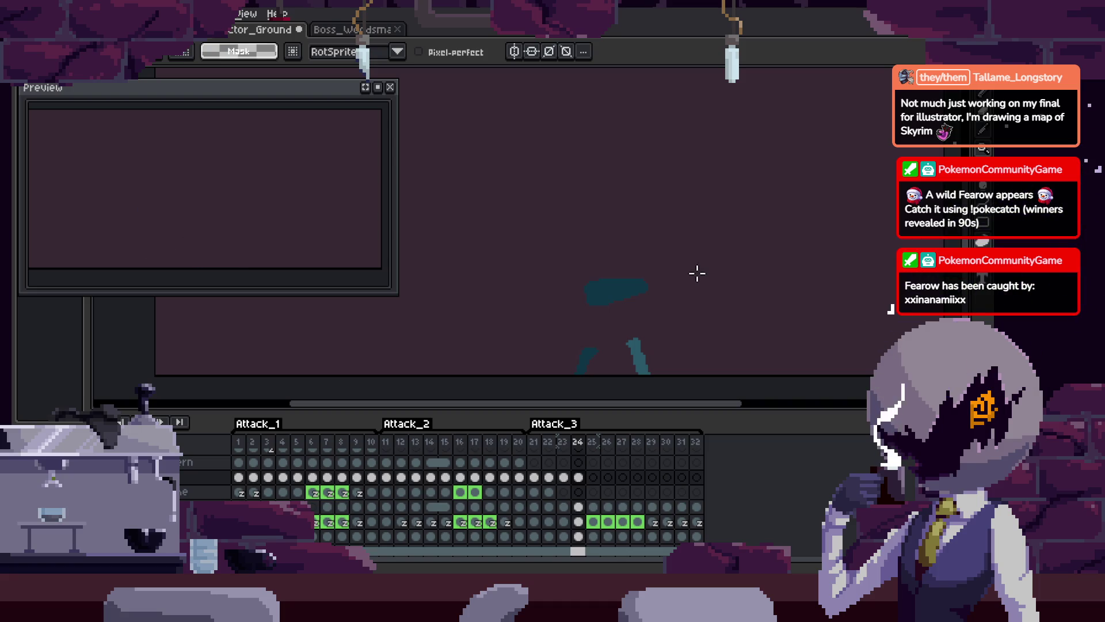
pyautogui.press('Left')
pyautogui.press('Left')
pyautogui.press('Return')
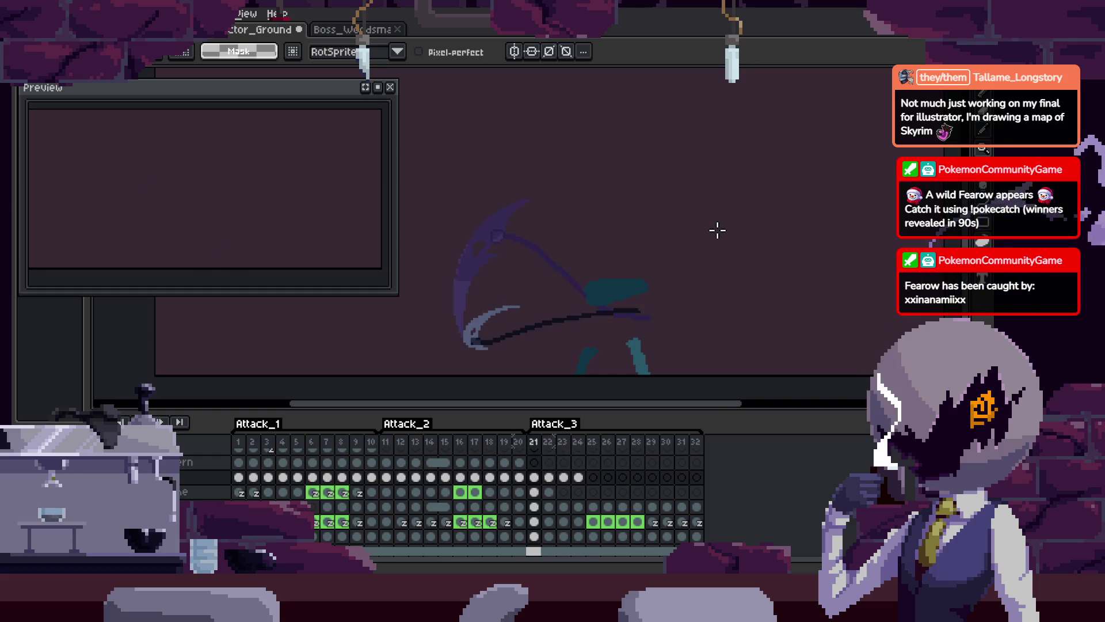
pyautogui.press('Right')
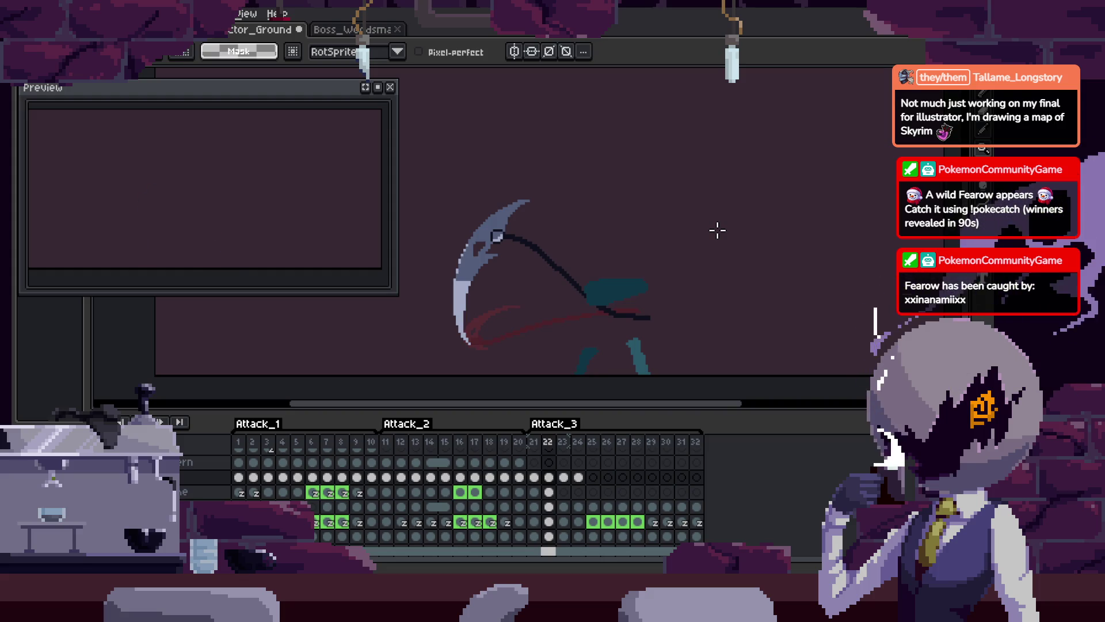
pyautogui.press('Right')
pyautogui.press('Right')
pyautogui.press('Right')
pyautogui.press('Right')
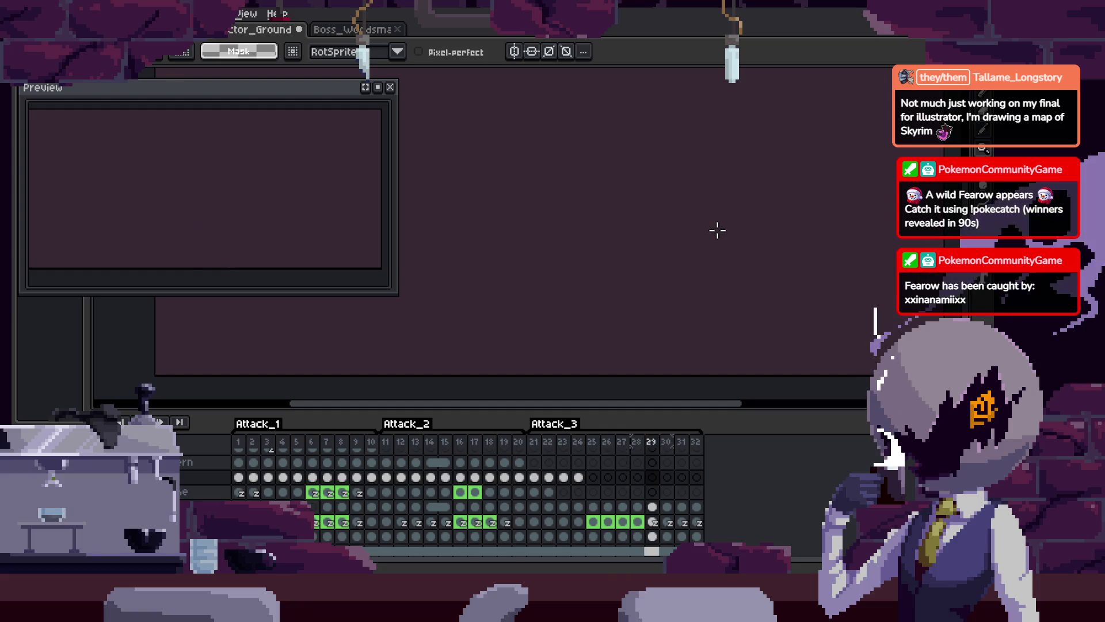
pyautogui.press('Right')
pyautogui.press('Right')
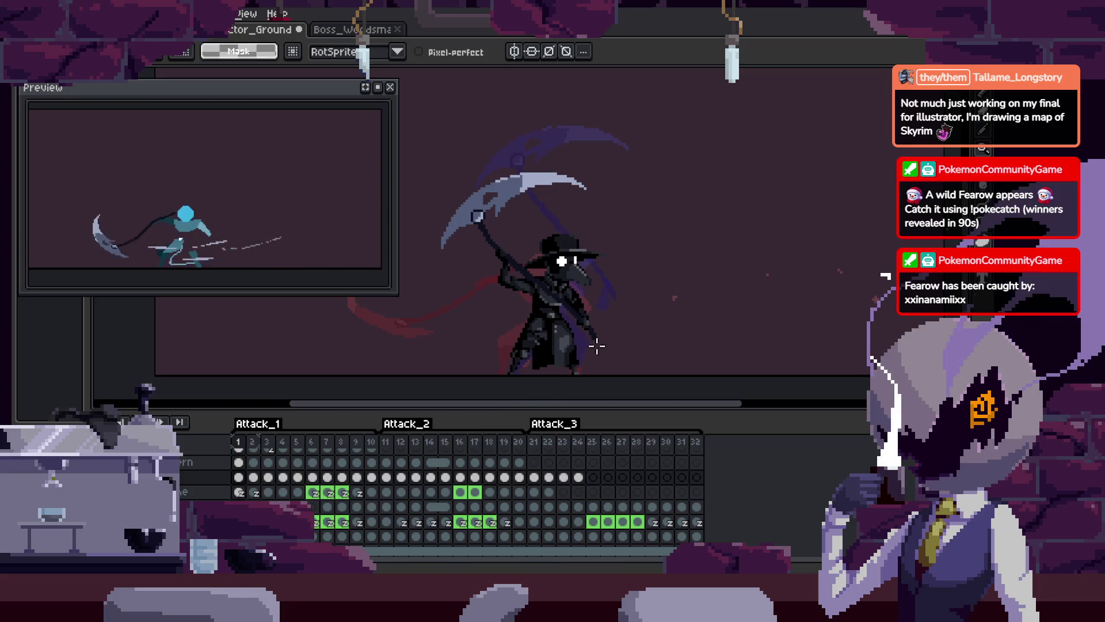
pyautogui.press('v')
pyautogui.scroll(-3, 681, 242)
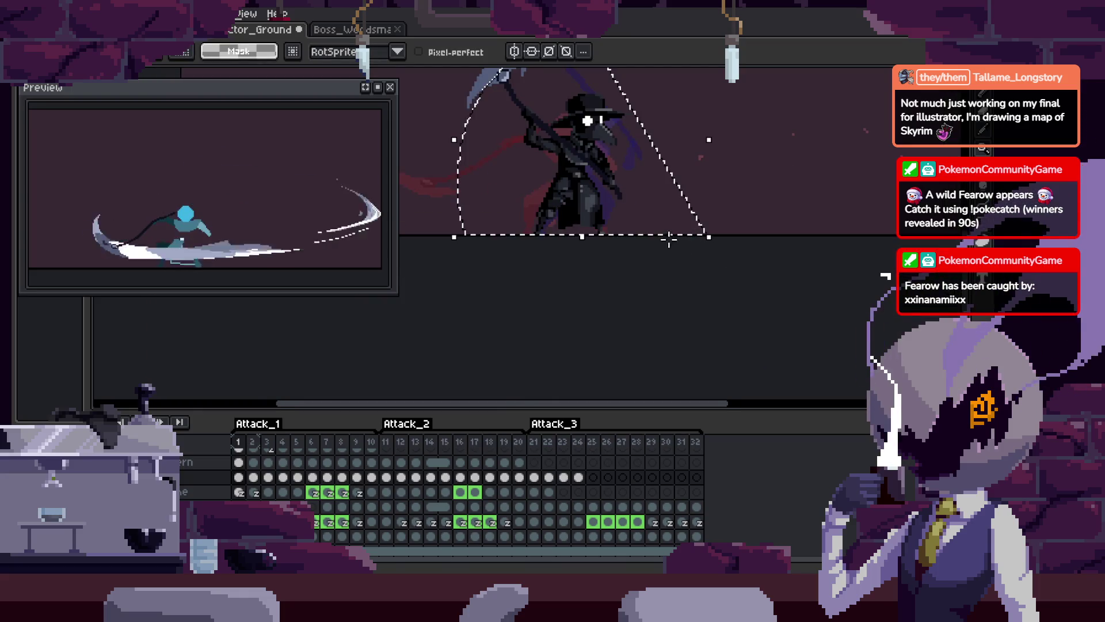
pyautogui.click(697, 477)
pyautogui.press('Tab')
pyautogui.hotkey('ctrl', 'v')
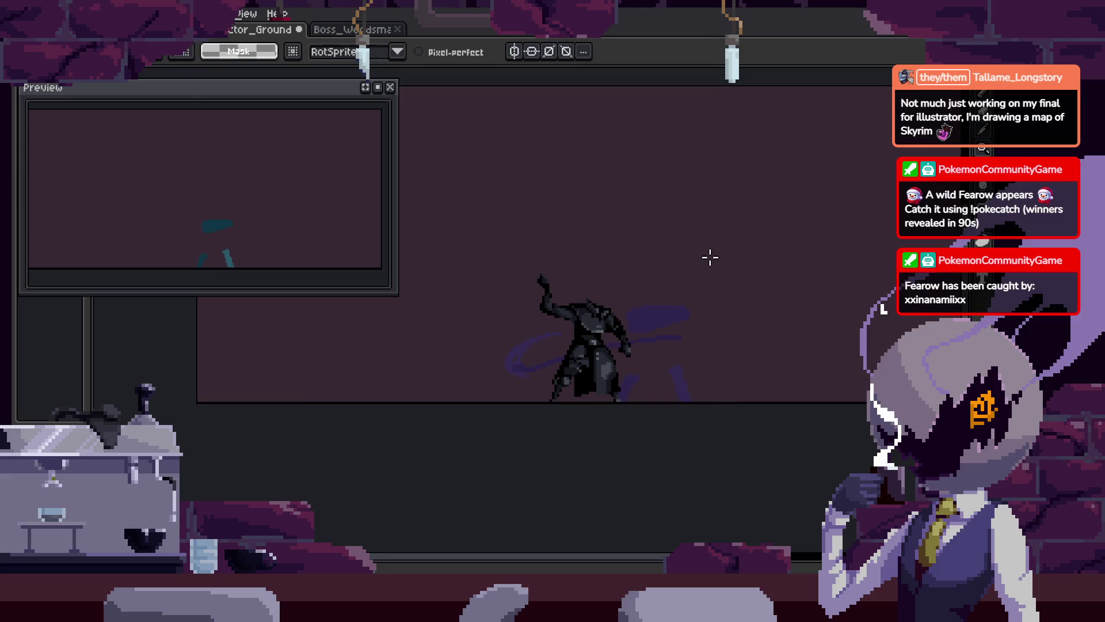
pyautogui.press('Tab')
pyautogui.press('Return')
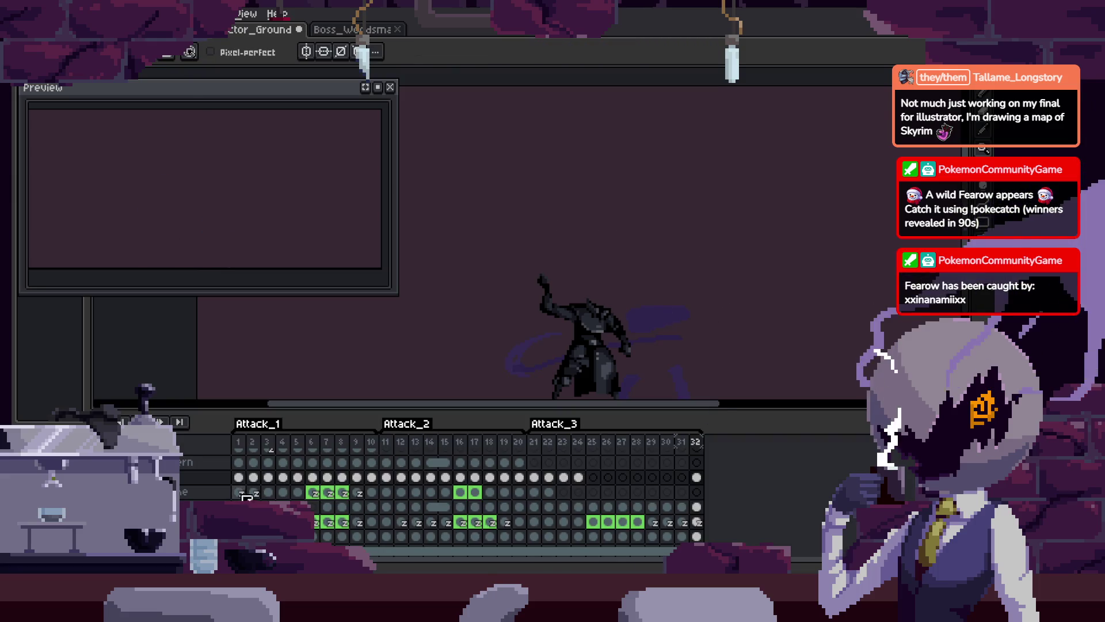
pyautogui.scroll(2, 466, 495)
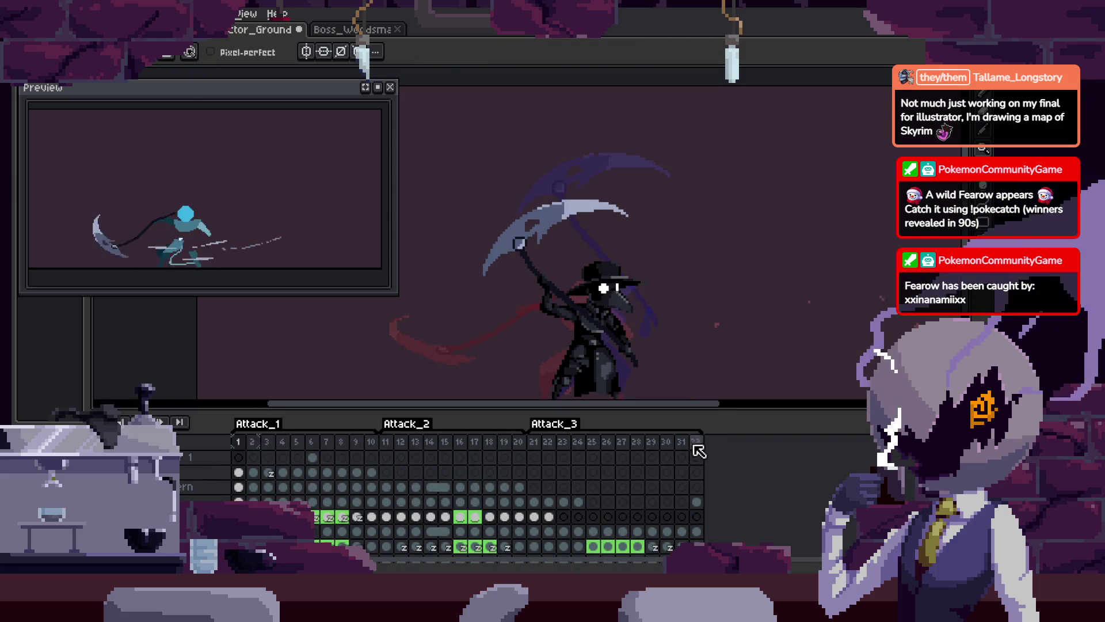
pyautogui.scroll(-2, 678, 444)
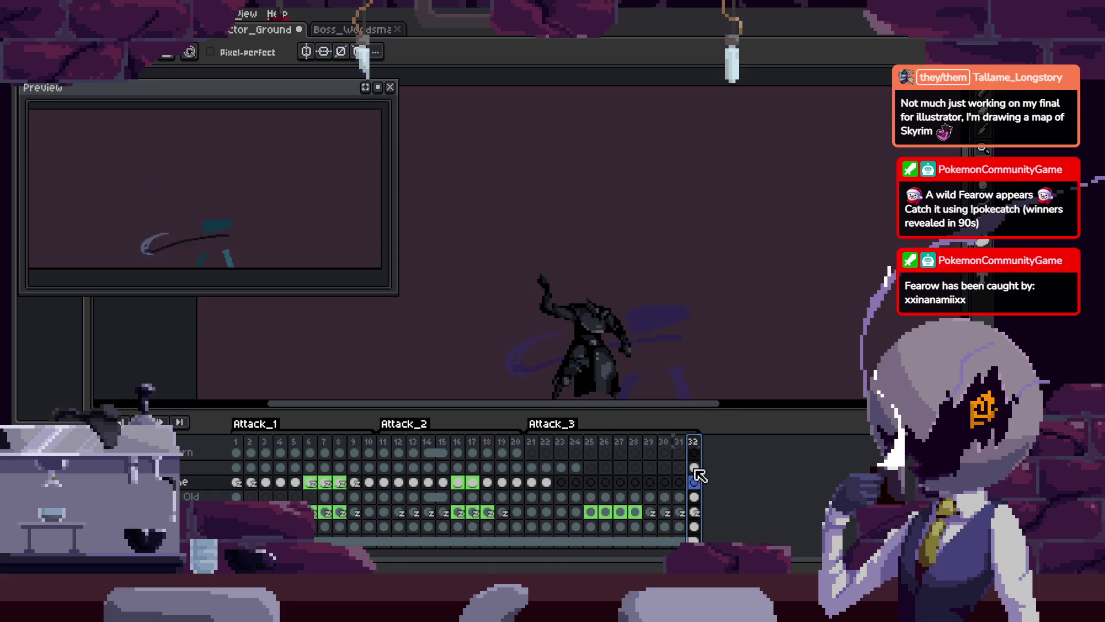
# Add a new frame at the end, then undo it
pyautogui.hotkey('alt', 'n')
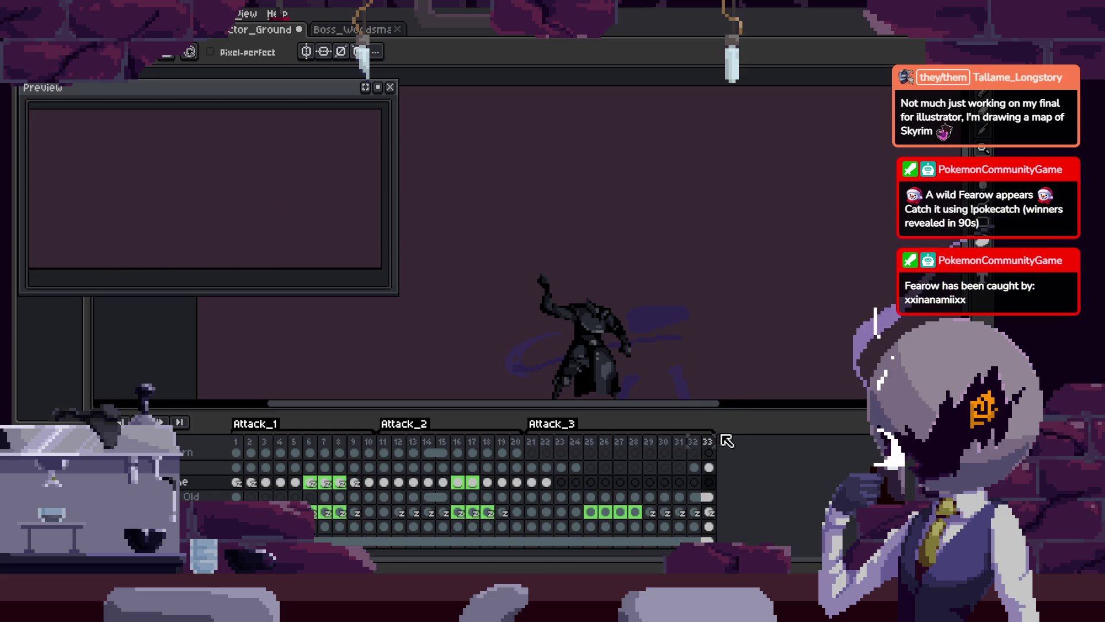
pyautogui.hotkey('ctrl', 'z')
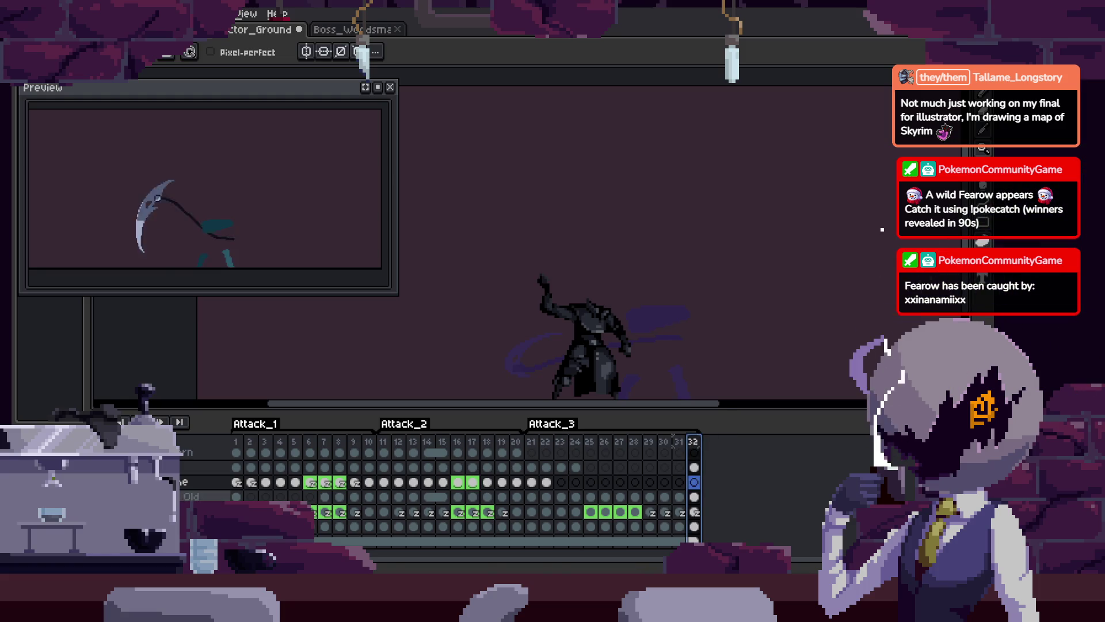
pyautogui.scroll(1, 460, 490)
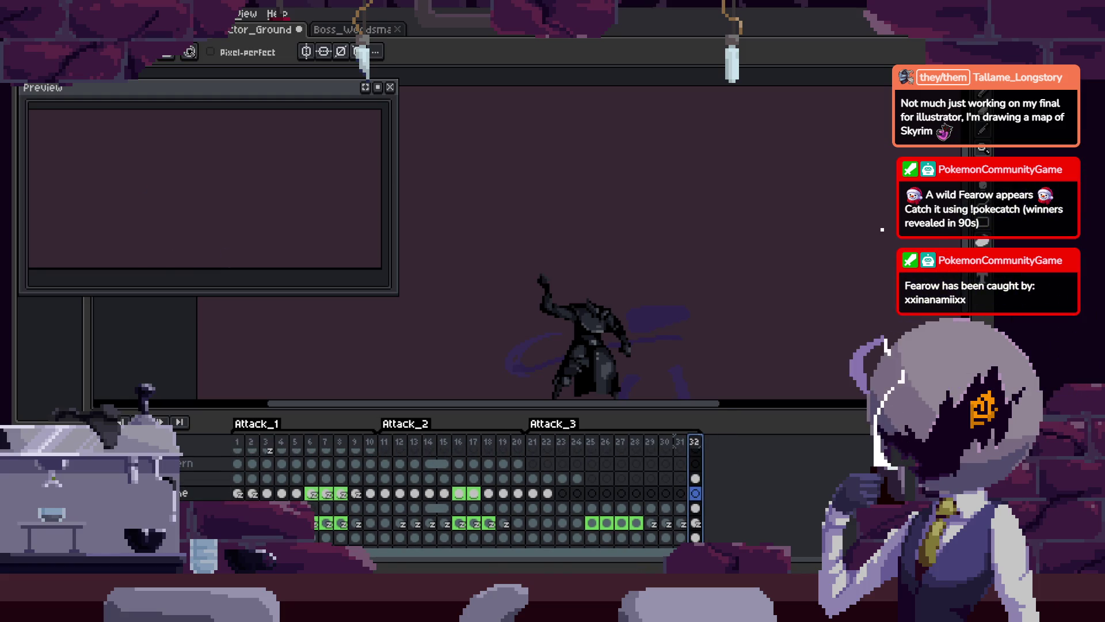
pyautogui.scroll(3, 460, 489)
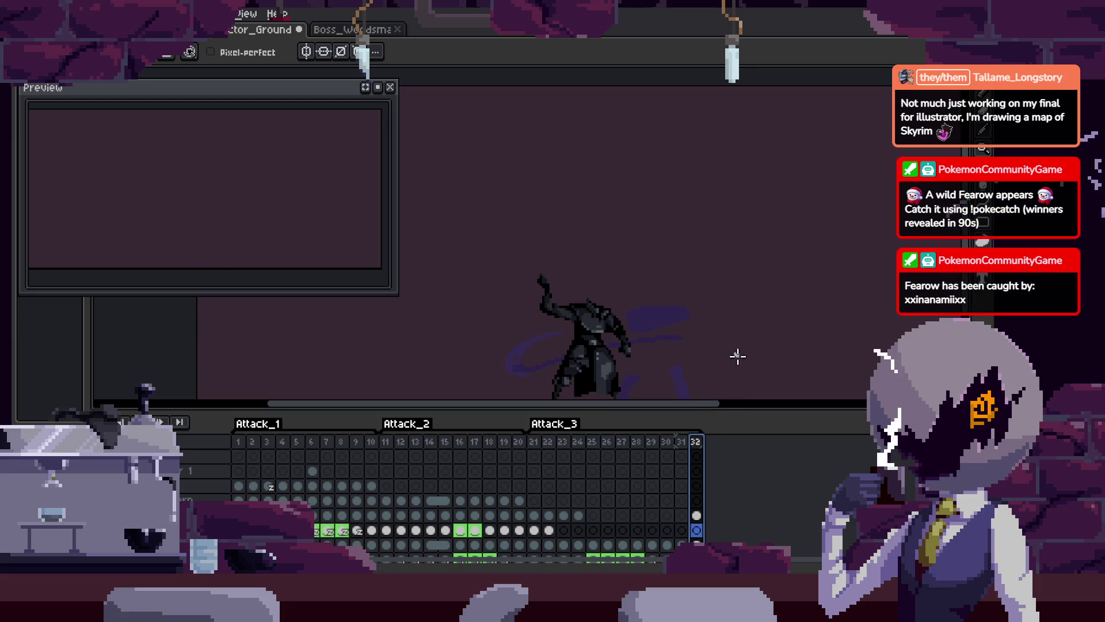
# Select the last frame's cel two layers up and play the animation to review
pyautogui.click(697, 515)
pyautogui.press('Up')
pyautogui.press('Up')
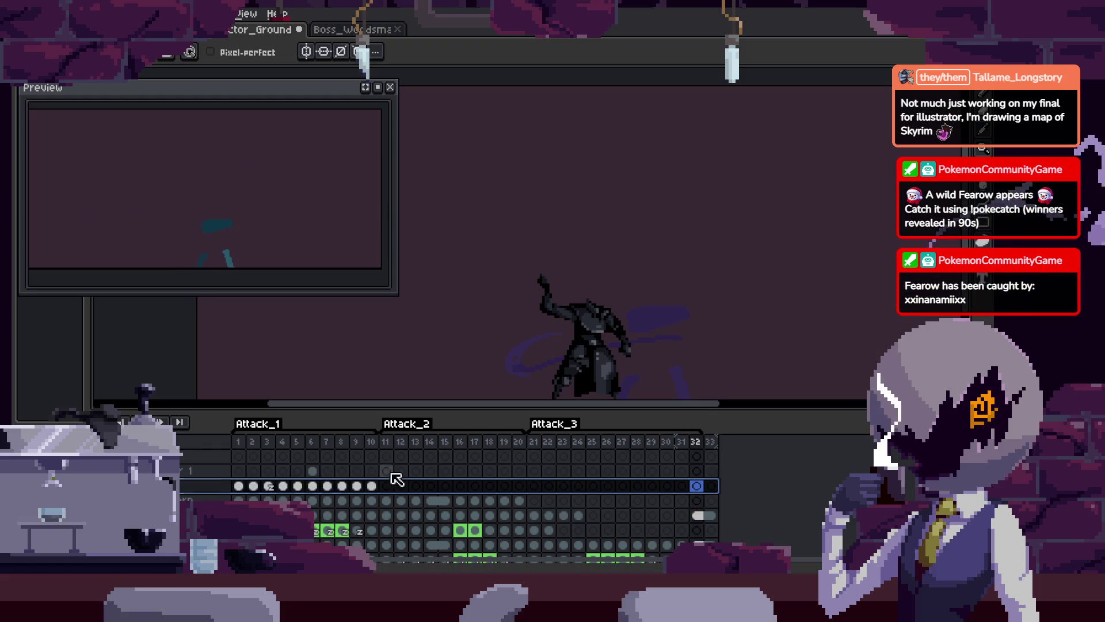
pyautogui.press('Return')
pyautogui.press('Tab')
pyautogui.press('m')
pyautogui.press('Tab')
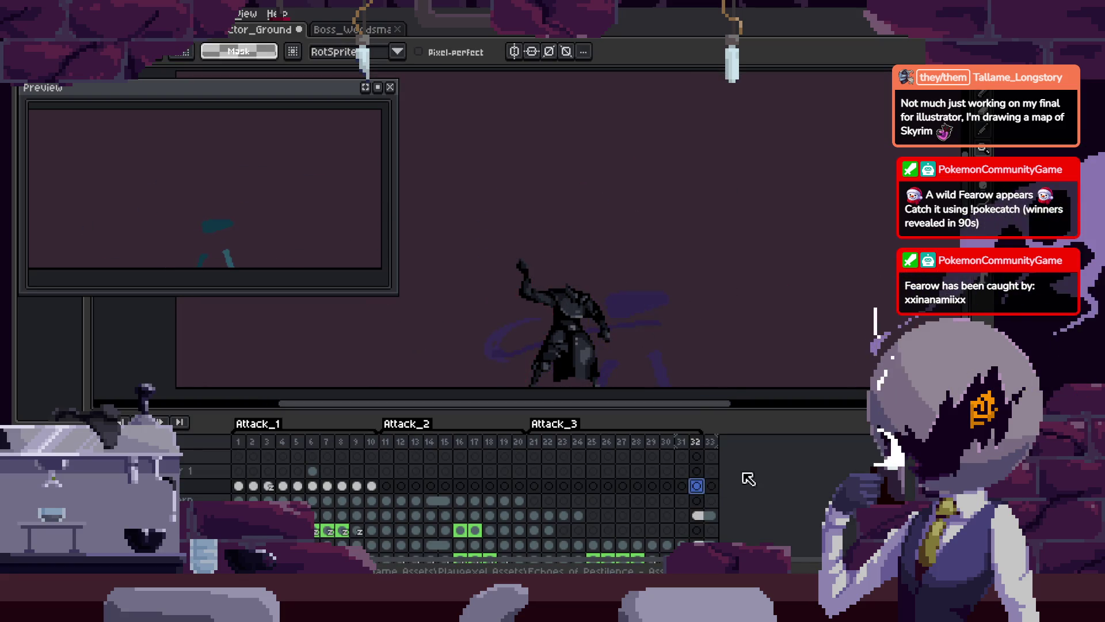
# Link the scythe cels at frames 32 and 33 and save
pyautogui.rightClick(727, 495)
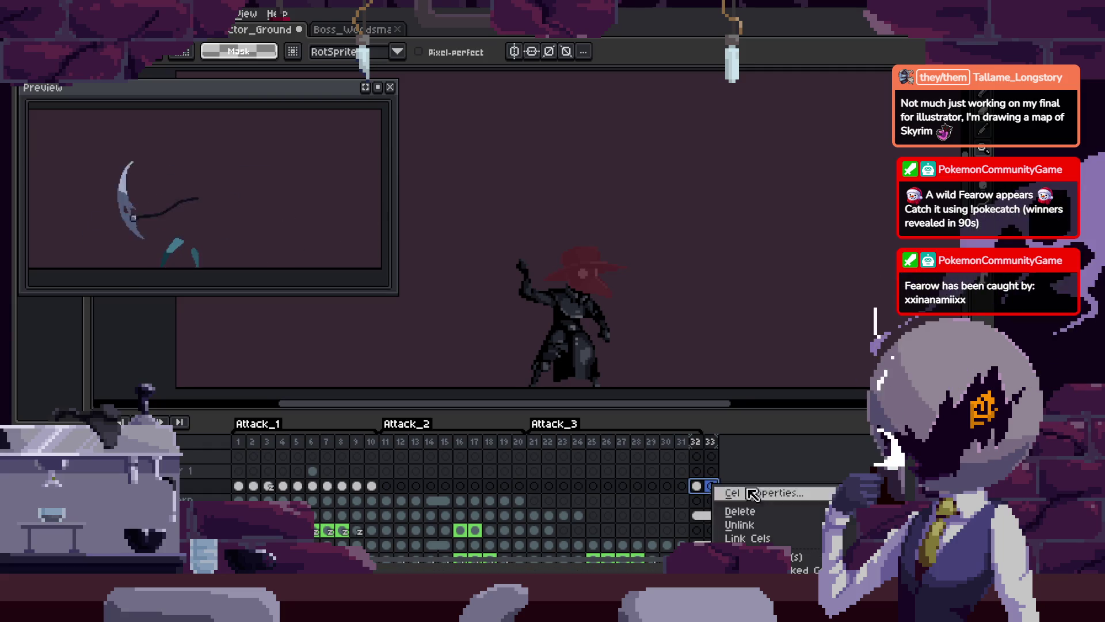
pyautogui.click(743, 535)
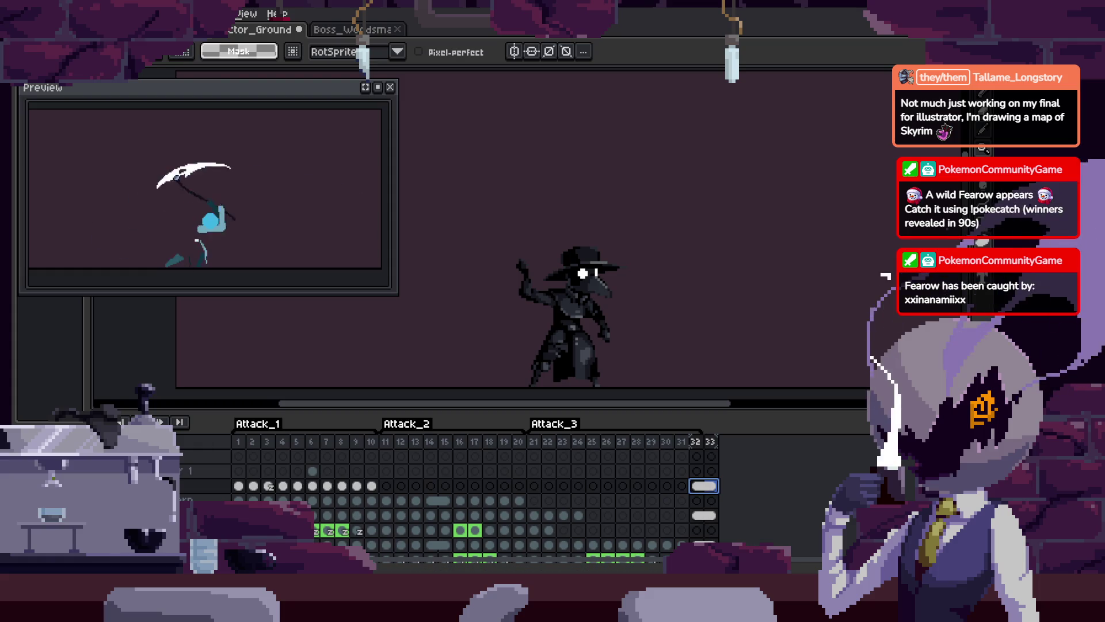
pyautogui.press('Return')
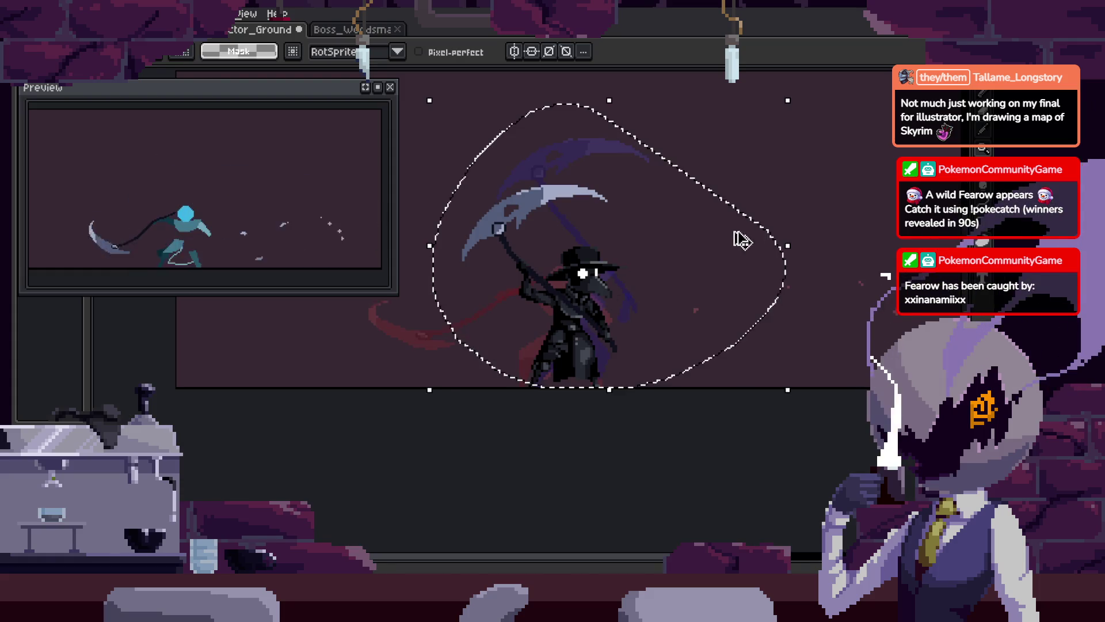
pyautogui.click(711, 532)
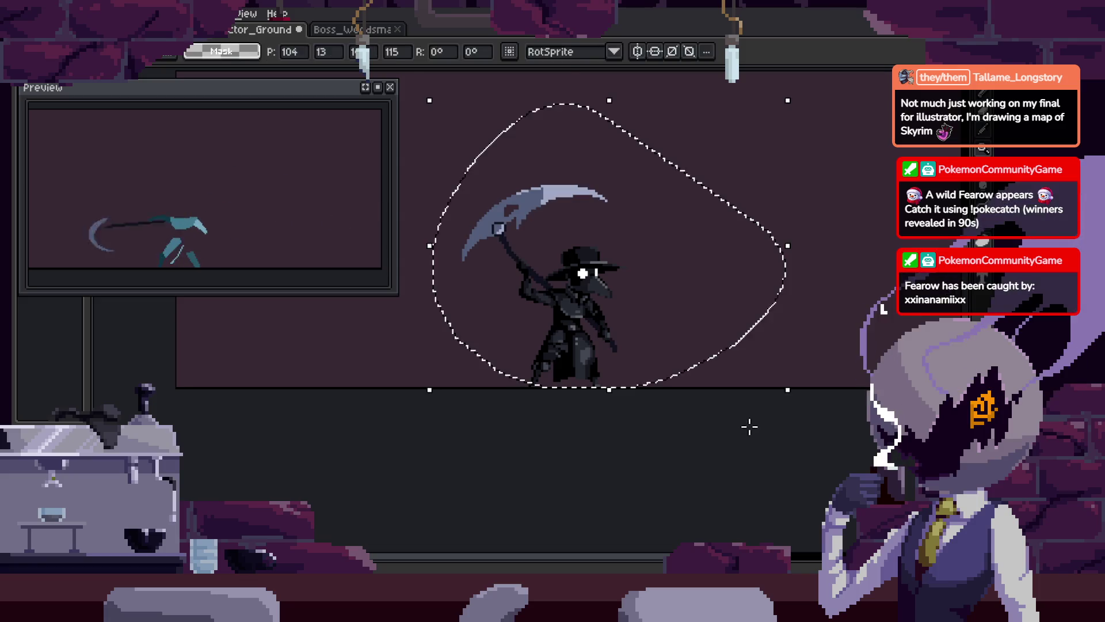
pyautogui.moveTo(714, 532); pyautogui.dragTo(696, 532)
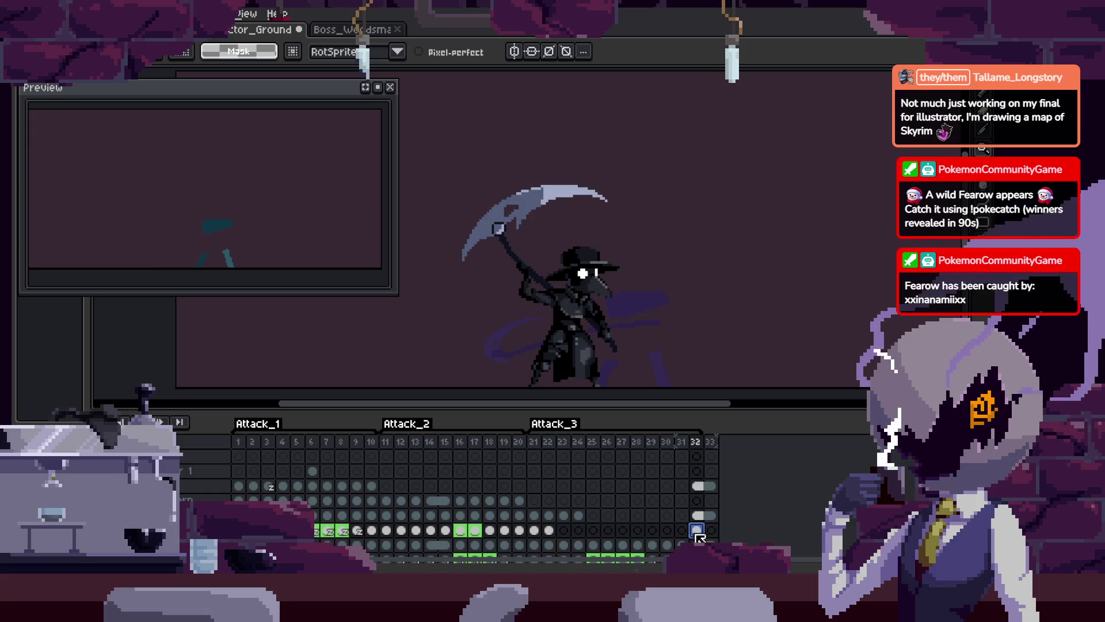
pyautogui.click(711, 531)
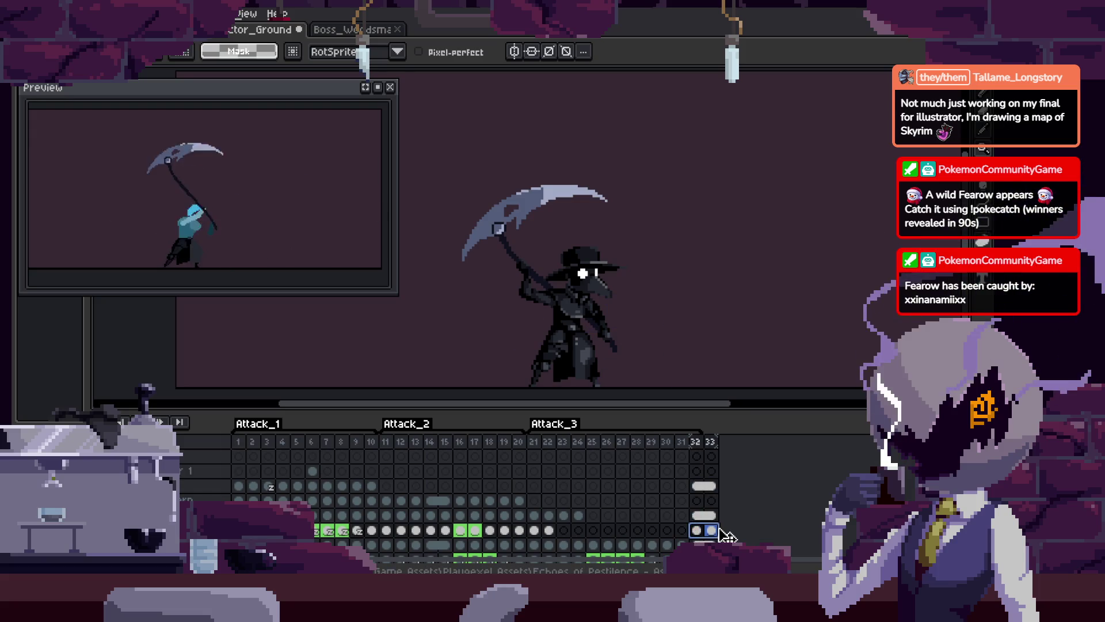
pyautogui.rightClick(709, 532)
pyautogui.click(750, 535)
pyautogui.hotkey('ctrl', 's')
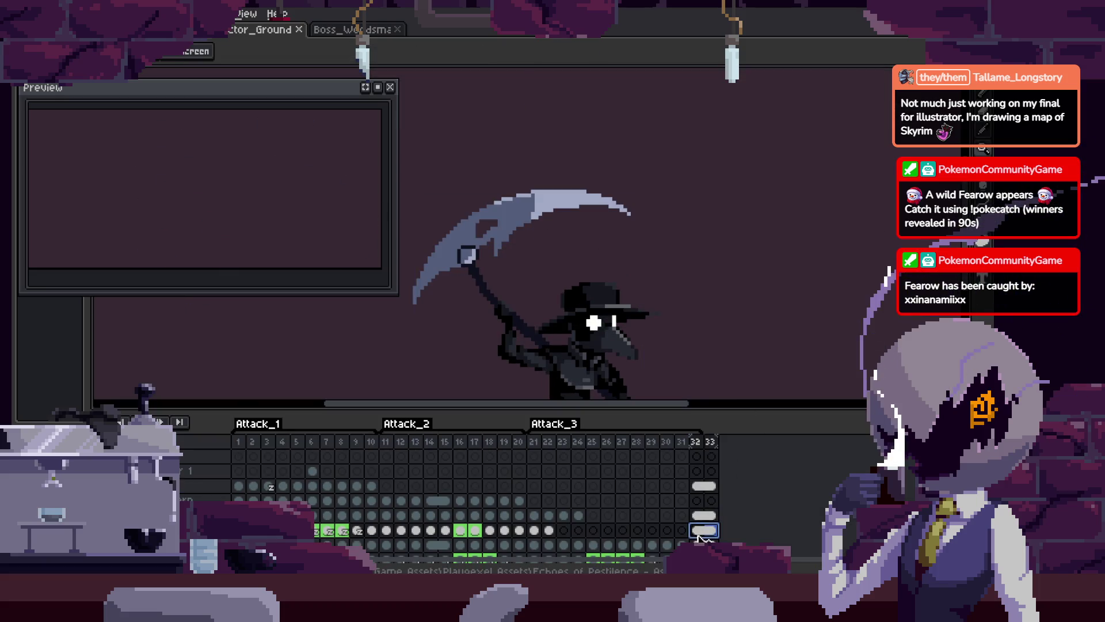
# Set the selected cel's Z-Index to 1 in Cel Properties and save
pyautogui.rightClick(698, 537)
pyautogui.click(725, 489)
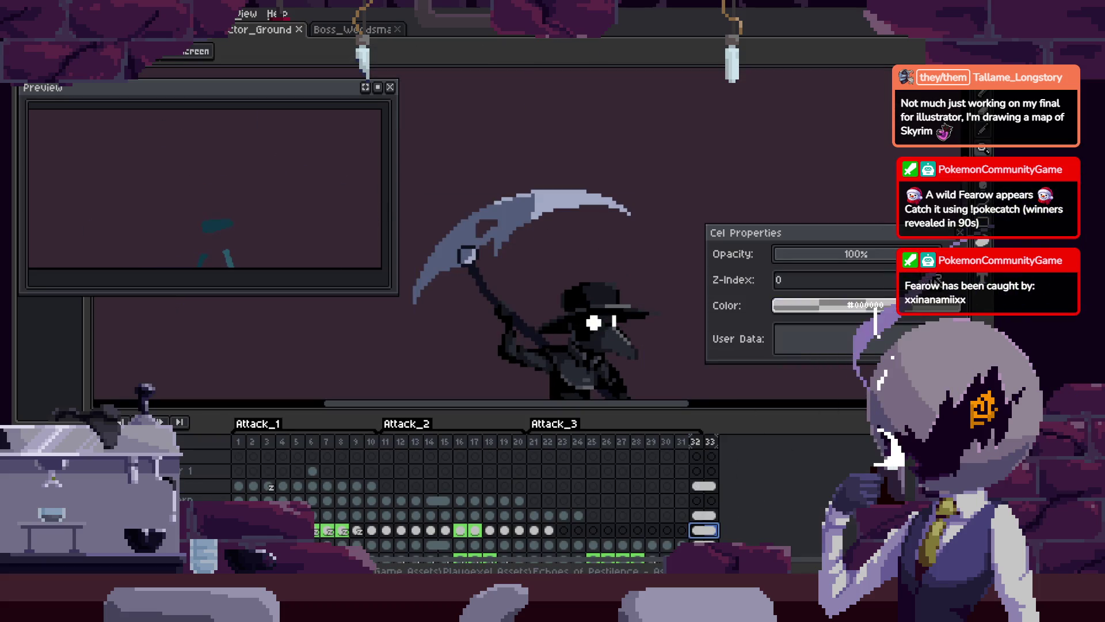
pyautogui.write('1')
pyautogui.press('Return')
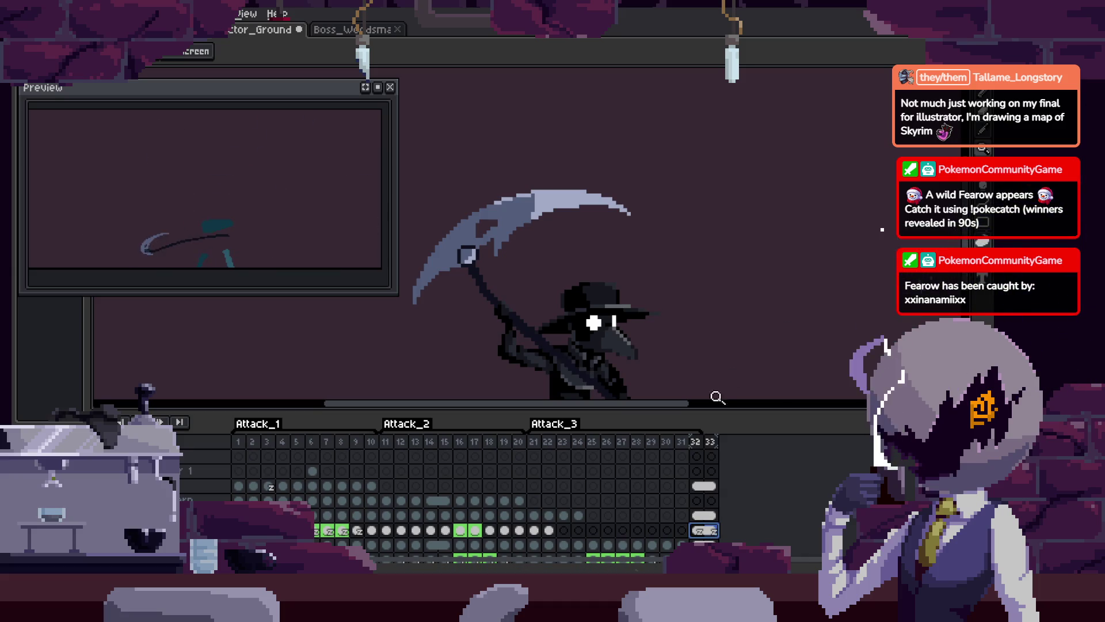
pyautogui.hotkey('ctrl', 's')
# Play the animation from frame 31 to check the scythe drawing in front
pyautogui.press('Tab')
pyautogui.scroll(-2, 706, 278)
pyautogui.press('Tab')
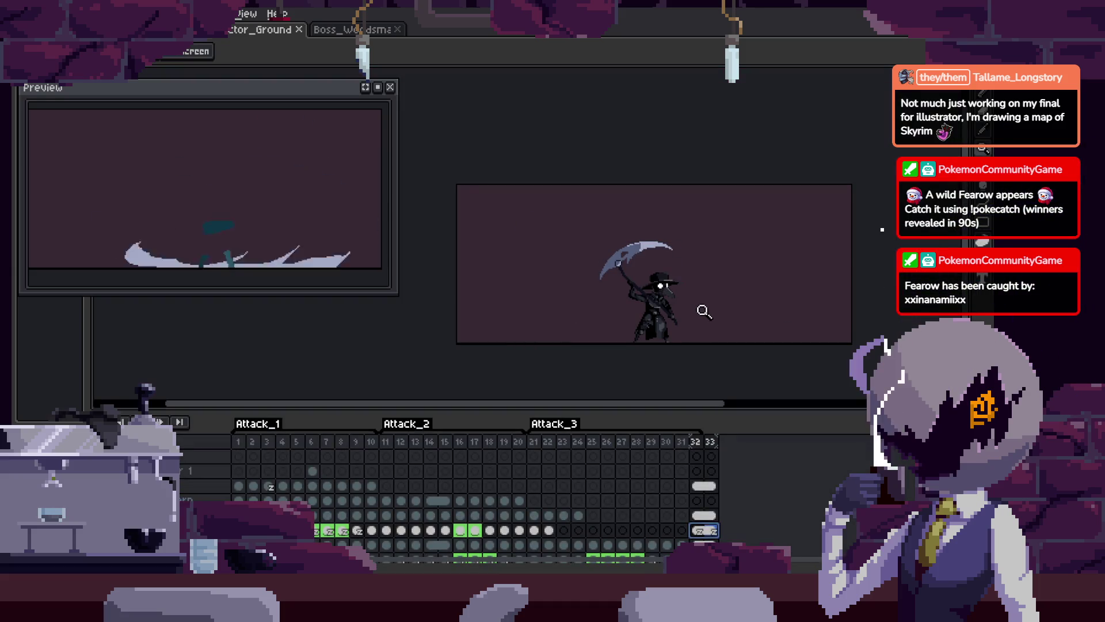
pyautogui.press('Left')
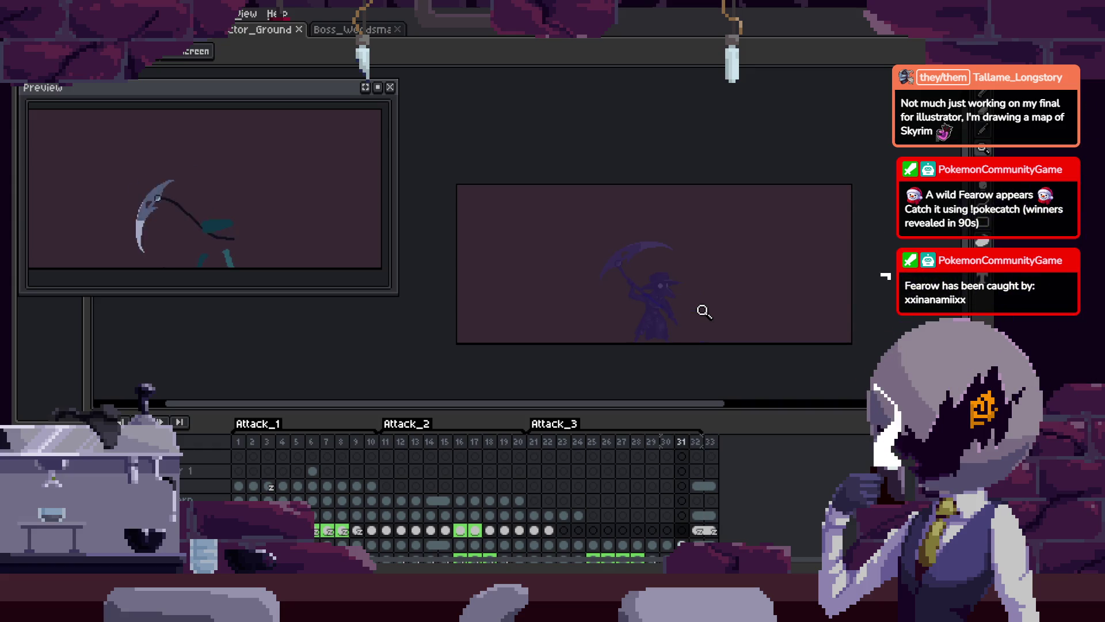
pyautogui.press('Return')
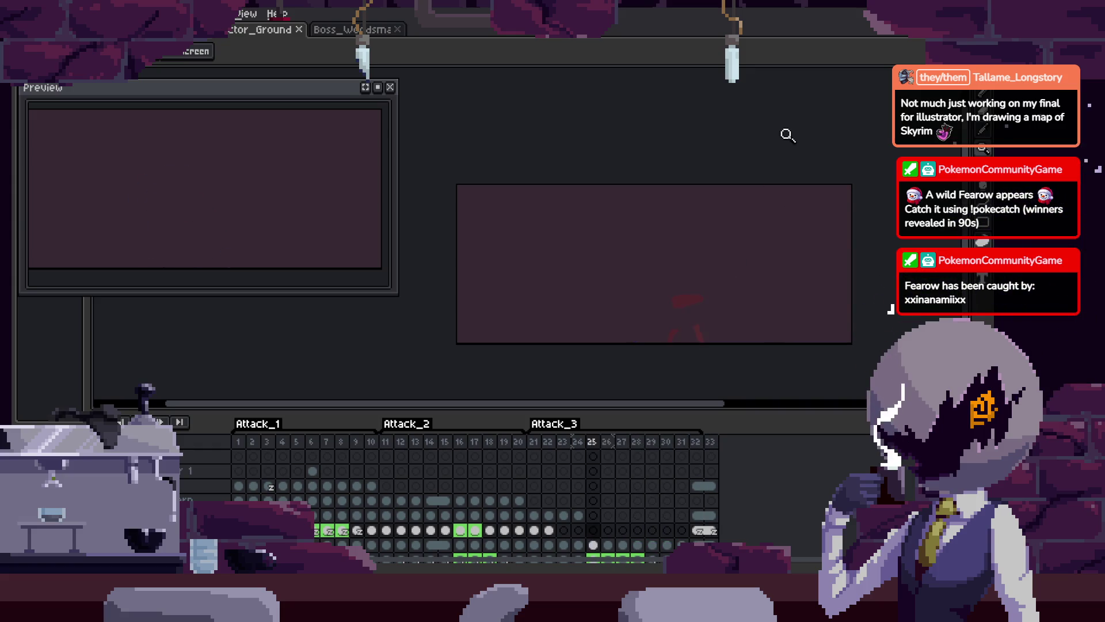
# Adjust the view and go to the cel at frame 23
pyautogui.scroll(3, 708, 230)
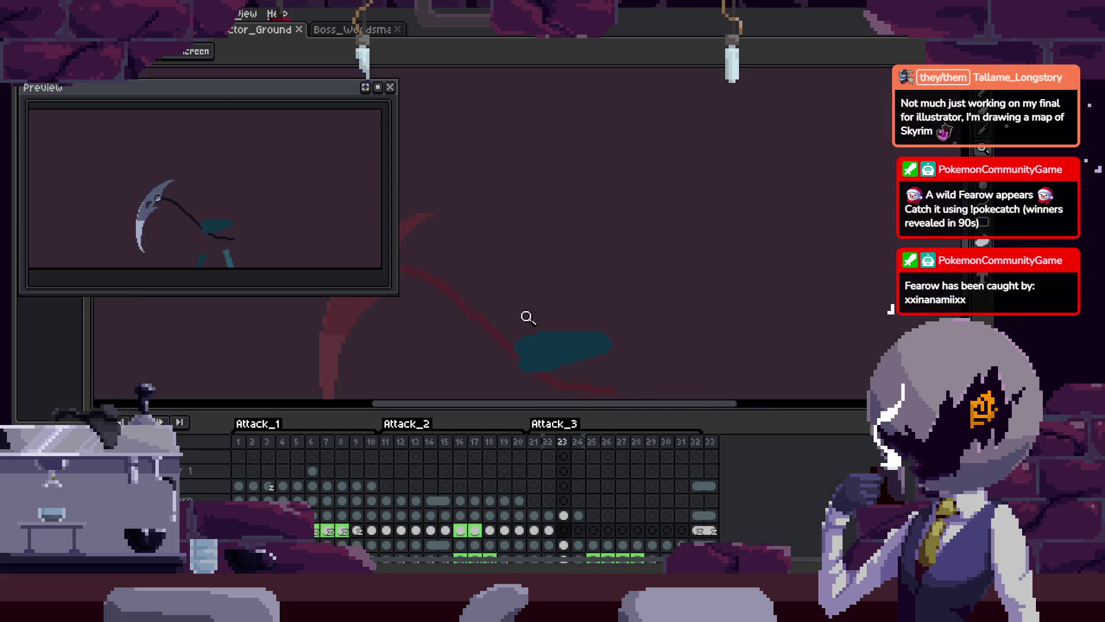
pyautogui.hscroll(-3, 520, 239)
pyautogui.press('b')
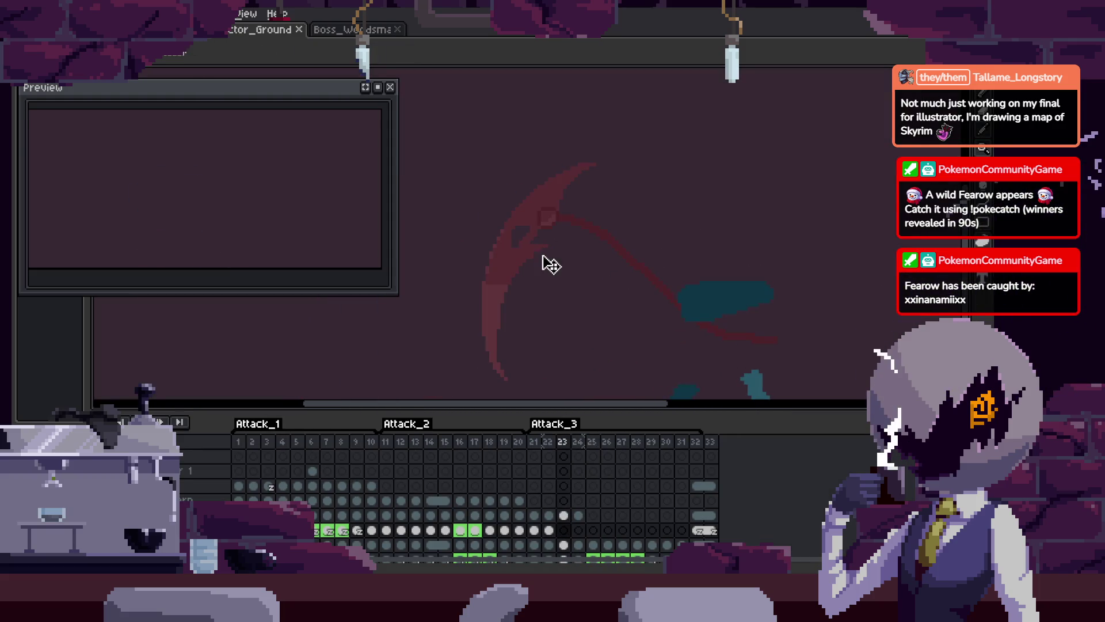
pyautogui.press('z')
pyautogui.scroll(-3, 662, 282)
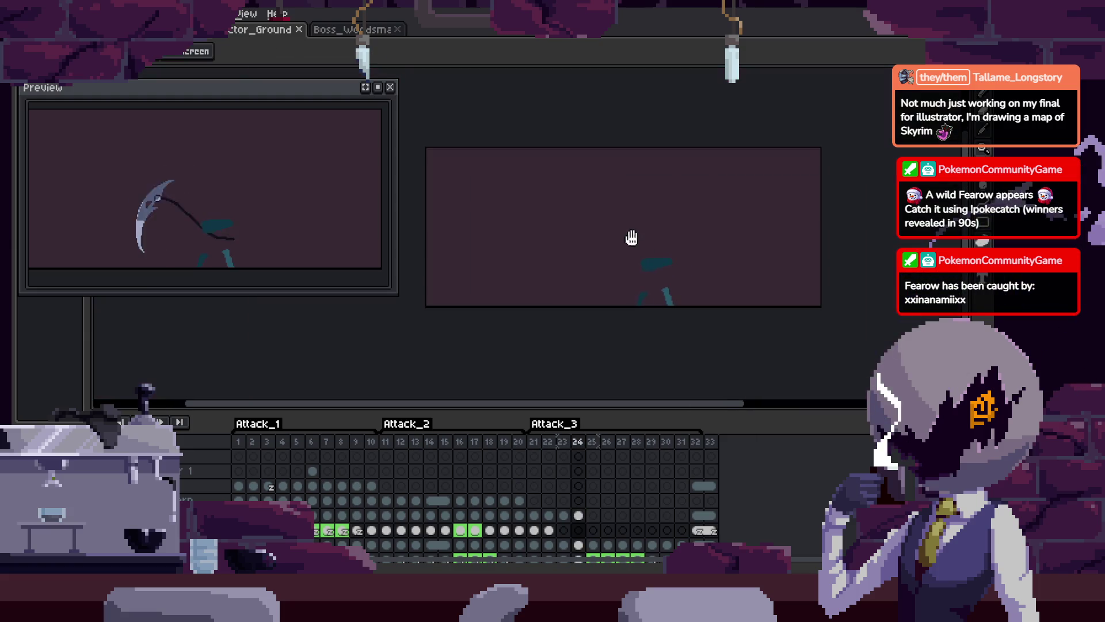
pyautogui.click(569, 529)
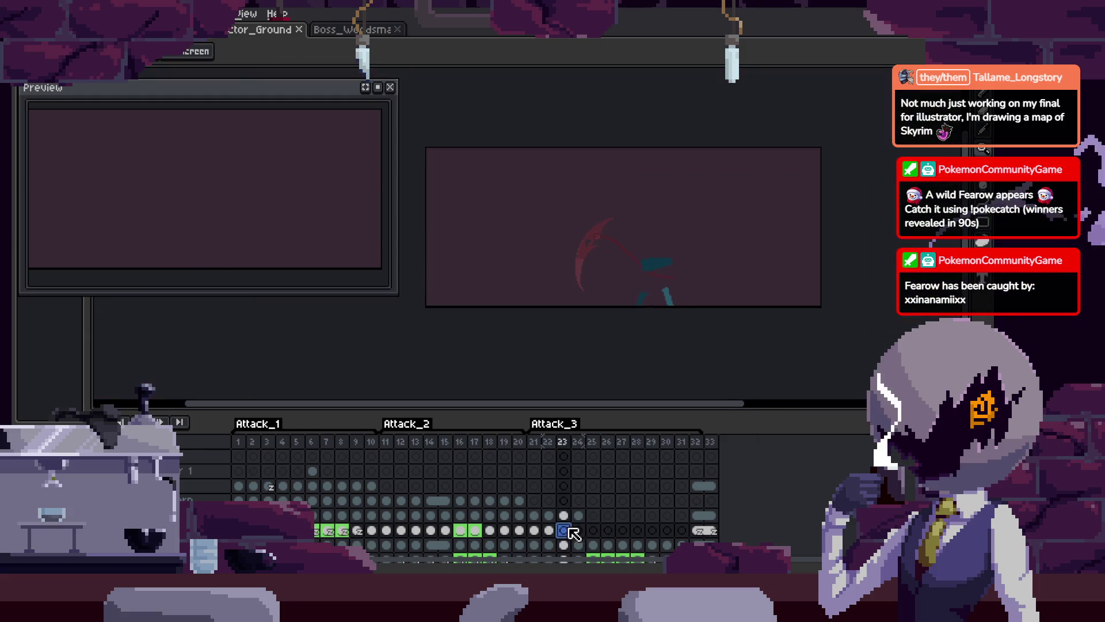
# Select frames 22 to 24 and link their cels together
pyautogui.press(',')
pyautogui.press('m')
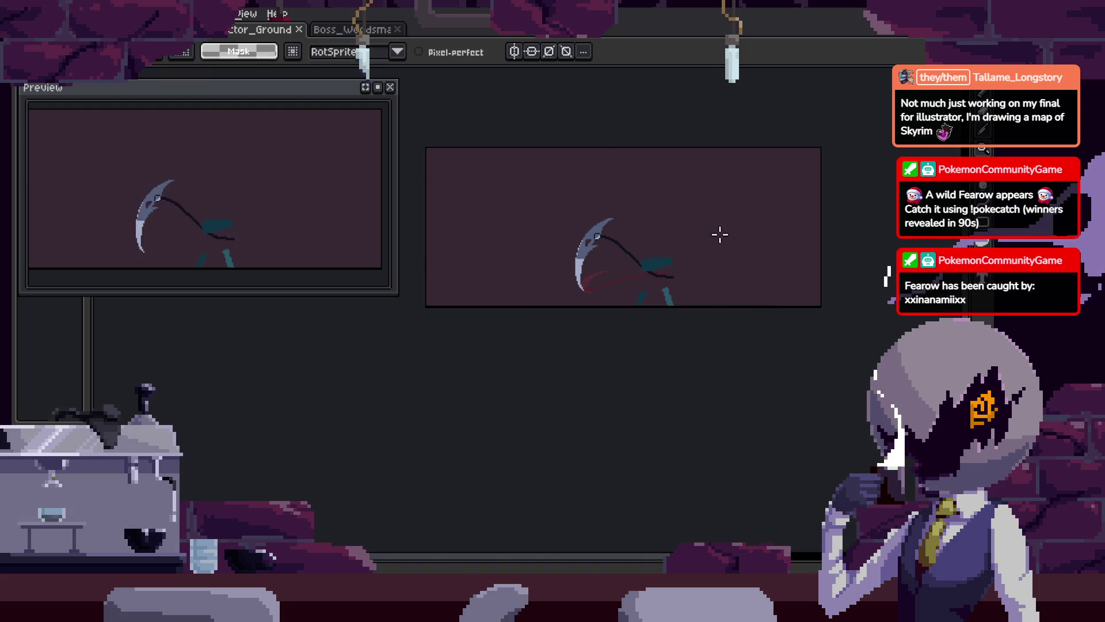
pyautogui.moveTo(548, 530); pyautogui.dragTo(578, 530)
pyautogui.rightClick(579, 531)
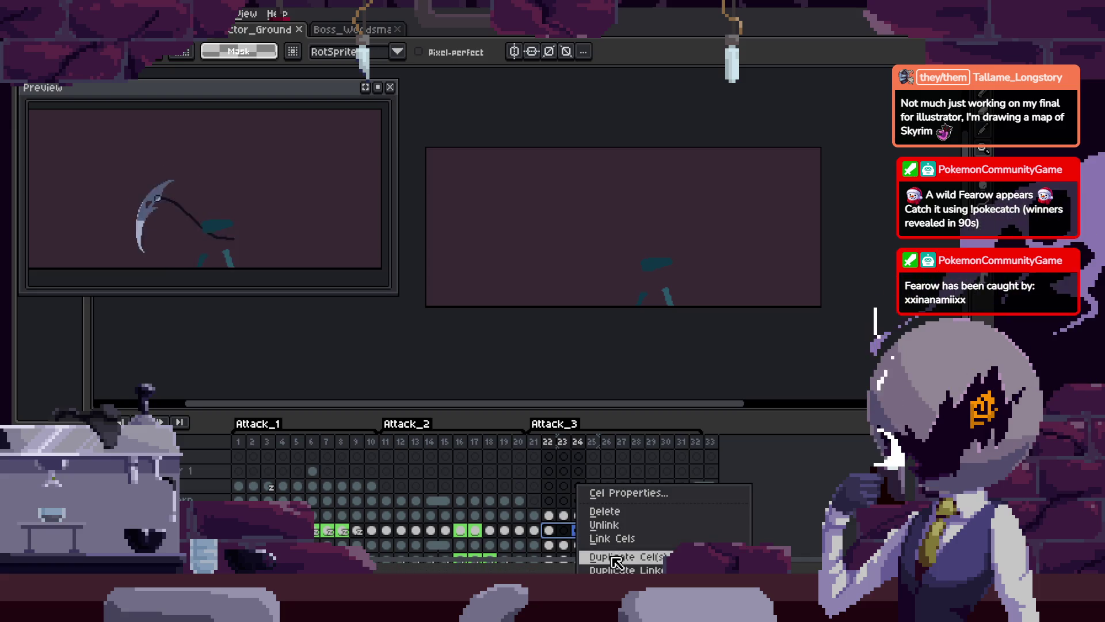
pyautogui.click(645, 542)
# Save the sprite, try a stroke on the frame after 24, then undo it
pyautogui.click(606, 545)
pyautogui.press('Tab')
pyautogui.press('h')
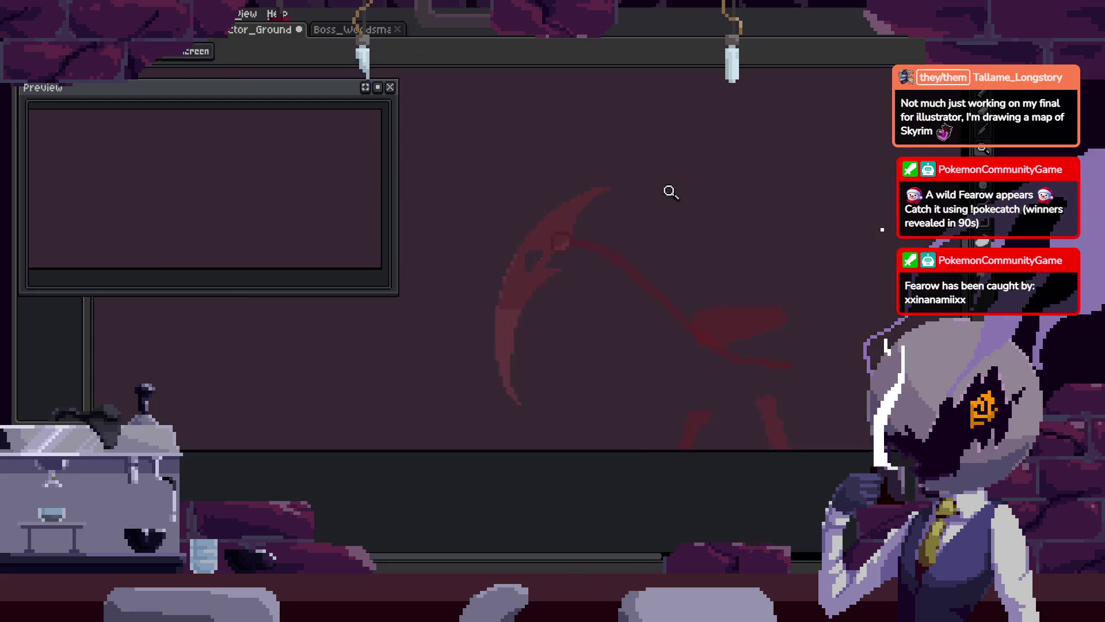
pyautogui.hotkey('ctrl', 's')
pyautogui.press('b')
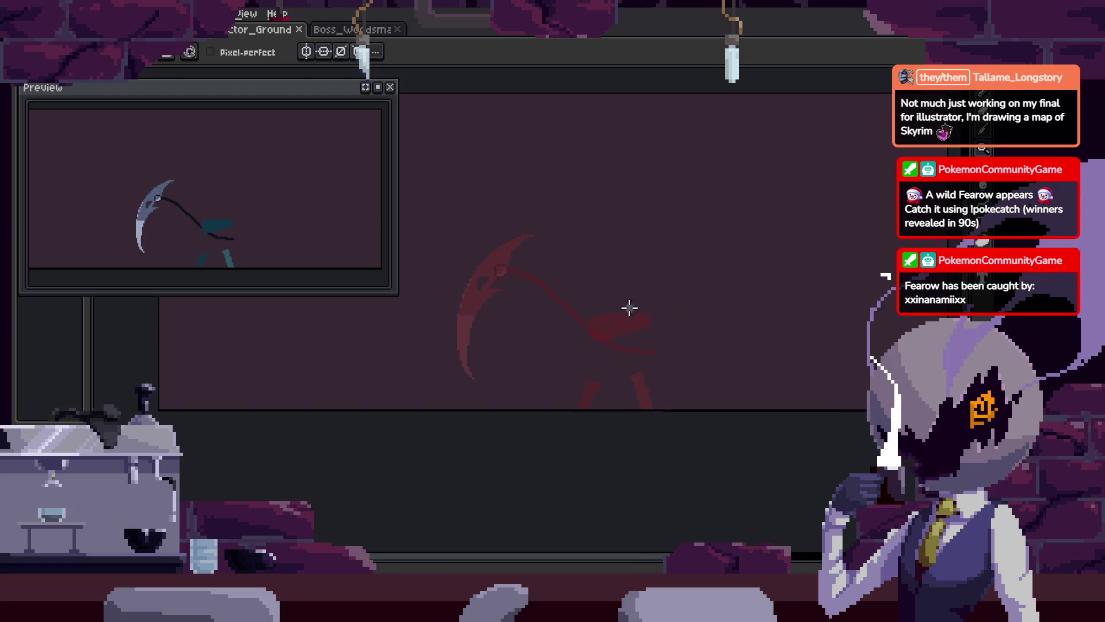
pyautogui.moveTo(499, 281)
pyautogui.mouseDown()
pyautogui.moveTo(578, 271)
pyautogui.moveTo(766, 329)
pyautogui.moveTo(474, 314)
pyautogui.moveTo(789, 235)
pyautogui.moveTo(703, 377)
pyautogui.mouseUp()
pyautogui.hotkey('ctrl', 'z')
pyautogui.hotkey('ctrl', 'z')
pyautogui.hotkey('ctrl', 'z')
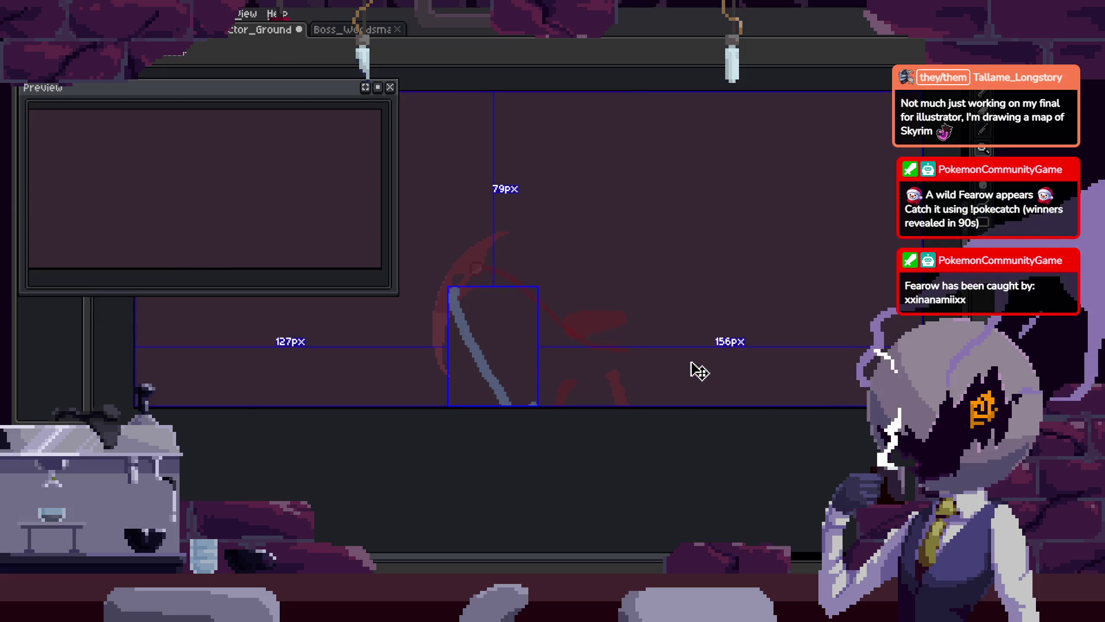
pyautogui.press('Left')
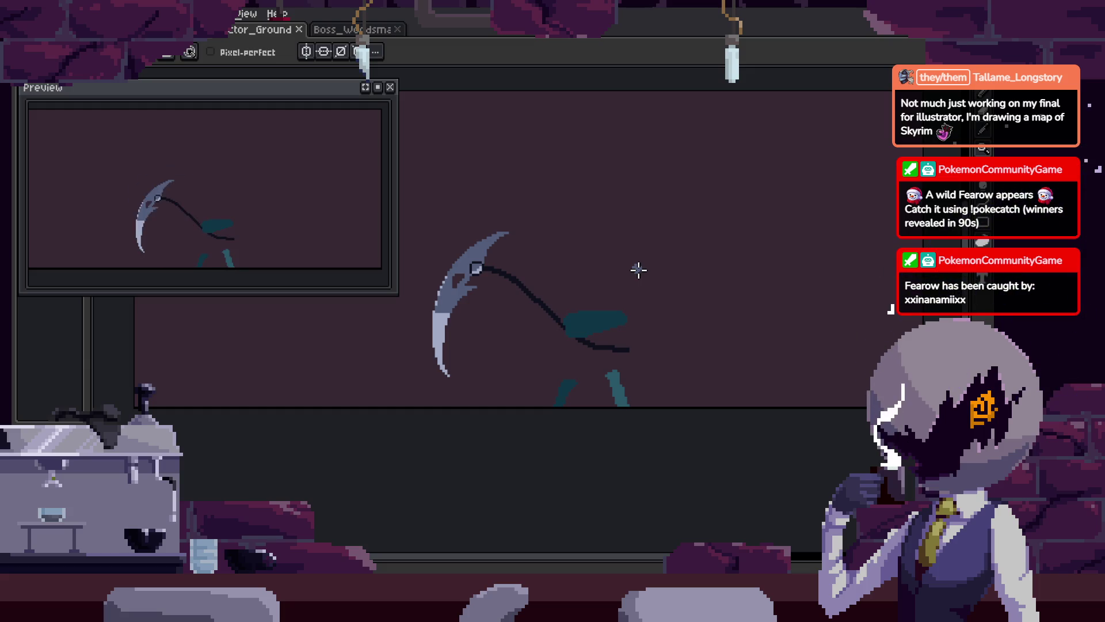
pyautogui.press('Tab')
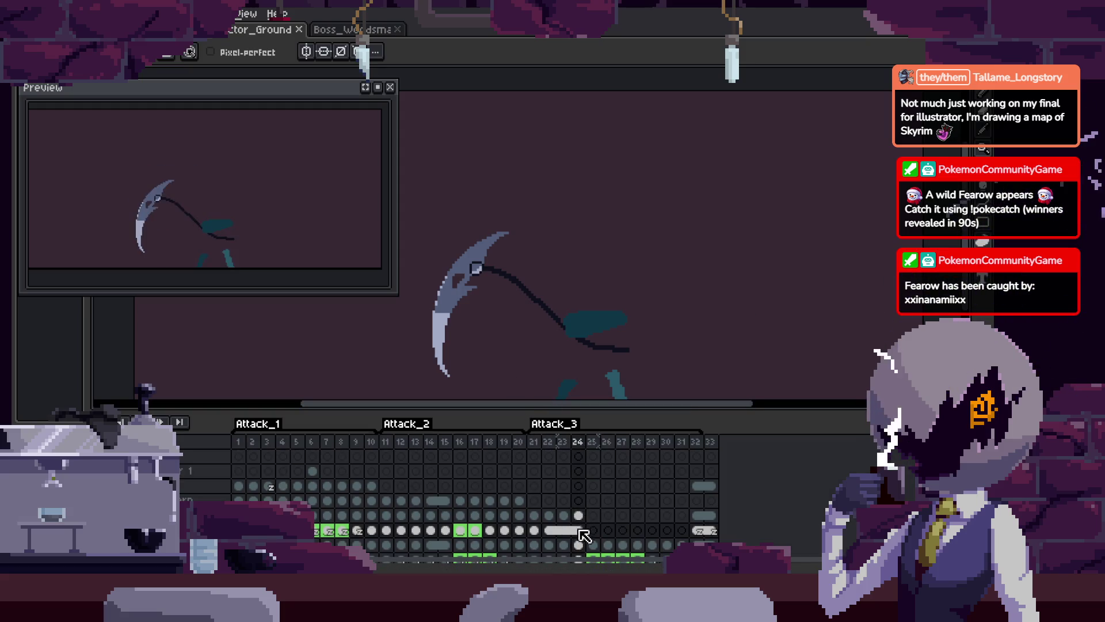
# Unlink frame 24's cel from frame 23 and select the empty frame-25 cel above
pyautogui.rightClick(583, 534)
pyautogui.click(649, 528)
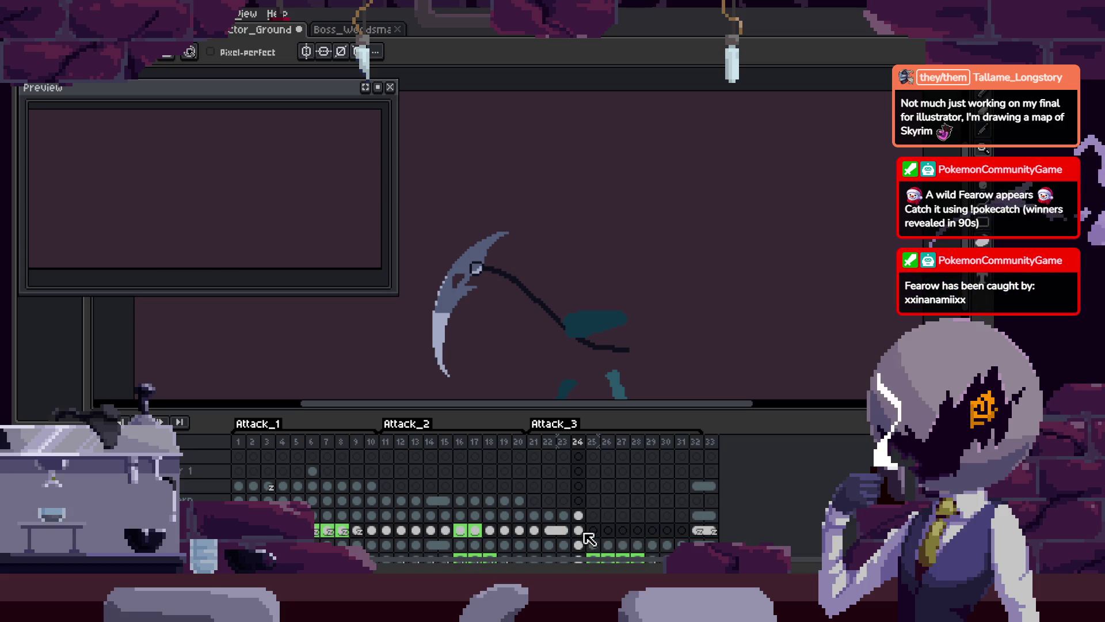
pyautogui.press('Right')
pyautogui.press('Tab')
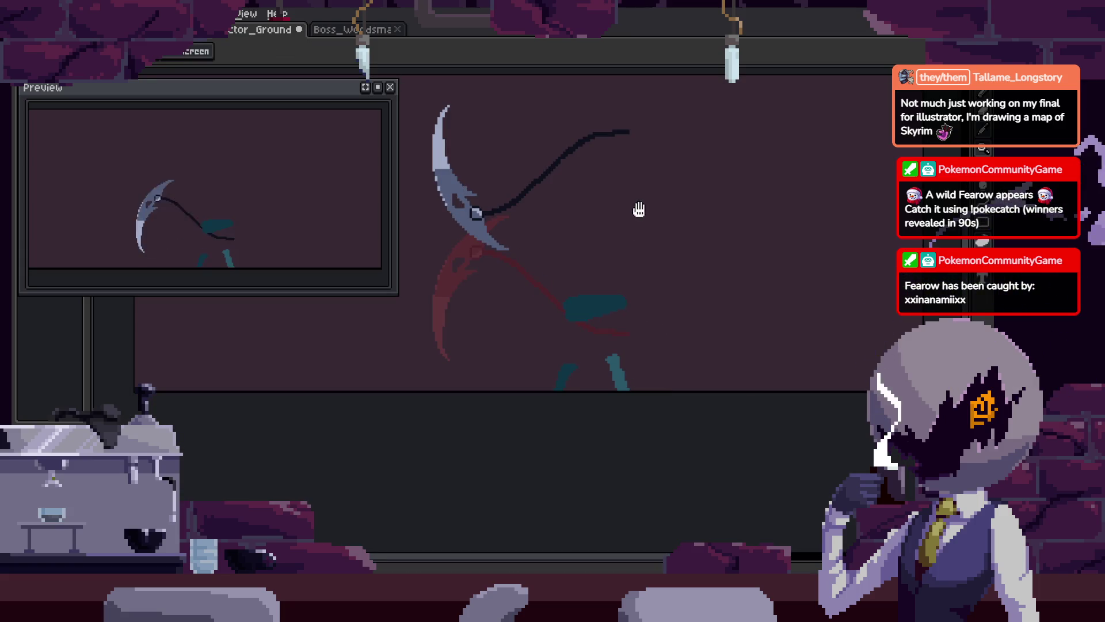
pyautogui.press('Left')
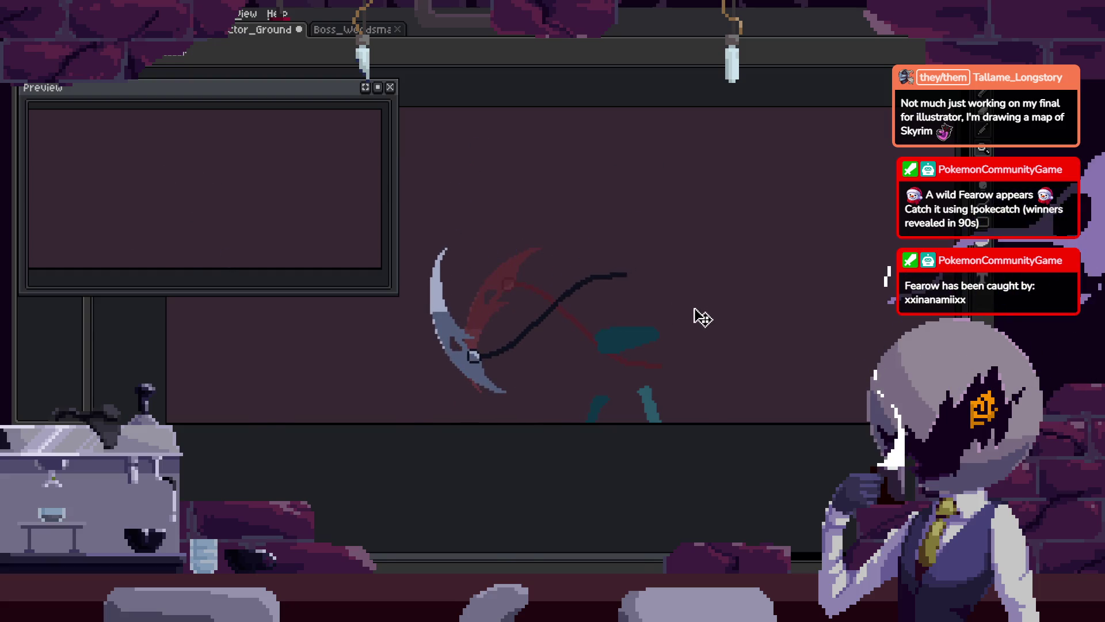
pyautogui.press('Tab')
pyautogui.scroll(-3, 598, 535)
pyautogui.hotkey('ctrl', 'shift', 'p')
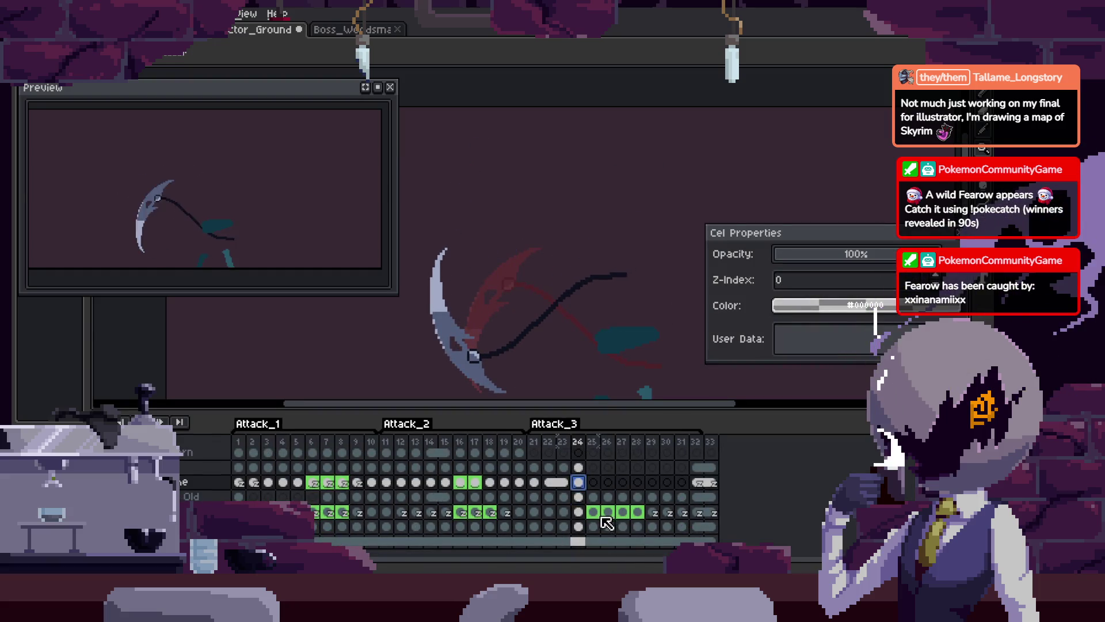
pyautogui.click(963, 237)
pyautogui.click(593, 512)
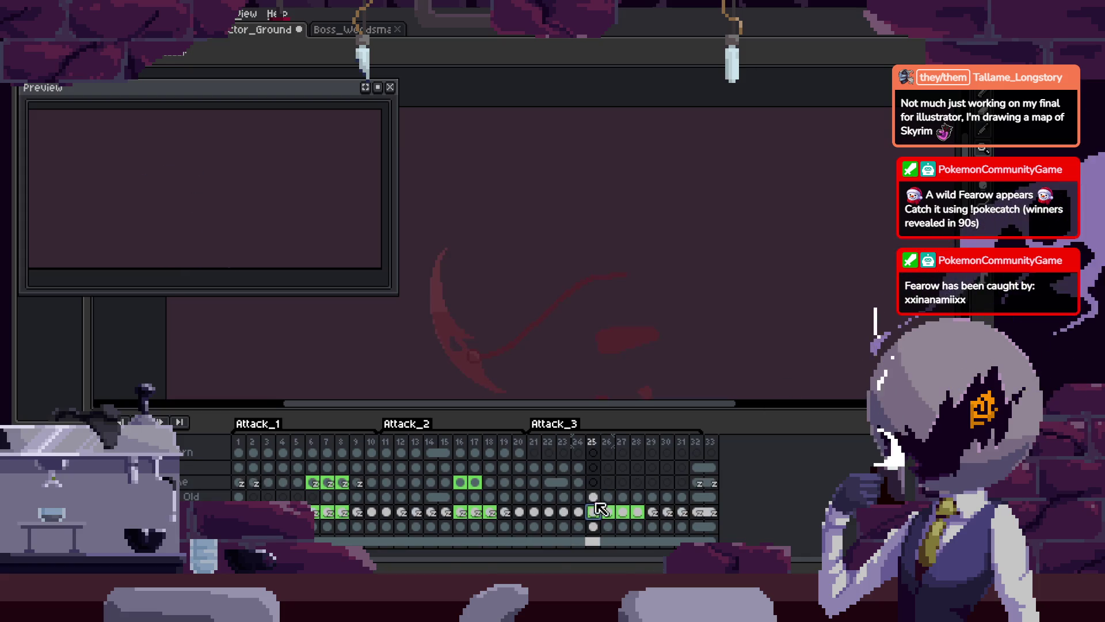
pyautogui.click(593, 496)
# Sketch the blue swing arc, redrawing it until it curves down to the right
pyautogui.press('Tab')
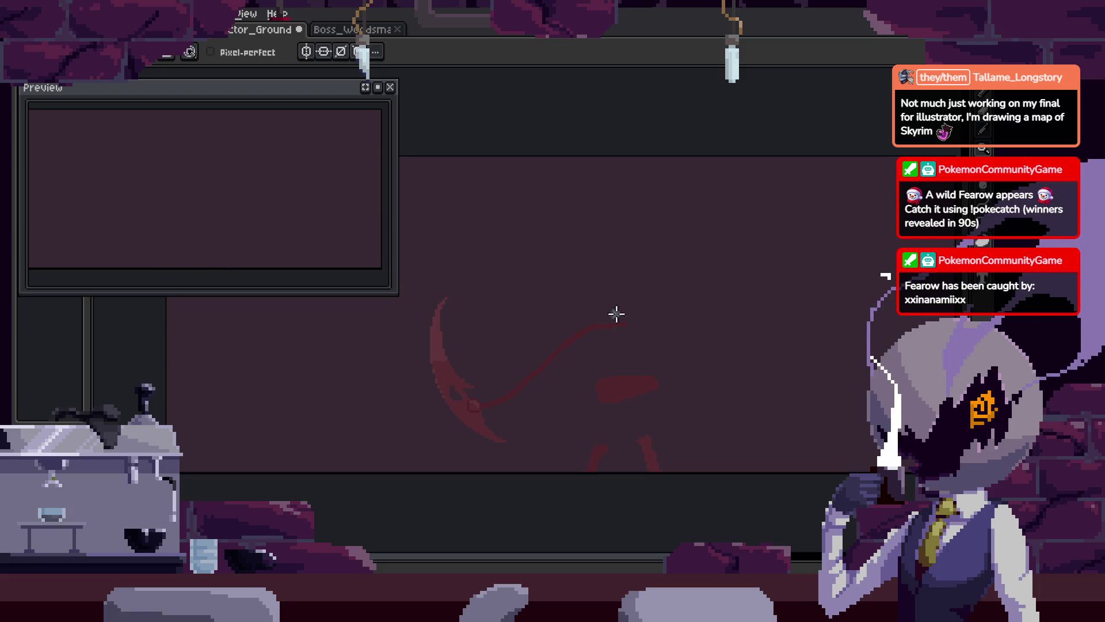
pyautogui.press('Tab')
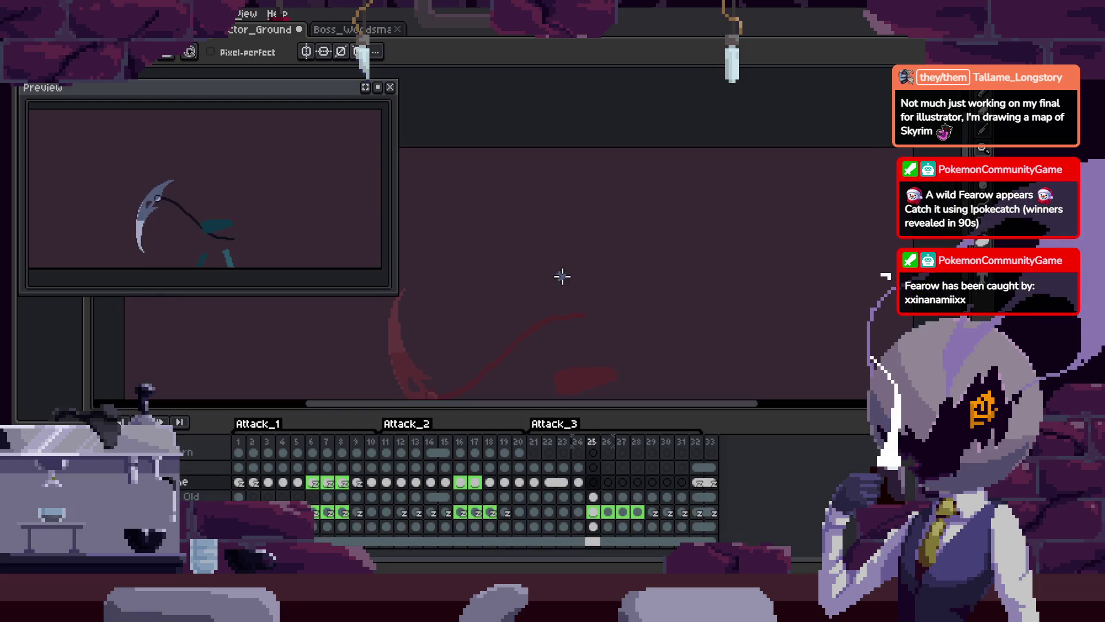
pyautogui.press('Tab')
pyautogui.hotkey('ctrl', 'z')
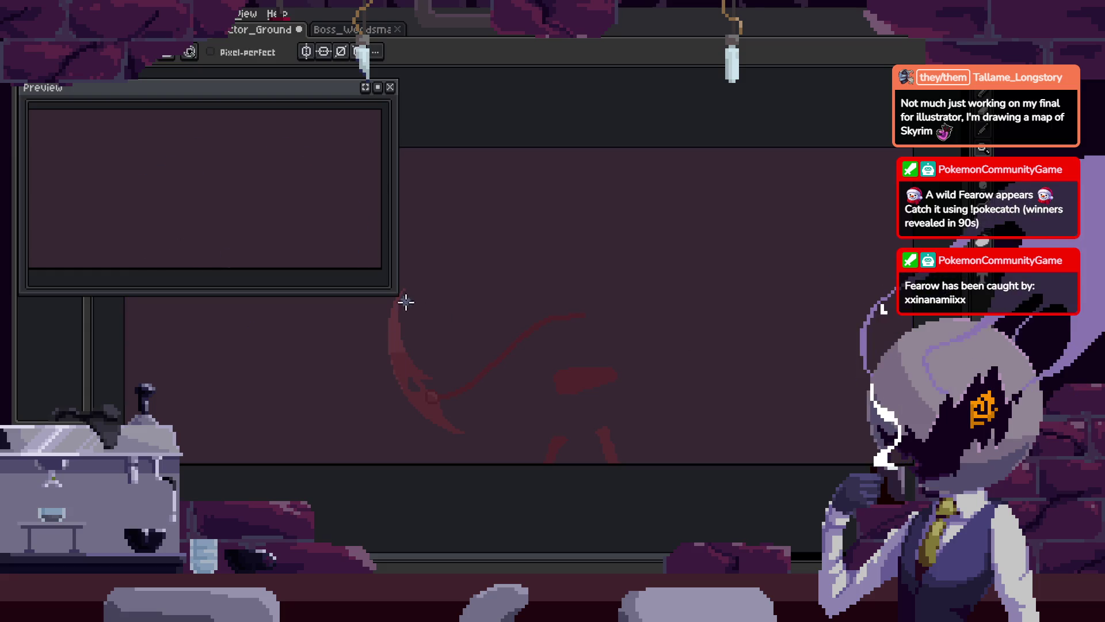
pyautogui.moveTo(405, 301); pyautogui.dragTo(872, 342)
pyautogui.hotkey('ctrl', 'z')
pyautogui.moveTo(434, 323); pyautogui.dragTo(875, 320)
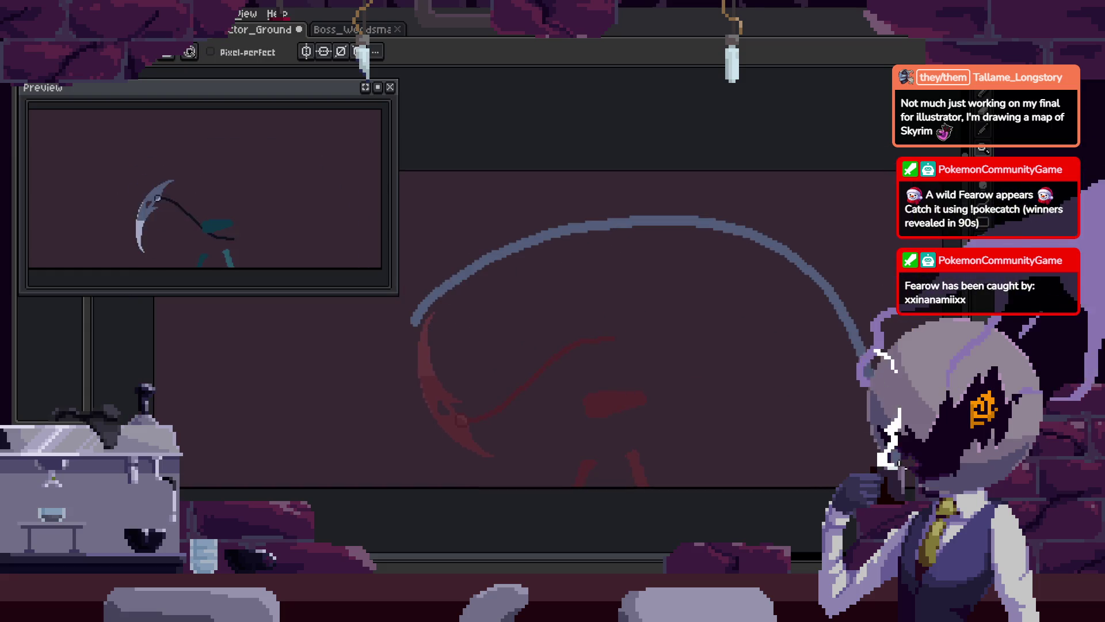
pyautogui.hotkey('ctrl', 'z')
pyautogui.moveTo(429, 334)
pyautogui.mouseDown()
pyautogui.moveTo(533, 250)
pyautogui.moveTo(875, 340)
pyautogui.mouseUp()
pyautogui.hotkey('ctrl', 'z')
pyautogui.moveTo(426, 333)
pyautogui.mouseDown()
pyautogui.moveTo(674, 242)
pyautogui.moveTo(876, 349)
pyautogui.mouseUp()
pyautogui.hotkey('ctrl', 'z')
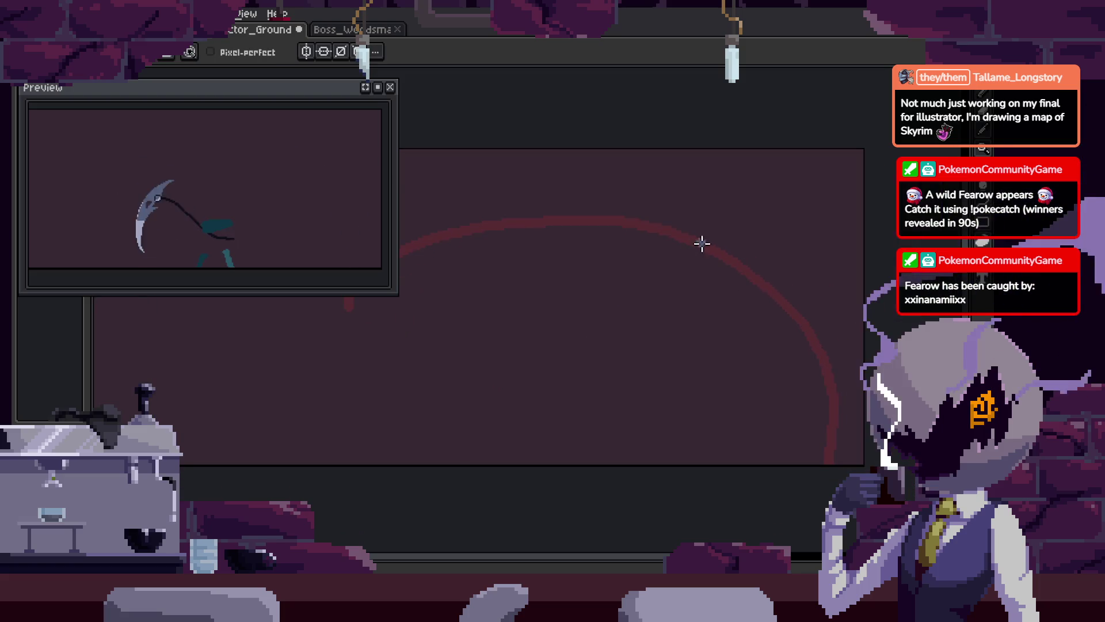
pyautogui.moveTo(628, 219); pyautogui.dragTo(840, 431)
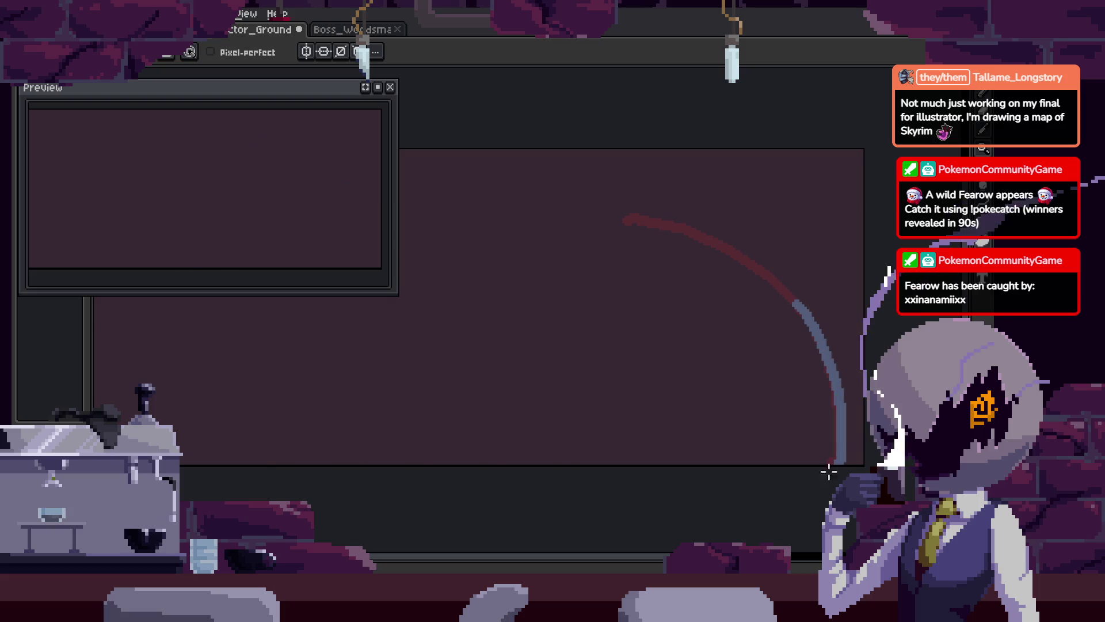
# Paste the scythe flipped horizontally, rotated about 27° and moved to the arc's end
pyautogui.press('Tab')
pyautogui.press('Tab')
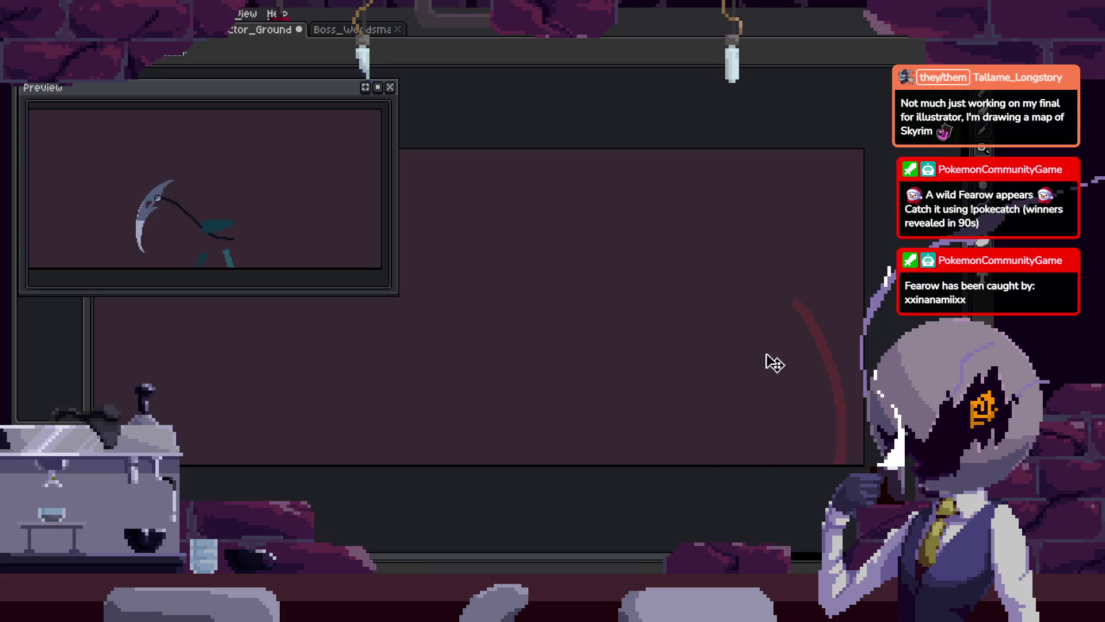
pyautogui.hotkey('ctrl', 'v')
pyautogui.hotkey('shift', 'h')
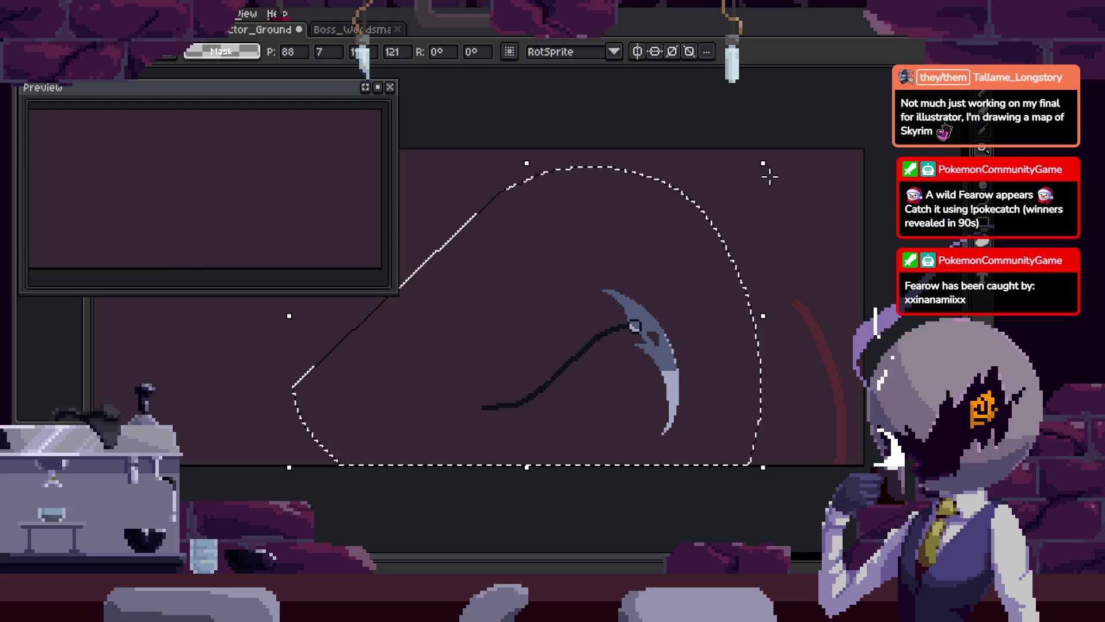
pyautogui.moveTo(772, 161); pyautogui.dragTo(825, 239)
pyautogui.moveTo(607, 423)
pyautogui.mouseDown()
pyautogui.moveTo(817, 425)
pyautogui.moveTo(819, 441)
pyautogui.mouseUp()
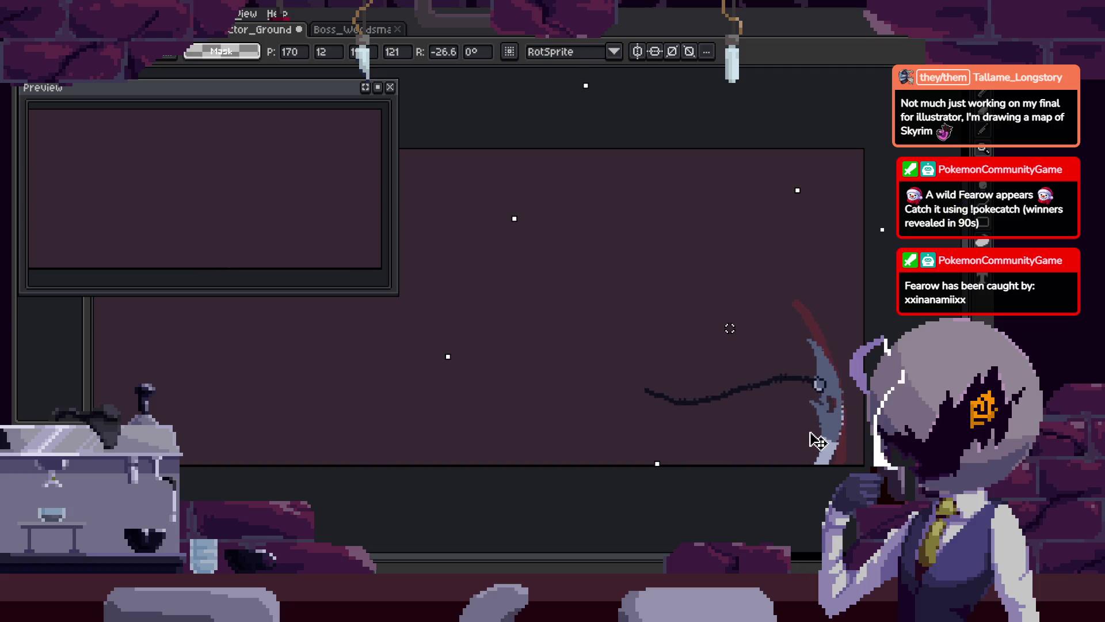
pyautogui.press('Return')
pyautogui.hotkey('ctrl', 'z')
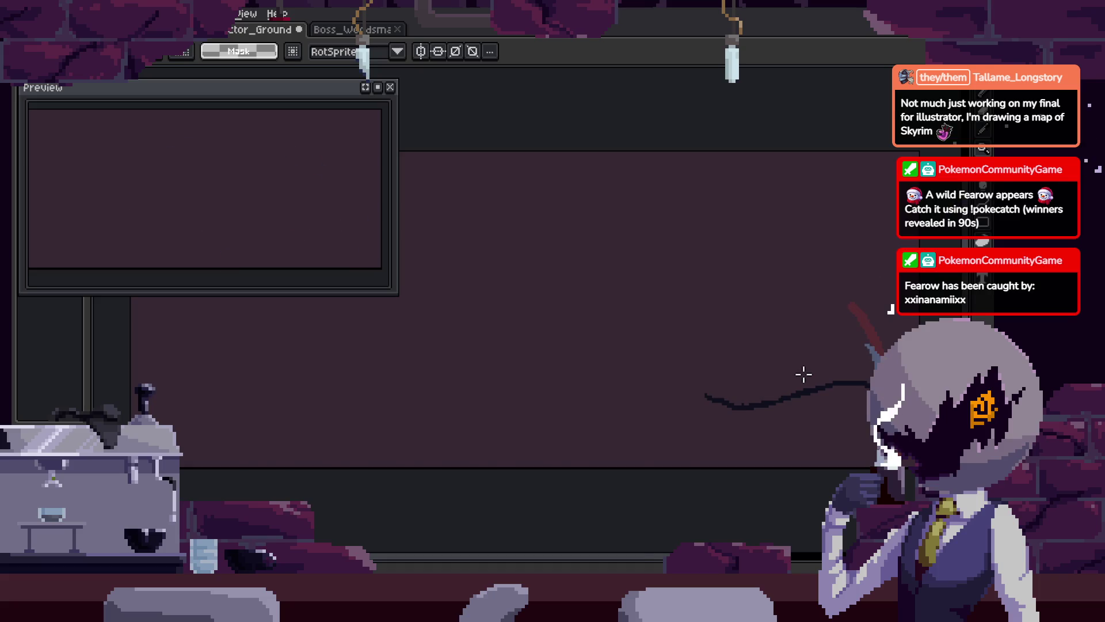
pyautogui.press('Tab')
pyautogui.press('Tab')
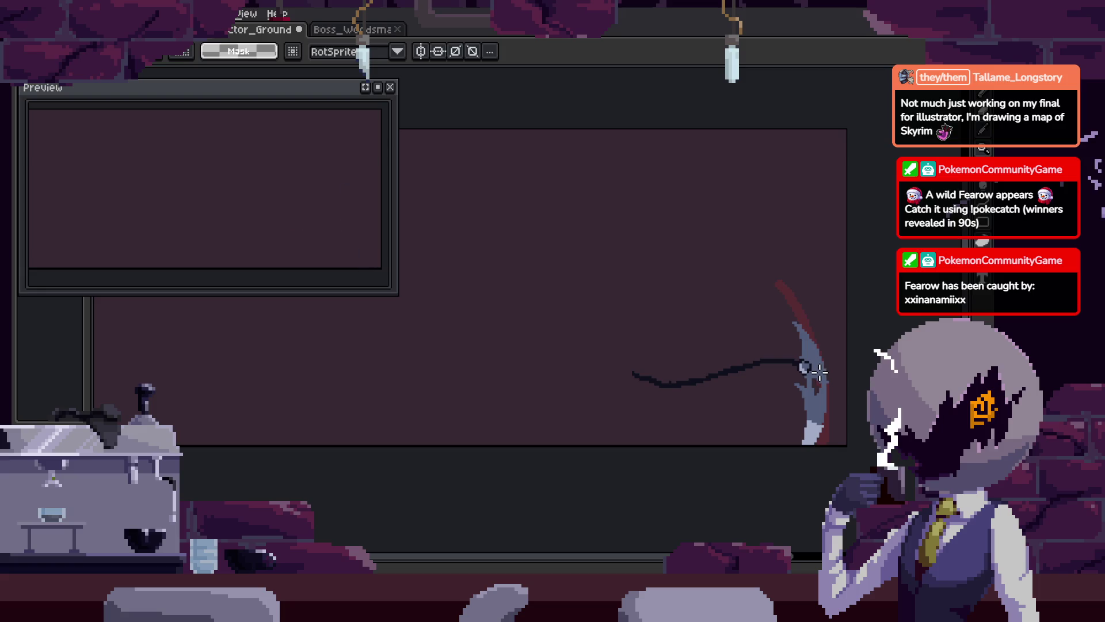
pyautogui.moveTo(818, 371); pyautogui.dragTo(759, 345)
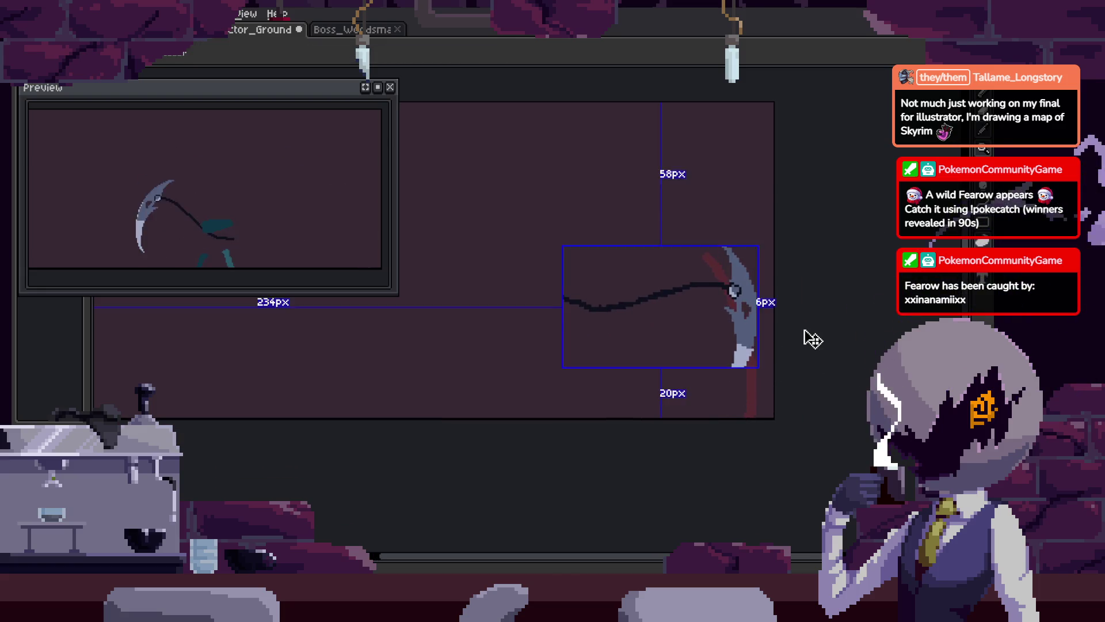
# Re-place the scythe flipped, rotated 45° and moved right onto the red arc
pyautogui.hotkey('ctrl', 'h')
pyautogui.hotkey('shift', 'h')
pyautogui.moveTo(679, 316); pyautogui.dragTo(758, 324)
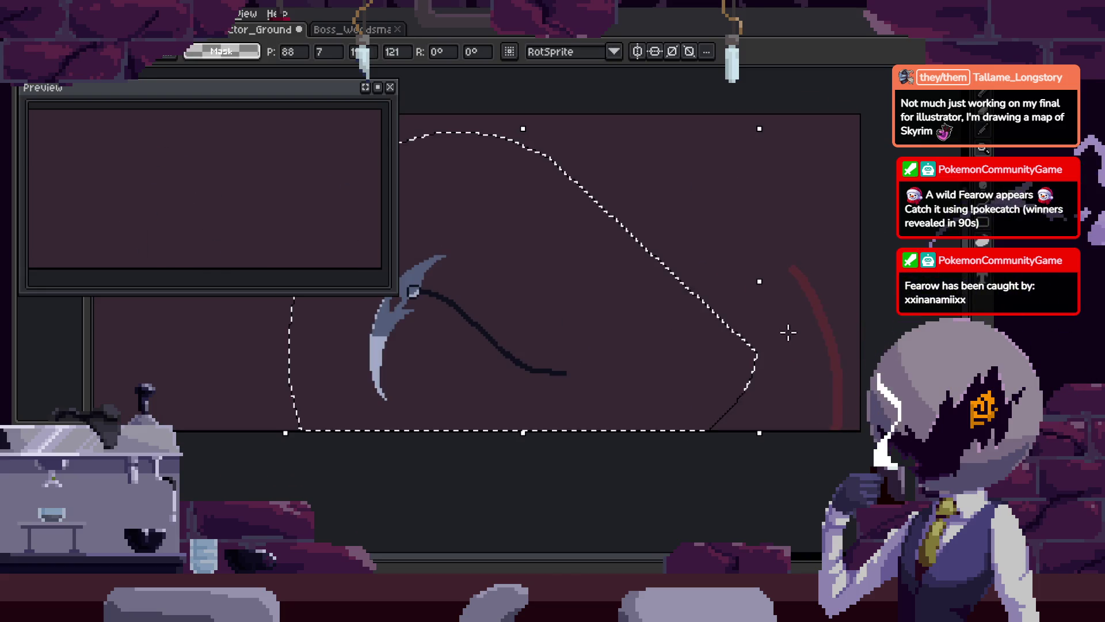
pyautogui.hotkey('shift', 'v')
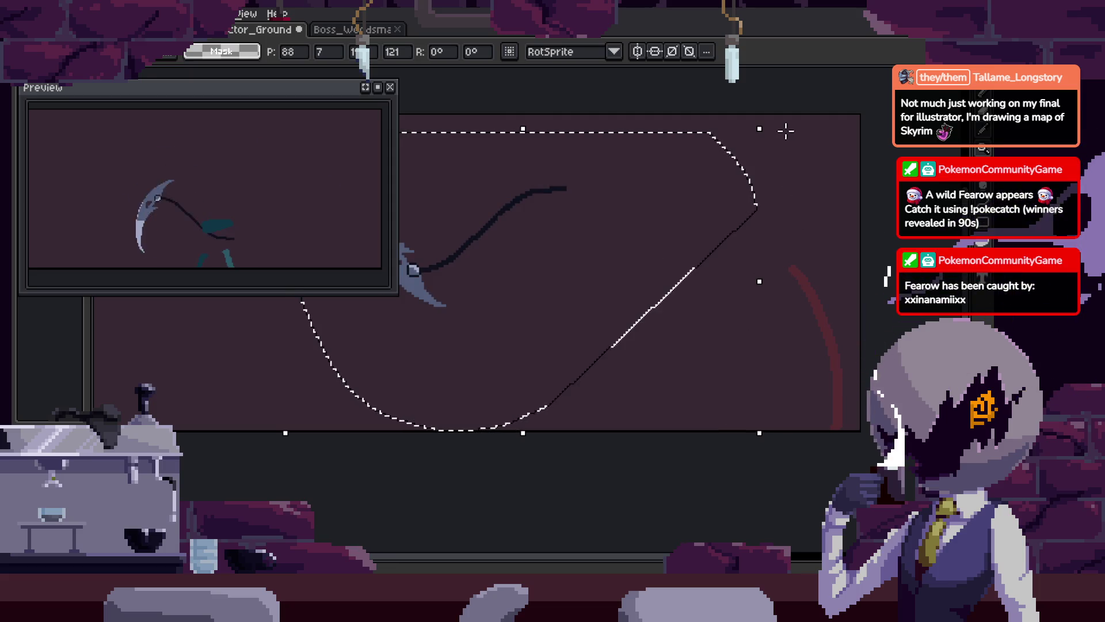
pyautogui.hotkey('shift', 'h')
pyautogui.hotkey('shift', 'v')
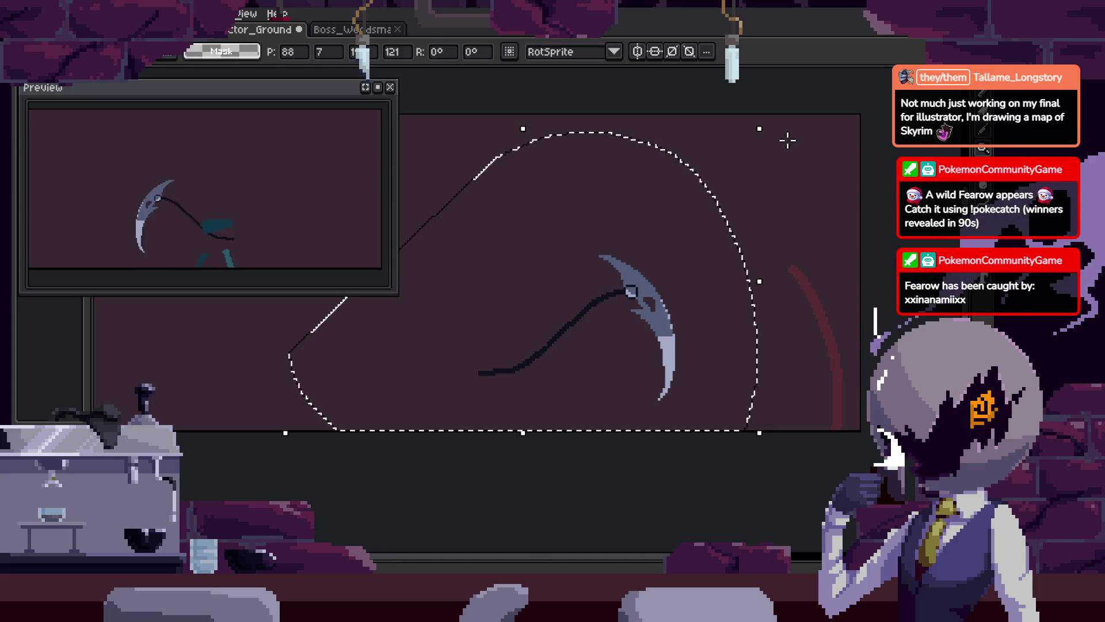
pyautogui.moveTo(766, 124)
pyautogui.mouseDown()
pyautogui.moveTo(827, 222)
pyautogui.moveTo(824, 350)
pyautogui.mouseUp()
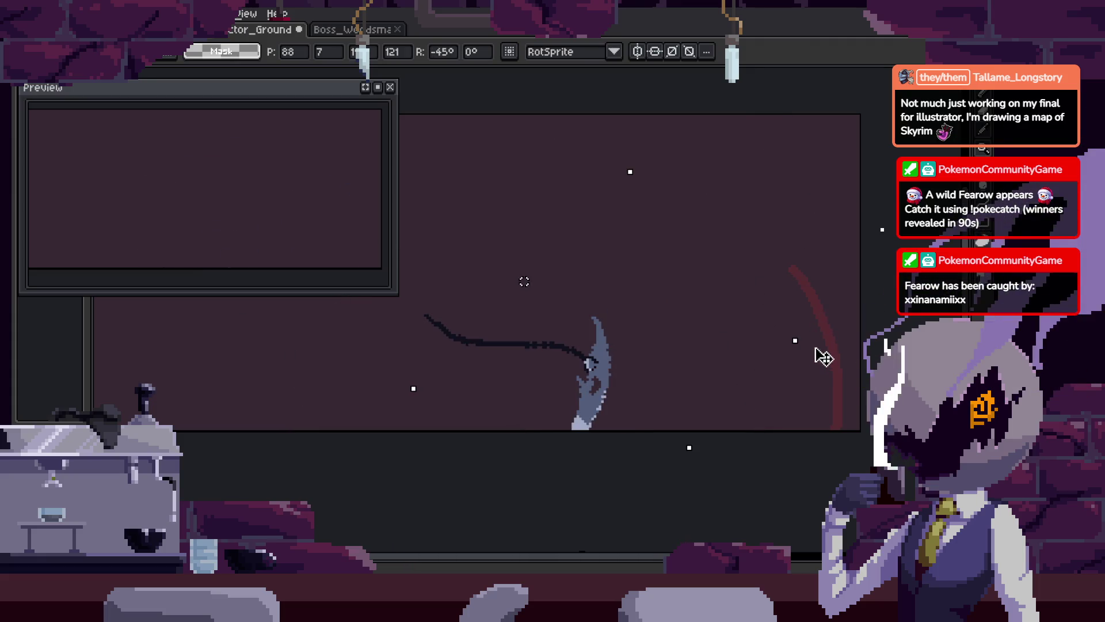
pyautogui.moveTo(583, 425)
pyautogui.mouseDown()
pyautogui.moveTo(723, 389)
pyautogui.moveTo(810, 402)
pyautogui.moveTo(813, 387)
pyautogui.moveTo(821, 427)
pyautogui.mouseUp()
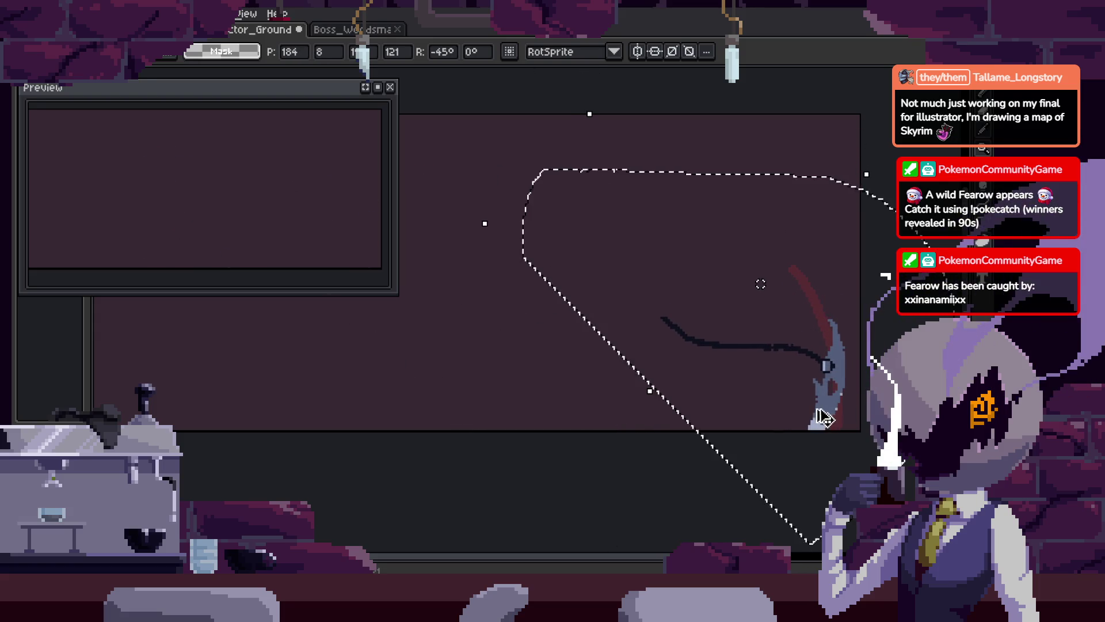
pyautogui.hotkey('ctrl', 'd')
pyautogui.press('z')
pyautogui.click(792, 346)
# Paste the scythe into the next Attack_3 frame
pyautogui.press('b')
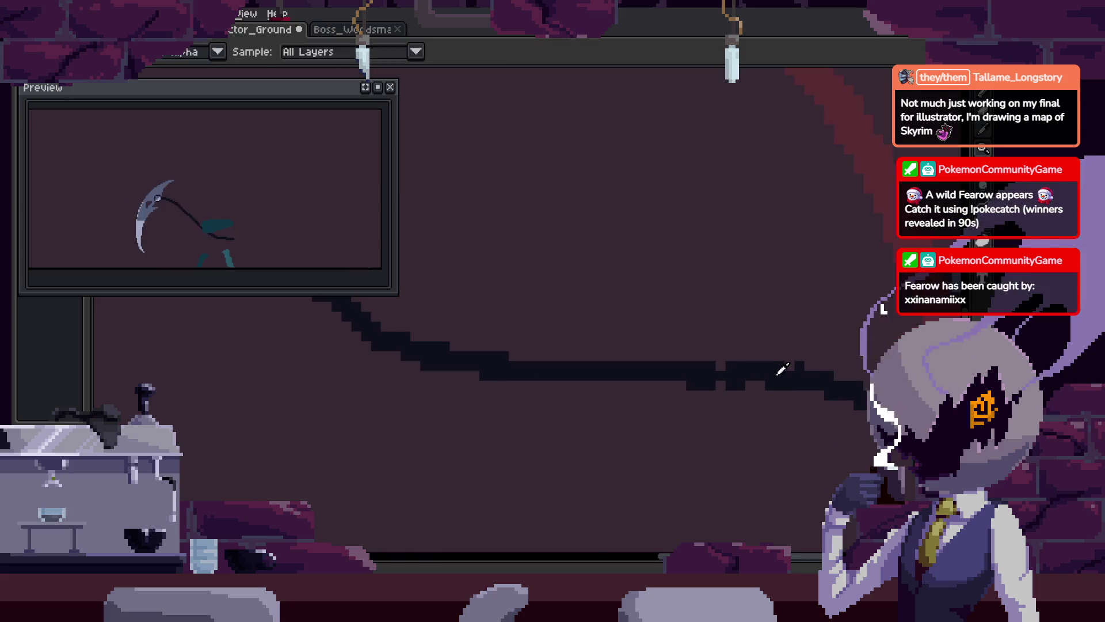
pyautogui.scroll(-3, 787, 395)
pyautogui.press('Tab')
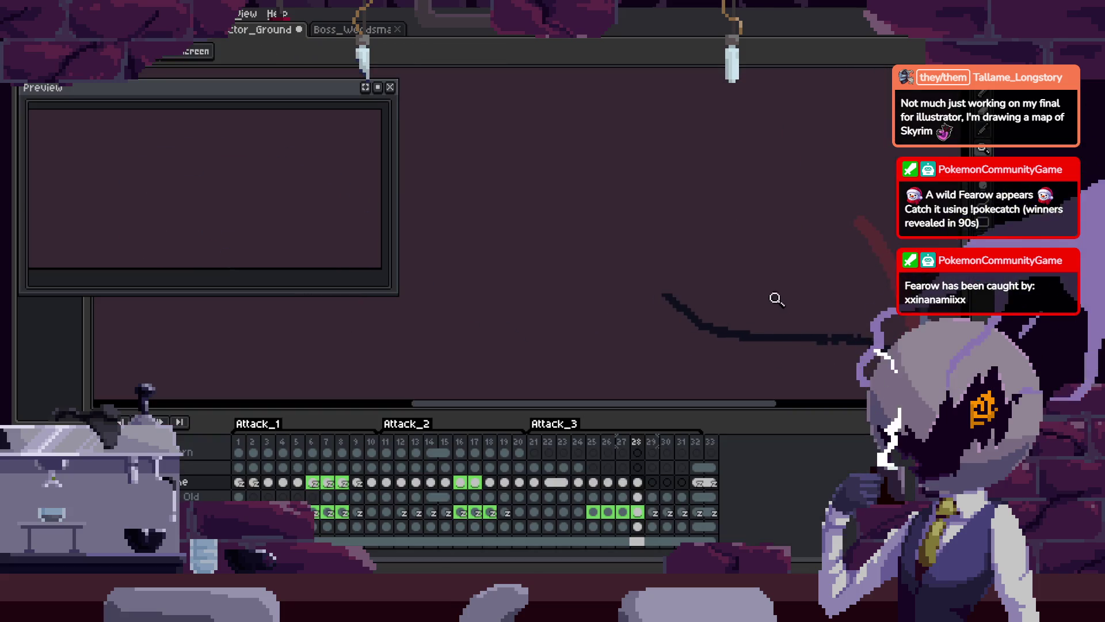
pyautogui.press('Tab')
pyautogui.press('Tab')
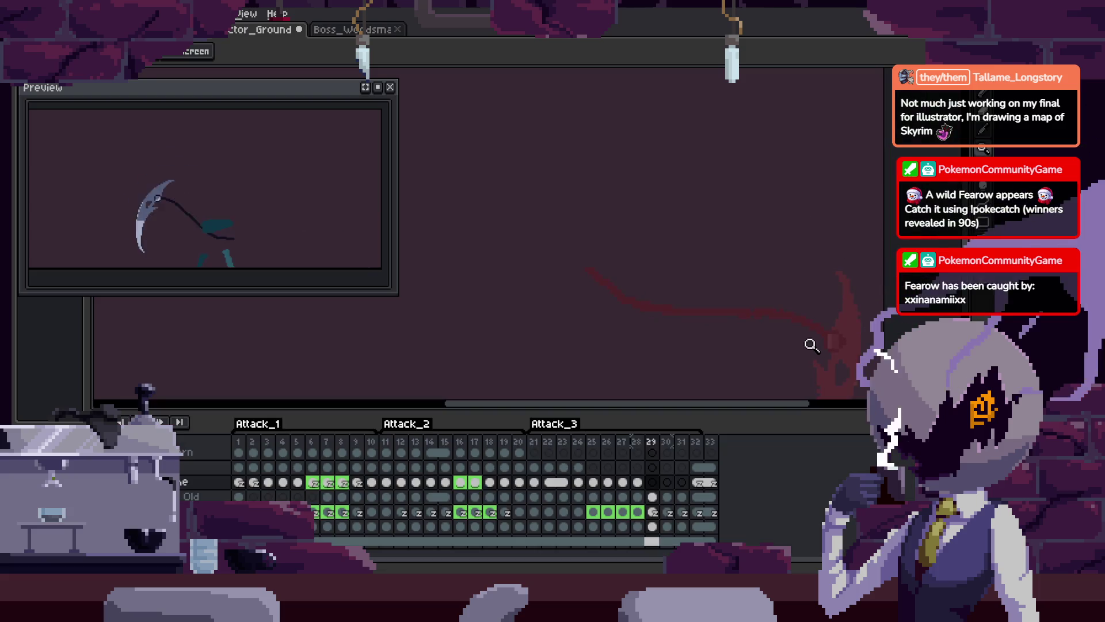
pyautogui.press('Tab')
pyautogui.press('Tab')
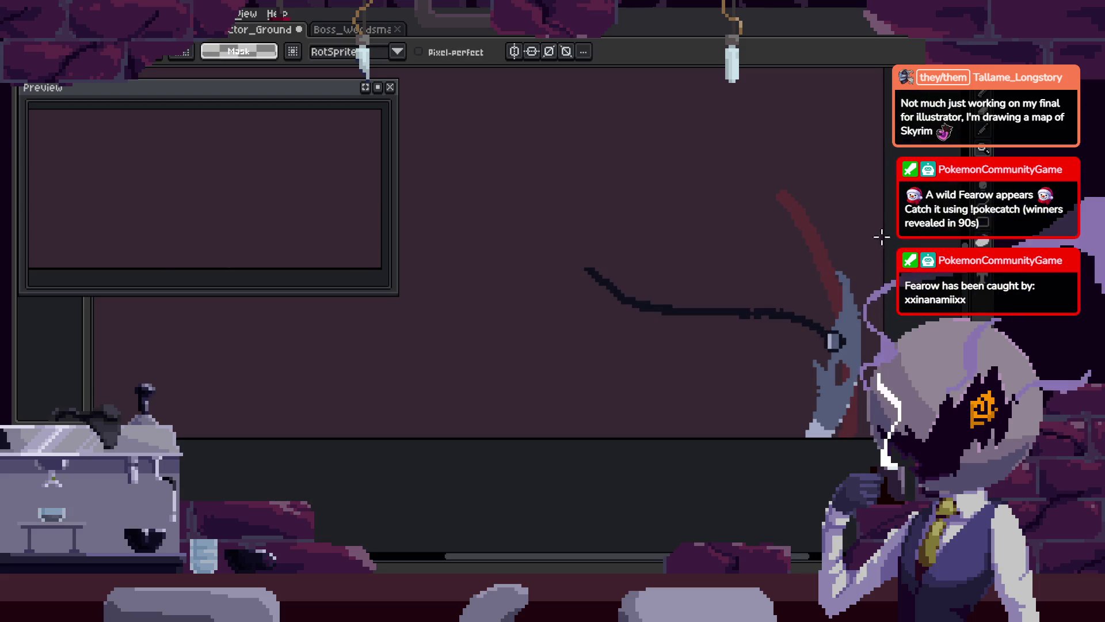
pyautogui.press('Tab')
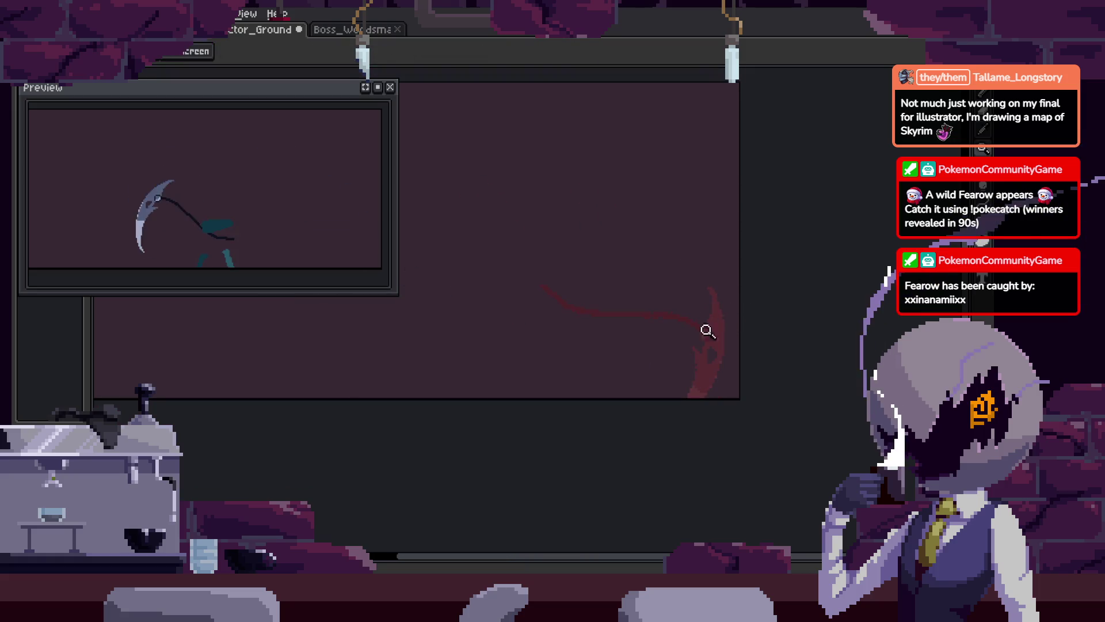
pyautogui.hotkey('ctrl', 'v')
pyautogui.press('Return')
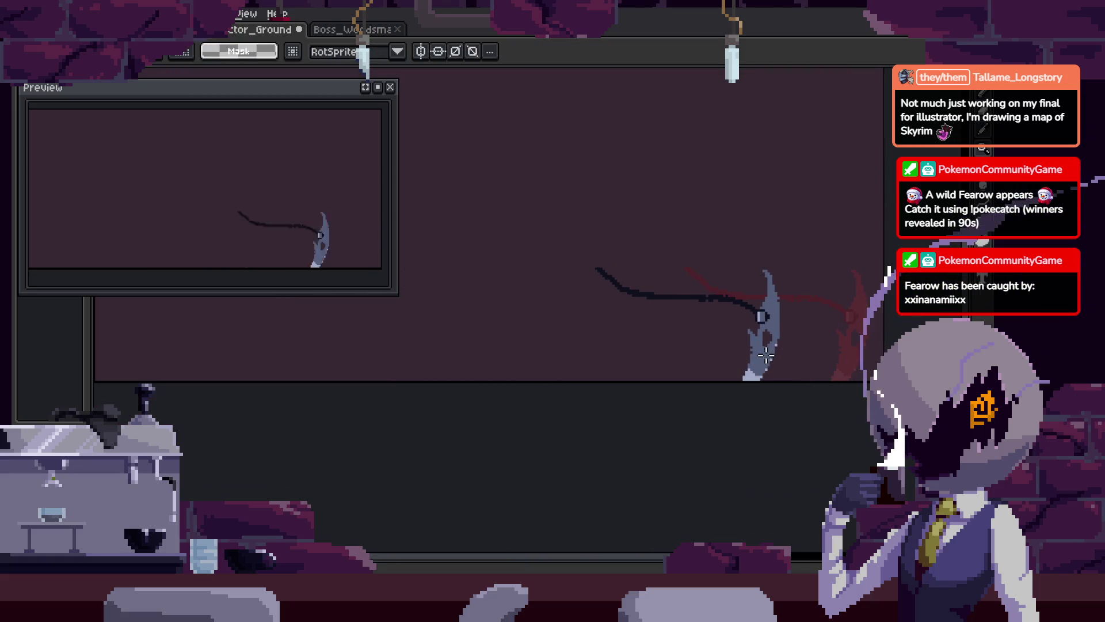
# Paste and align the scythe to the onion-skin positions in frames 29 through 31
pyautogui.press('Tab')
pyautogui.hotkey('ctrl', 'v')
pyautogui.moveTo(796, 347)
pyautogui.mouseDown()
pyautogui.moveTo(853, 340)
pyautogui.moveTo(733, 345)
pyautogui.mouseUp()
pyautogui.press('Return')
pyautogui.press('Left')
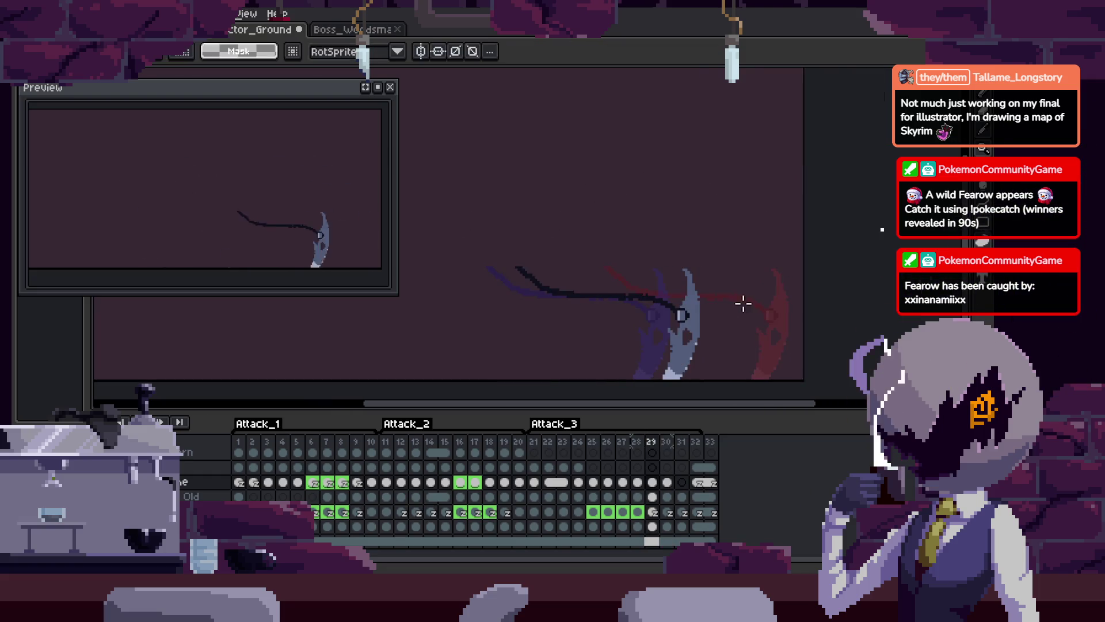
pyautogui.press('Right')
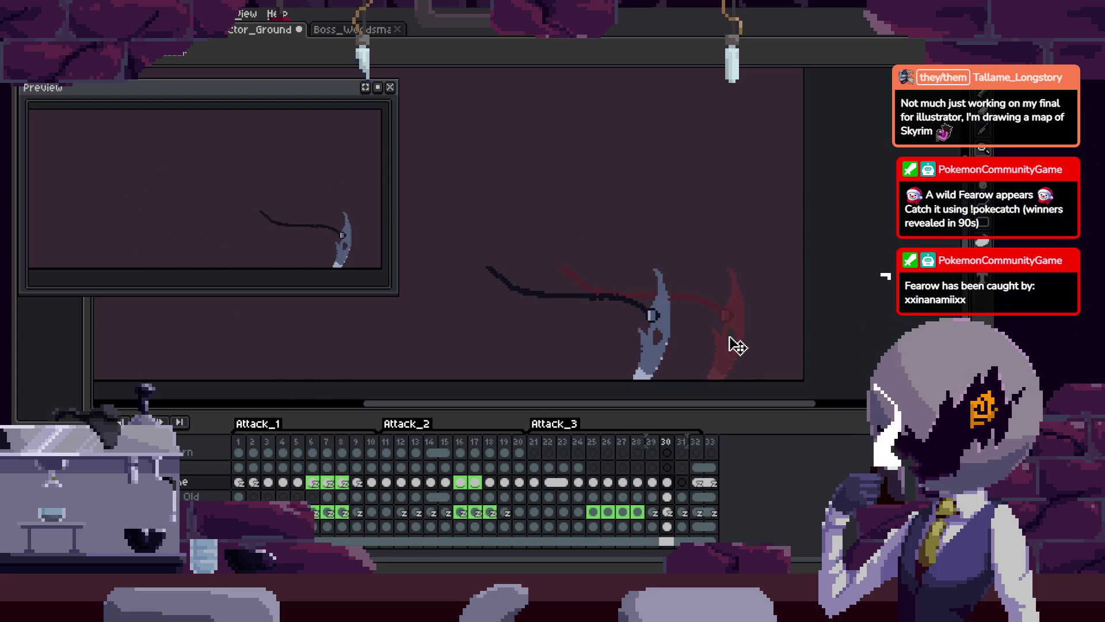
pyautogui.moveTo(694, 345)
pyautogui.mouseDown()
pyautogui.moveTo(732, 328)
pyautogui.moveTo(661, 350)
pyautogui.mouseUp()
pyautogui.press('Right')
pyautogui.hotkey('ctrl', 'v')
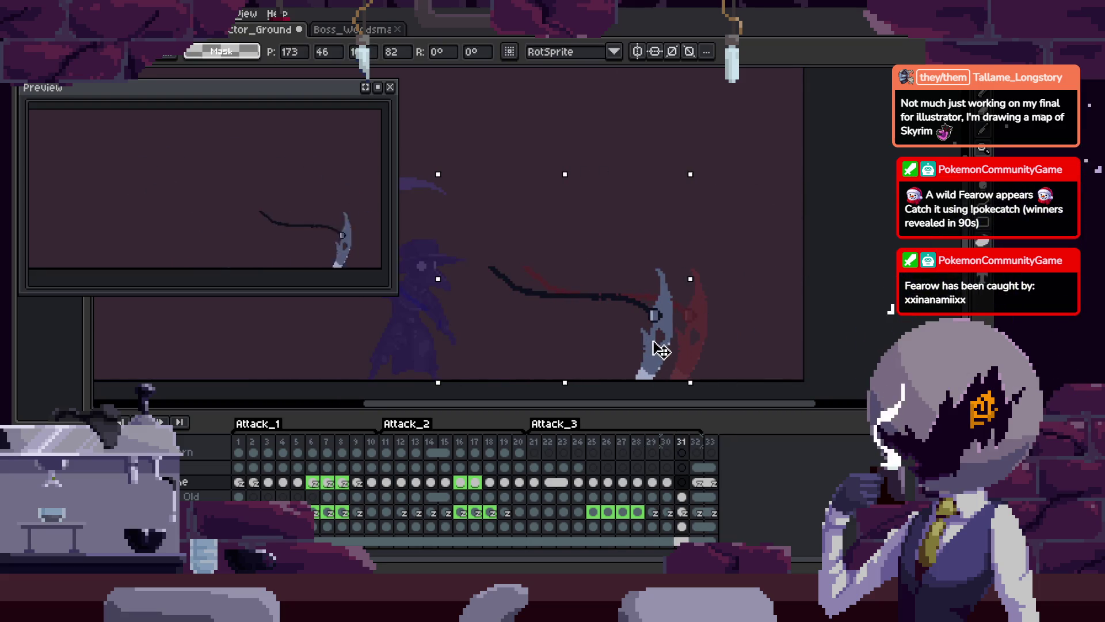
pyautogui.click(705, 322)
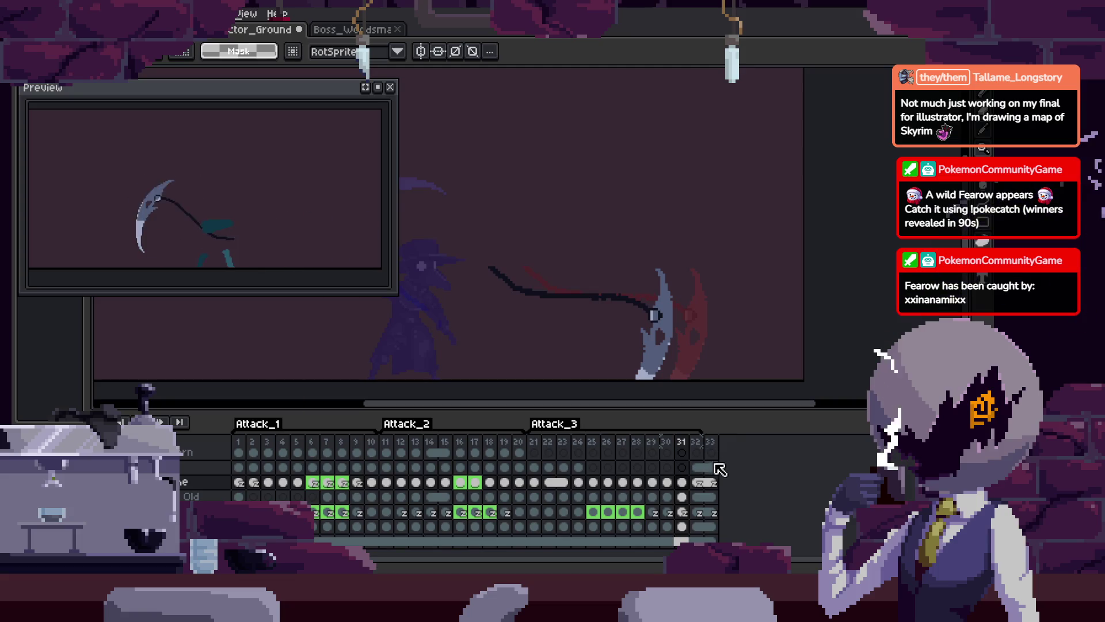
pyautogui.press('Right')
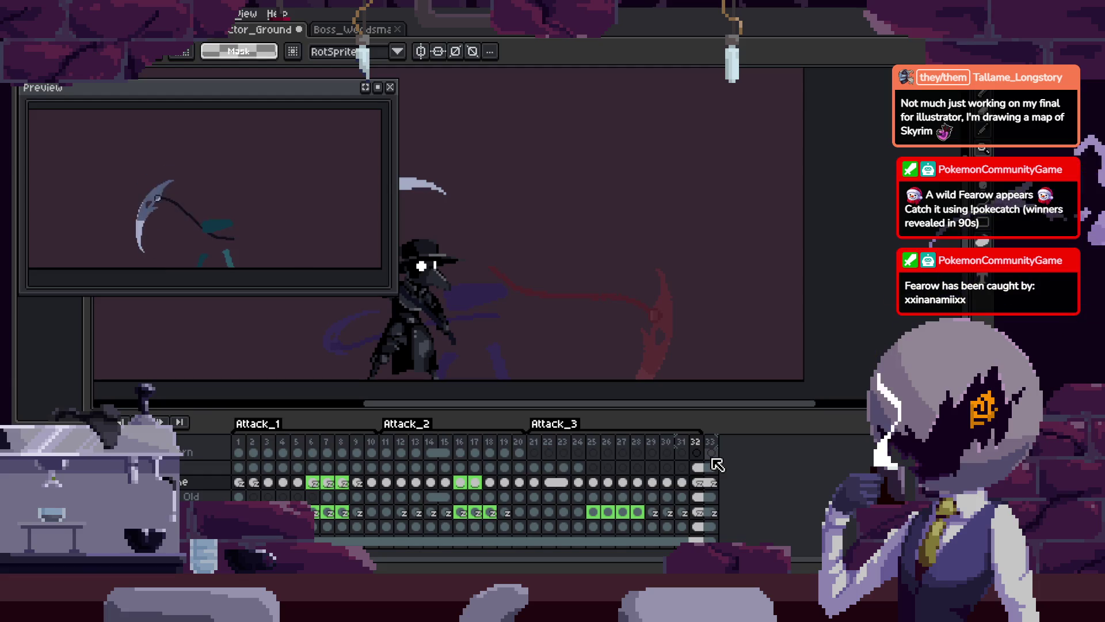
# Play back the attack animation and save the sprite
pyautogui.press('Tab')
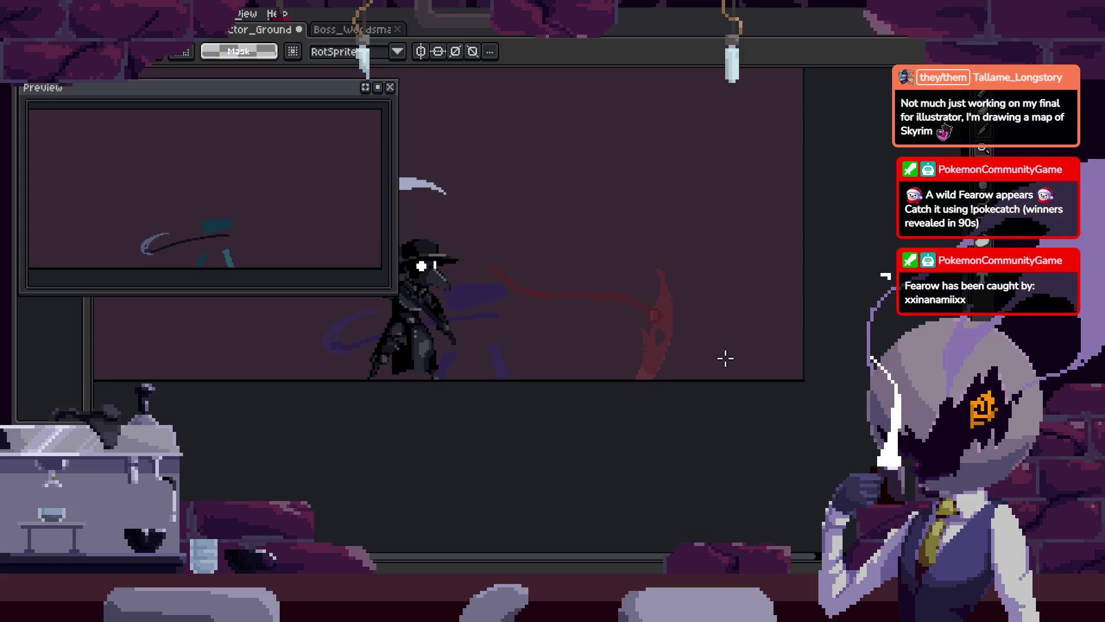
pyautogui.press('Tab')
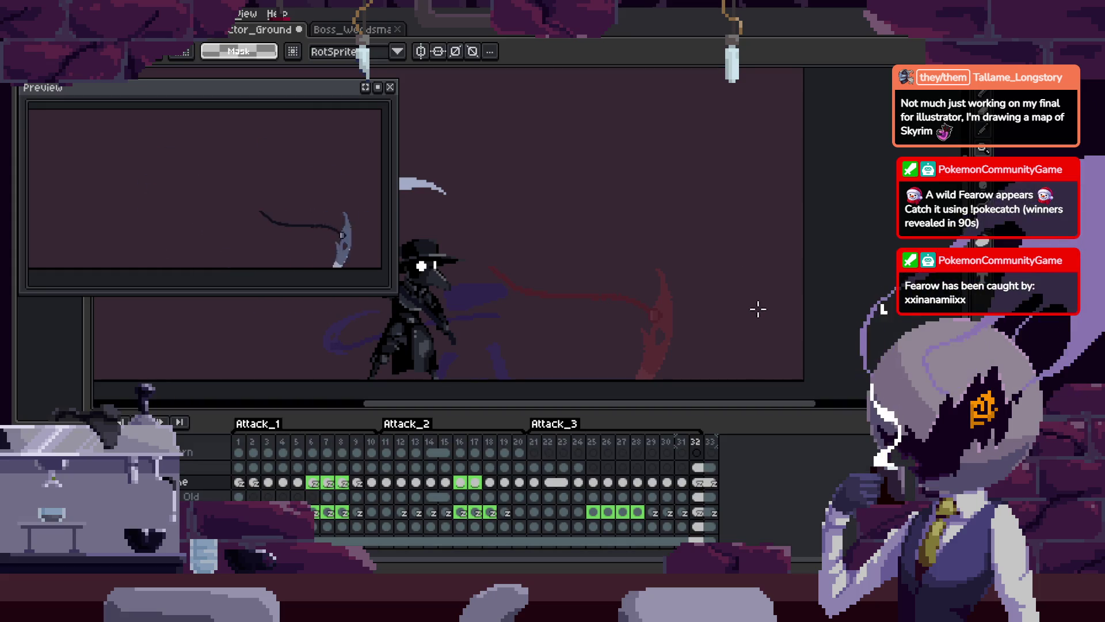
pyautogui.press('Return')
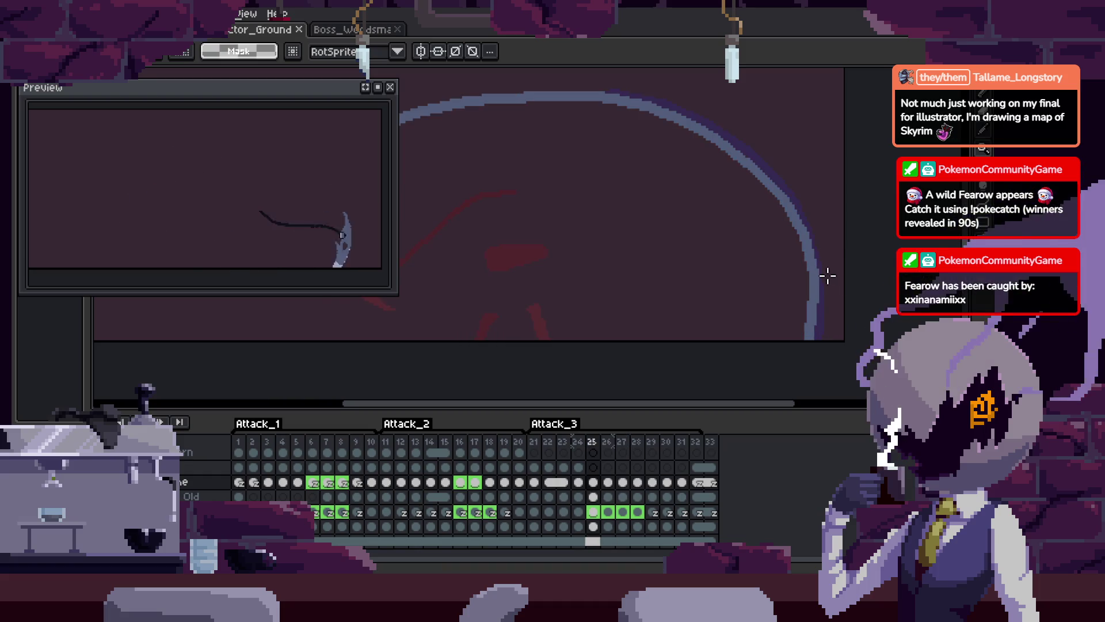
pyautogui.hotkey('ctrl', 's')
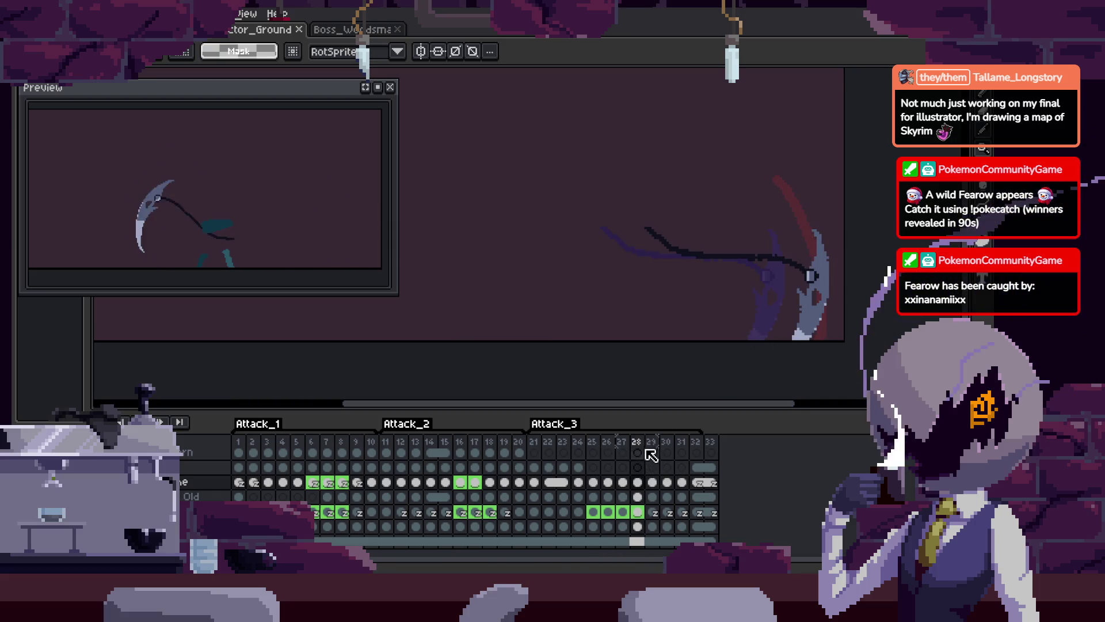
# Change frame 25's duration and delete the redundant frame 28
pyautogui.press('p')
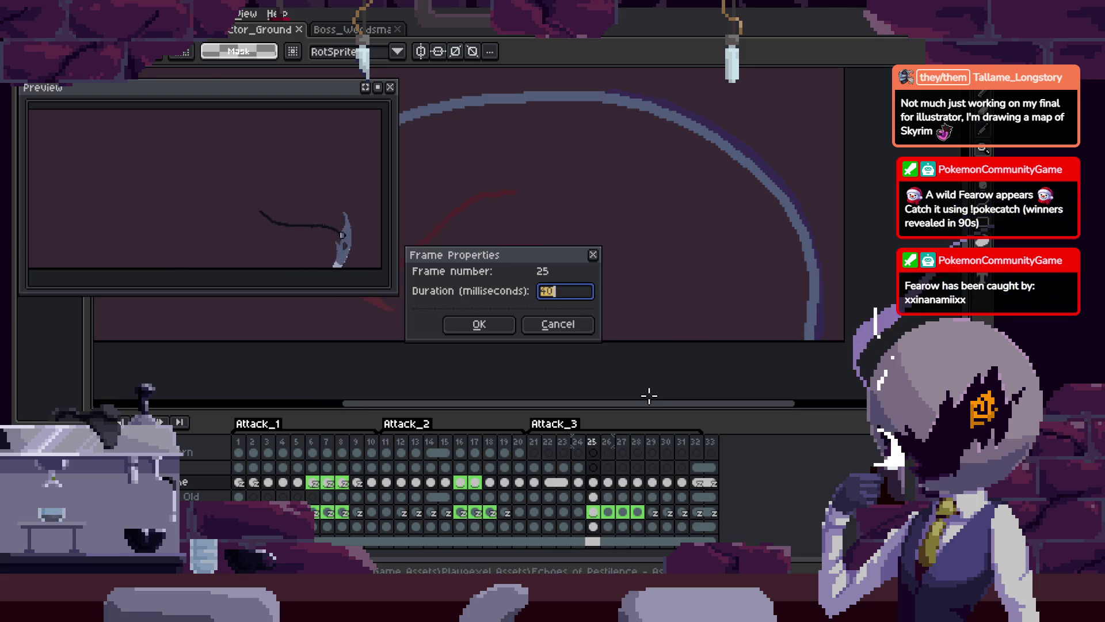
pyautogui.press('Return')
pyautogui.press('Return')
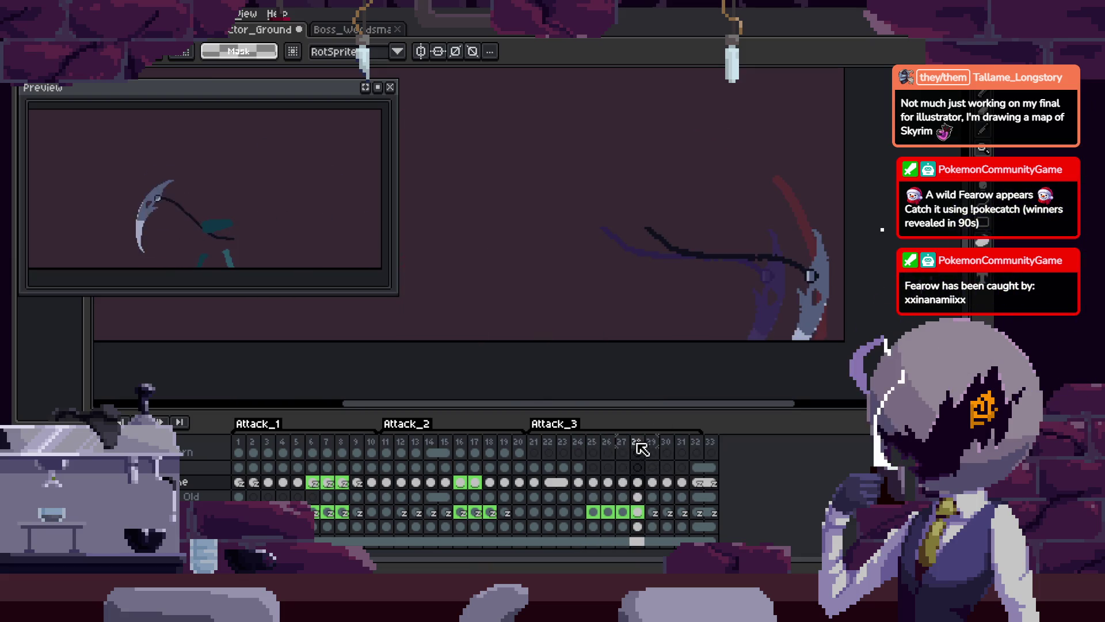
pyautogui.click(637, 443)
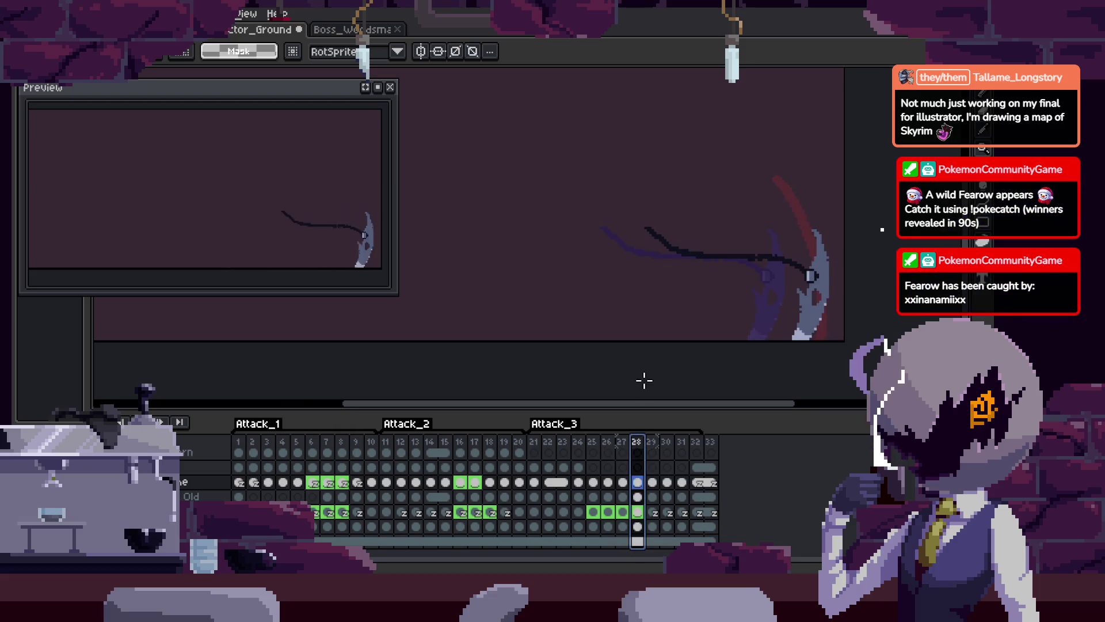
pyautogui.press('Delete')
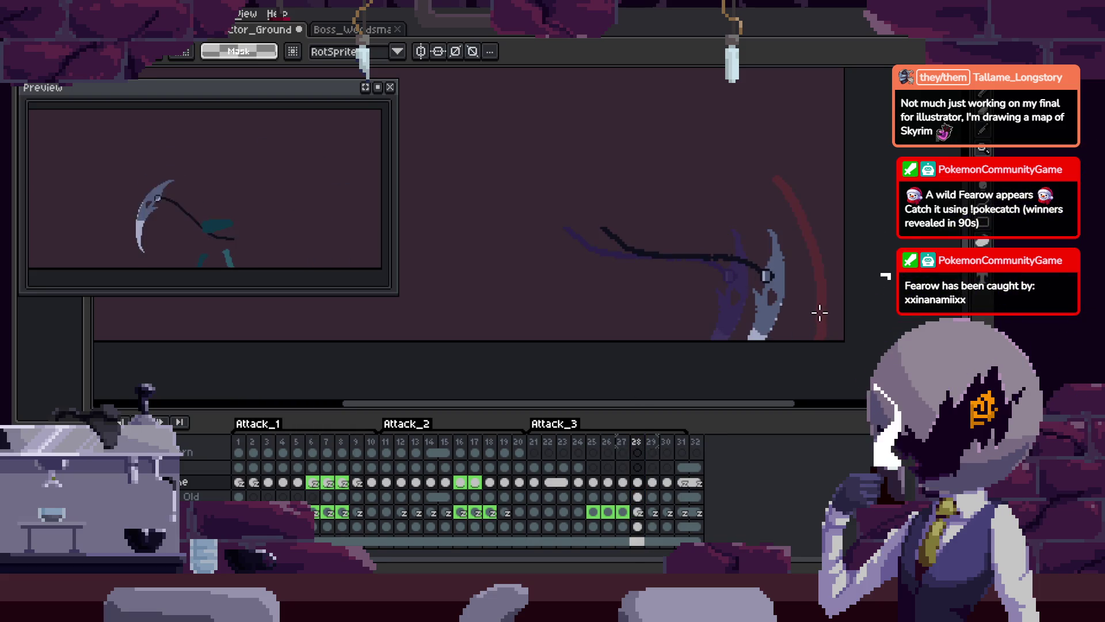
pyautogui.press('Left')
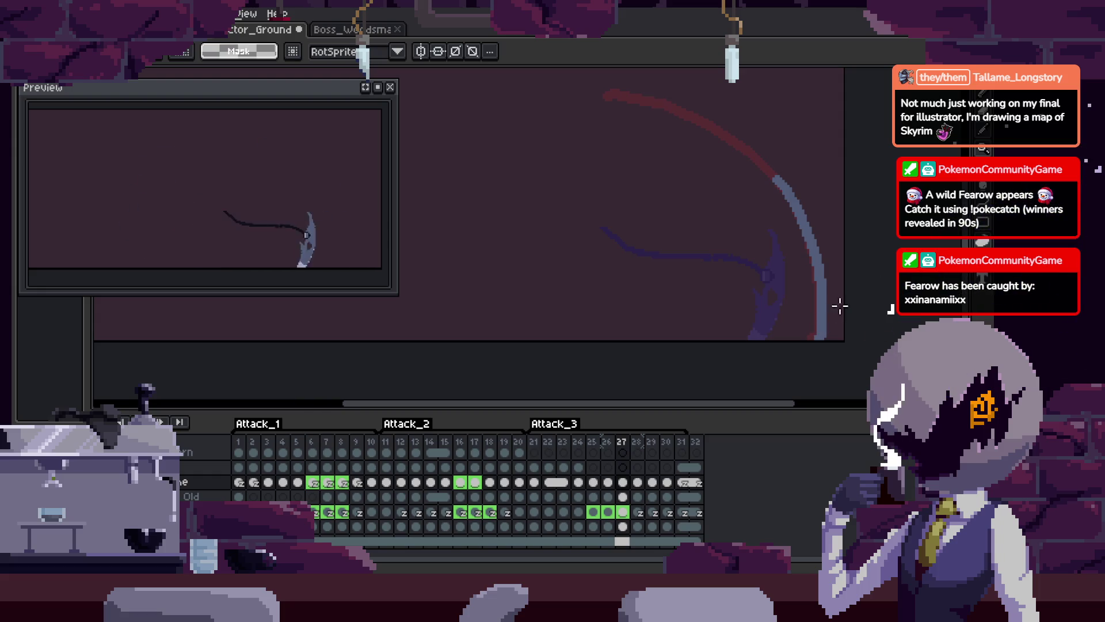
# Review the neighbouring frames and paste the scythe in place into a later frame
pyautogui.hotkey('ctrl', 'F1')
pyautogui.scroll(3, 780, 313)
pyautogui.press('Return')
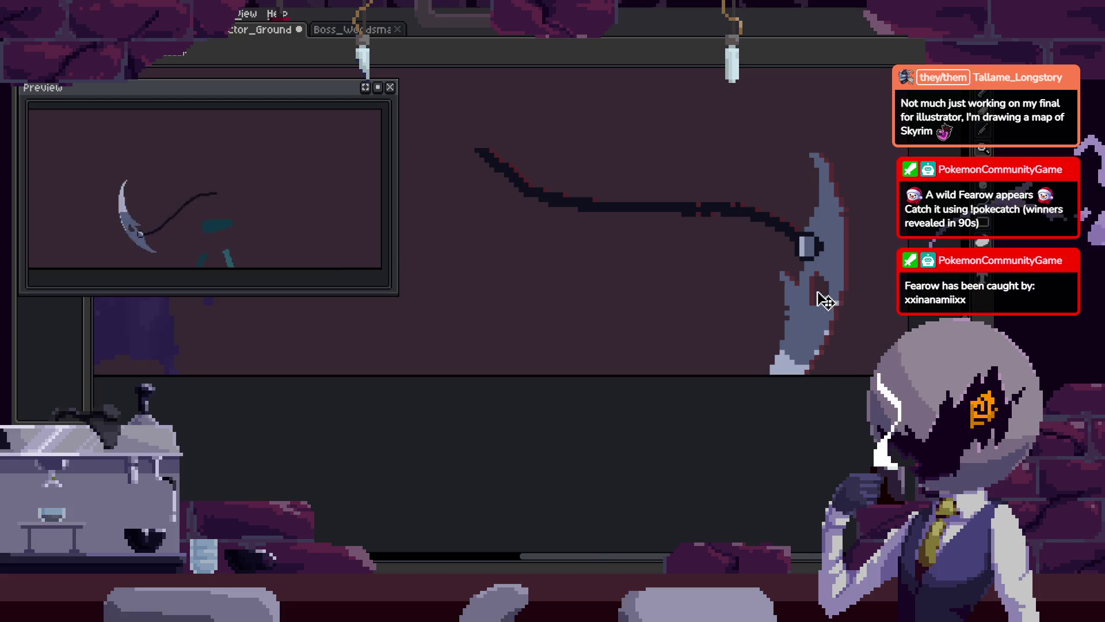
pyautogui.press('Tab')
pyautogui.press('Tab')
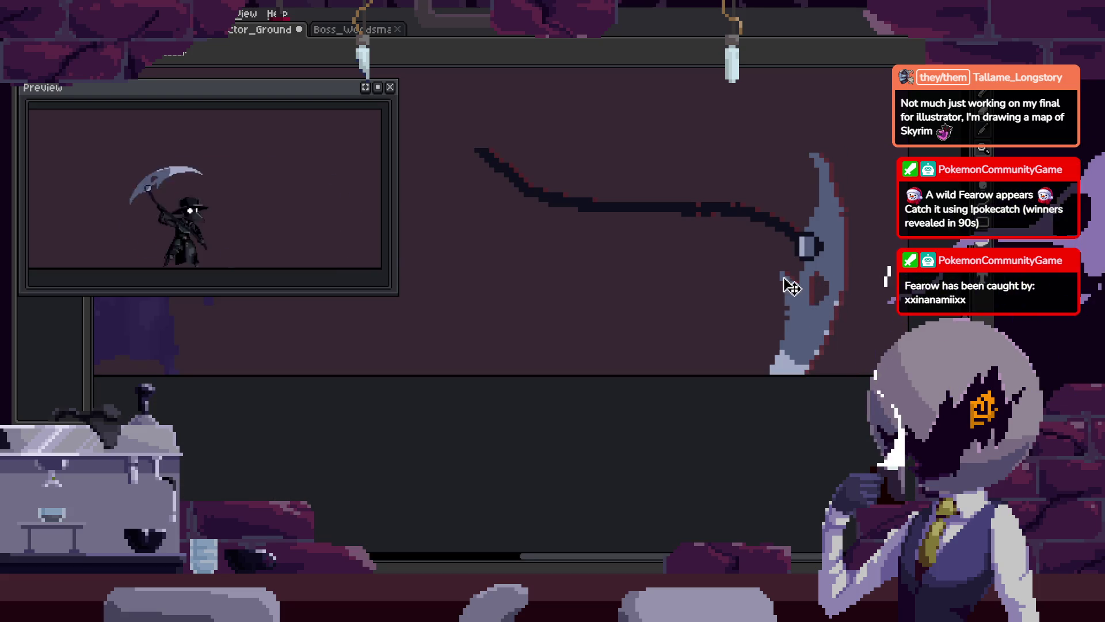
pyautogui.press('Tab')
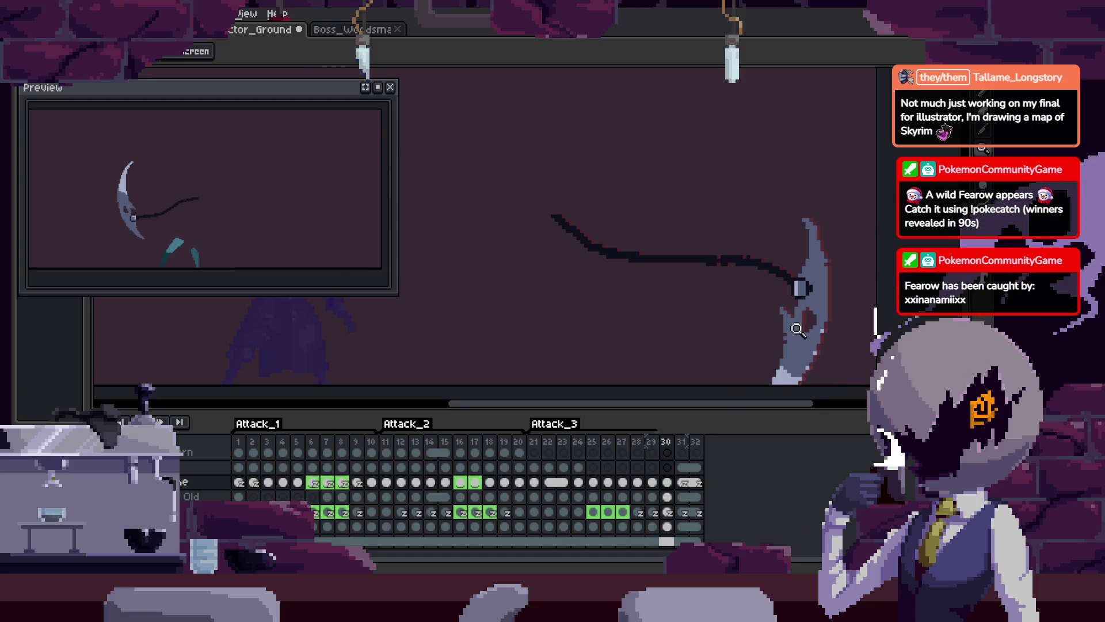
pyautogui.press('Tab')
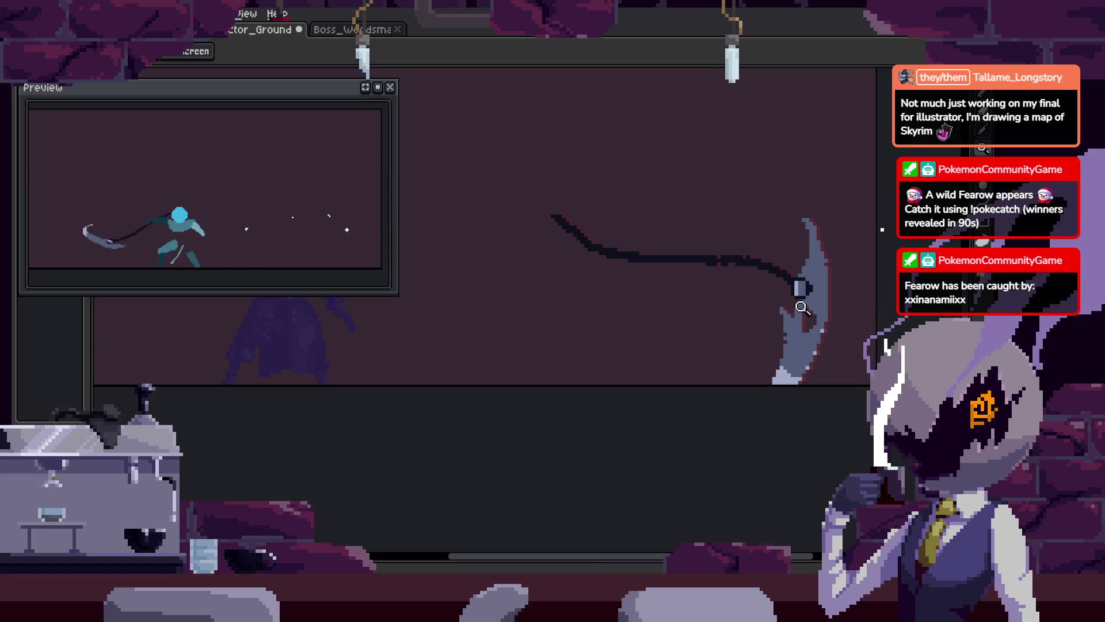
pyautogui.press('Tab')
pyautogui.press('Left')
pyautogui.press('Right')
pyautogui.press('Tab')
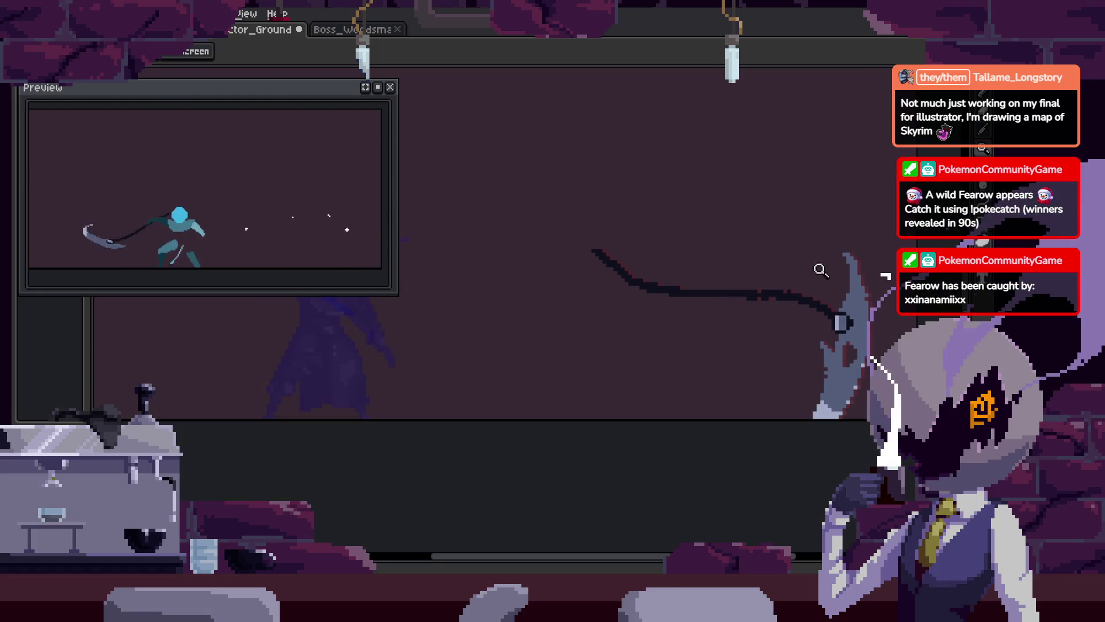
pyautogui.press('Right')
pyautogui.hotkey('ctrl', 'v')
pyautogui.press('Escape')
# Return to the Pencil and save the sprite file
pyautogui.press('Left')
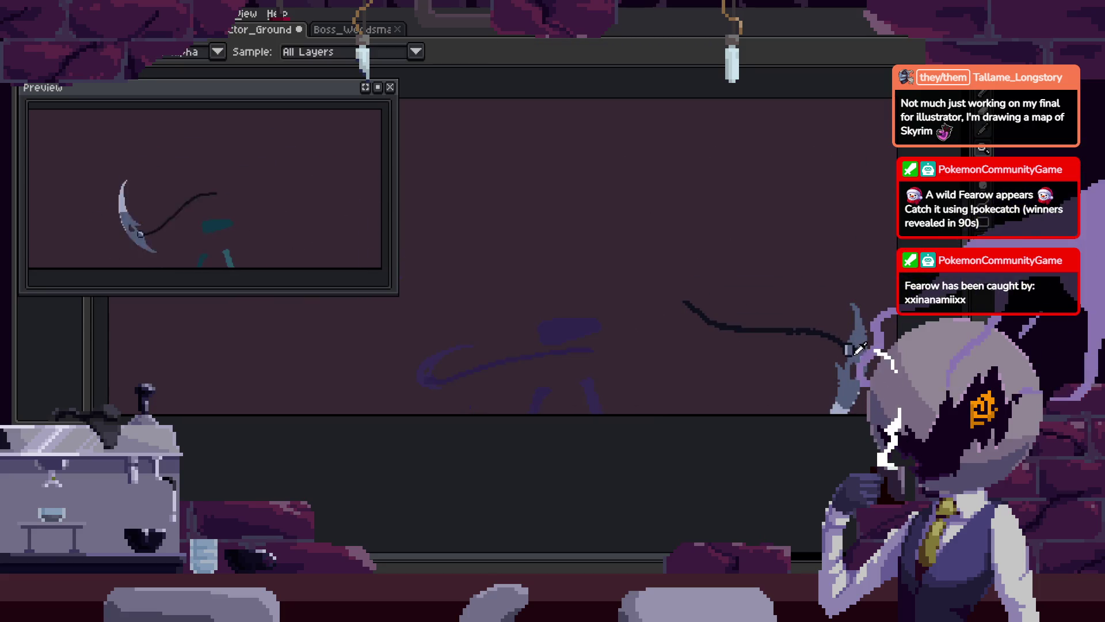
pyautogui.press('Right')
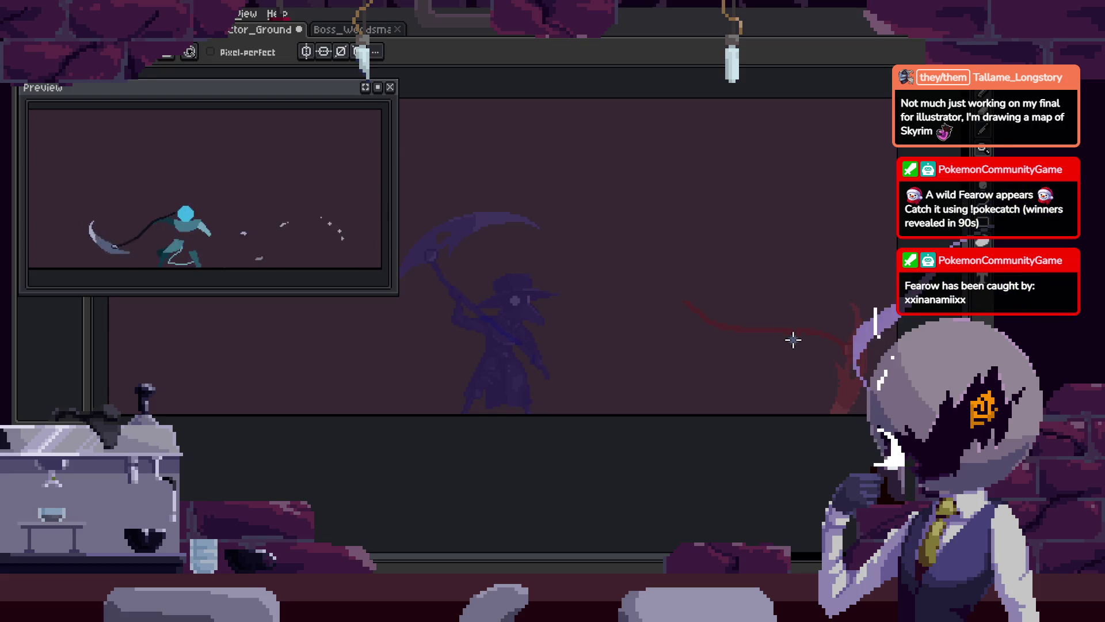
pyautogui.press('Tab')
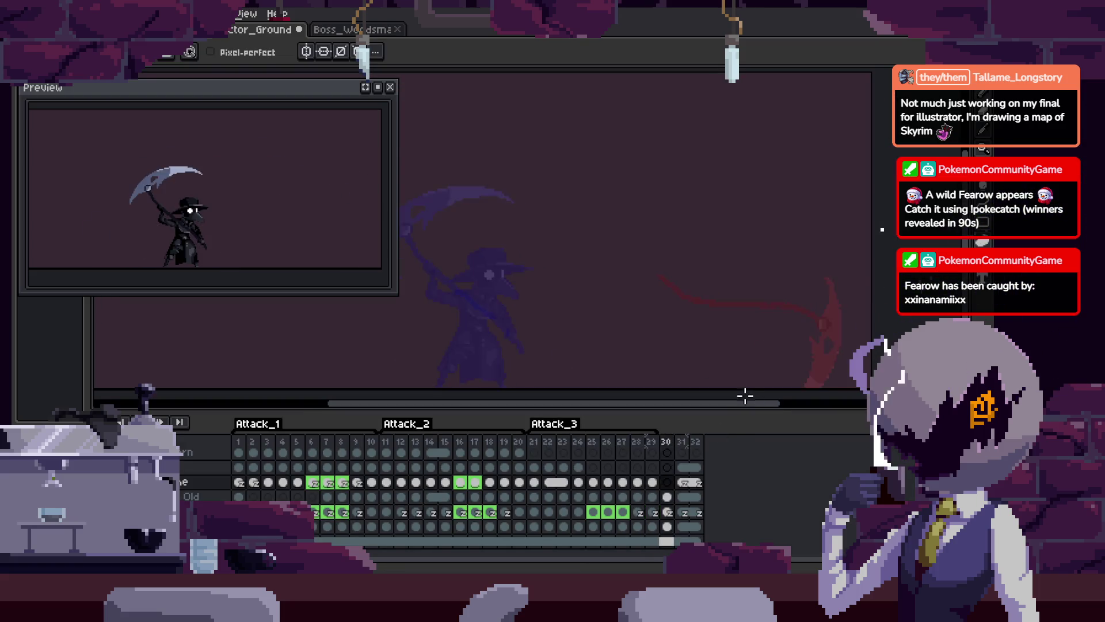
pyautogui.press('Tab')
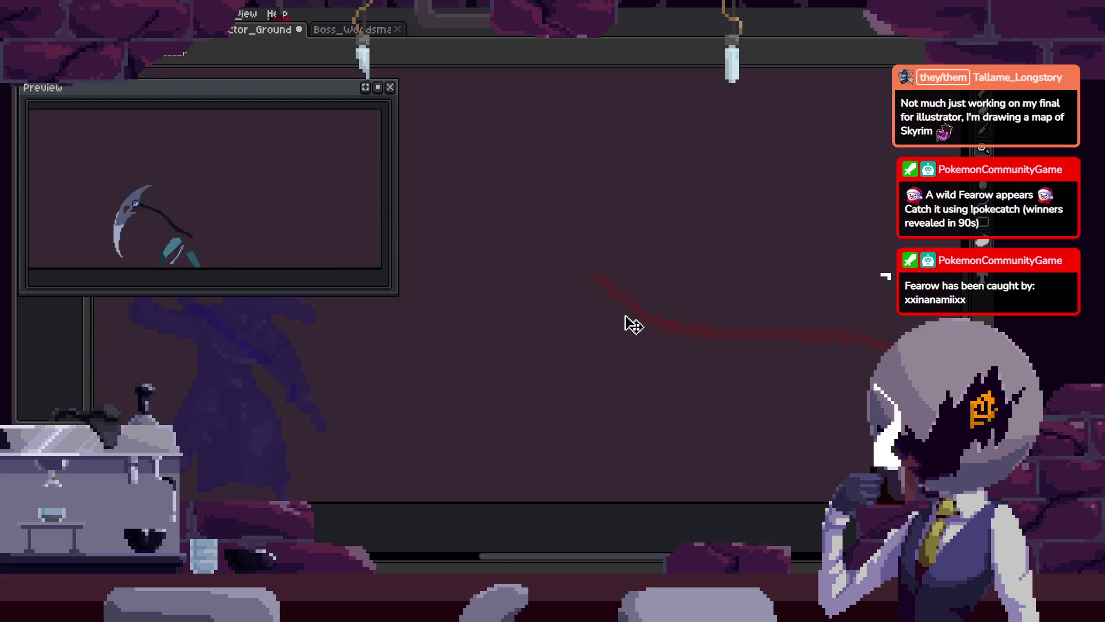
pyautogui.press('b')
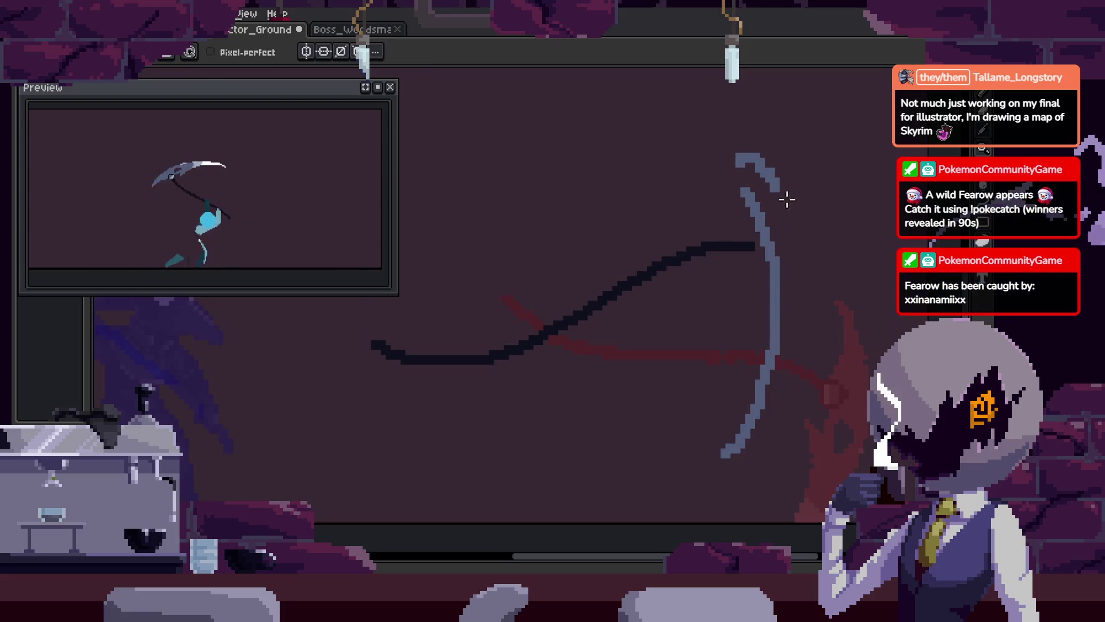
pyautogui.press('z')
pyautogui.scroll(-3, 737, 286)
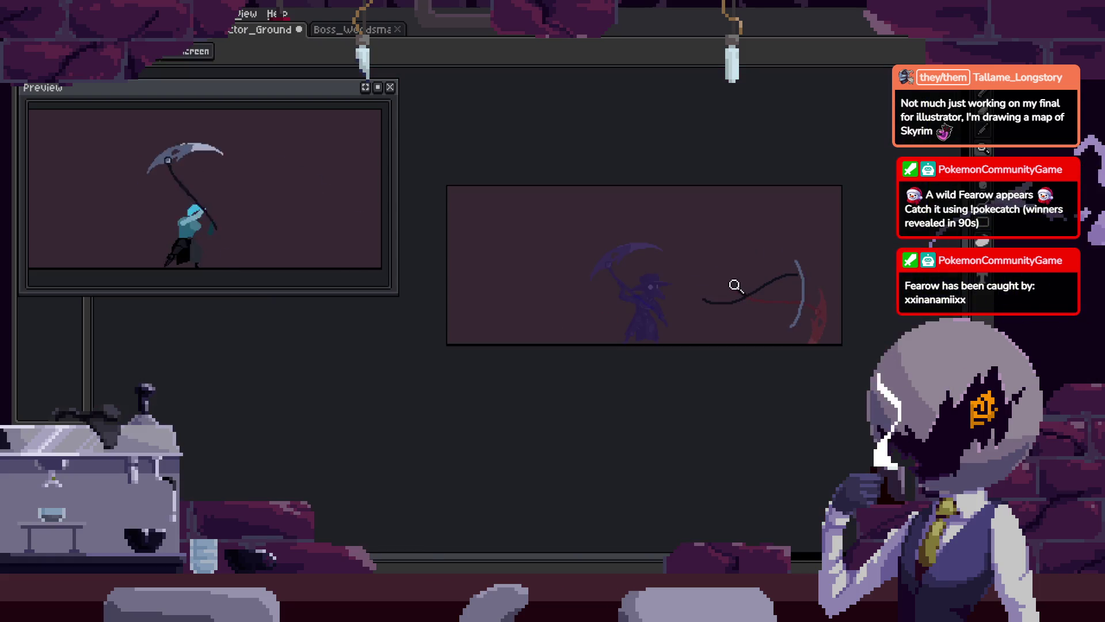
pyautogui.hotkey('ctrl', 's')
# Change frame 30's duration, then paste the scythe stroke and rotate it about 63°
pyautogui.press('Tab')
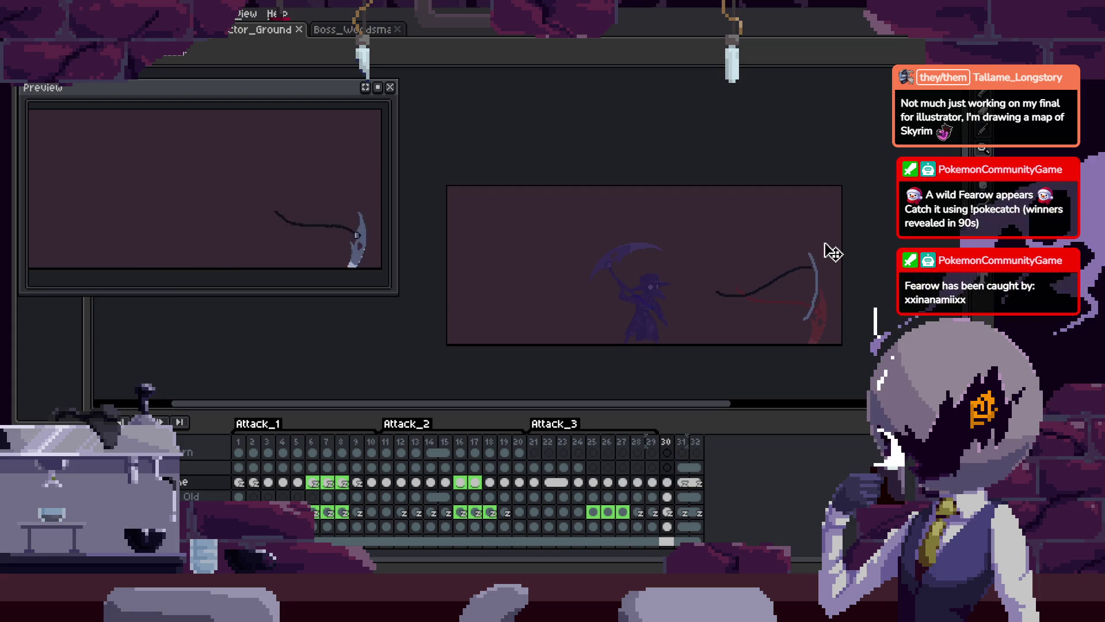
pyautogui.press('p')
pyautogui.press('Return')
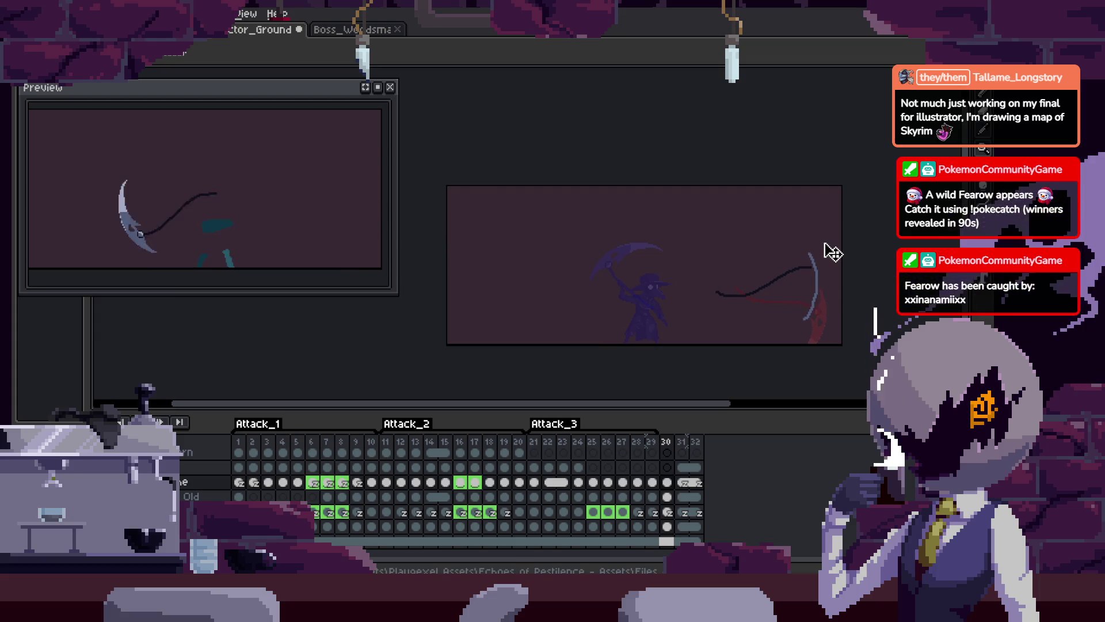
pyautogui.press('Tab')
pyautogui.scroll(1, 829, 277)
pyautogui.press('Tab')
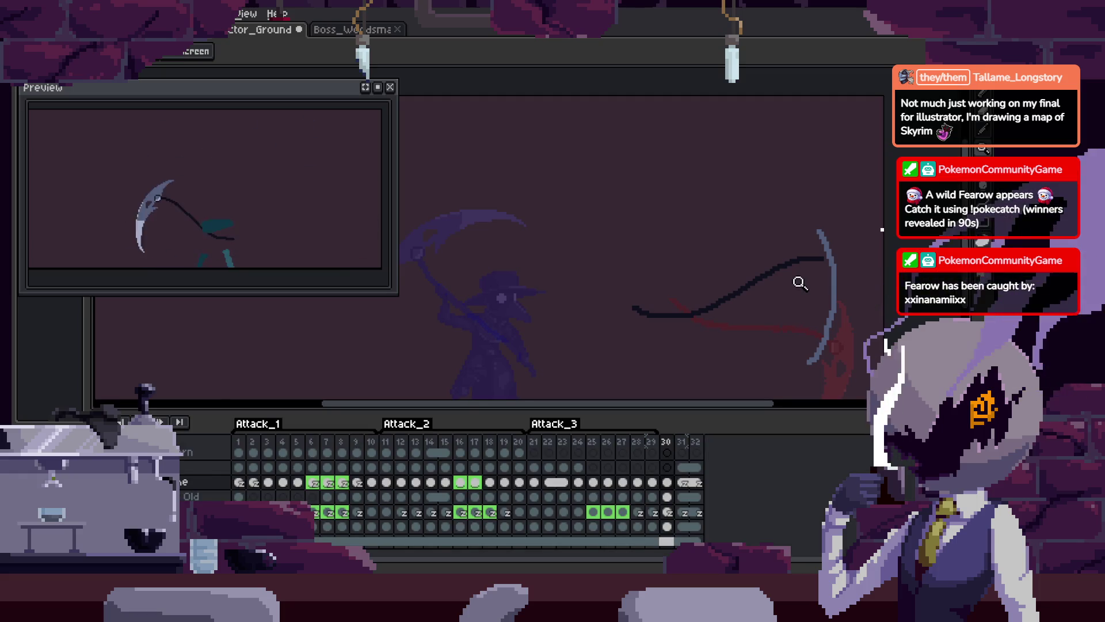
pyautogui.press('Tab')
pyautogui.press('Tab')
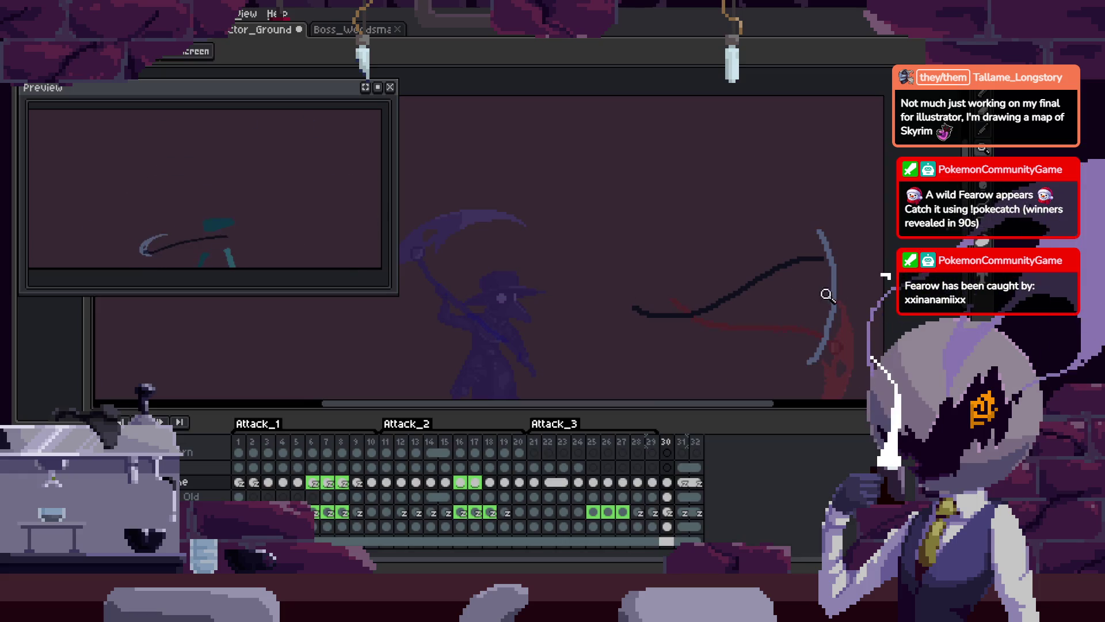
pyautogui.scroll(3, 460, 495)
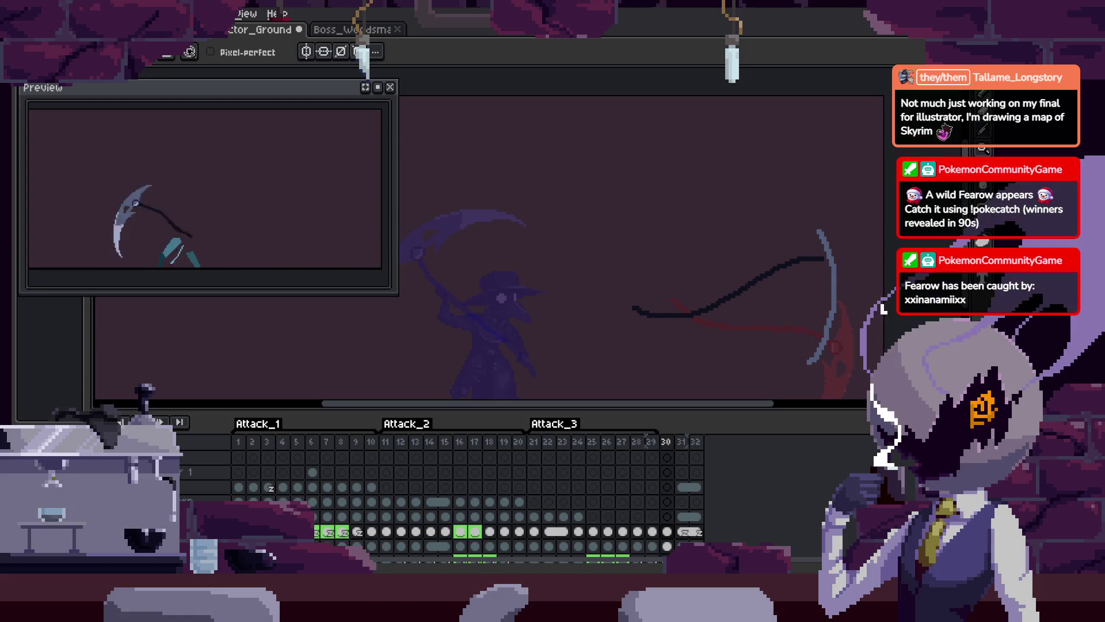
pyautogui.press('Tab')
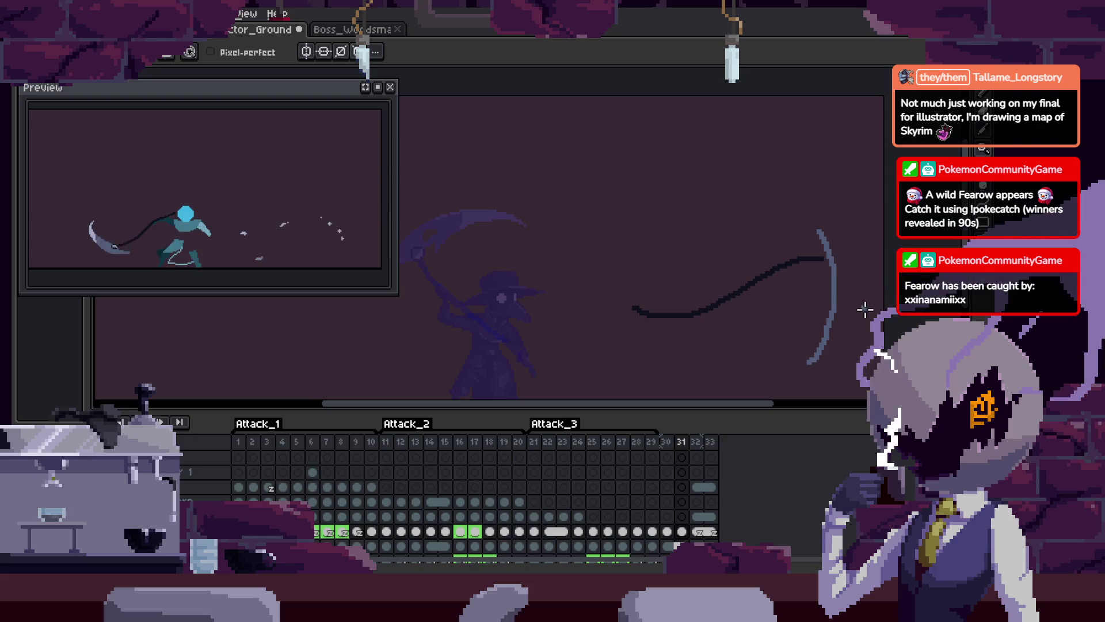
pyautogui.hotkey('ctrl', 'v')
pyautogui.moveTo(810, 335)
pyautogui.mouseDown()
pyautogui.moveTo(838, 198)
pyautogui.moveTo(668, 347)
pyautogui.moveTo(700, 340)
pyautogui.mouseUp()
# Commit the rotated stroke and play the animation to check the swing
pyautogui.click(782, 318)
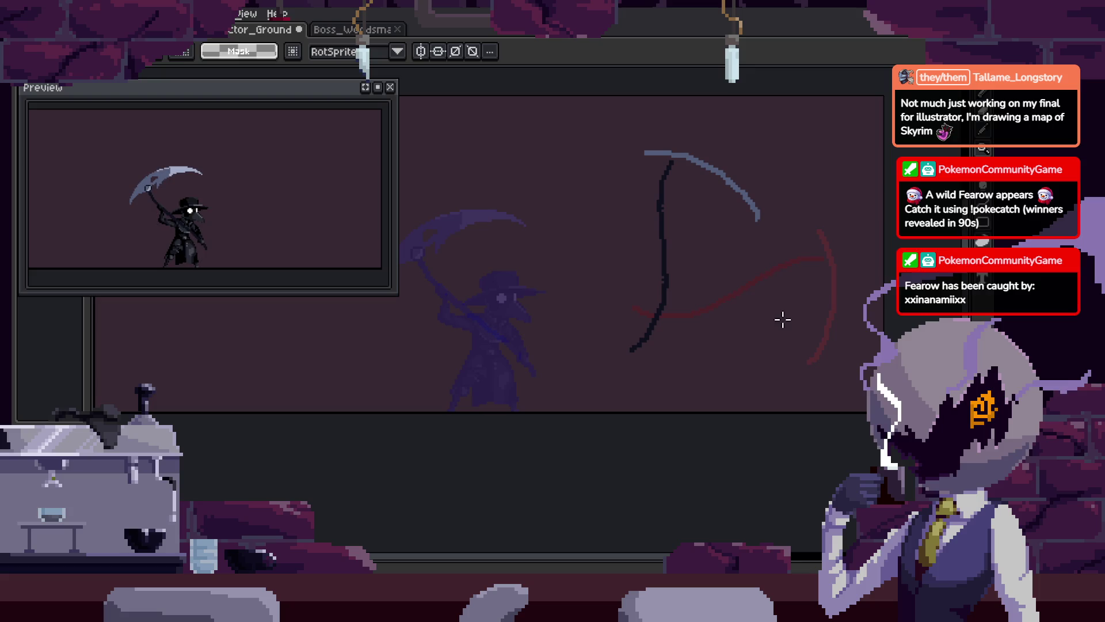
pyautogui.press('F5')
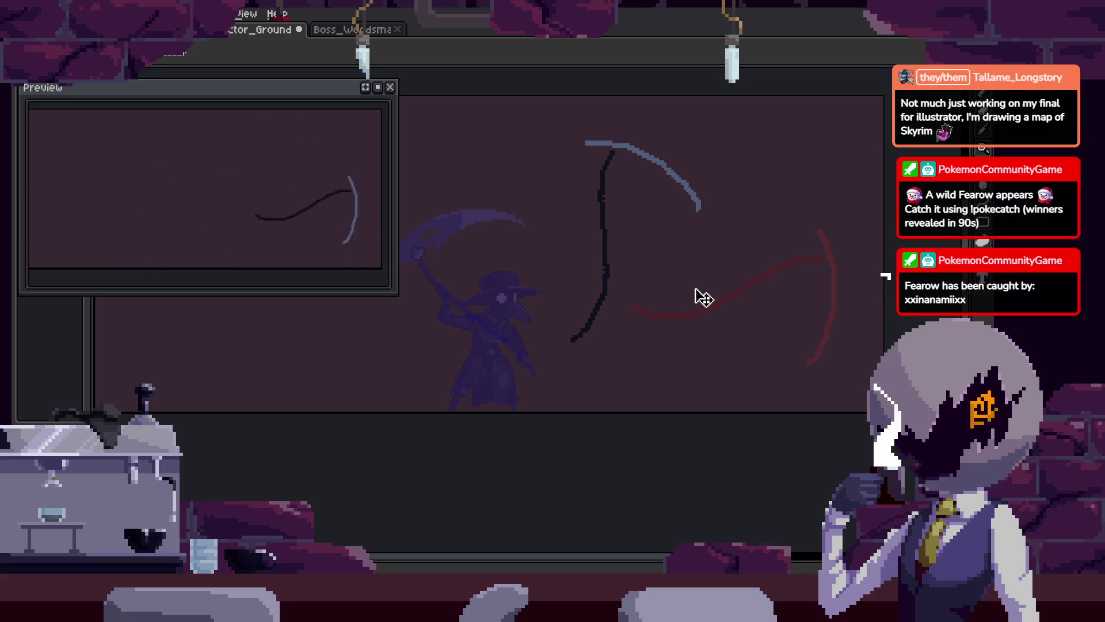
pyautogui.press('Tab')
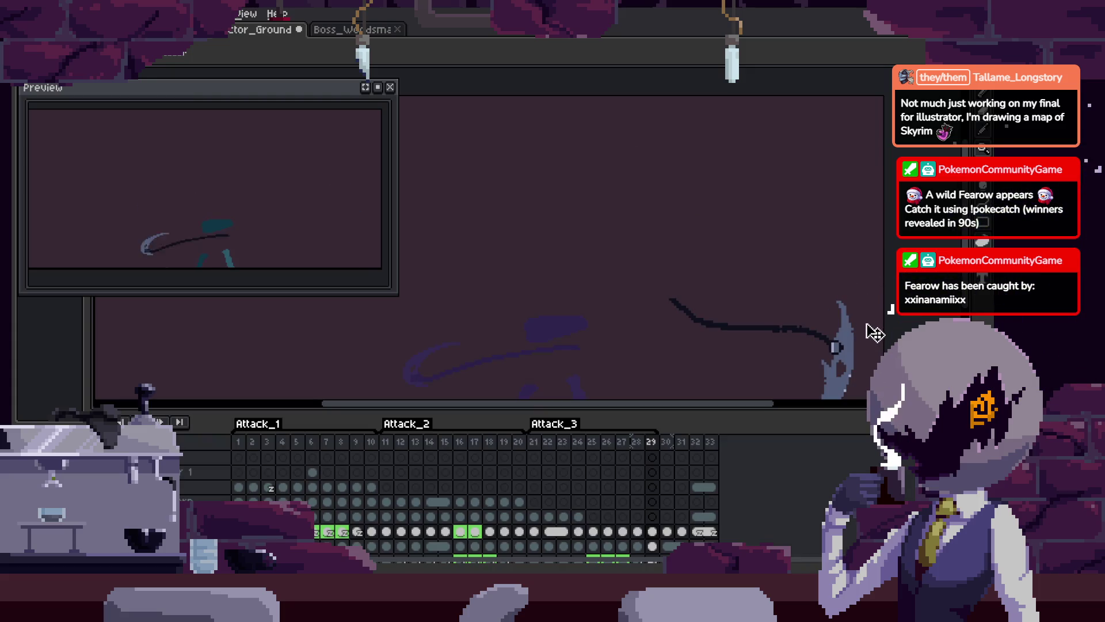
pyautogui.scroll(2, 814, 264)
pyautogui.press('Right')
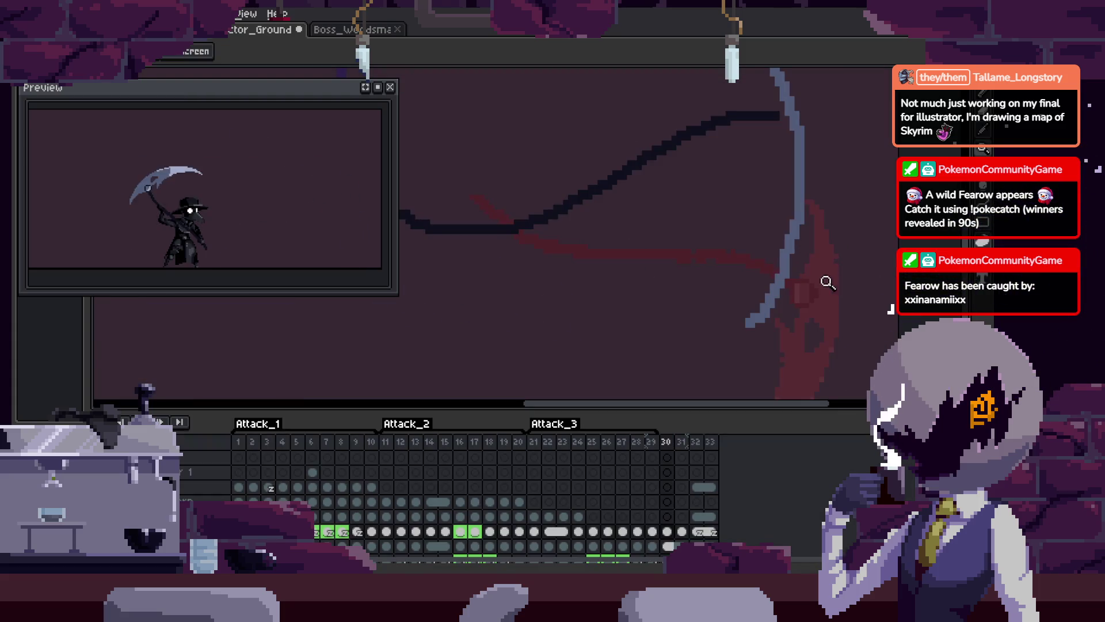
pyautogui.press('Tab')
pyautogui.press('Right')
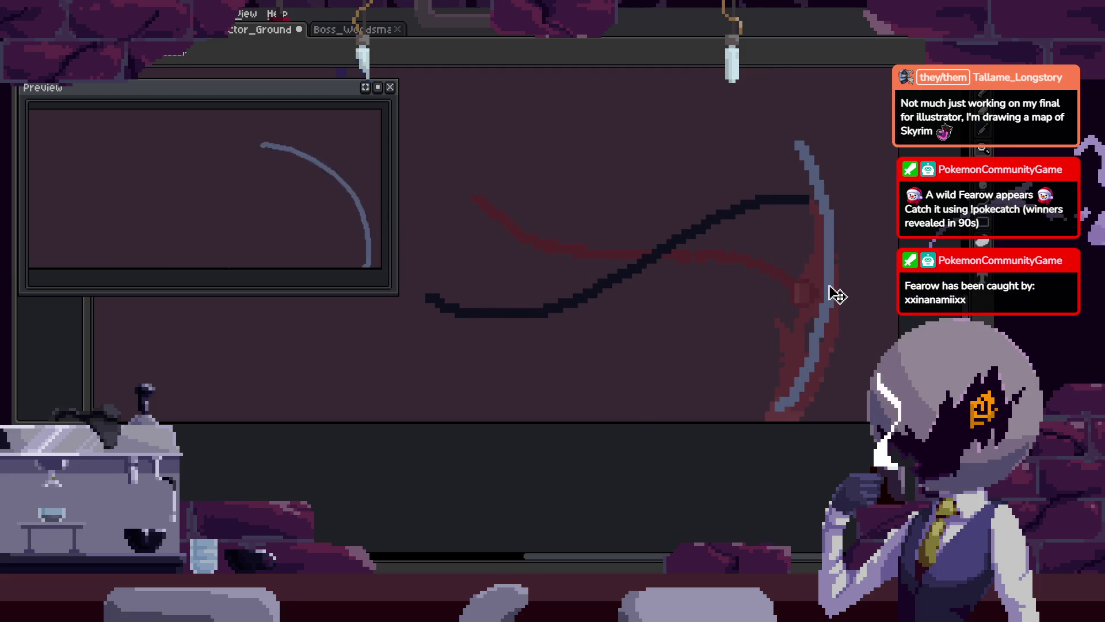
pyautogui.scroll(-2, 812, 289)
pyautogui.press('Tab')
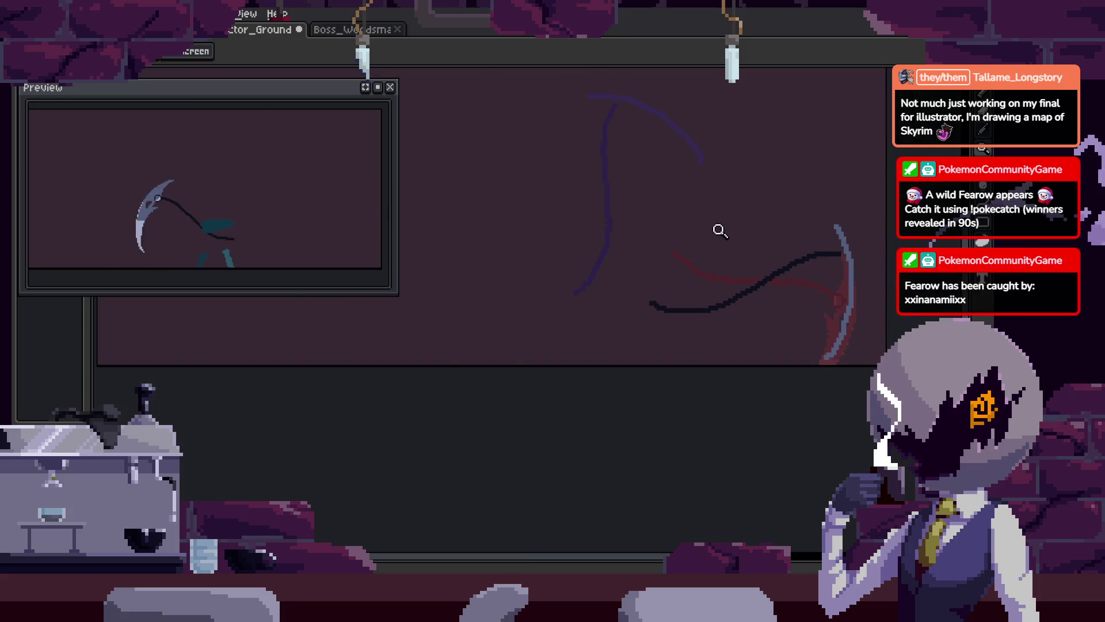
pyautogui.press('Tab')
pyautogui.press('Right')
pyautogui.press('Right')
pyautogui.press('Tab')
pyautogui.press('Right')
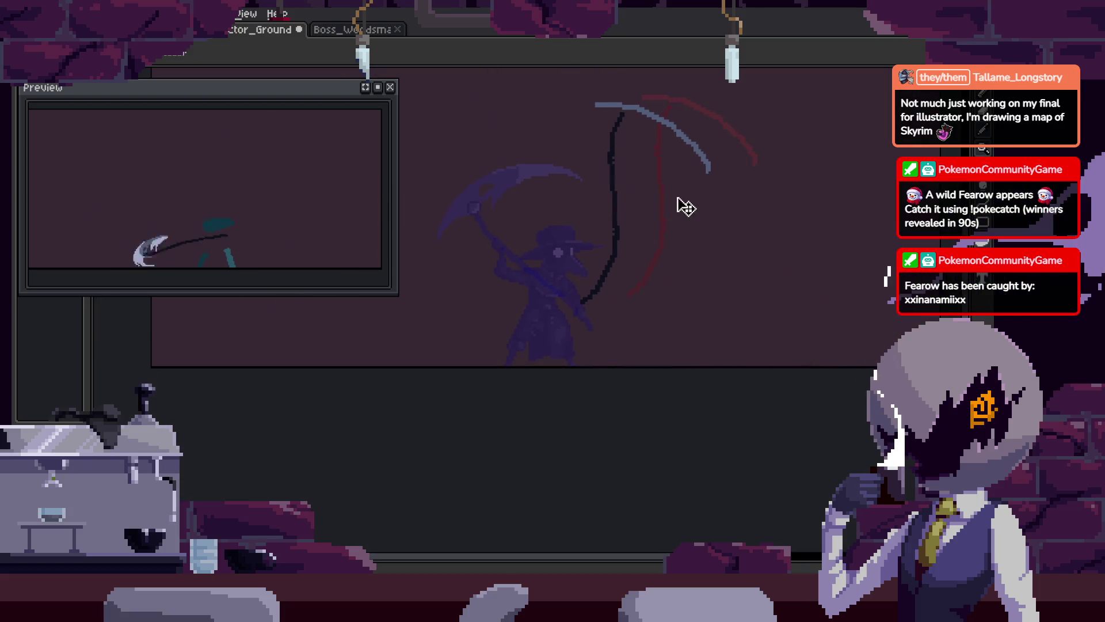
# Select the scythe's handle and blade arc and rotate them about 63°
pyautogui.hotkey('ctrl', 't')
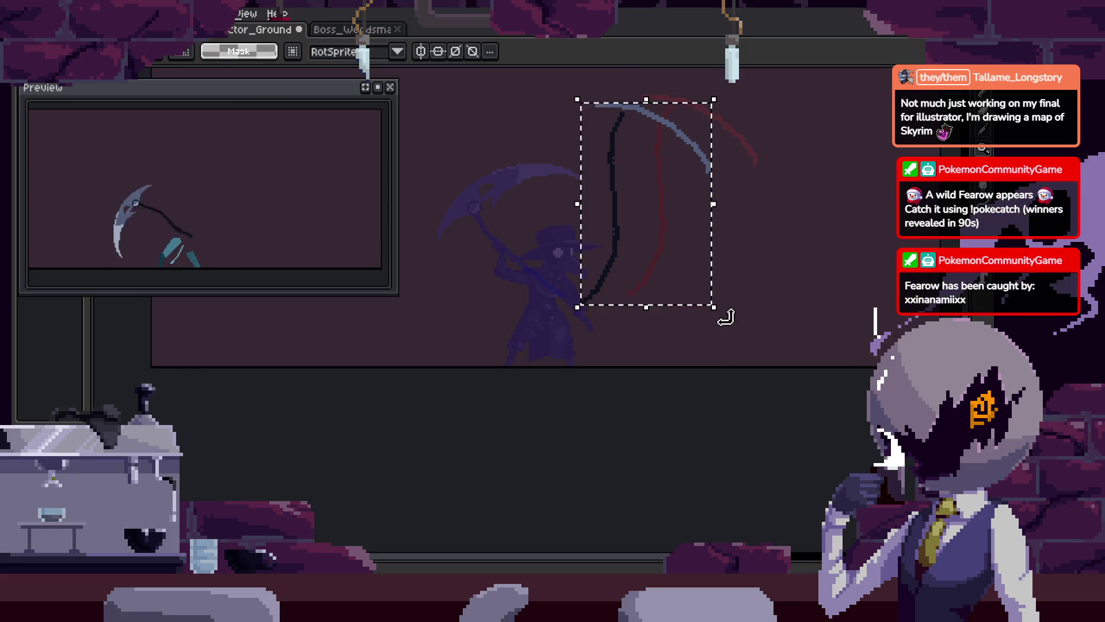
pyautogui.moveTo(723, 313); pyautogui.dragTo(806, 173)
pyautogui.moveTo(707, 287)
pyautogui.mouseDown()
pyautogui.moveTo(649, 266)
pyautogui.moveTo(678, 264)
pyautogui.moveTo(609, 278)
pyautogui.mouseUp()
pyautogui.press('Return')
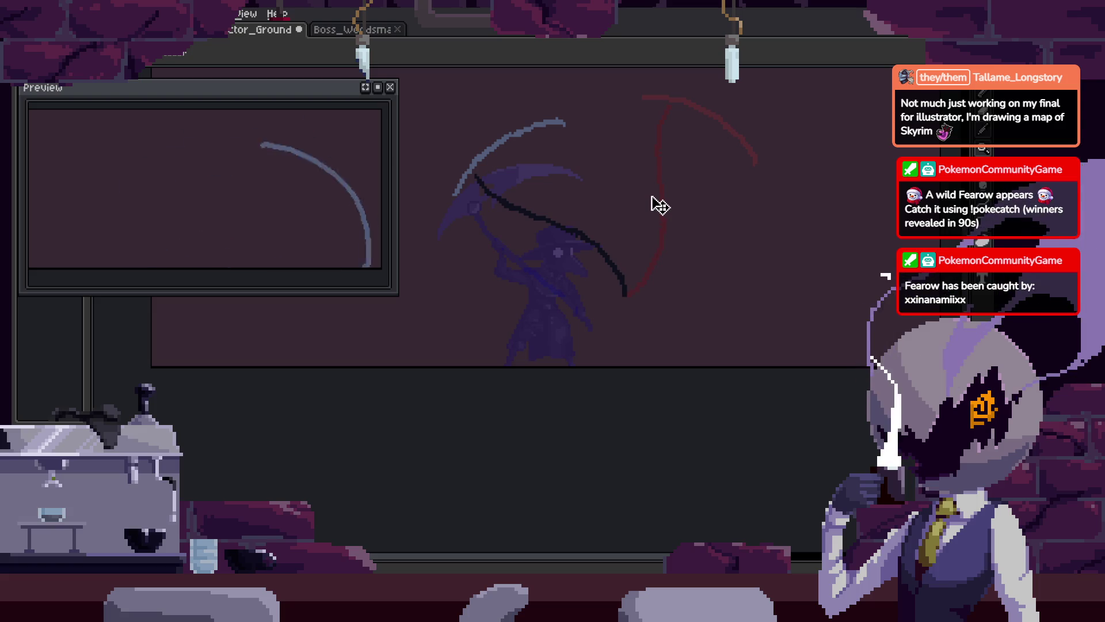
pyautogui.press('Tab')
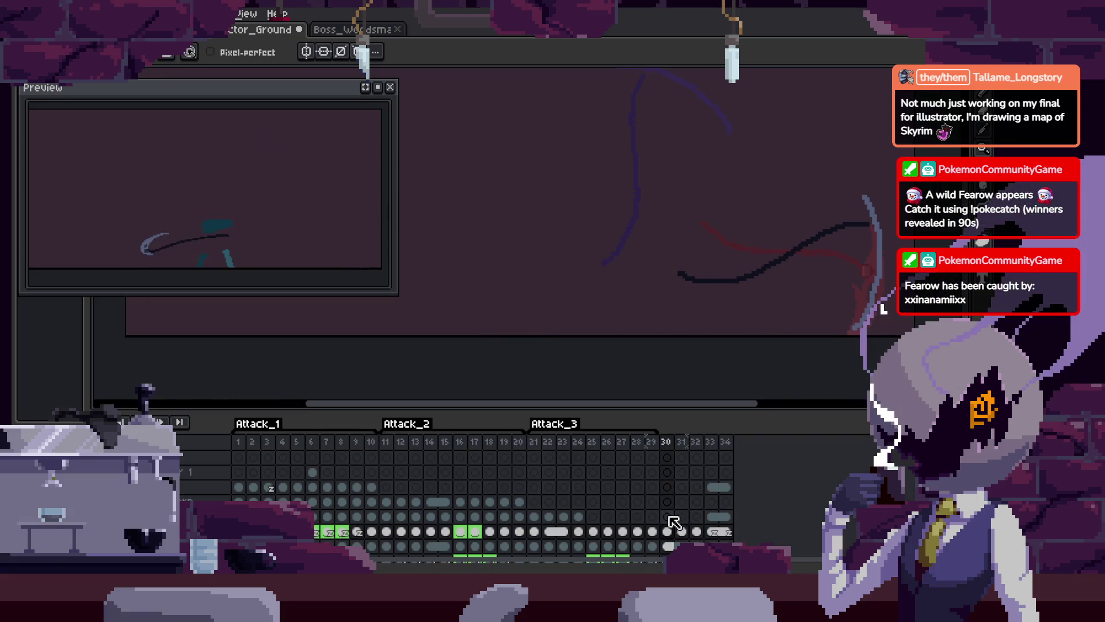
# Go to frame 24's cel on the layer above and play the attack animation full-canvas
pyautogui.press('Up')
pyautogui.press('Left')
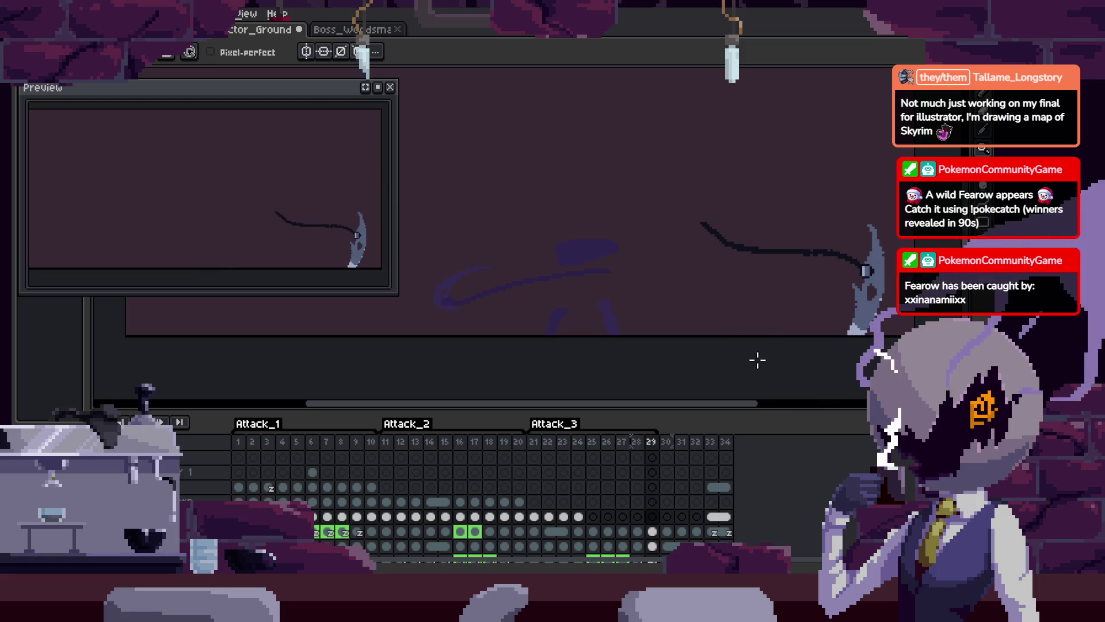
pyautogui.press('Tab')
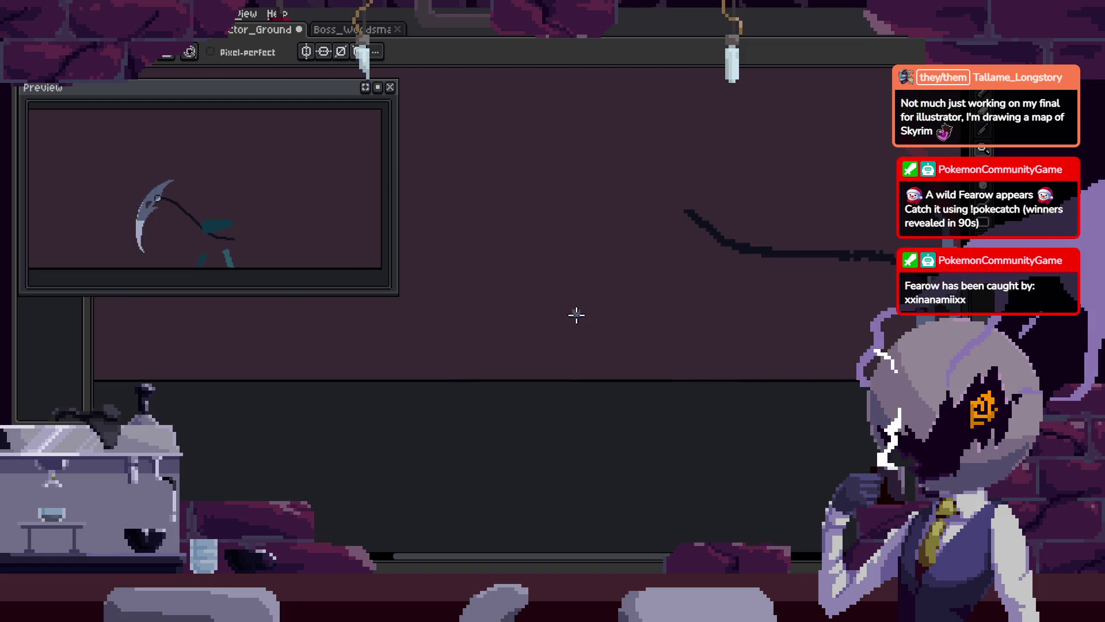
pyautogui.press('Tab')
pyautogui.click(581, 512)
pyautogui.press('Tab')
pyautogui.press('Return')
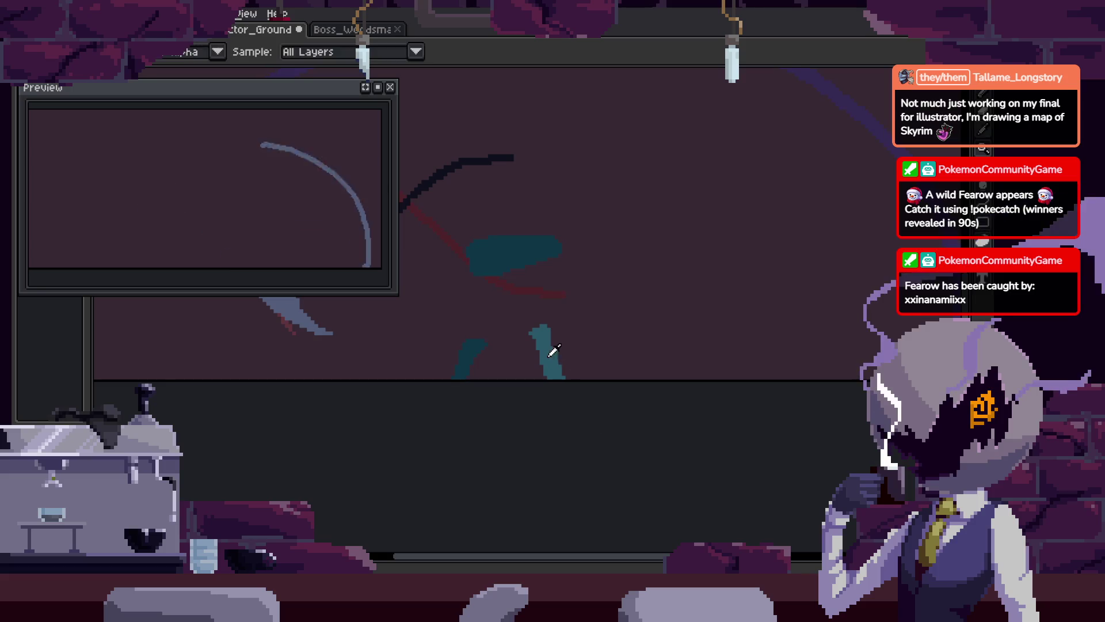
# Make a trial freehand selection on part of the figure, then clear it
pyautogui.press('m')
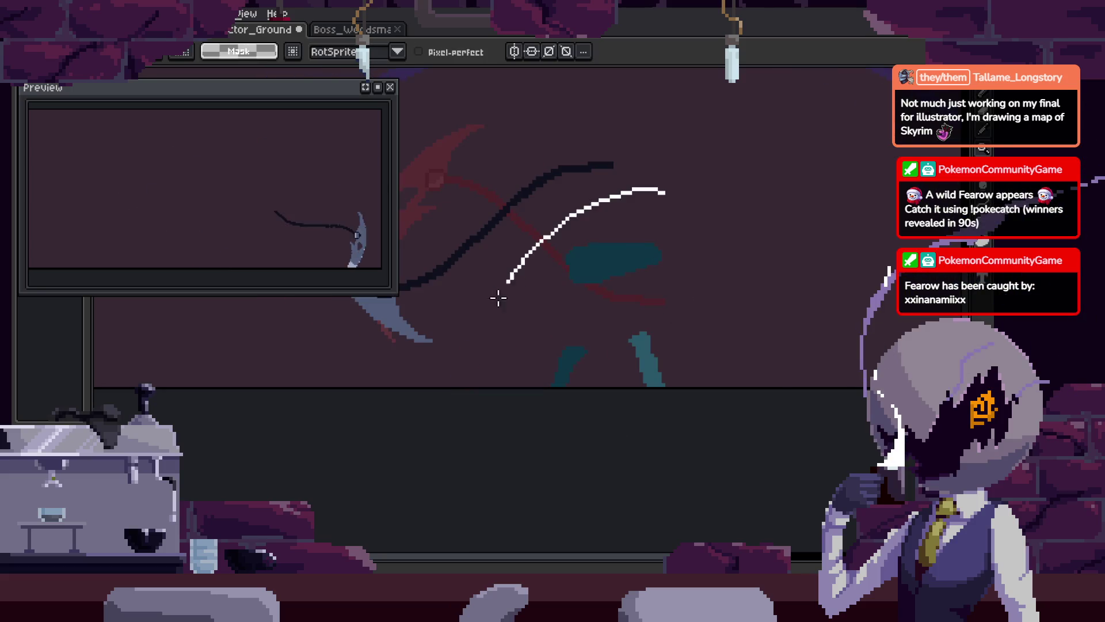
pyautogui.hotkey('ctrl', 'shift', 'd')
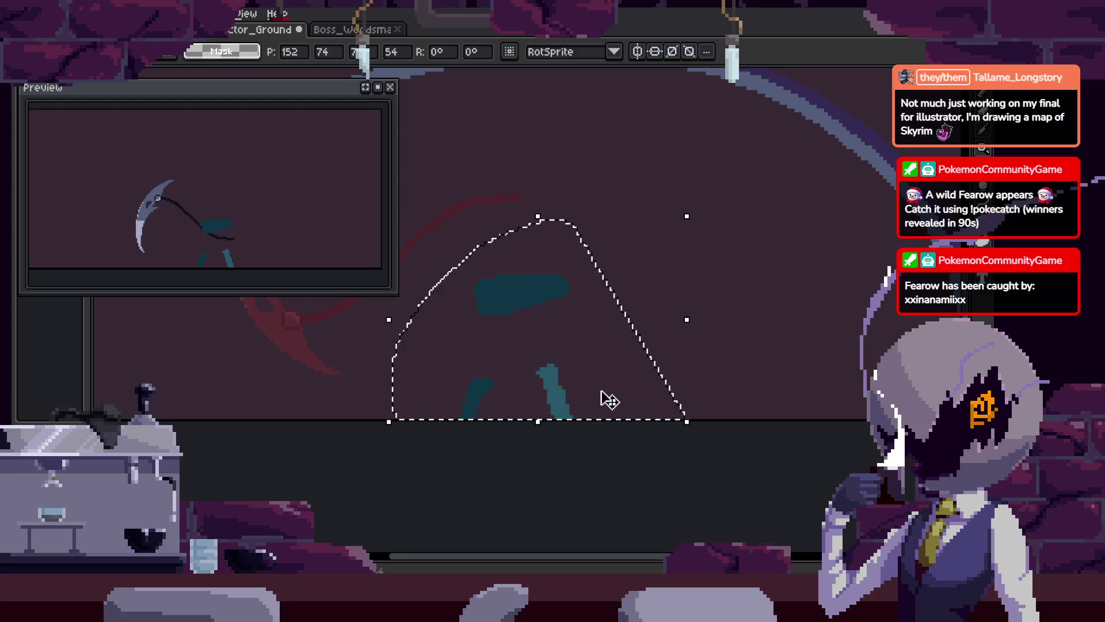
pyautogui.hotkey('ctrl', 'd')
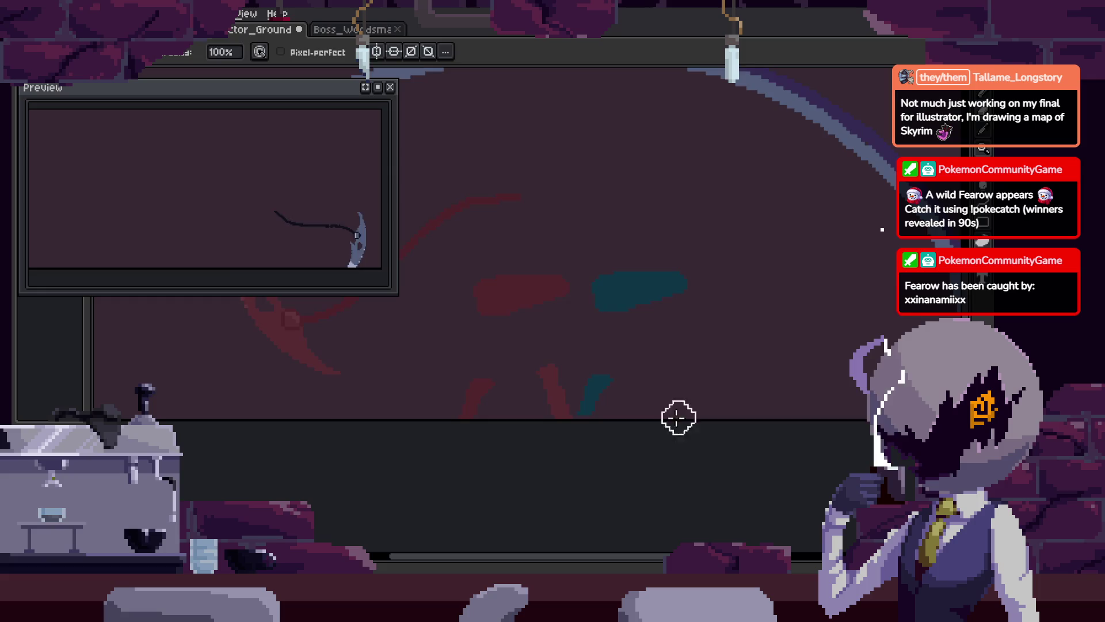
pyautogui.scroll(2, 678, 436)
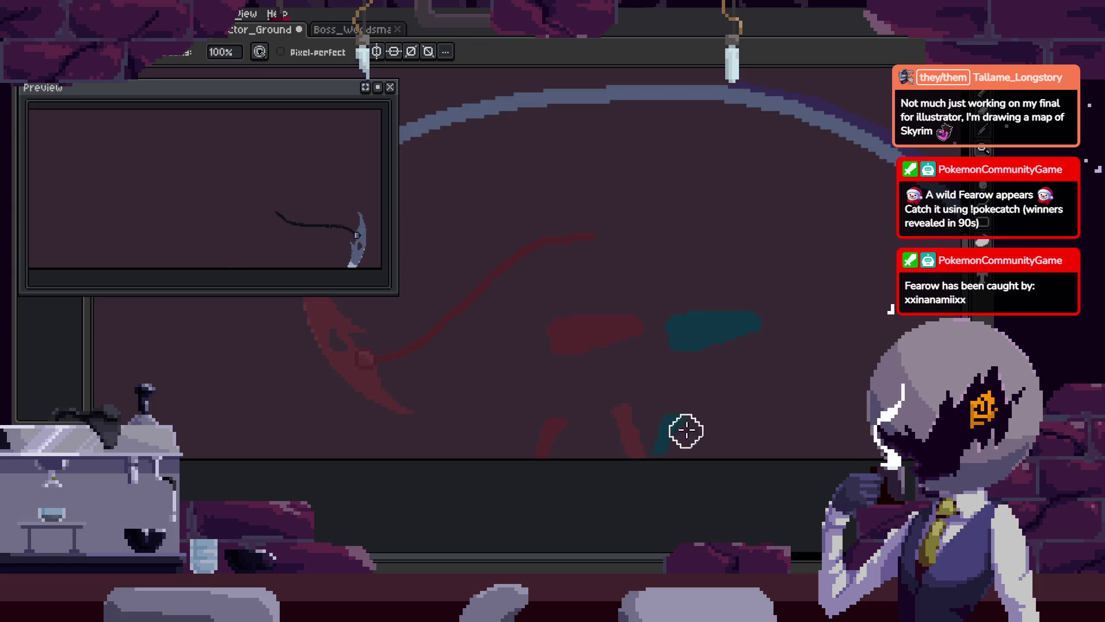
pyautogui.scroll(1, 691, 426)
# Widen the teal diagonal leg stroke toward the bottom edge, then sample a sprite colour
pyautogui.press('b')
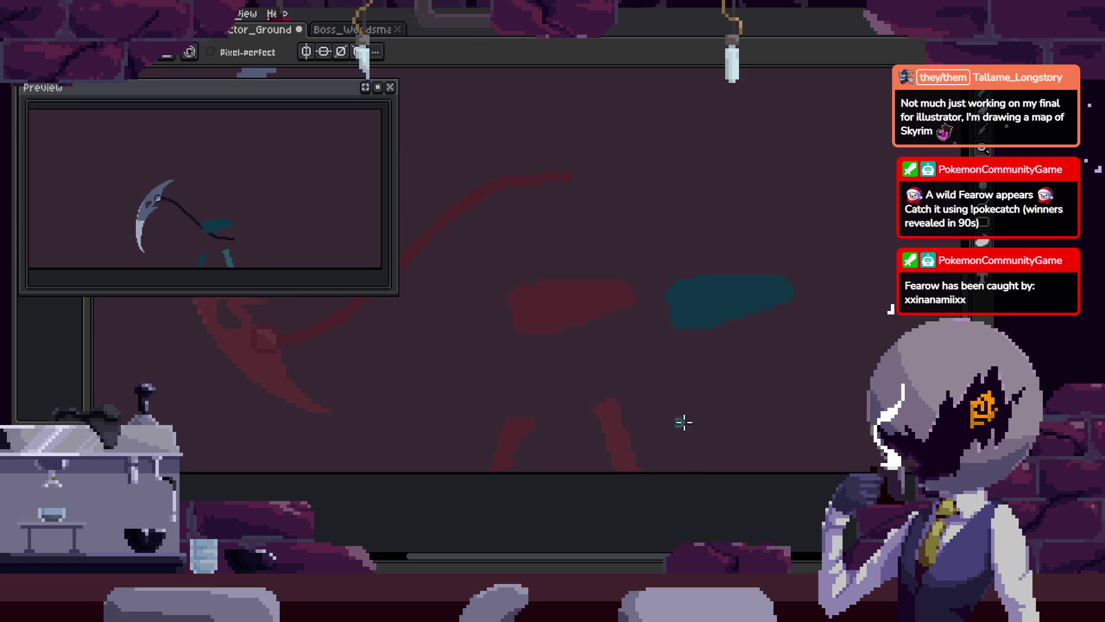
pyautogui.moveTo(691, 422); pyautogui.dragTo(654, 477)
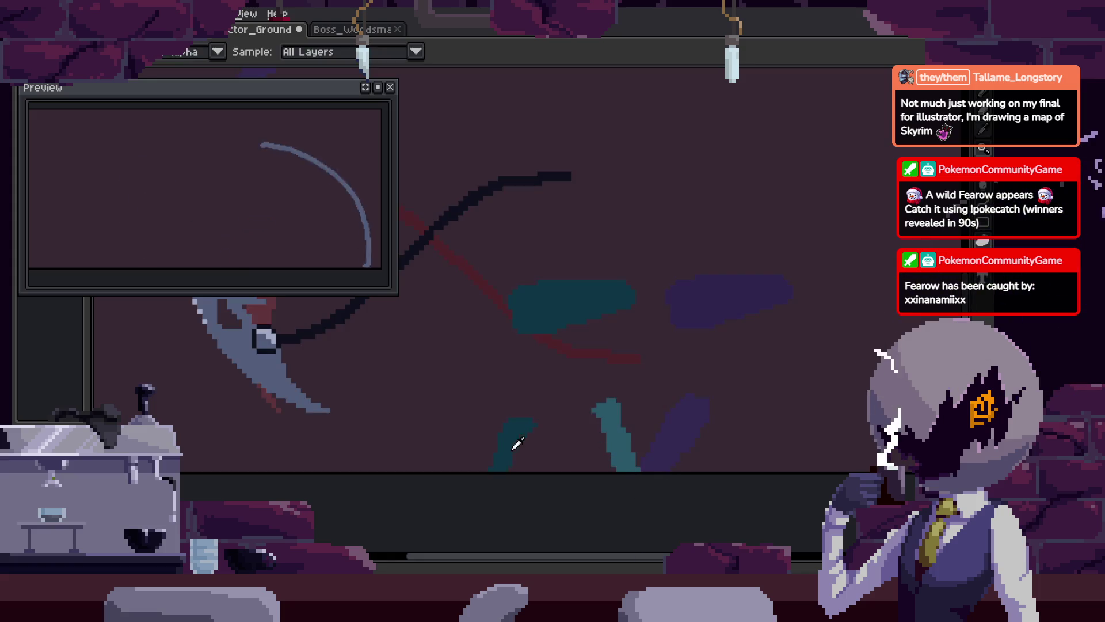
pyautogui.hscroll(3, 637, 407)
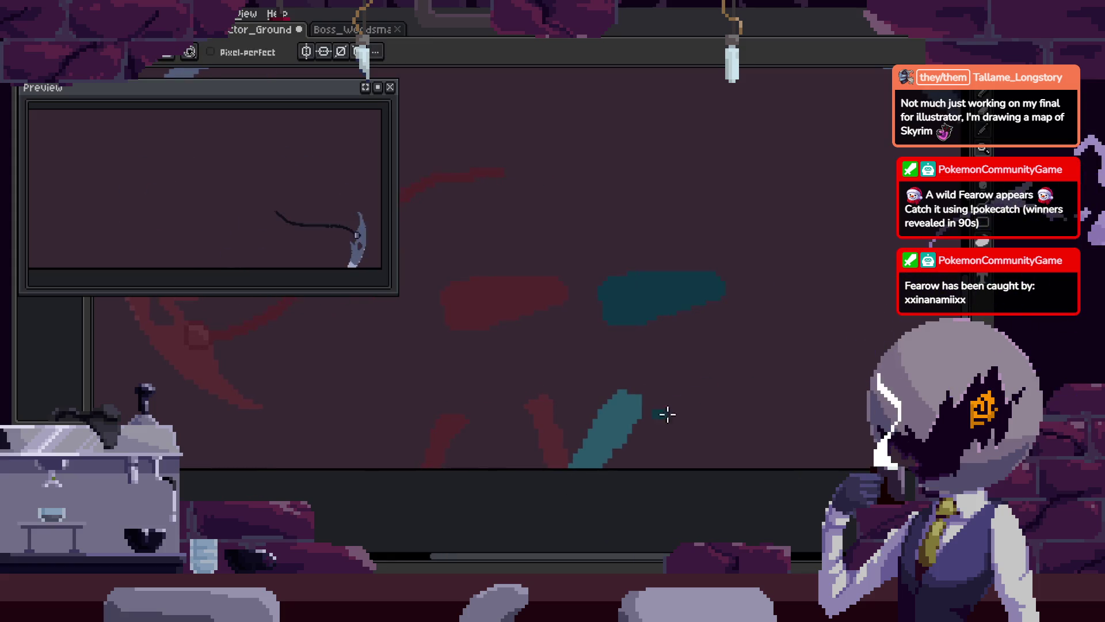
pyautogui.press('z')
pyautogui.scroll(-5, 762, 370)
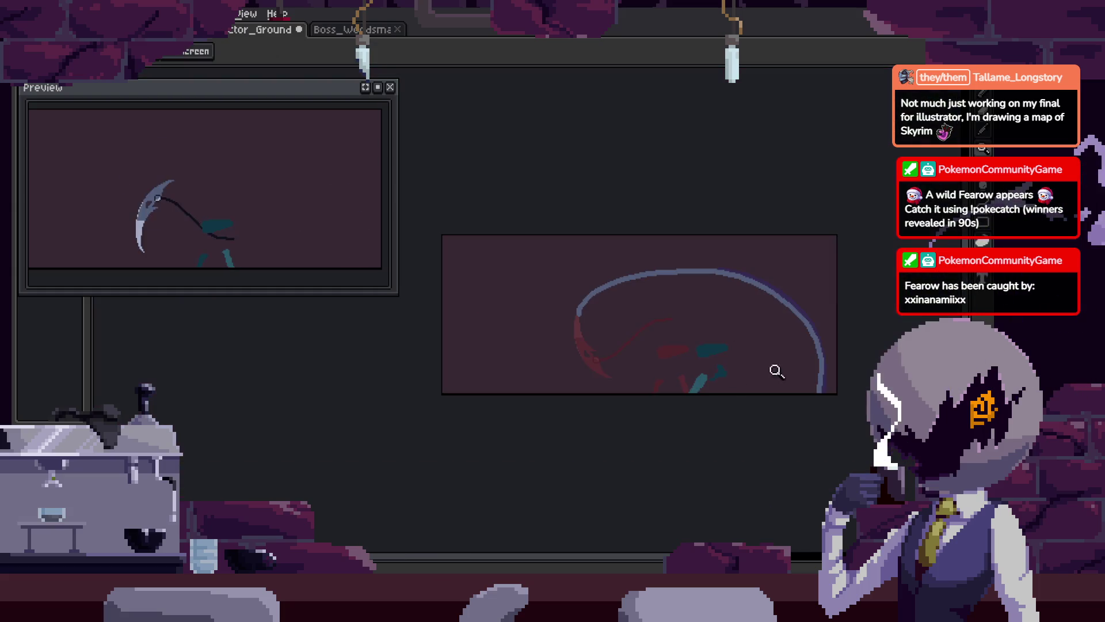
pyautogui.scroll(3, 726, 369)
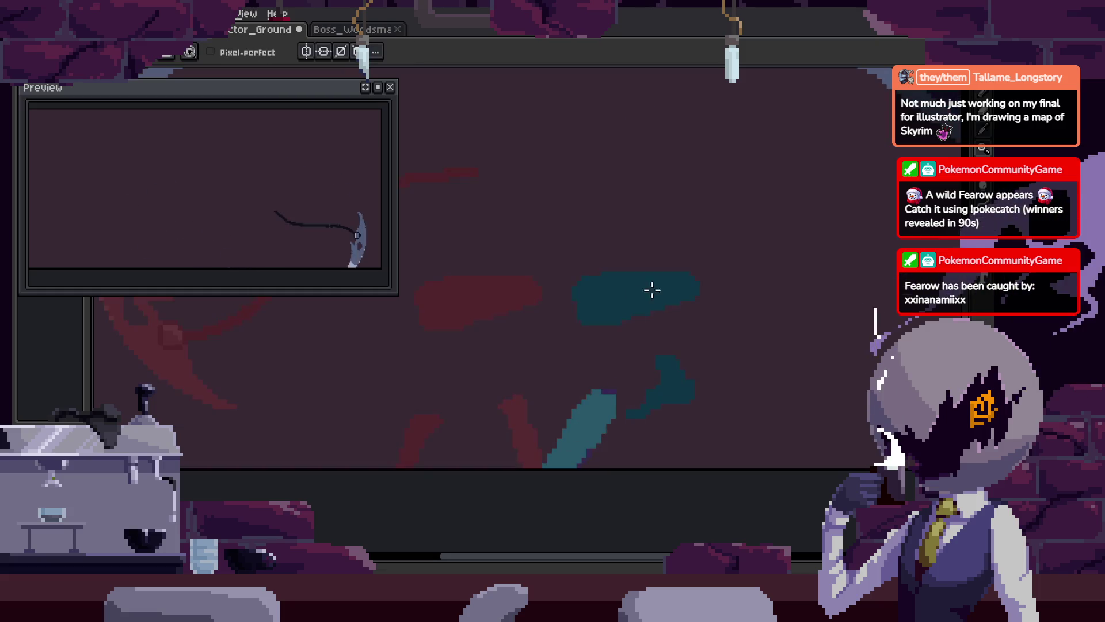
pyautogui.press('i')
pyautogui.keyDown('alt'); pyautogui.click(671, 386); pyautogui.keyUp('alt')
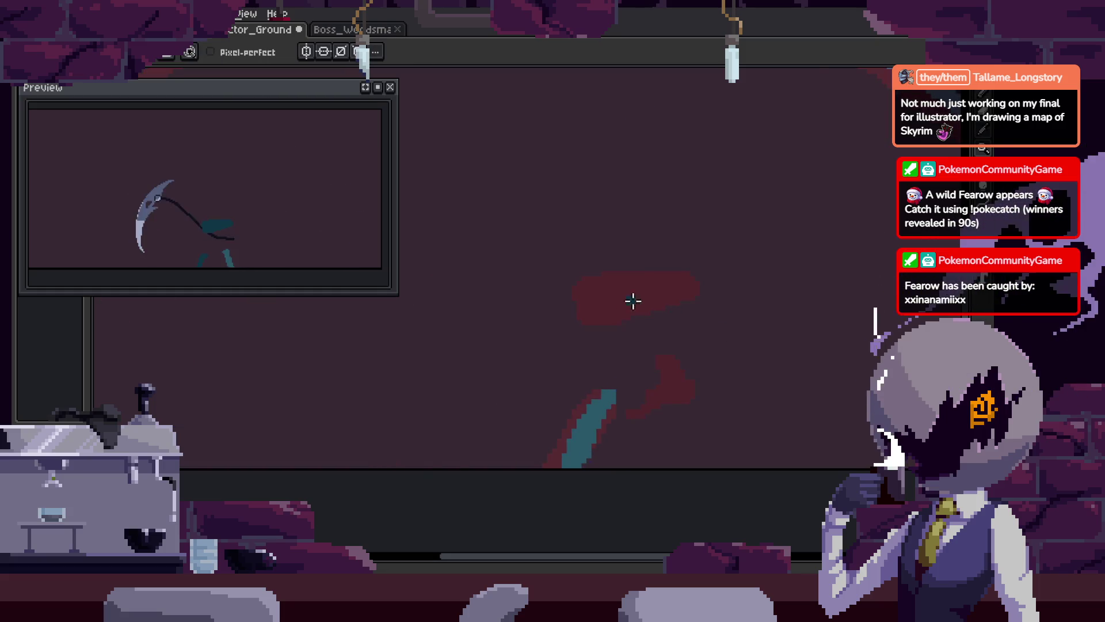
# Fill the teal torso shape solid and trial a freehand selection around the figure
pyautogui.press('z')
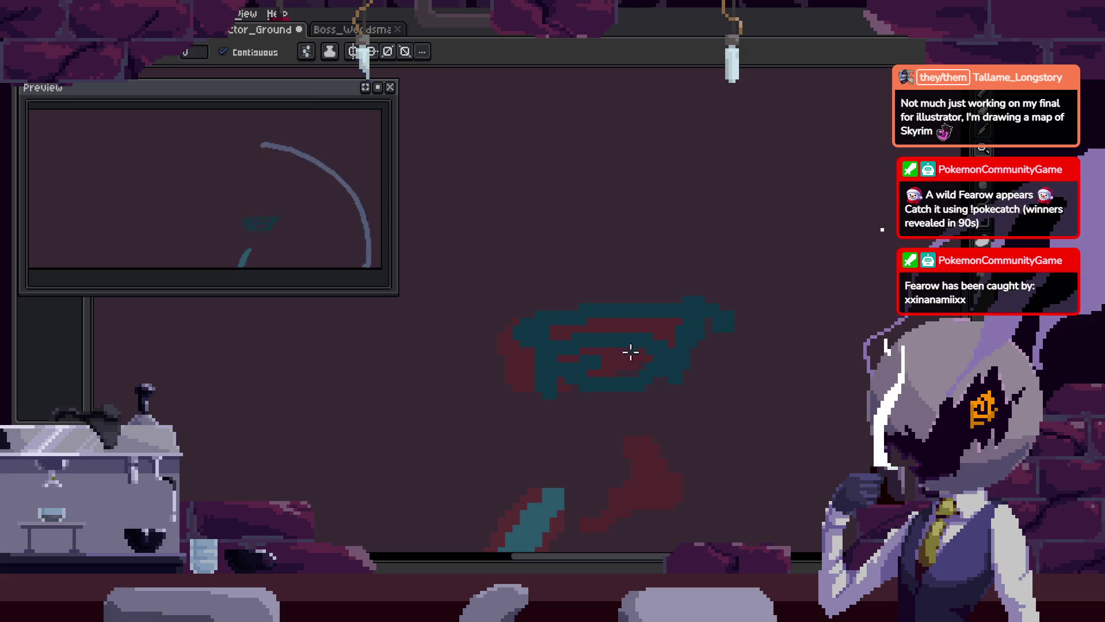
pyautogui.press('g')
pyautogui.scroll(-3, 661, 302)
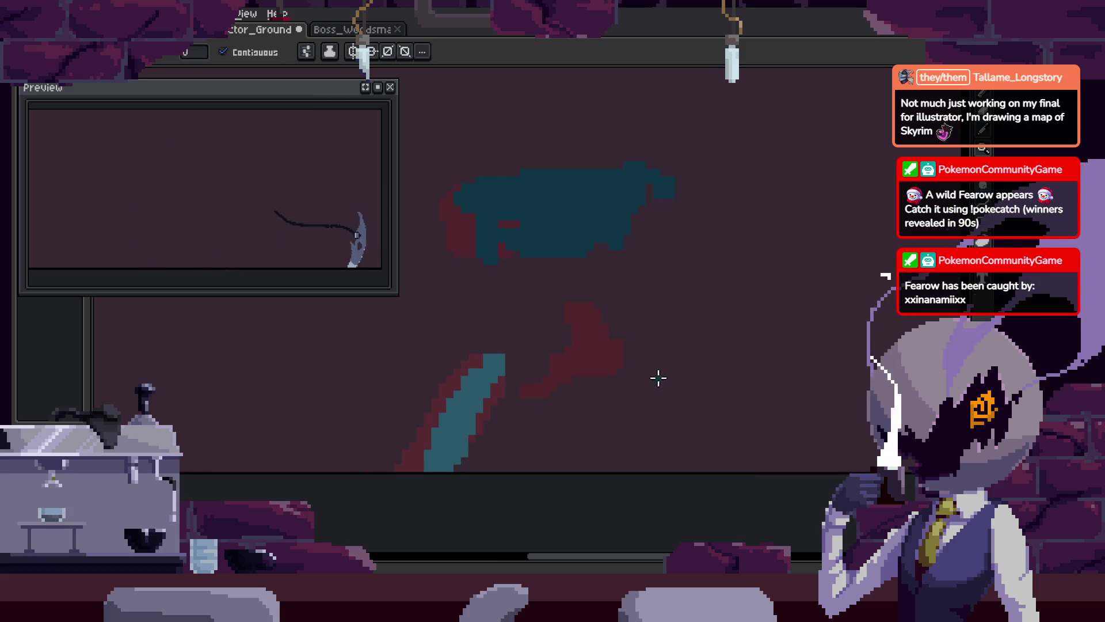
pyautogui.press('b')
pyautogui.scroll(-2, 646, 357)
pyautogui.press('q')
pyautogui.moveTo(728, 350)
pyautogui.mouseDown()
pyautogui.moveTo(643, 242)
pyautogui.moveTo(688, 337)
pyautogui.mouseUp()
pyautogui.hotkey('ctrl', 'd')
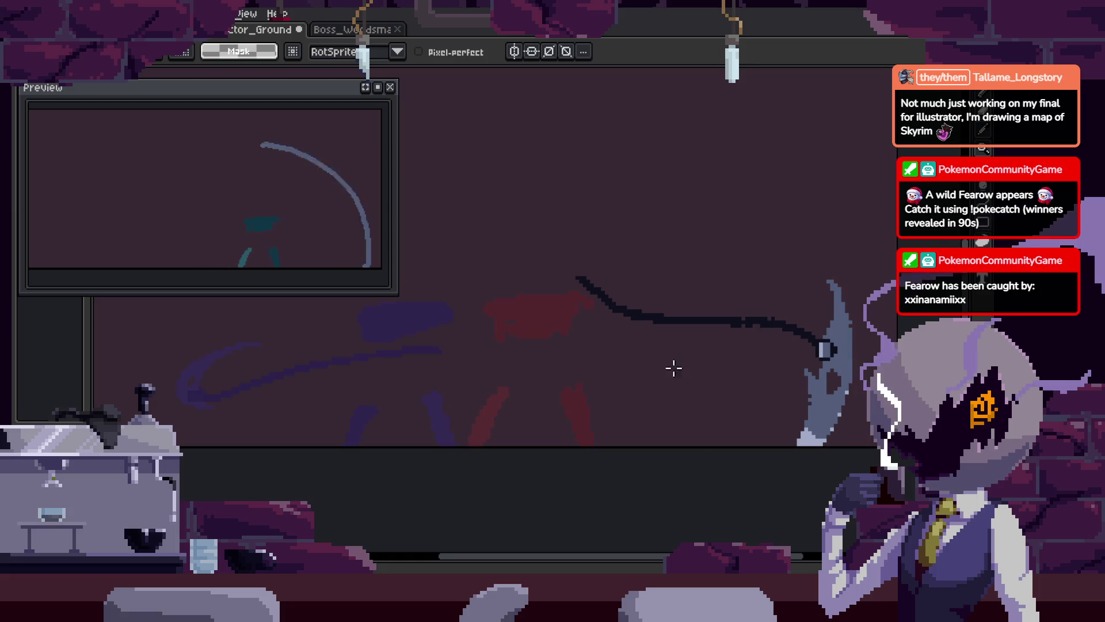
# Reposition the teal front leg, undo the last move, and save the sprite
pyautogui.press('Tab')
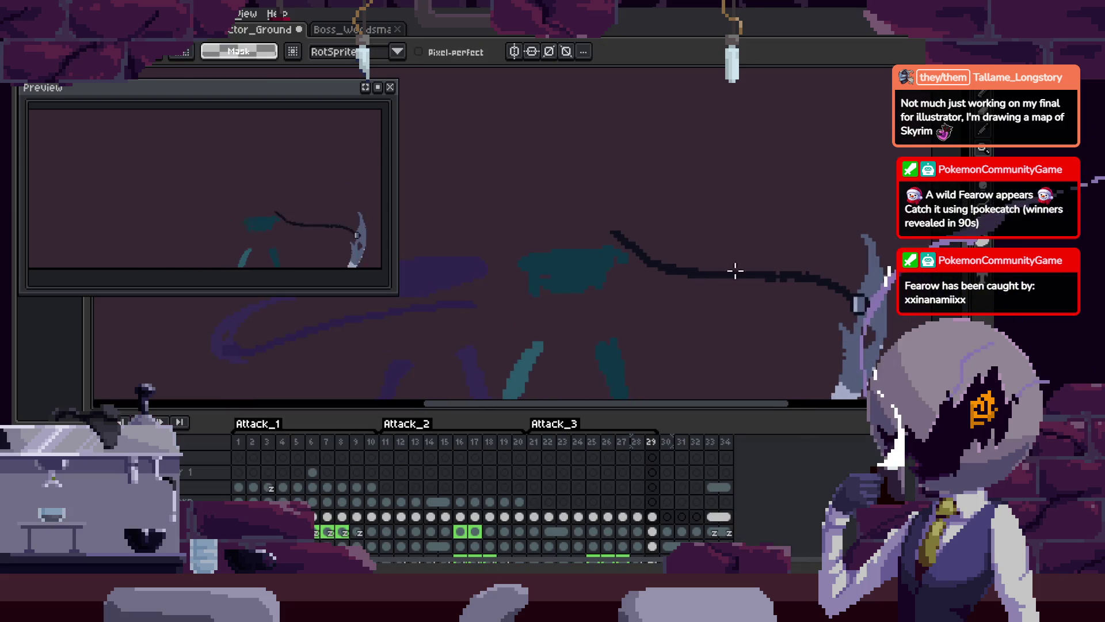
pyautogui.press('Tab')
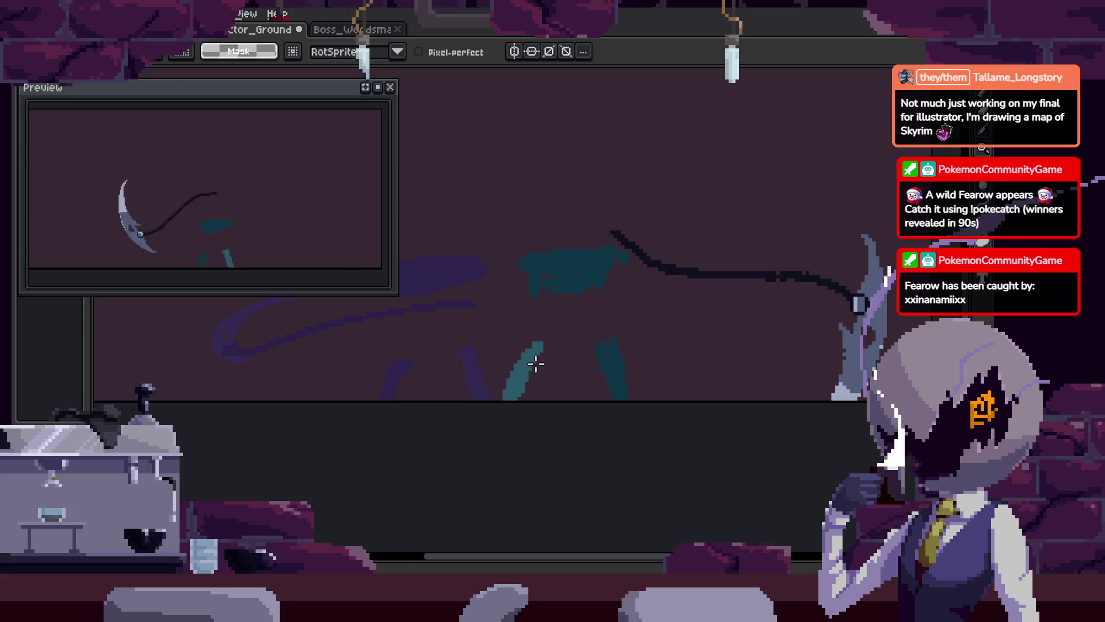
pyautogui.scroll(2, 569, 328)
pyautogui.click(581, 357)
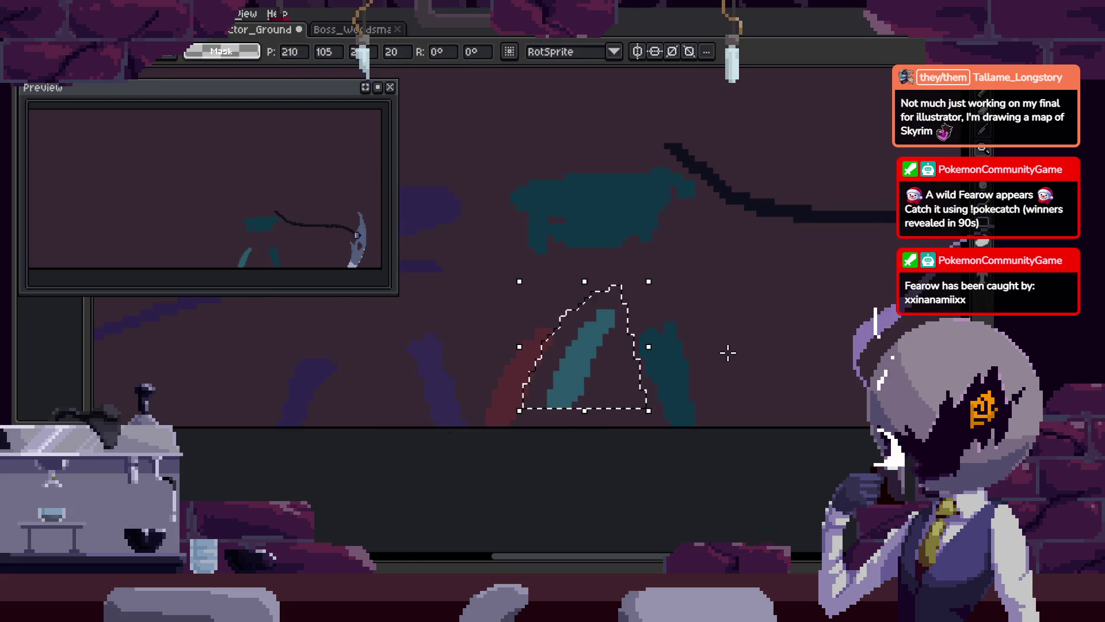
pyautogui.hotkey('ctrl', 'd')
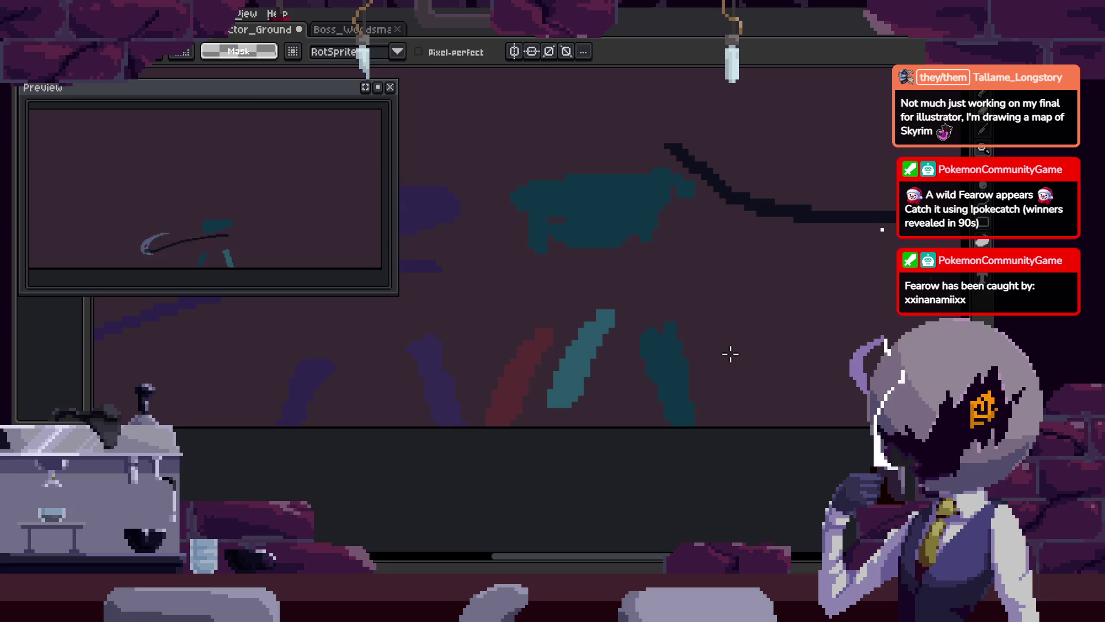
pyautogui.hotkey('ctrl', 'z')
pyautogui.hotkey('ctrl', 'z')
pyautogui.hotkey('ctrl', 'z')
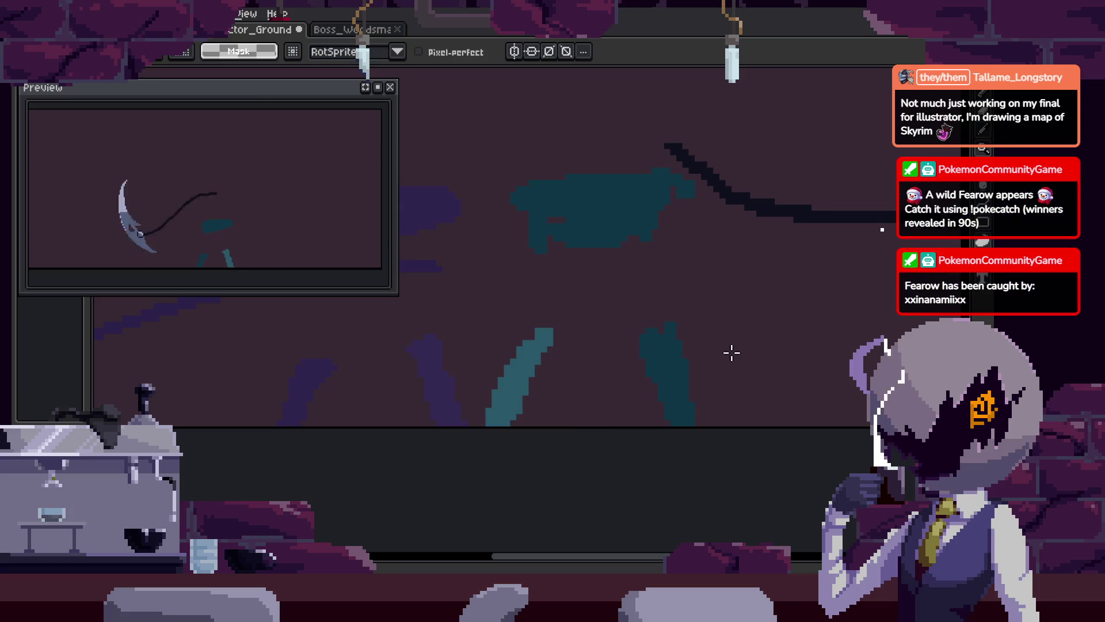
pyautogui.scroll(-3, 731, 354)
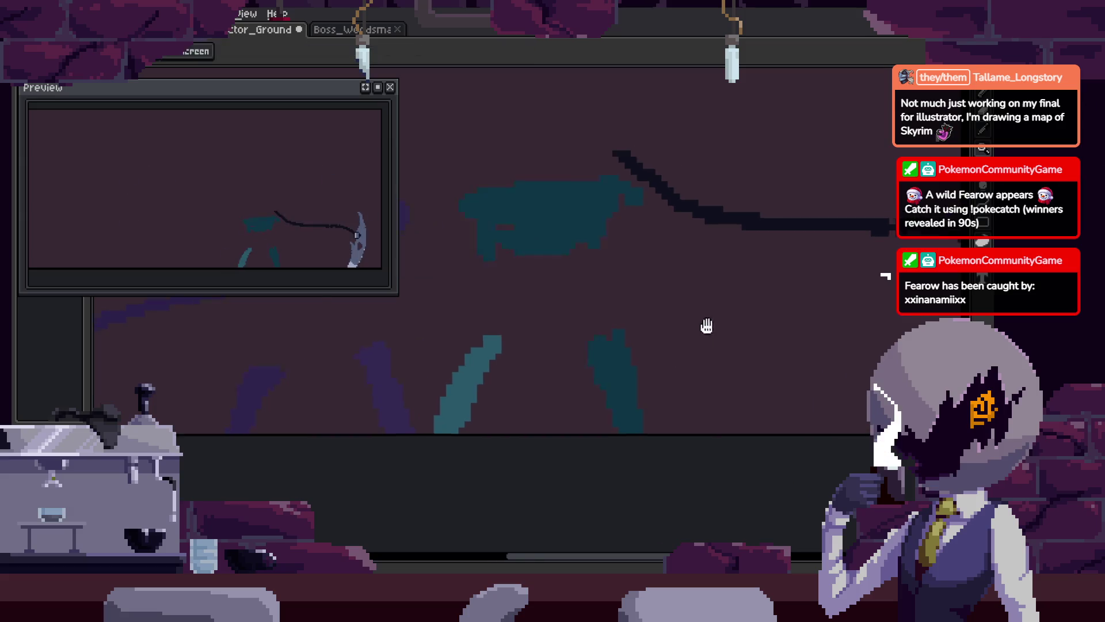
pyautogui.hotkey('ctrl', 's')
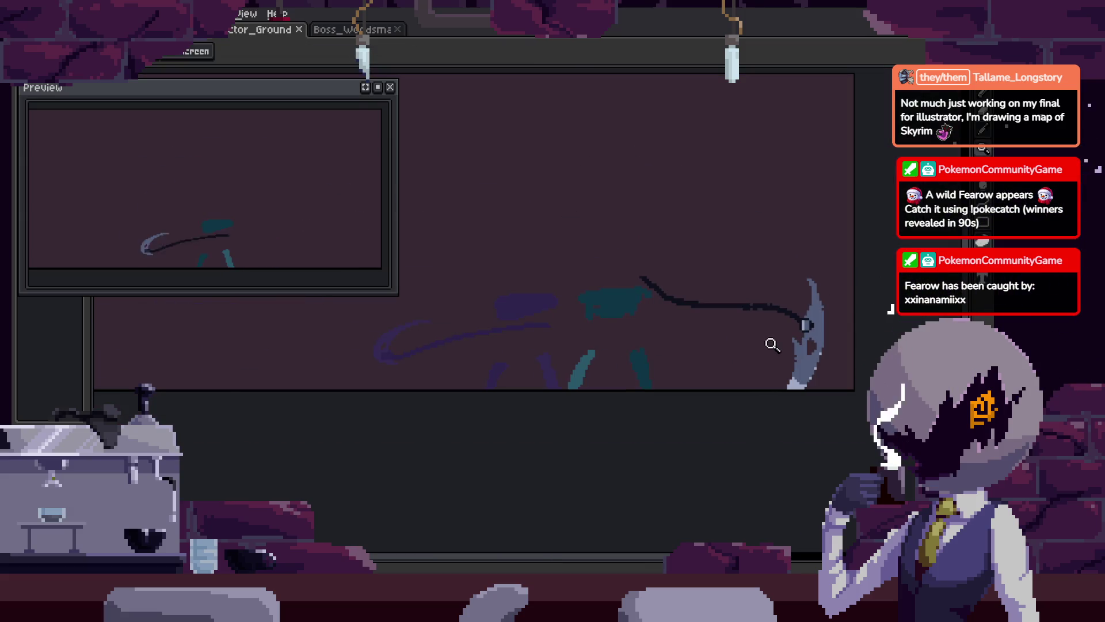
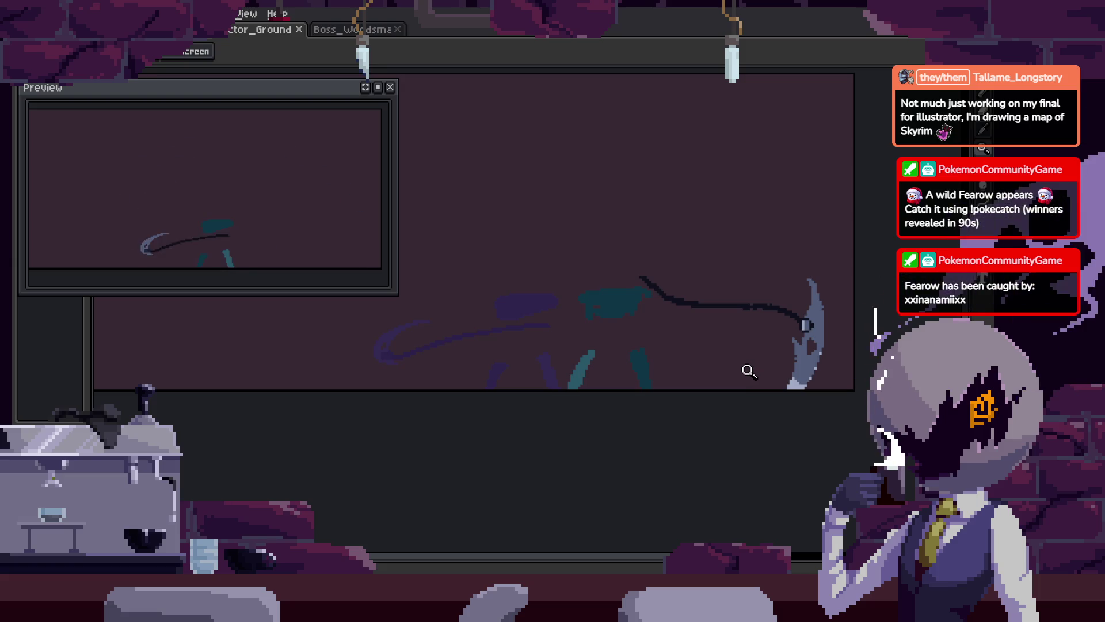
# Zoom in on the rough sketch frame, bring the figure's body into view, and save
pyautogui.click(687, 326)
pyautogui.press('b')
pyautogui.scroll(1, 585, 376)
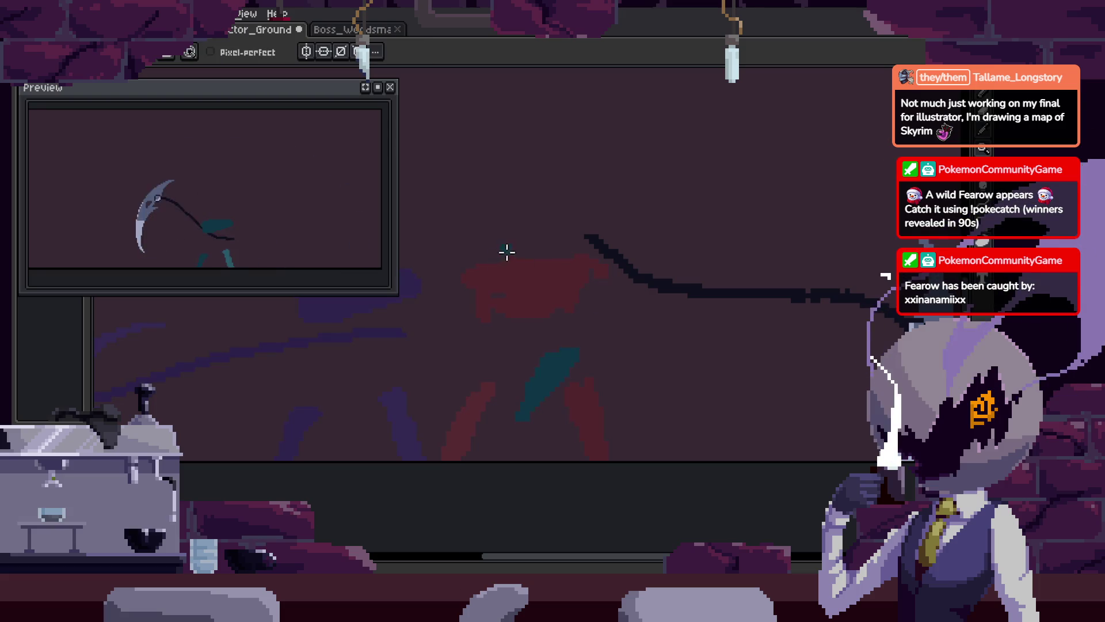
pyautogui.moveTo(503, 249); pyautogui.dragTo(515, 306)
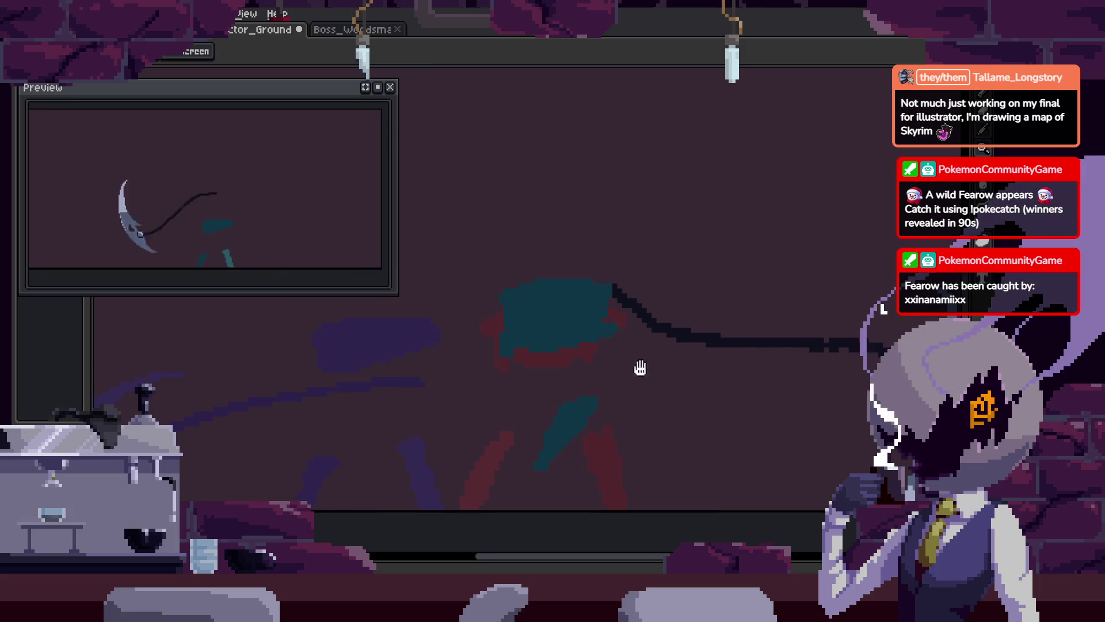
pyautogui.scroll(-1, 637, 365)
pyautogui.press('g')
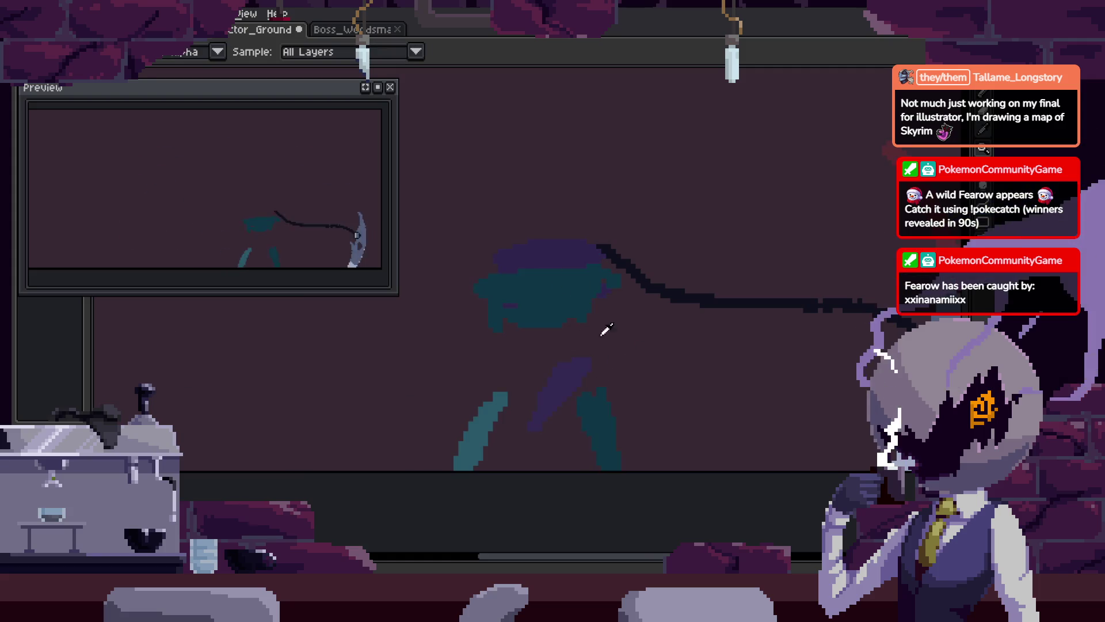
pyautogui.press('b')
pyautogui.scroll(1, 641, 407)
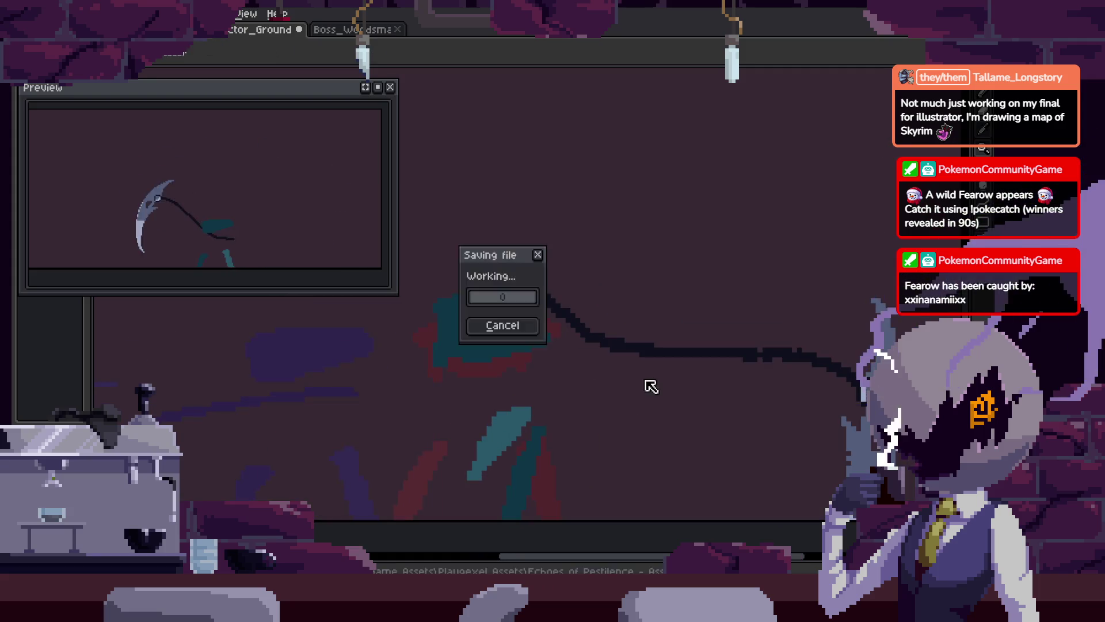
pyautogui.hotkey('ctrl', 's')
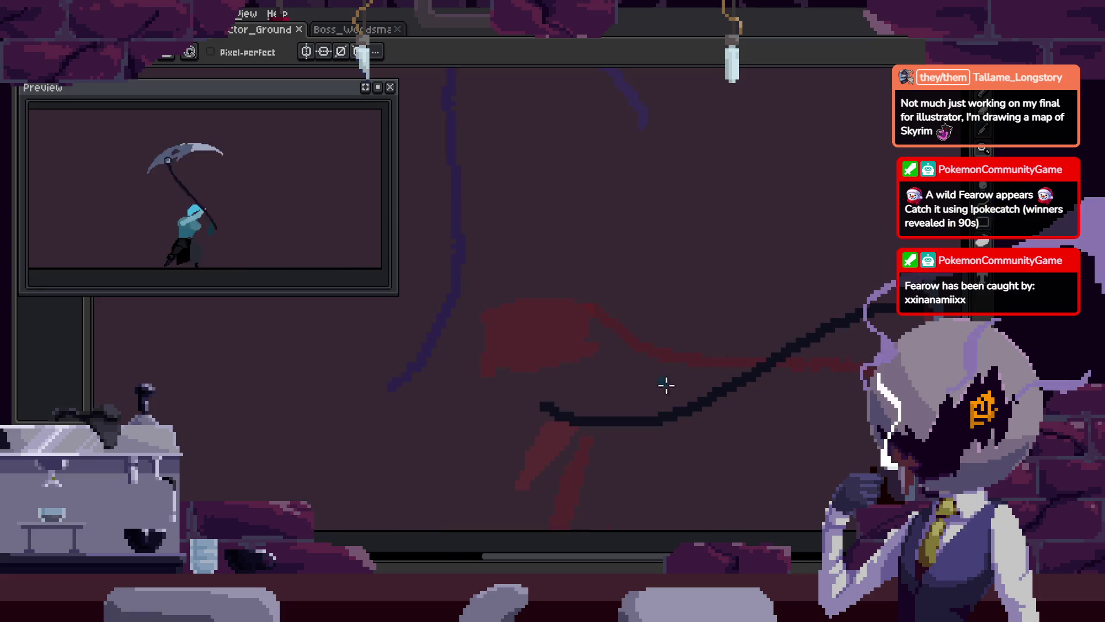
# Try a teal flood fill on the sketch, undo it, and save the animation
pyautogui.keyDown('alt'); pyautogui.click(562, 365); pyautogui.keyUp('alt')
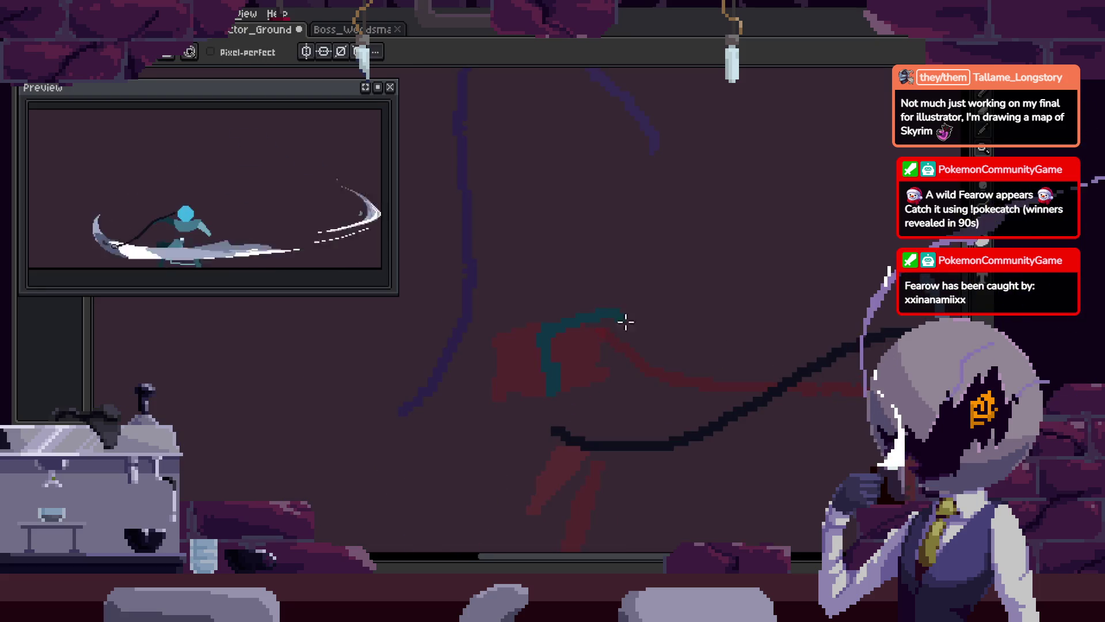
pyautogui.press('g')
pyautogui.click(672, 366)
pyautogui.hotkey('ctrl', 'z')
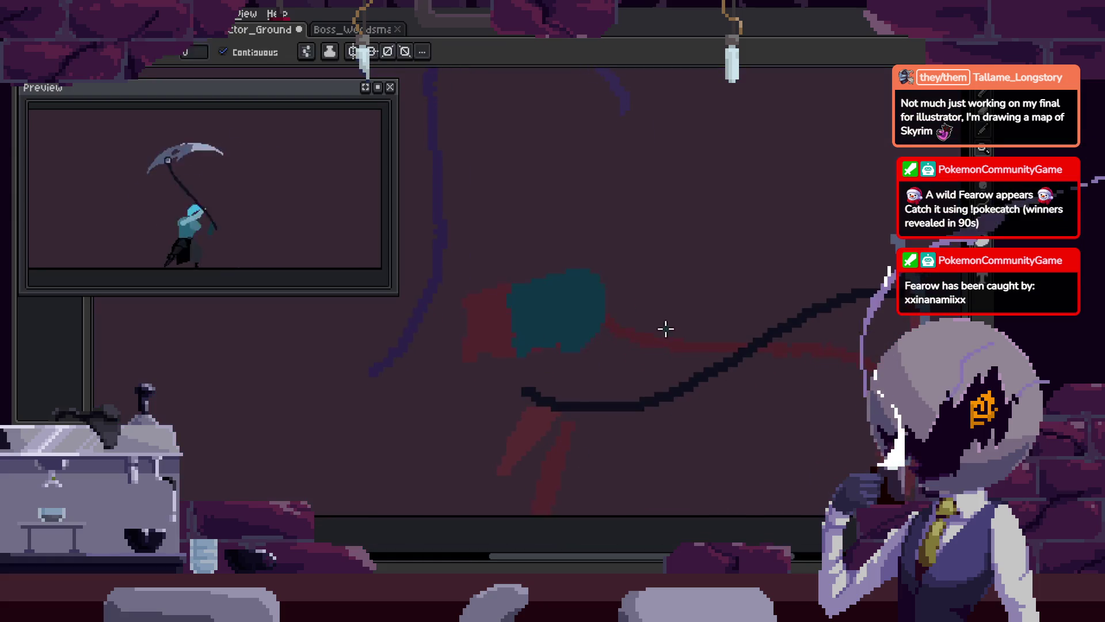
pyautogui.hotkey('ctrl', 's')
pyautogui.press('b')
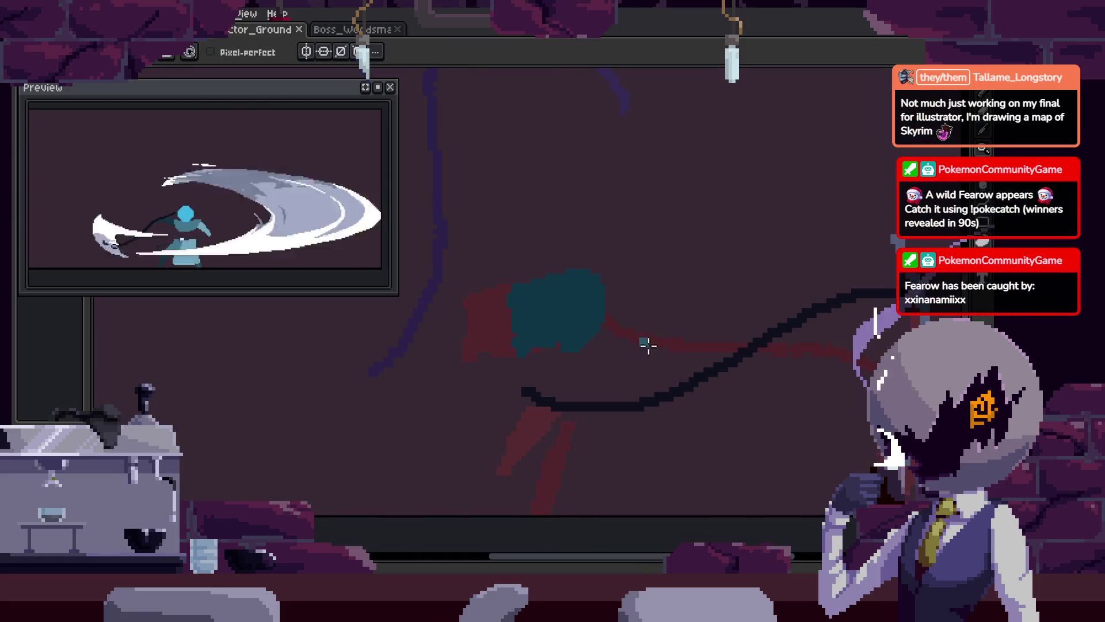
# Step forward through the attack frames to another rough sketch frame
pyautogui.press('Right')
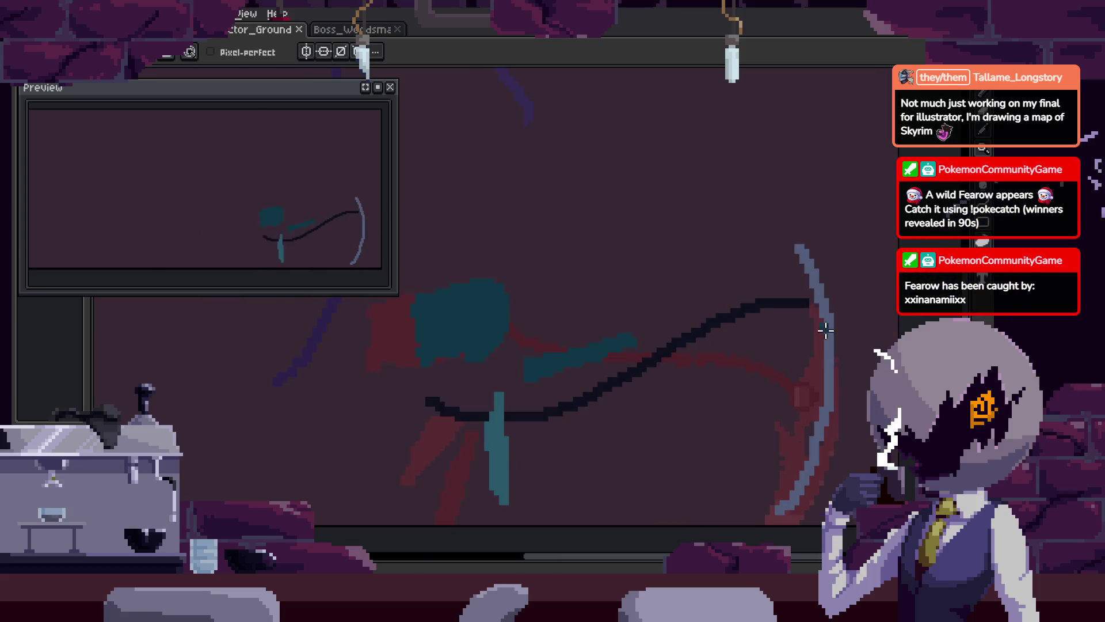
pyautogui.press('z')
pyautogui.scroll(-2, 787, 328)
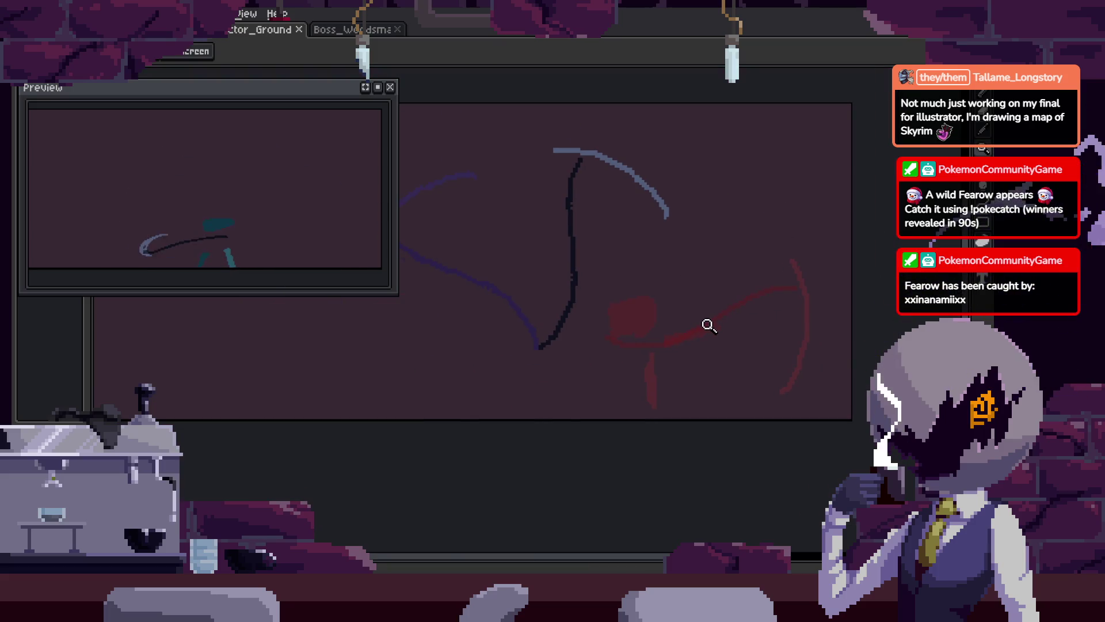
pyautogui.press('v')
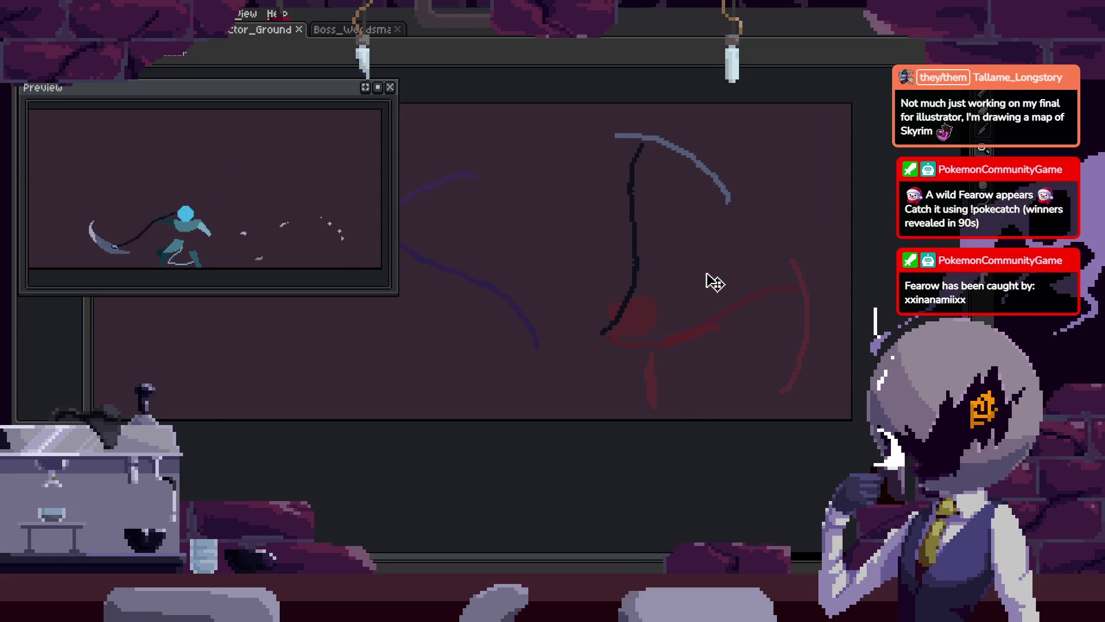
pyautogui.press('Right')
pyautogui.press('Right')
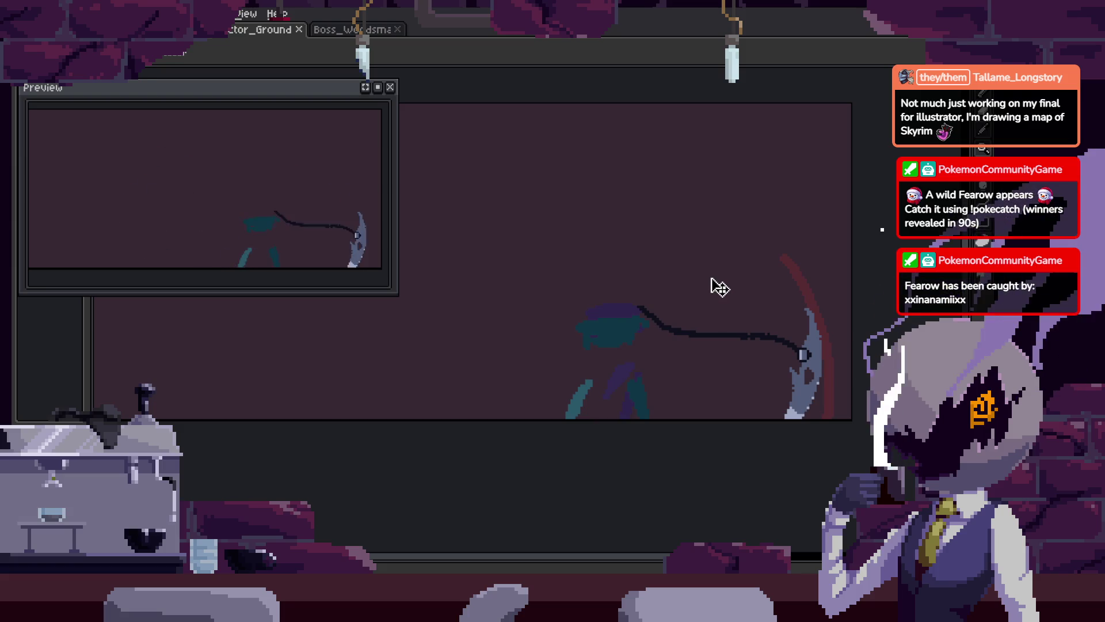
pyautogui.press('Right')
pyautogui.scroll(2, 702, 345)
pyautogui.press('b')
# Extend the teal leg stroke down-left, undo the extra strokes, and select the teal head pixels
pyautogui.moveTo(661, 360); pyautogui.dragTo(584, 432)
pyautogui.press('e')
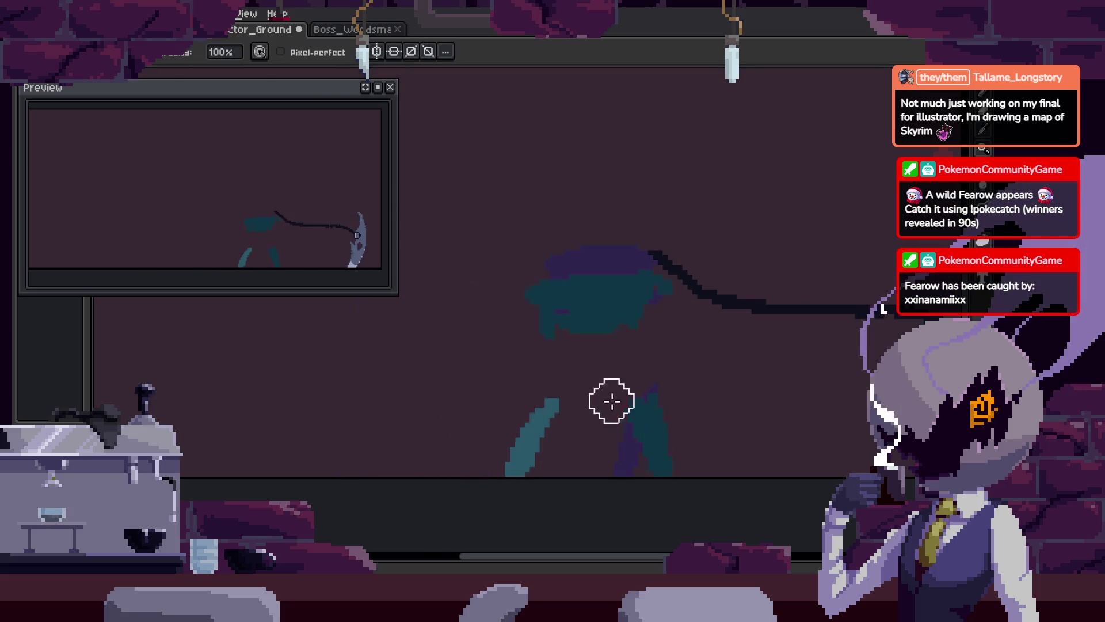
pyautogui.moveTo(579, 473); pyautogui.dragTo(689, 412)
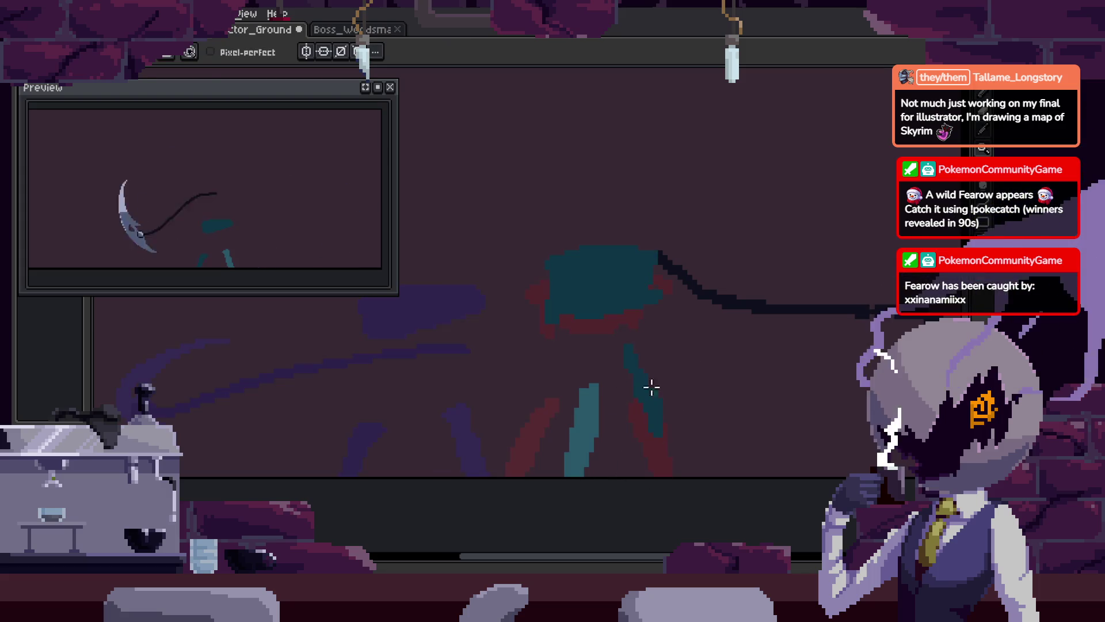
pyautogui.hotkey('ctrl', 'z')
pyautogui.hotkey('ctrl', 'z')
pyautogui.hotkey('ctrl', 'z')
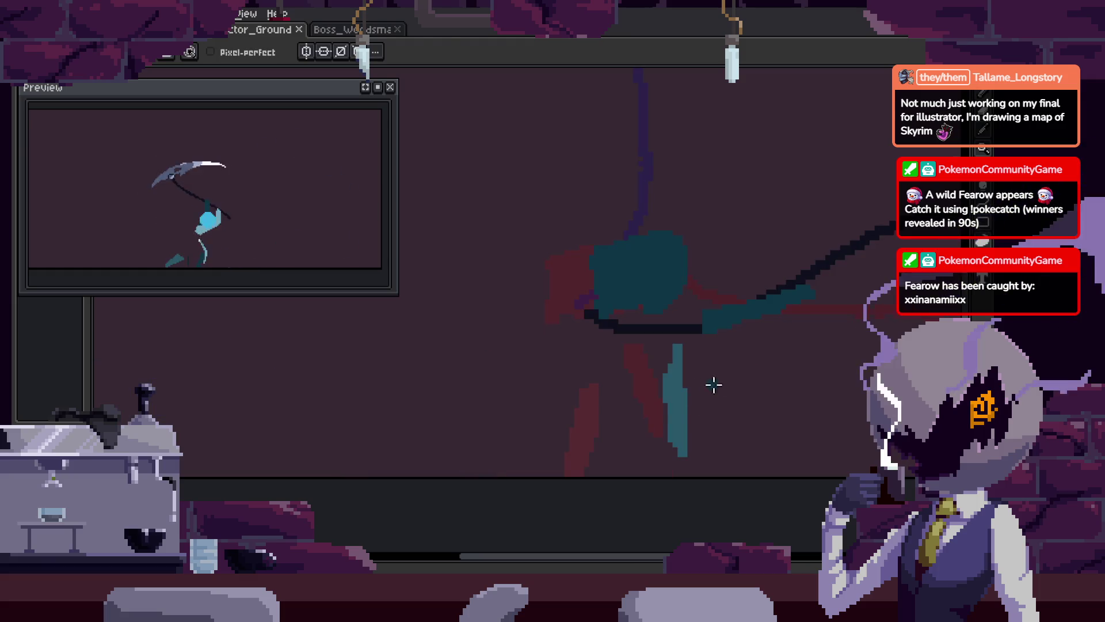
pyautogui.hotkey('ctrl', 'z')
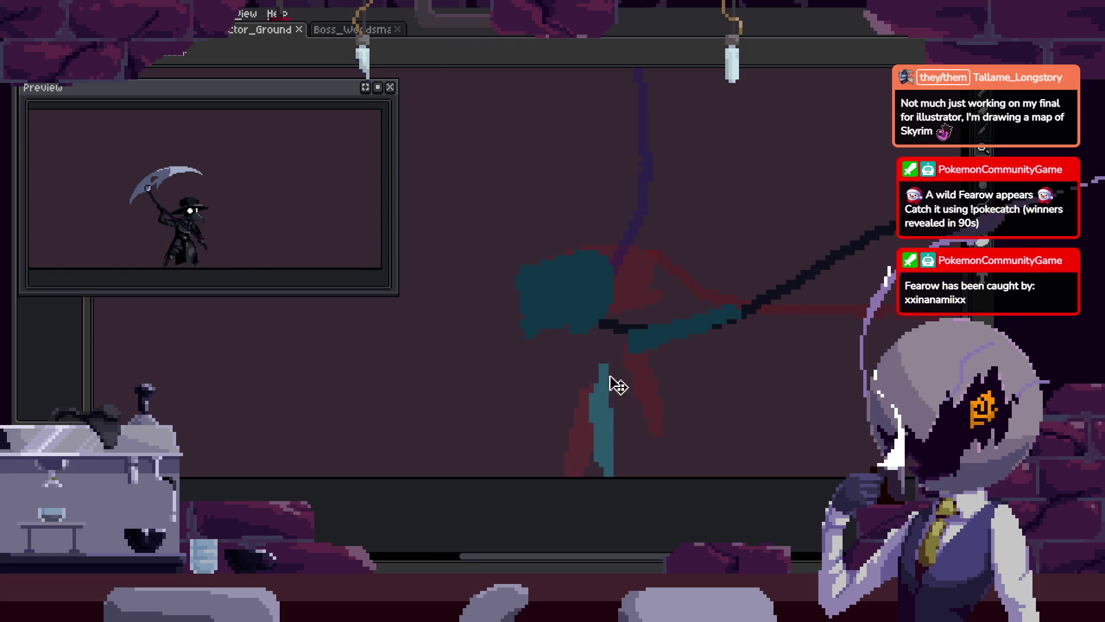
pyautogui.moveTo(530, 271); pyautogui.dragTo(683, 340)
pyautogui.moveTo(599, 313); pyautogui.dragTo(645, 320)
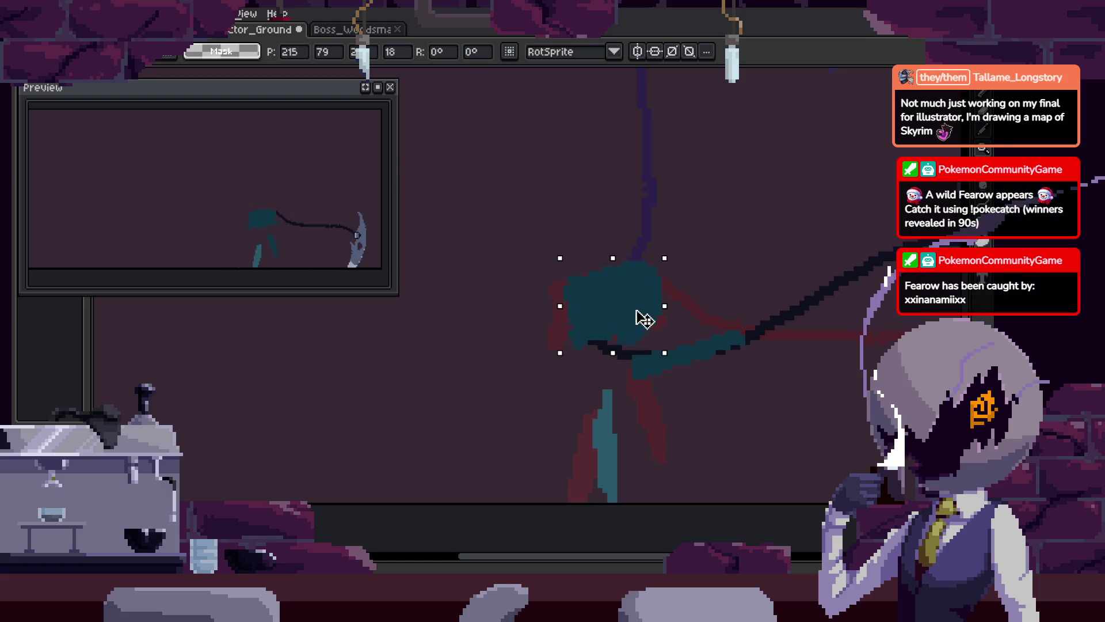
pyautogui.press('w')
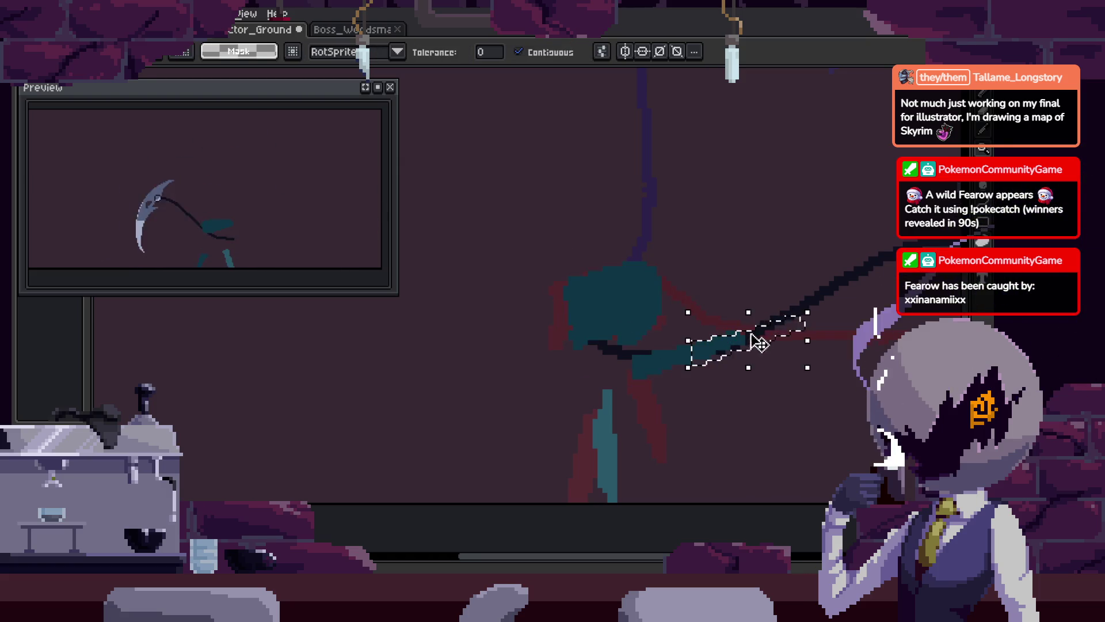
pyautogui.moveTo(708, 357); pyautogui.dragTo(681, 360)
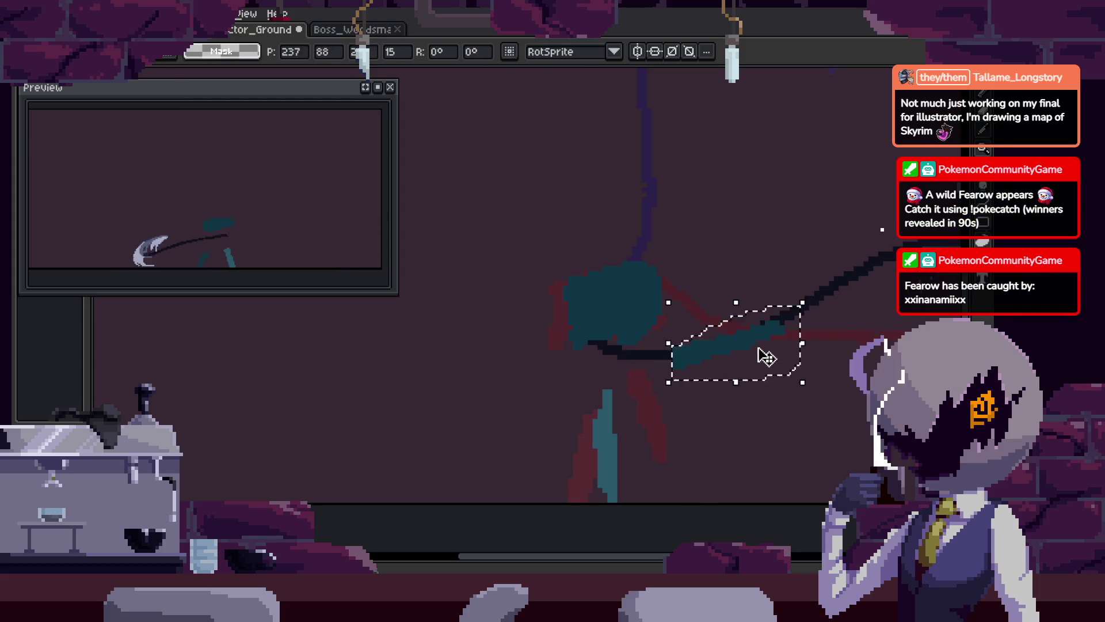
pyautogui.hotkey('ctrl', 'd')
pyautogui.press('b')
pyautogui.hotkey('ctrl', 's')
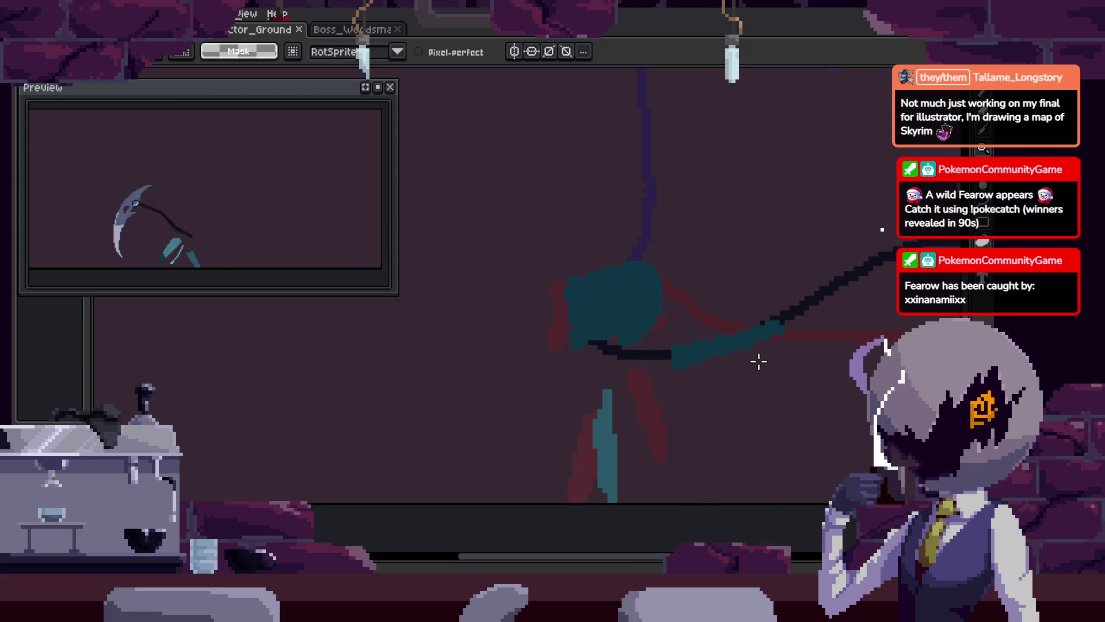
pyautogui.hscroll(-2, 737, 305)
pyautogui.hotkey('ctrl', 'z')
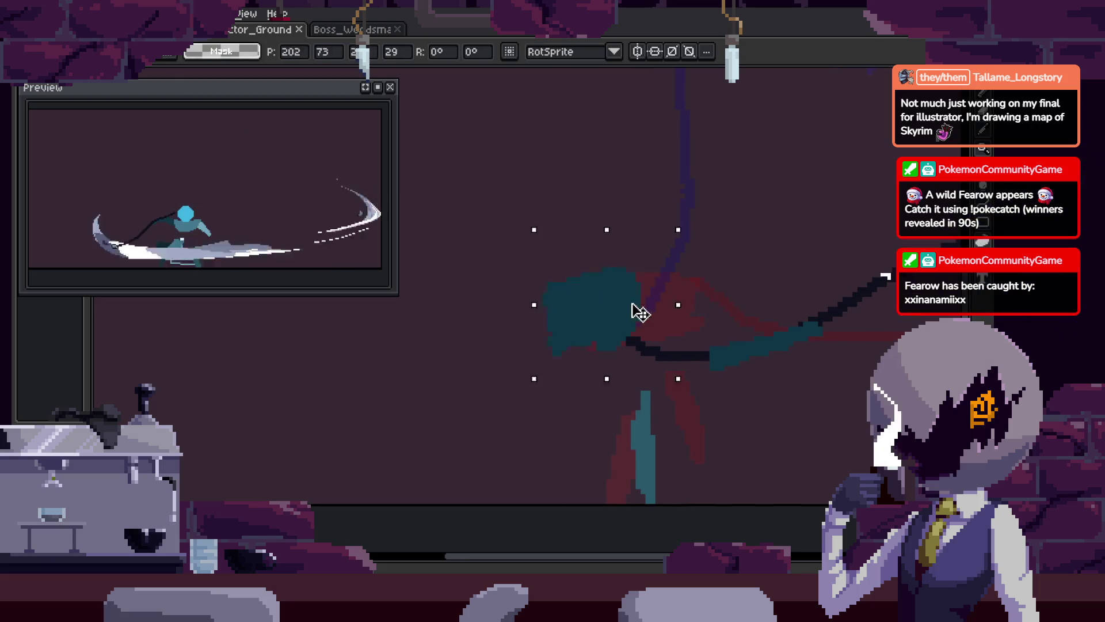
pyautogui.moveTo(657, 390); pyautogui.dragTo(706, 328)
pyautogui.moveTo(606, 334); pyautogui.dragTo(617, 333)
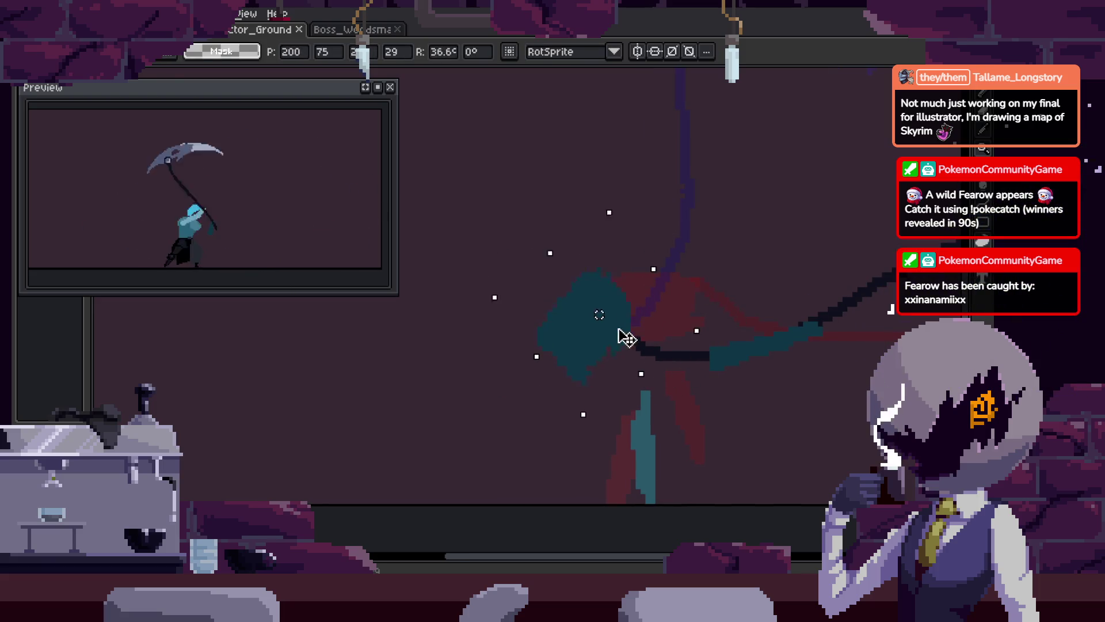
pyautogui.hotkey('ctrl', 'd')
pyautogui.press('b')
pyautogui.press('z')
pyautogui.scroll(-2, 702, 328)
pyautogui.hotkey('ctrl', 's')
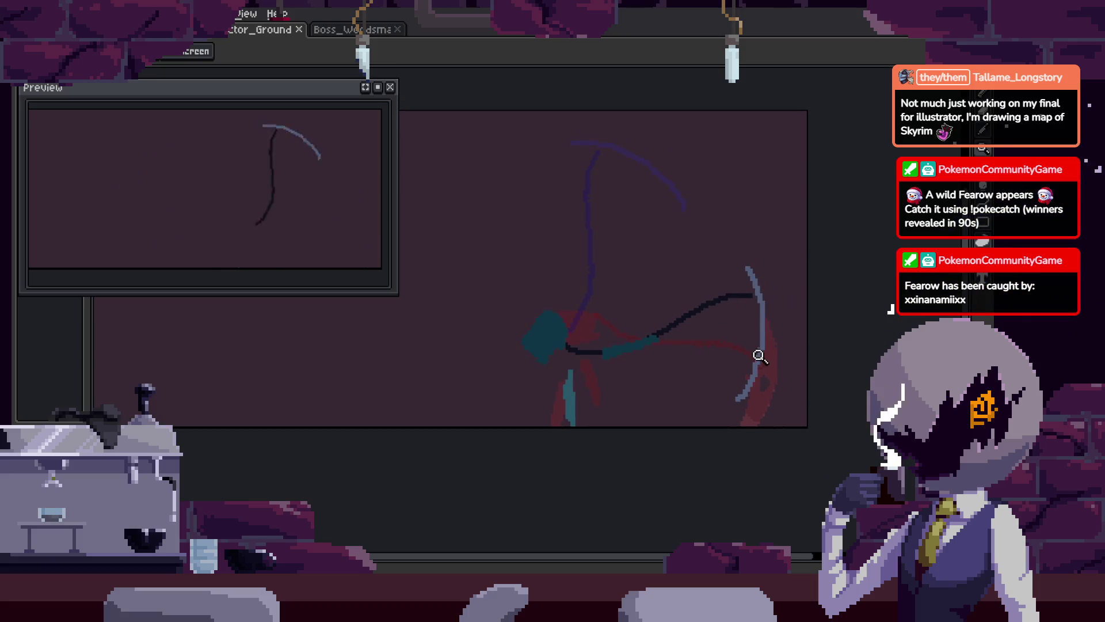
pyautogui.click(624, 319)
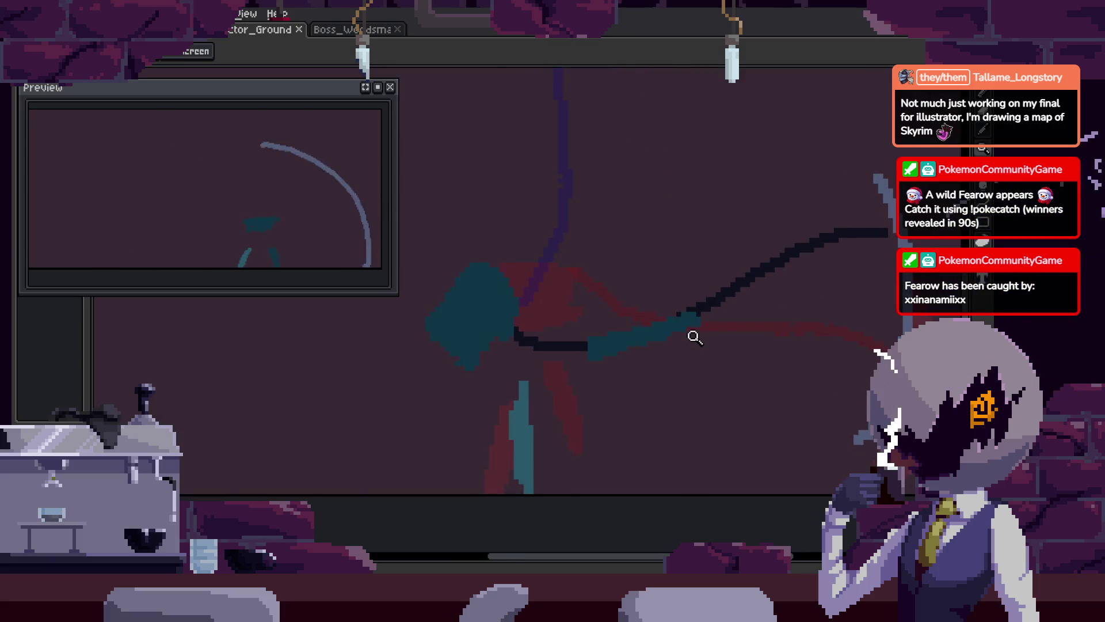
pyautogui.press('Return')
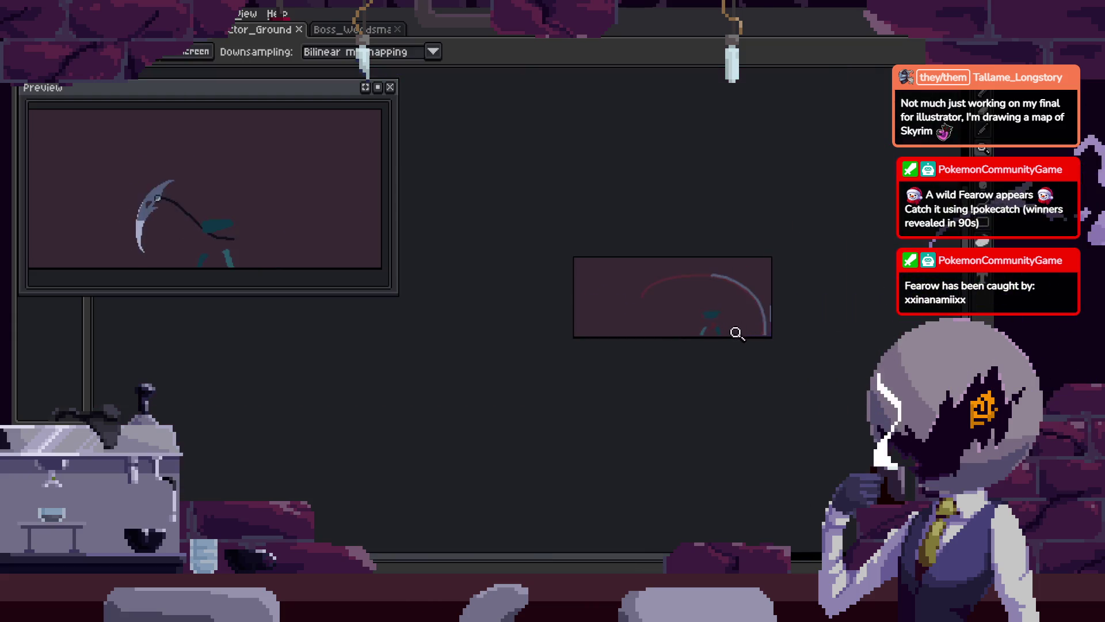
pyautogui.scroll(2, 772, 311)
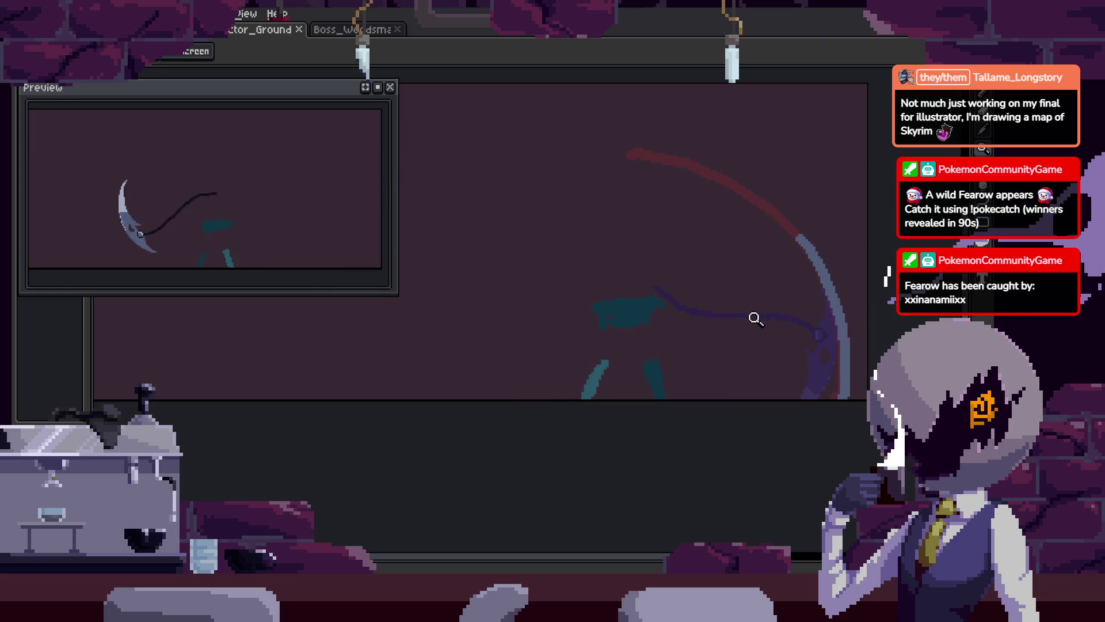
pyautogui.click(749, 338)
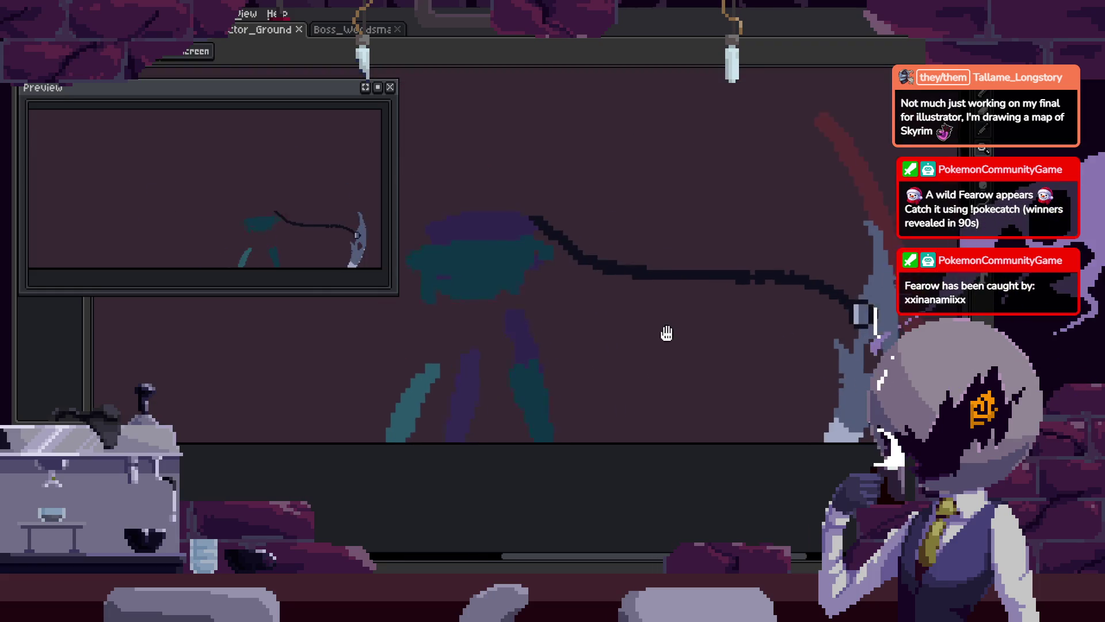
pyautogui.scroll(-2, 697, 342)
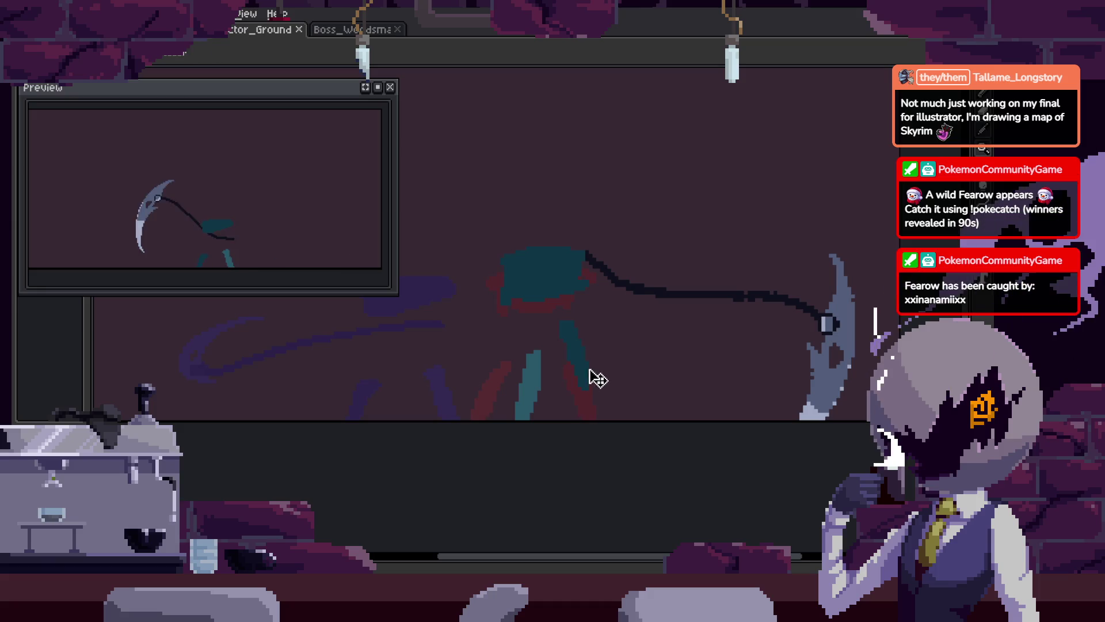
pyautogui.press('v')
pyautogui.scroll(1, 745, 340)
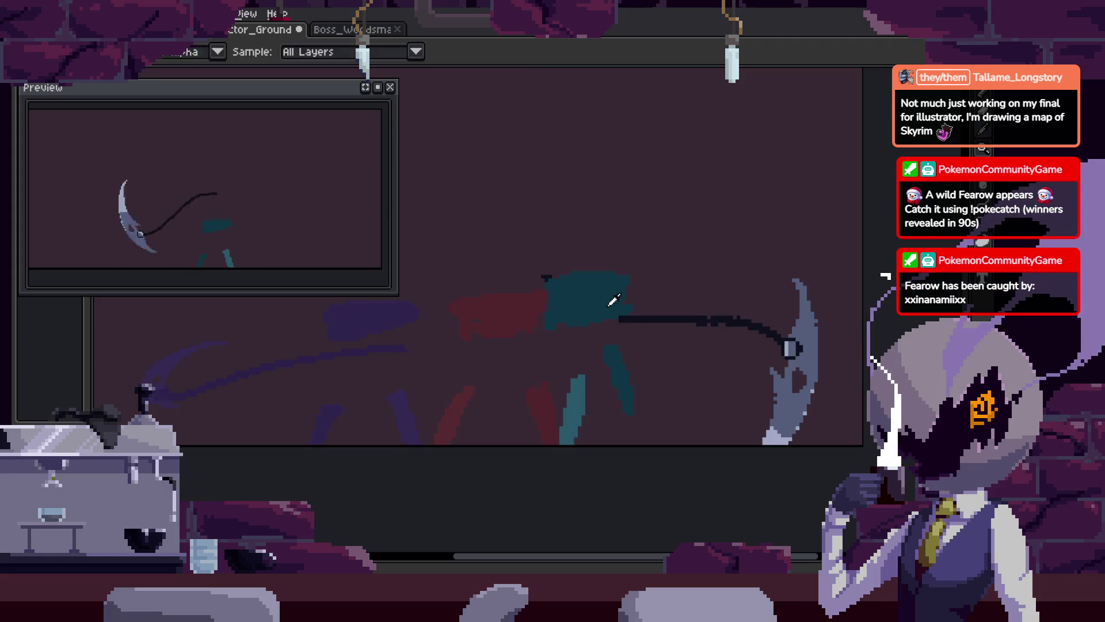
pyautogui.scroll(1, 705, 294)
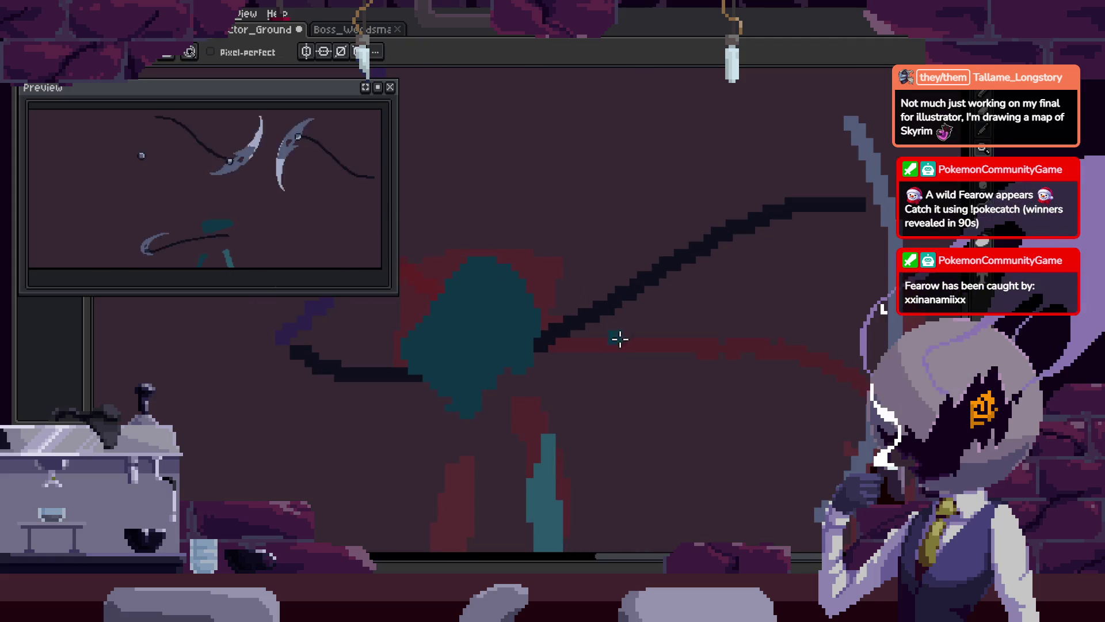
pyautogui.press('z')
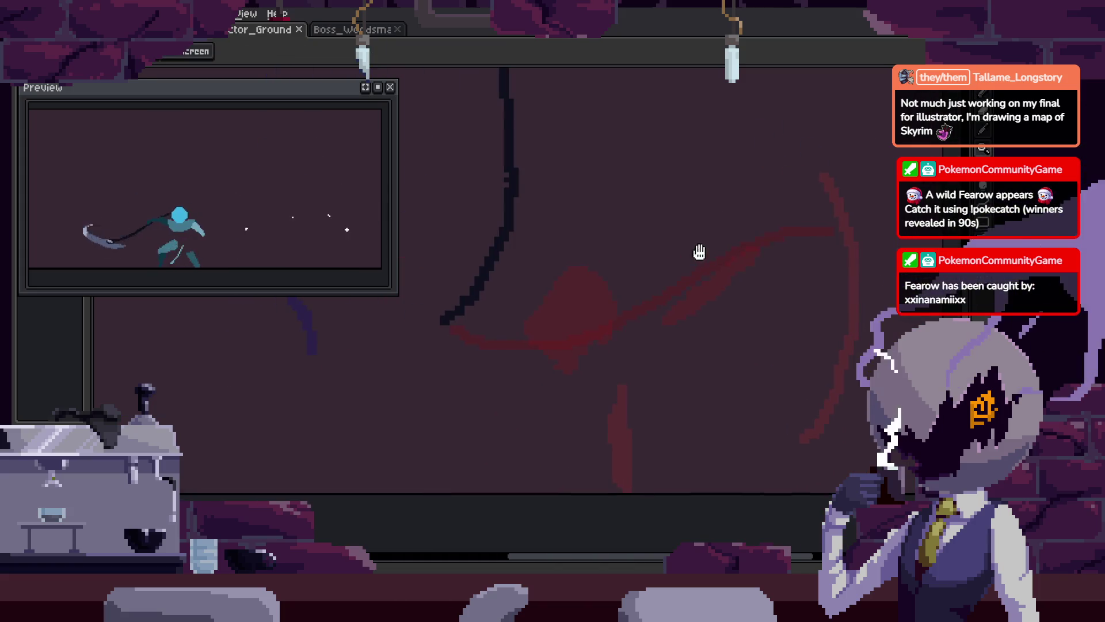
# Zoom out until the whole sprite frame is visible
pyautogui.press('m')
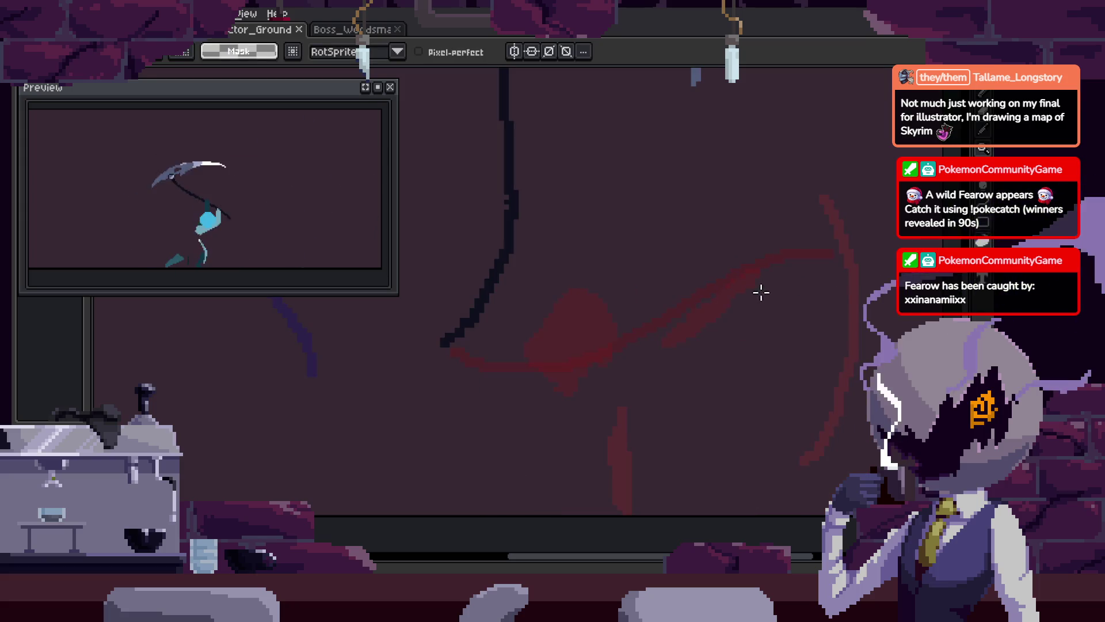
pyautogui.press('z')
pyautogui.rightClick(657, 282)
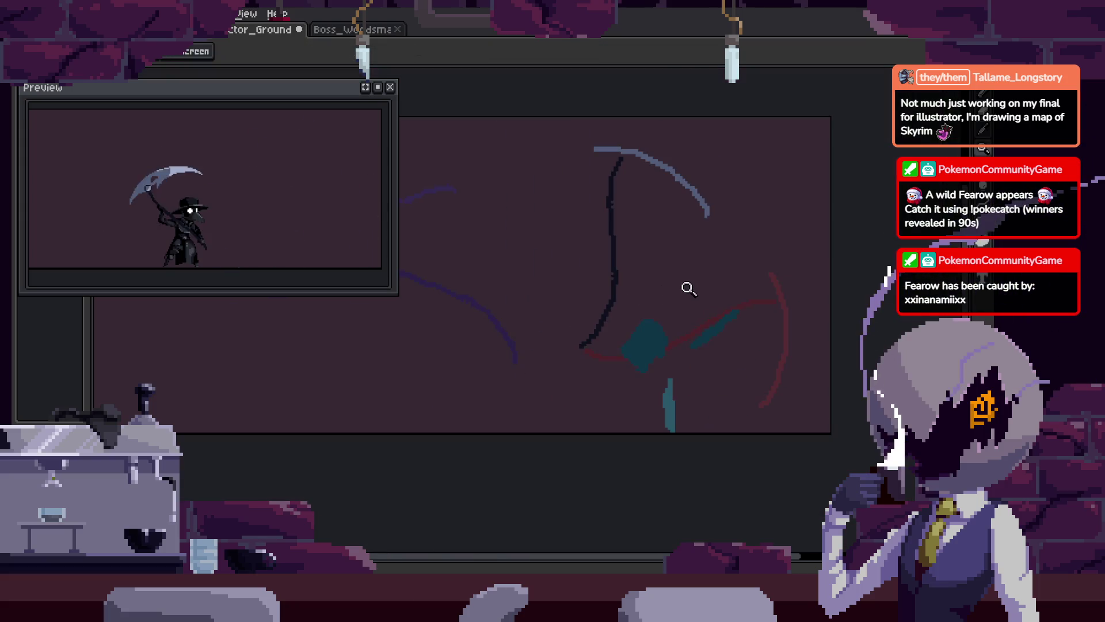
pyautogui.rightClick(687, 284)
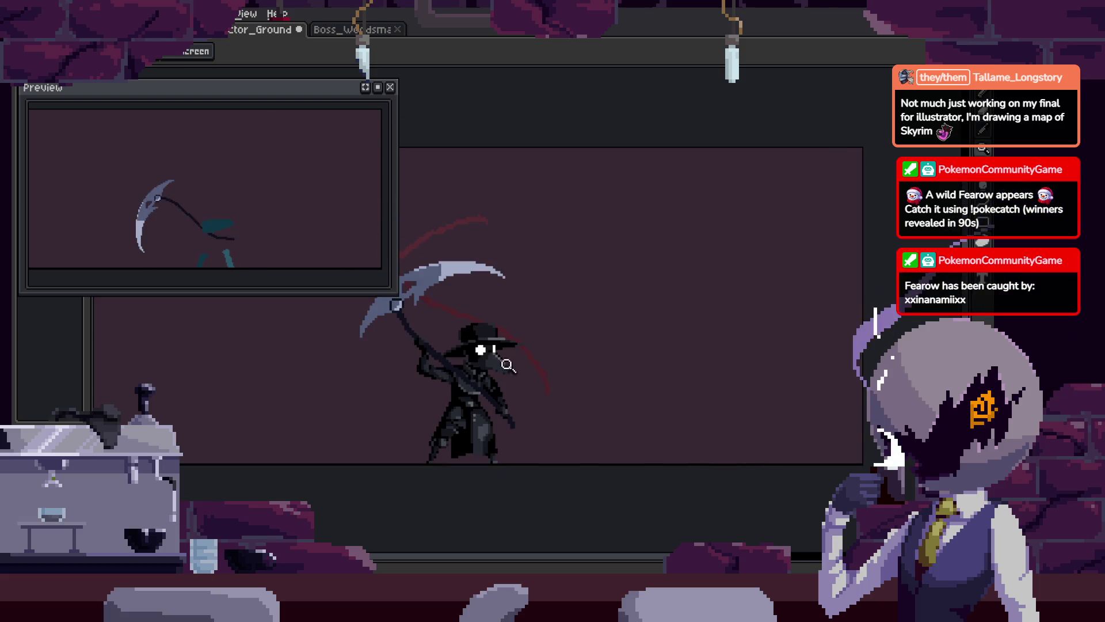
pyautogui.press('m')
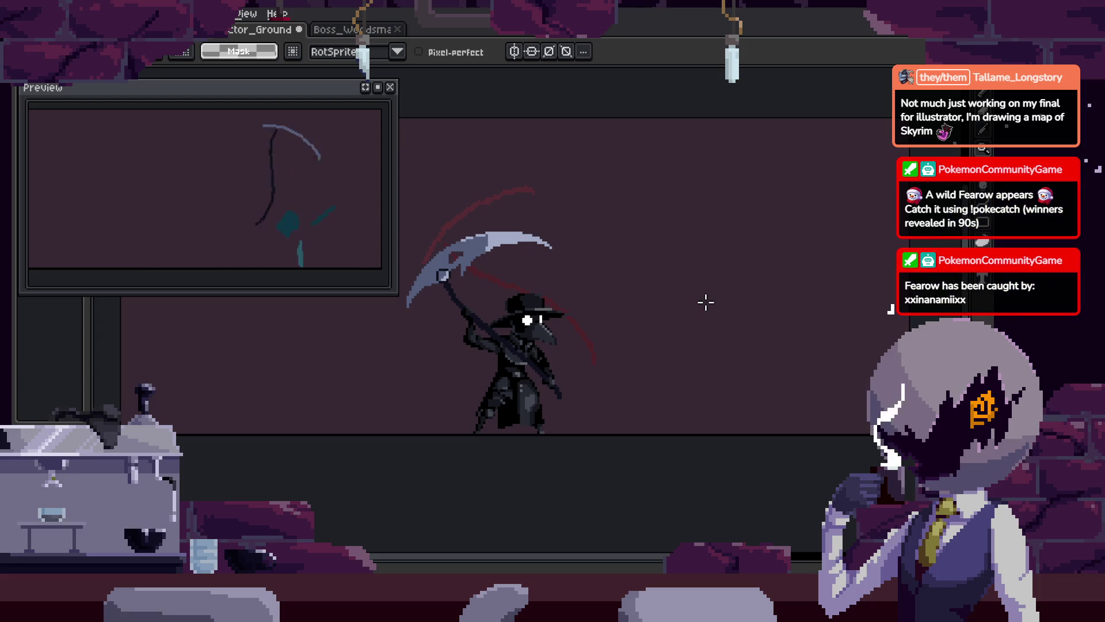
# Play the attack animation, select frame 33's cels, and step back one frame
pyautogui.press('Return')
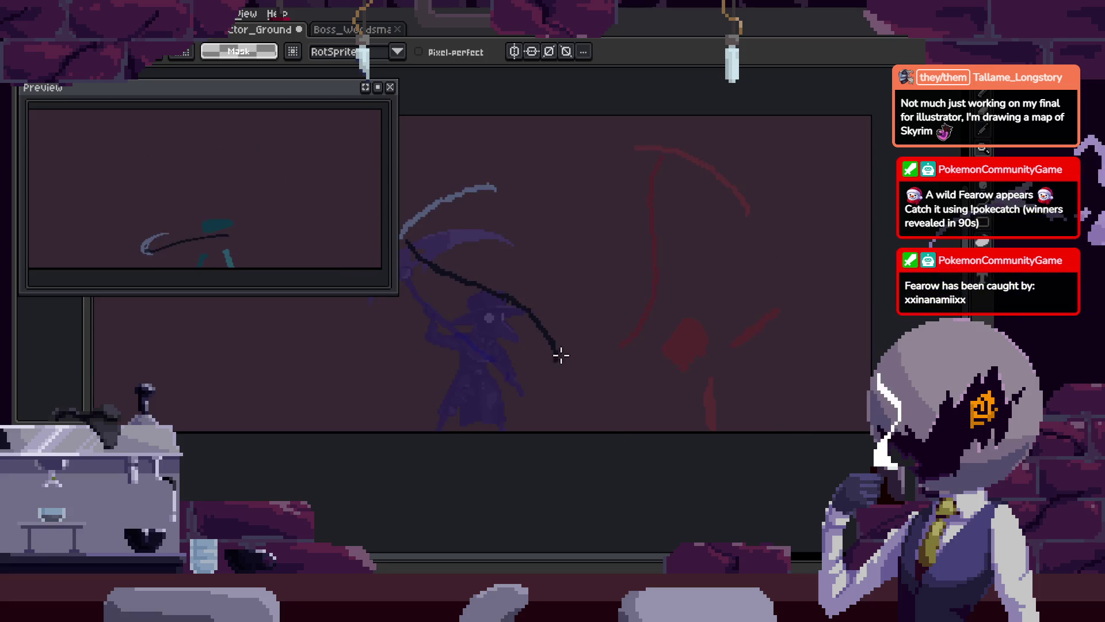
pyautogui.press('Tab')
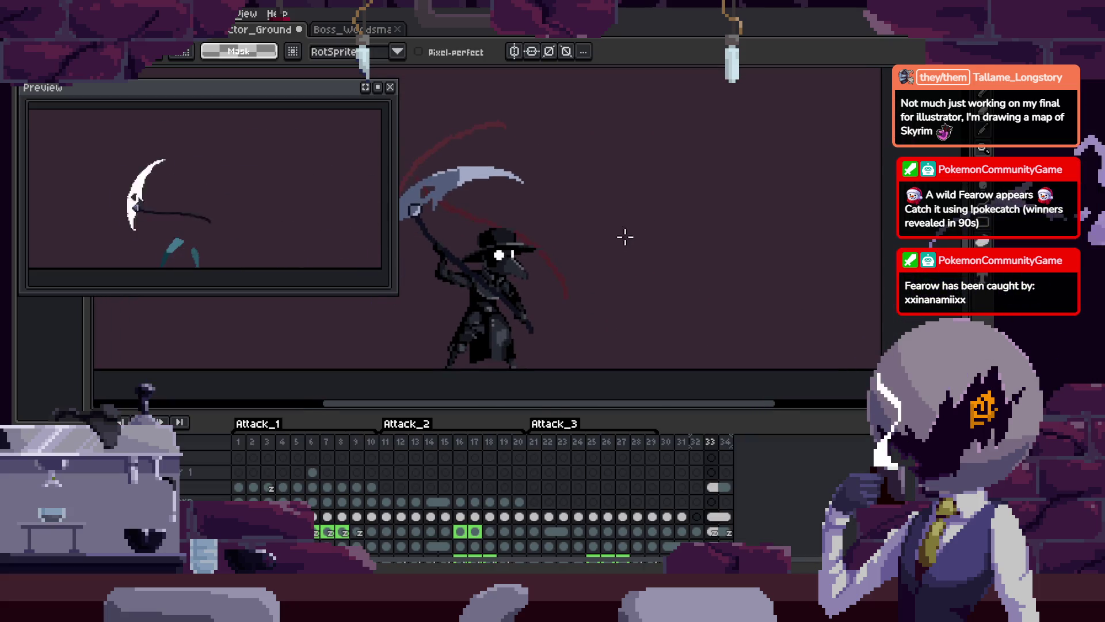
pyautogui.moveTo(711, 486); pyautogui.dragTo(713, 530)
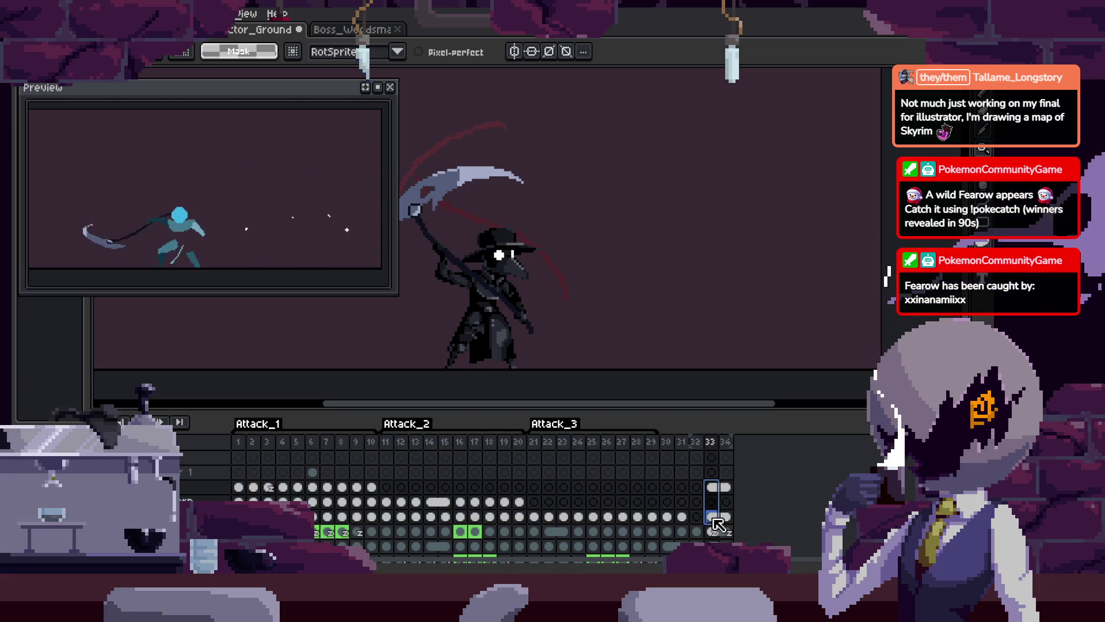
pyautogui.press('Tab')
pyautogui.moveTo(526, 363)
pyautogui.mouseDown()
pyautogui.moveTo(789, 363)
pyautogui.moveTo(785, 349)
pyautogui.mouseUp()
pyautogui.press('Left')
pyautogui.press('Left')
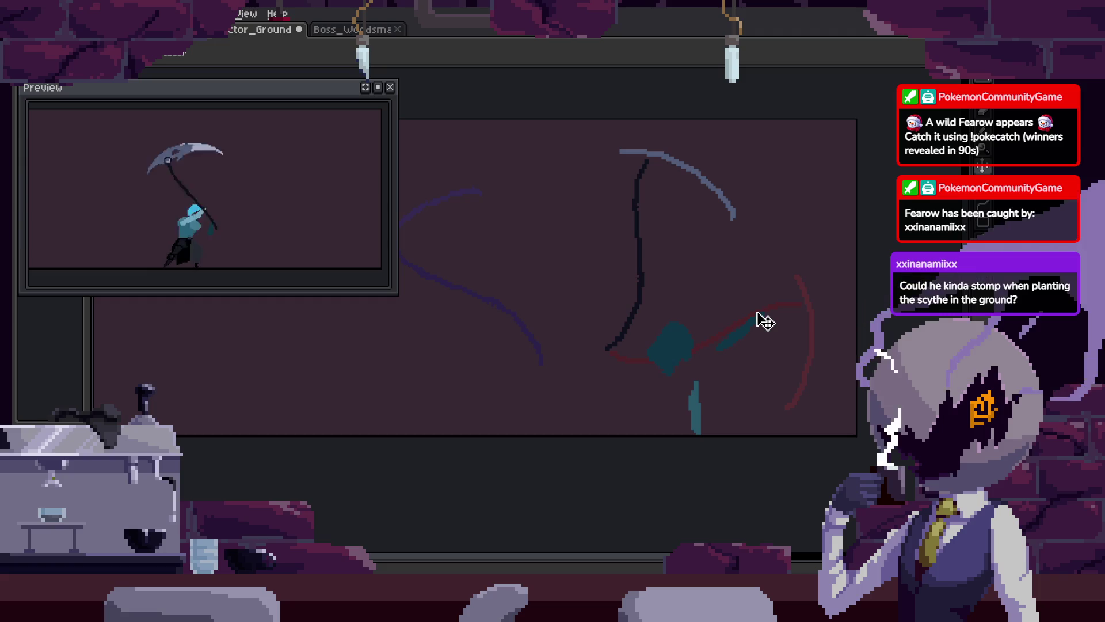
# Play and stop the scythe-swing animation, then zoom in on the sketched legs
pyautogui.press('Return')
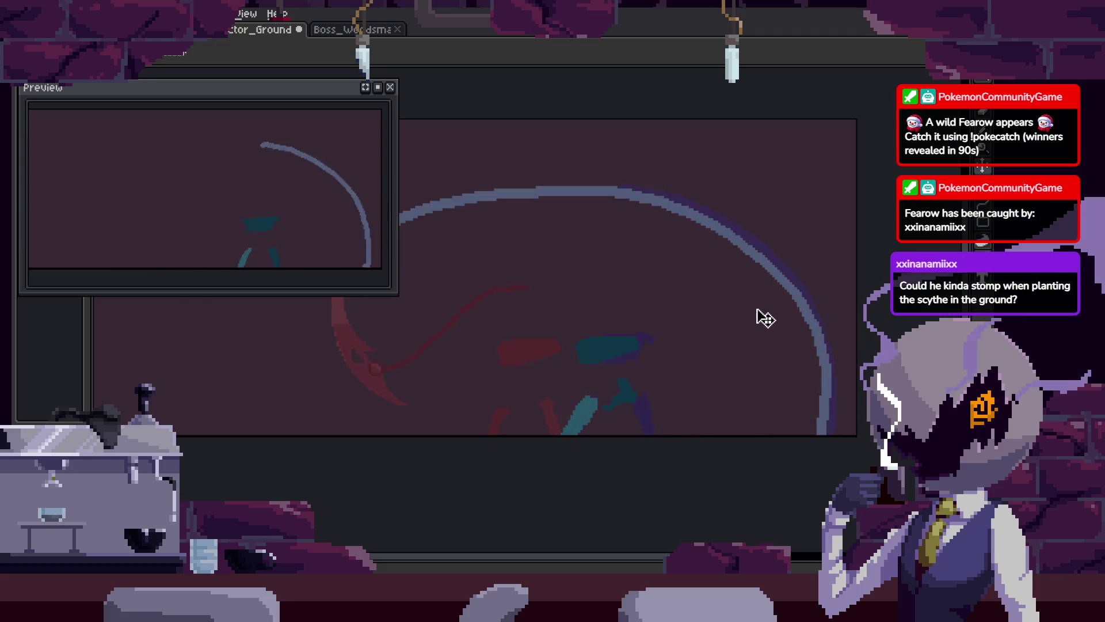
pyautogui.press('Return')
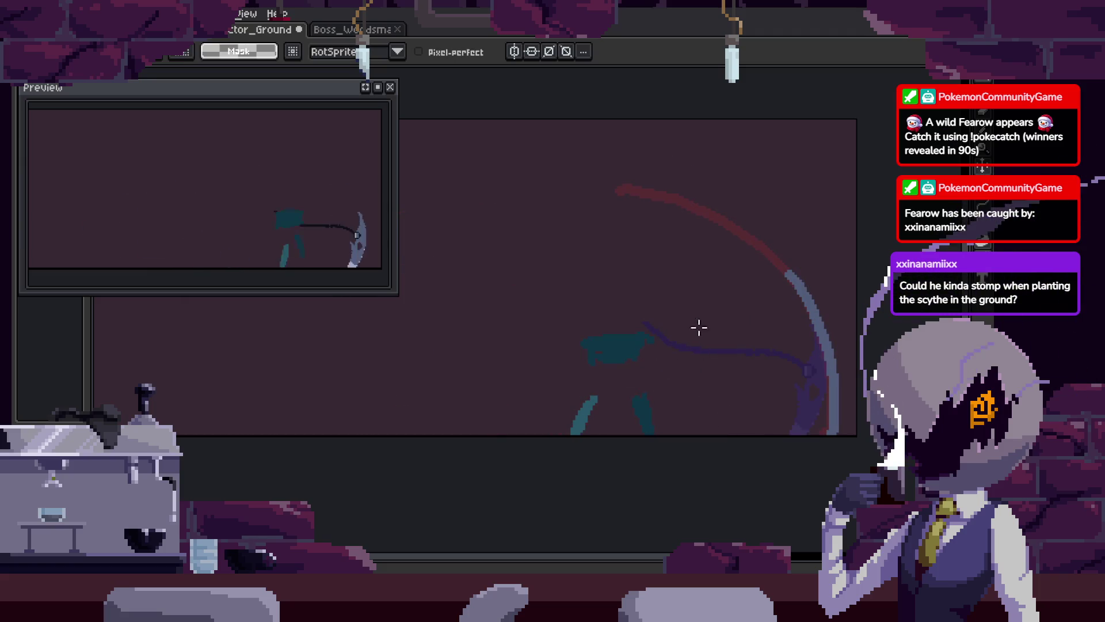
pyautogui.scroll(1, 699, 322)
pyautogui.press('z')
pyautogui.press('Tab')
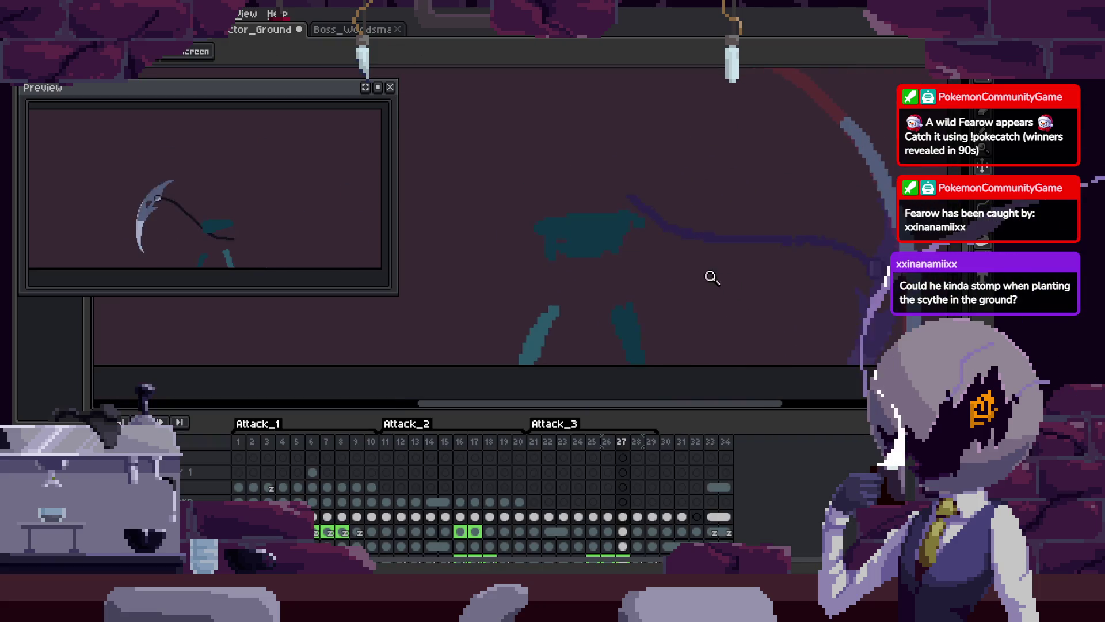
pyautogui.press('Tab')
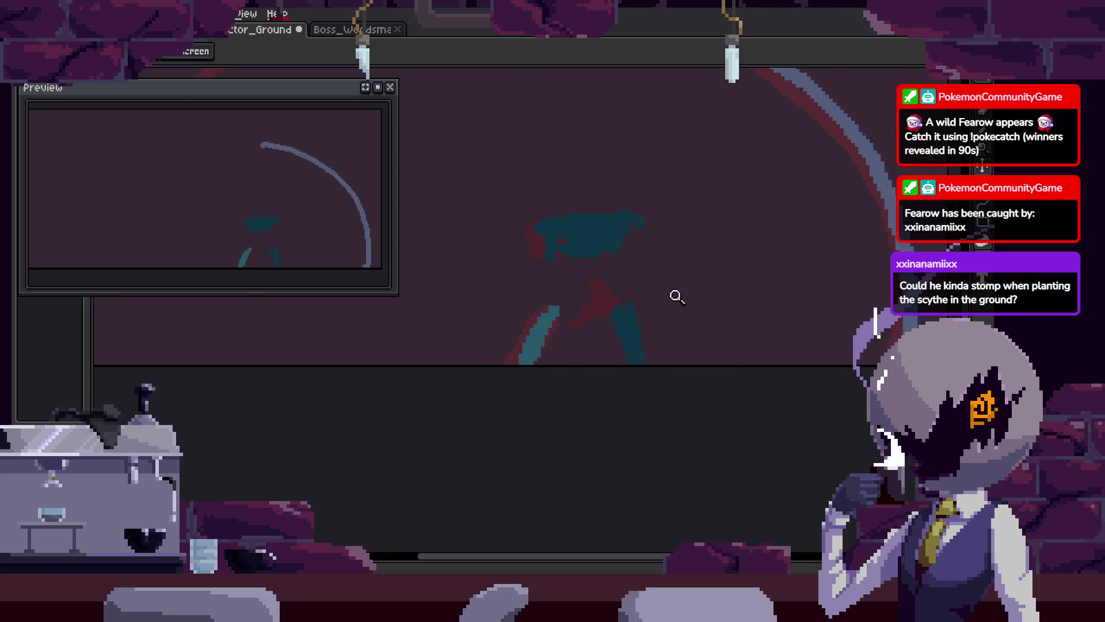
pyautogui.click(659, 311)
# Lasso the sketched leg area, compare neighbouring frames' leg poses, and save
pyautogui.press('m')
pyautogui.moveTo(647, 352)
pyautogui.mouseDown()
pyautogui.moveTo(716, 407)
pyautogui.moveTo(652, 361)
pyautogui.mouseUp()
pyautogui.hotkey('ctrl', 'd')
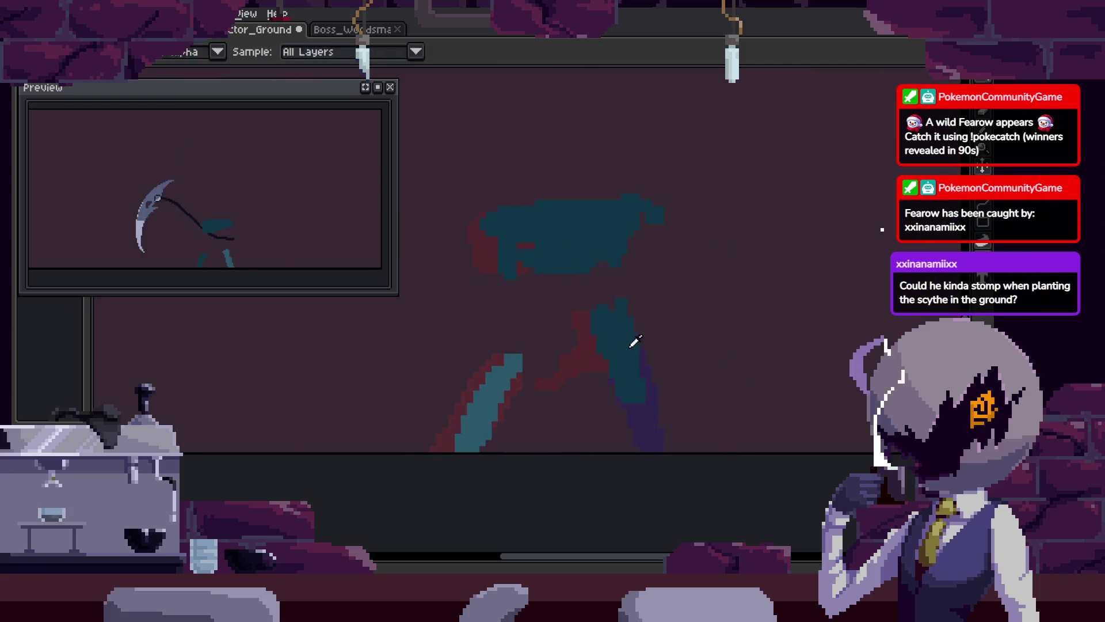
pyautogui.press('b')
pyautogui.scroll(3, 637, 345)
pyautogui.press('z')
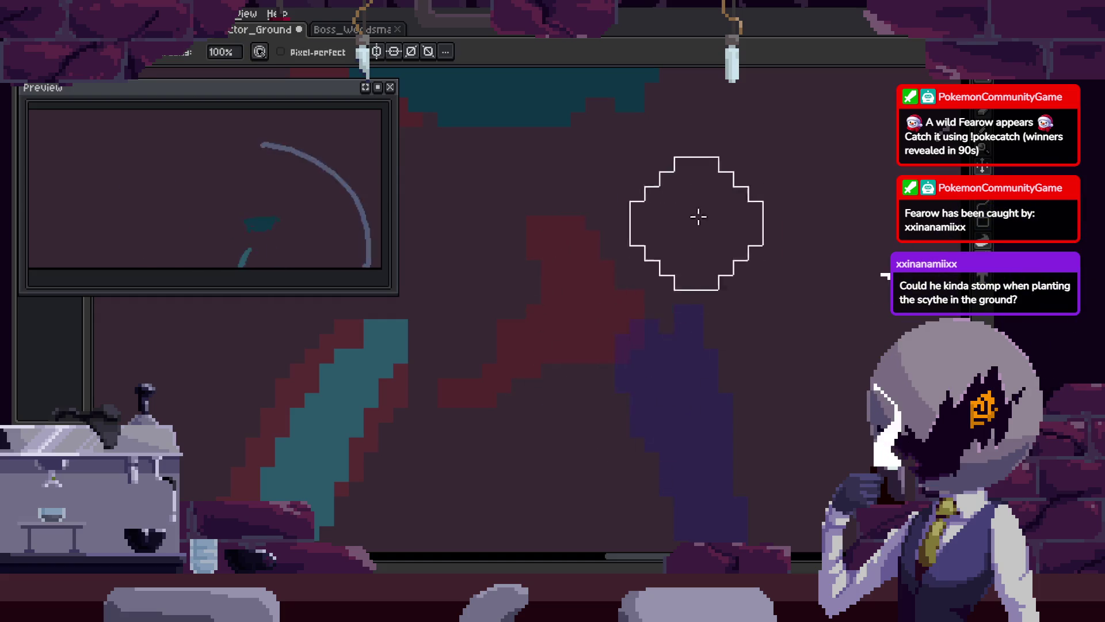
pyautogui.press('Right')
pyautogui.press('Right')
pyautogui.press('Right')
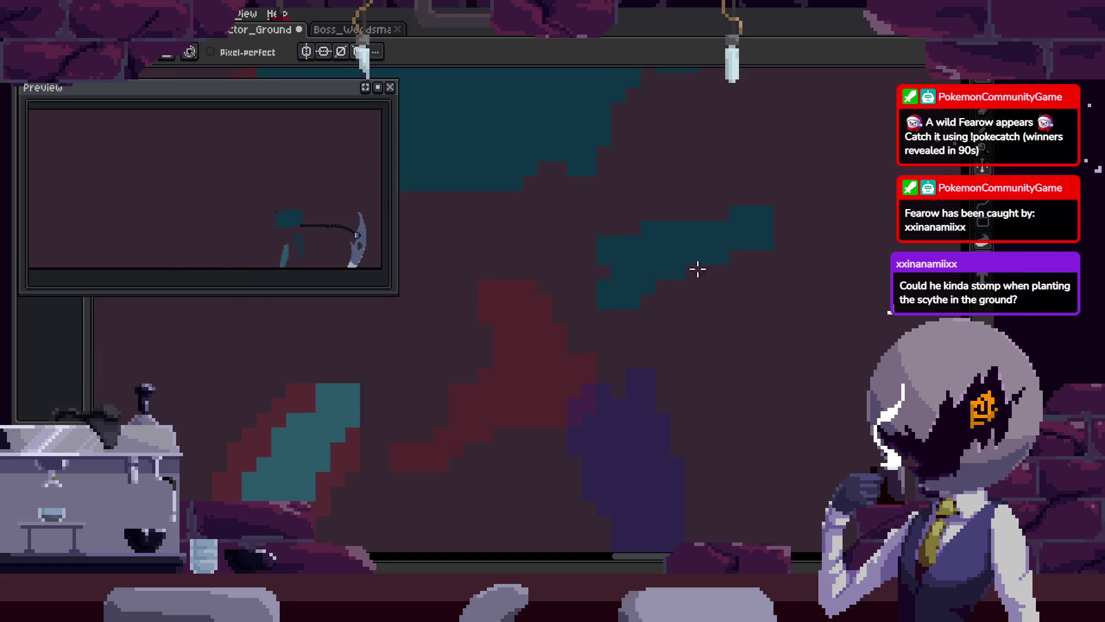
pyautogui.press('Right')
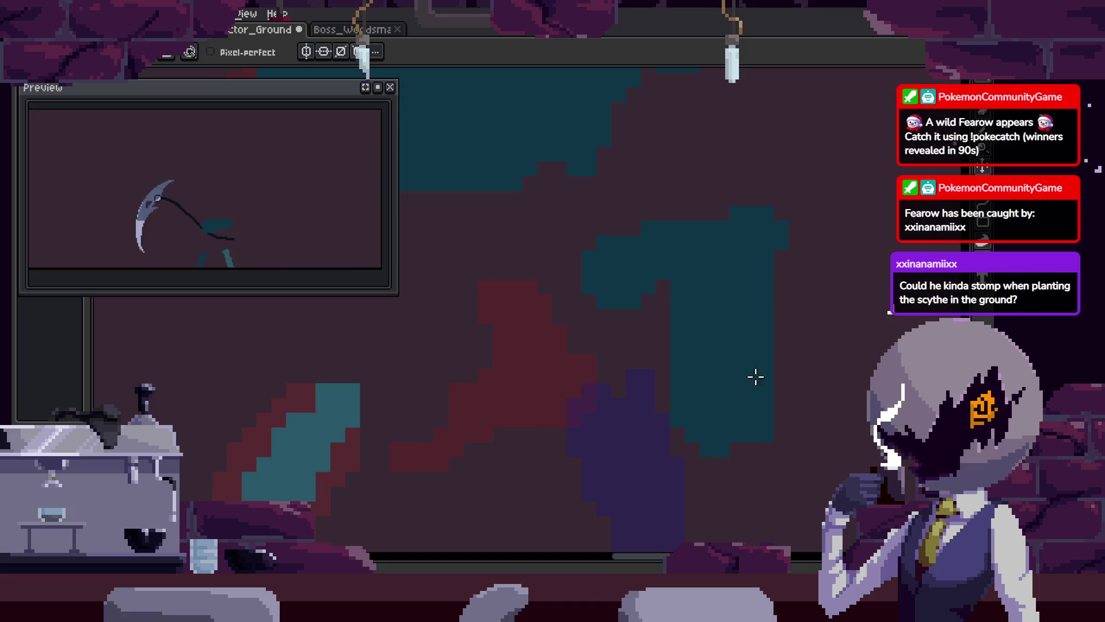
pyautogui.hotkey('ctrl', 's')
# Keep reworking the teal legs into a stomp with the pencil and save again
pyautogui.press('z')
pyautogui.scroll(-2, 811, 298)
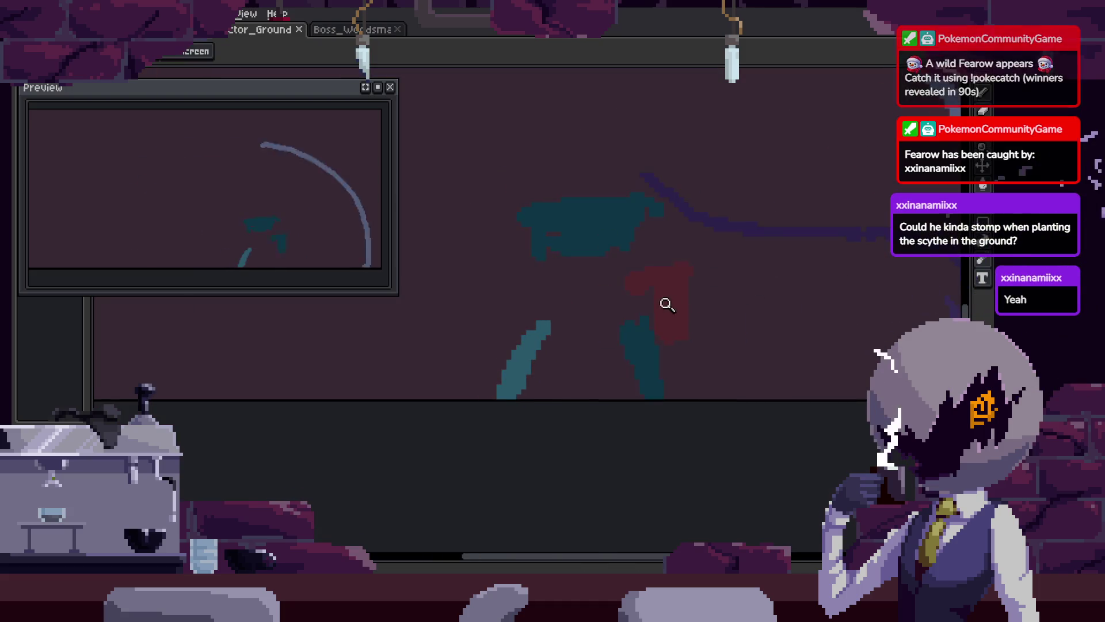
pyautogui.press('b')
pyautogui.scroll(2, 656, 323)
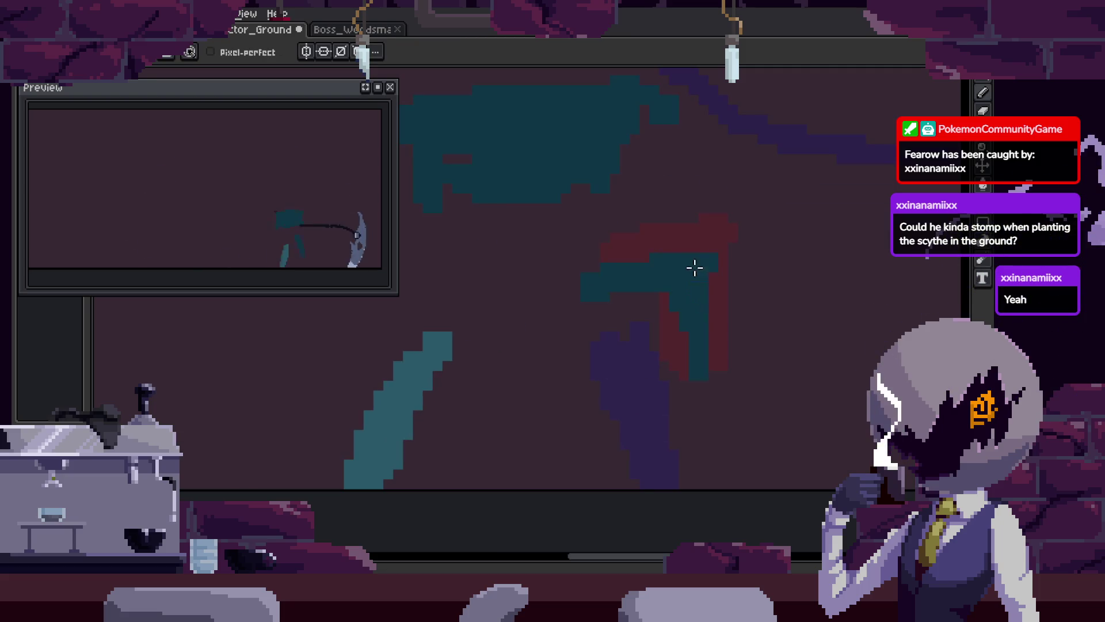
pyautogui.scroll(-2, 708, 384)
pyautogui.hotkey('ctrl', 's')
pyautogui.press('z')
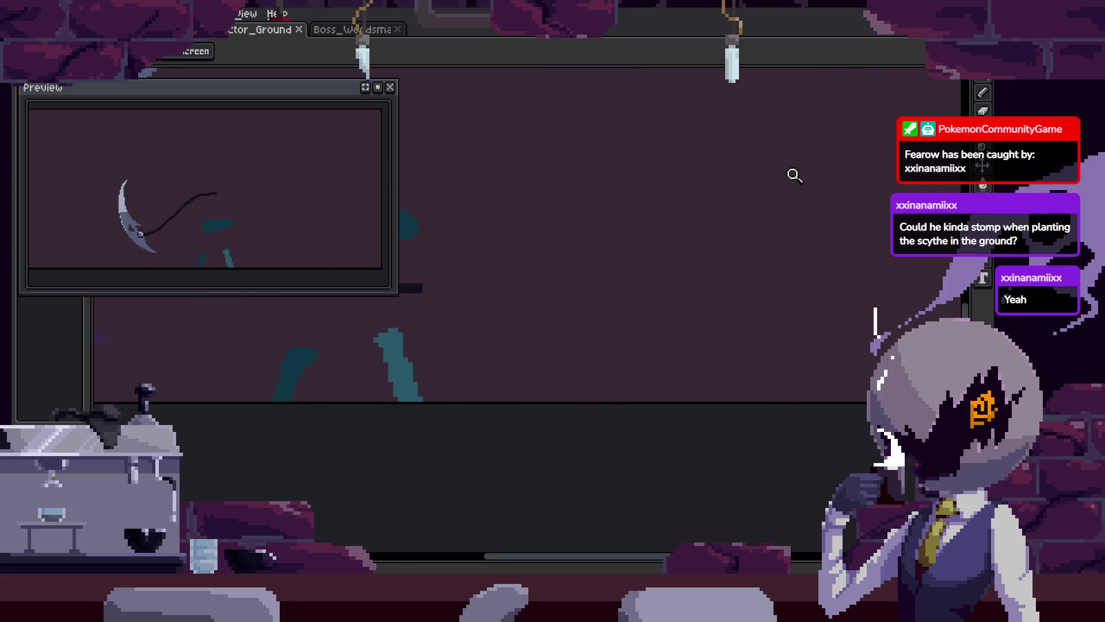
pyautogui.press('Tab')
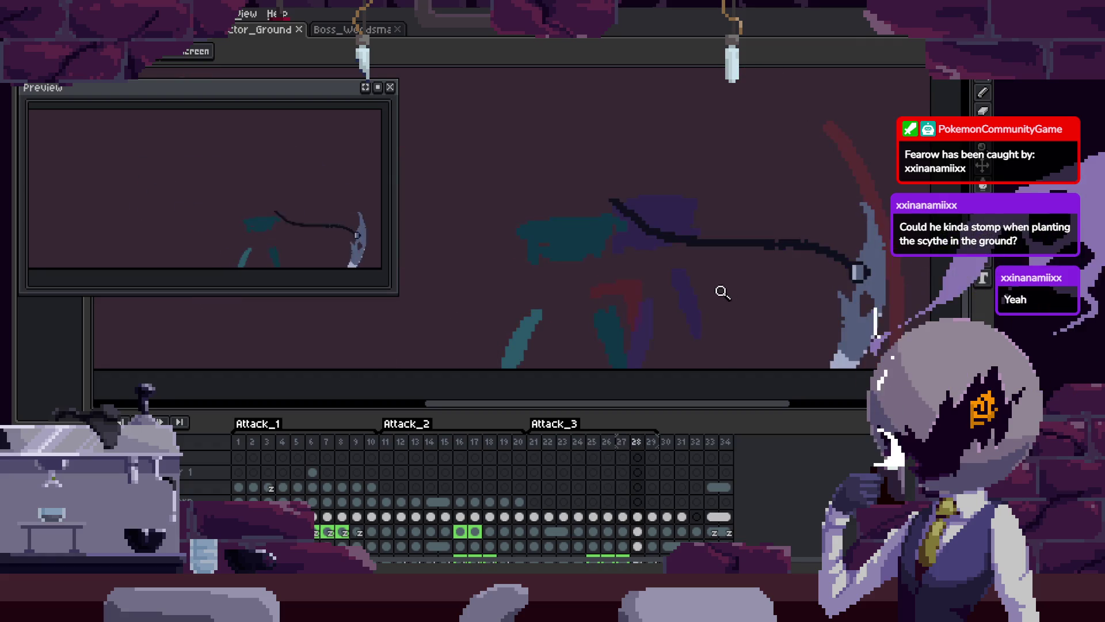
# Advance to frame 30 and move the teal sketch stroke to the left
pyautogui.press('Tab')
pyautogui.moveTo(719, 290); pyautogui.dragTo(684, 284)
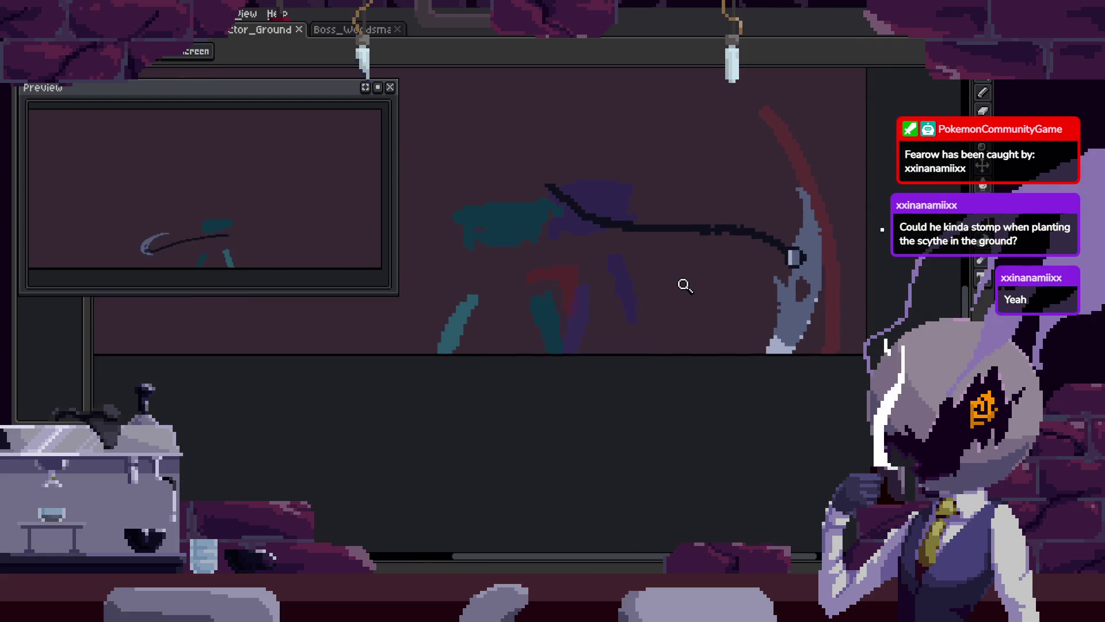
pyautogui.press('Tab')
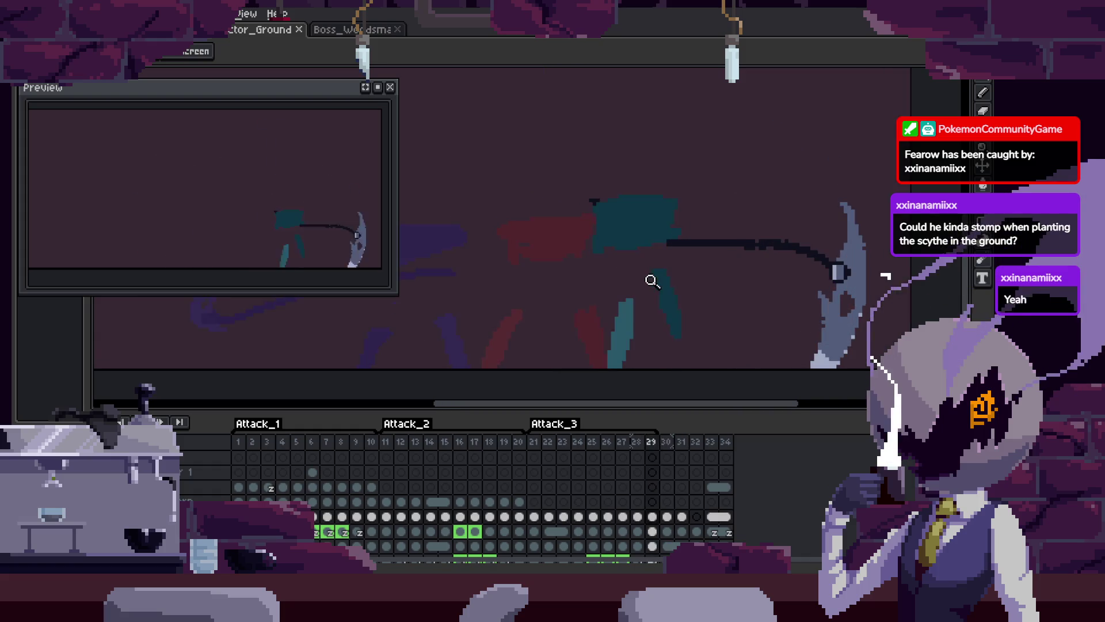
pyautogui.press('Right')
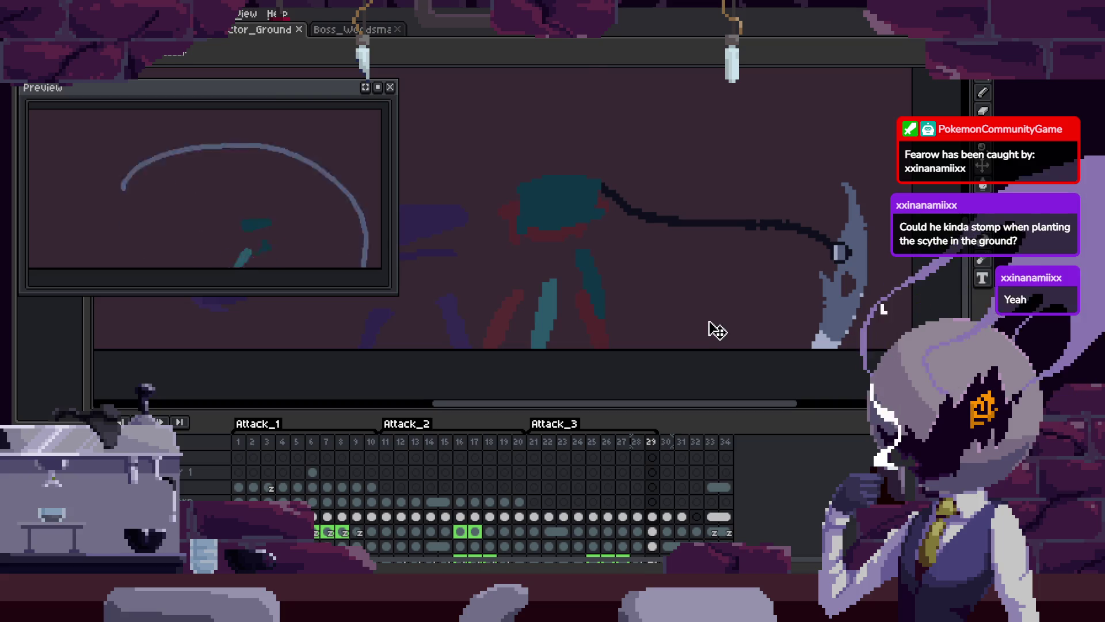
pyautogui.press('Right')
pyautogui.moveTo(612, 321); pyautogui.dragTo(581, 323)
# Play the swing with the timeline hidden, then zoom in on the sketch
pyautogui.scroll(-1, 657, 302)
pyautogui.press('Return')
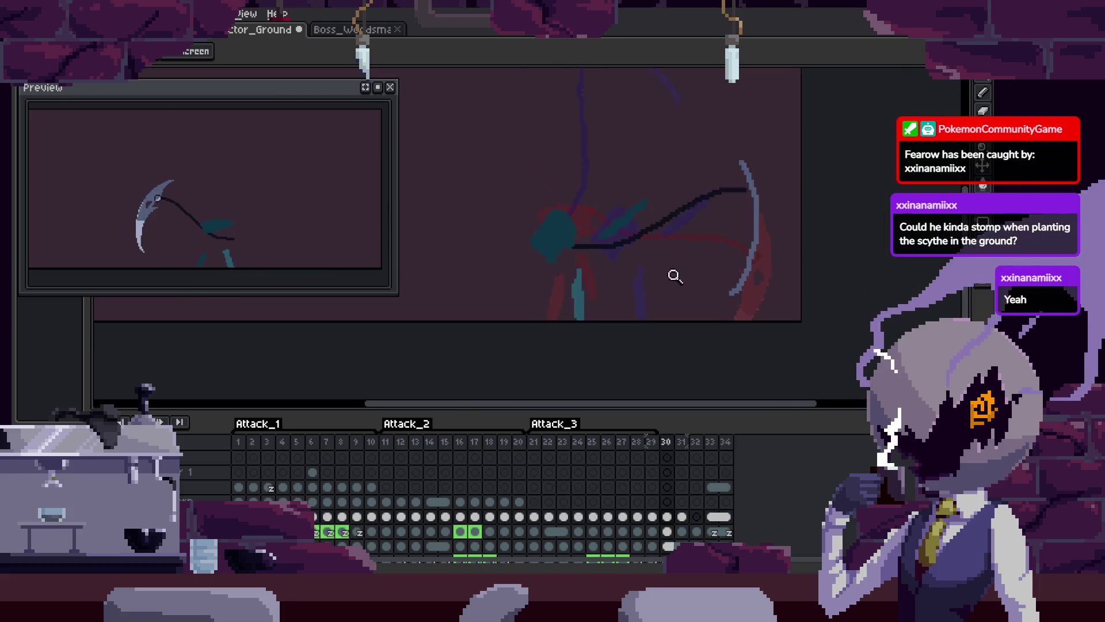
pyautogui.scroll(1, 696, 306)
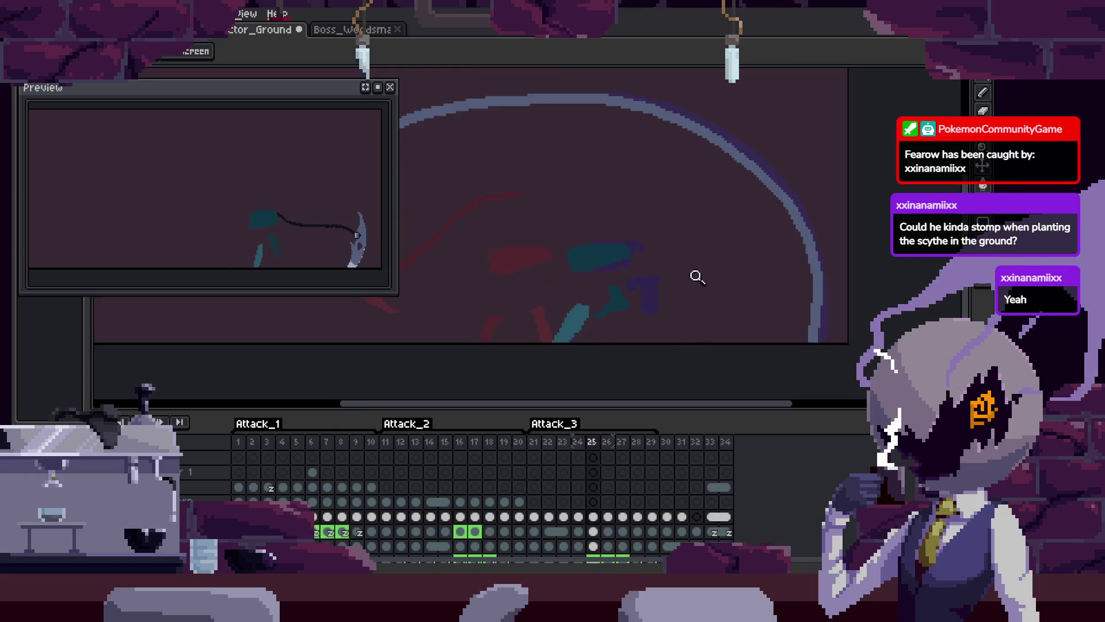
pyautogui.press('Tab')
pyautogui.press('Tab')
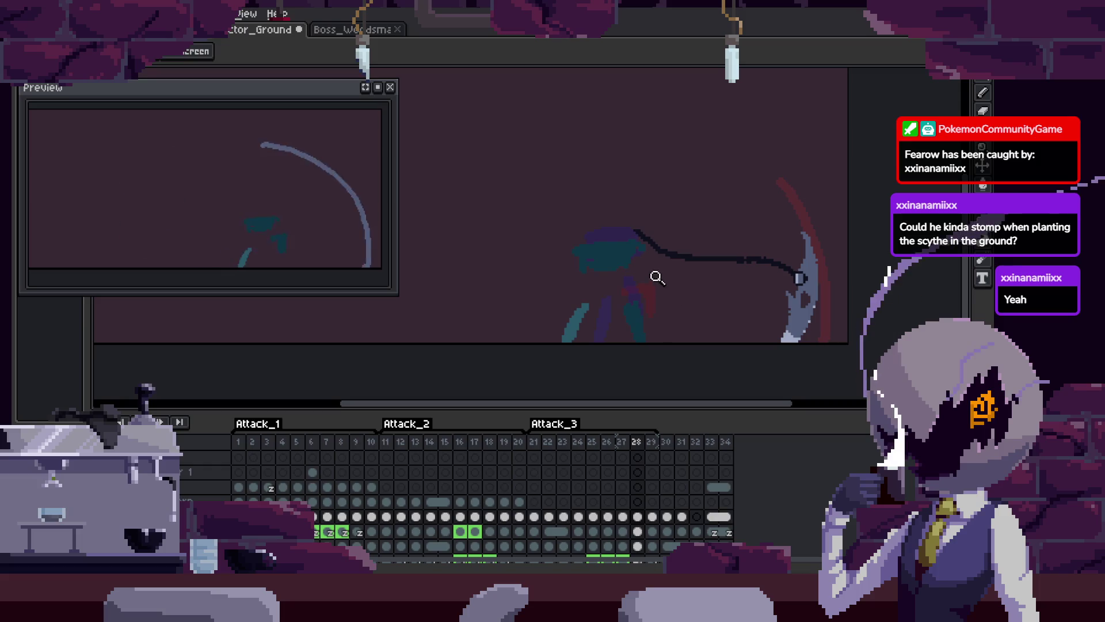
pyautogui.press('m')
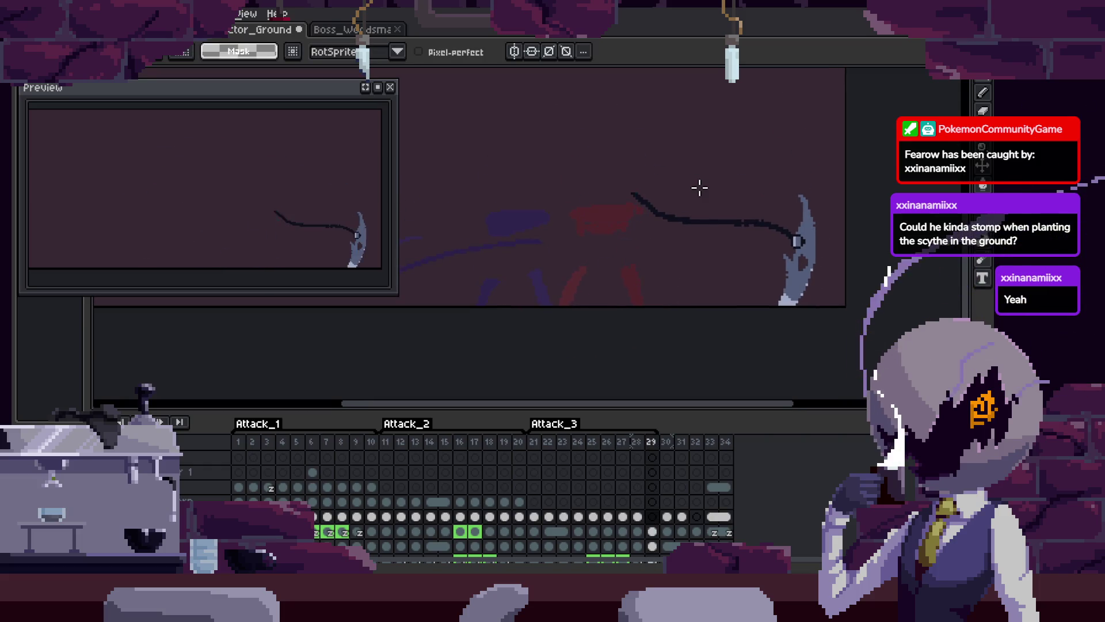
pyautogui.hscroll(2, 685, 275)
pyautogui.scroll(1, 685, 275)
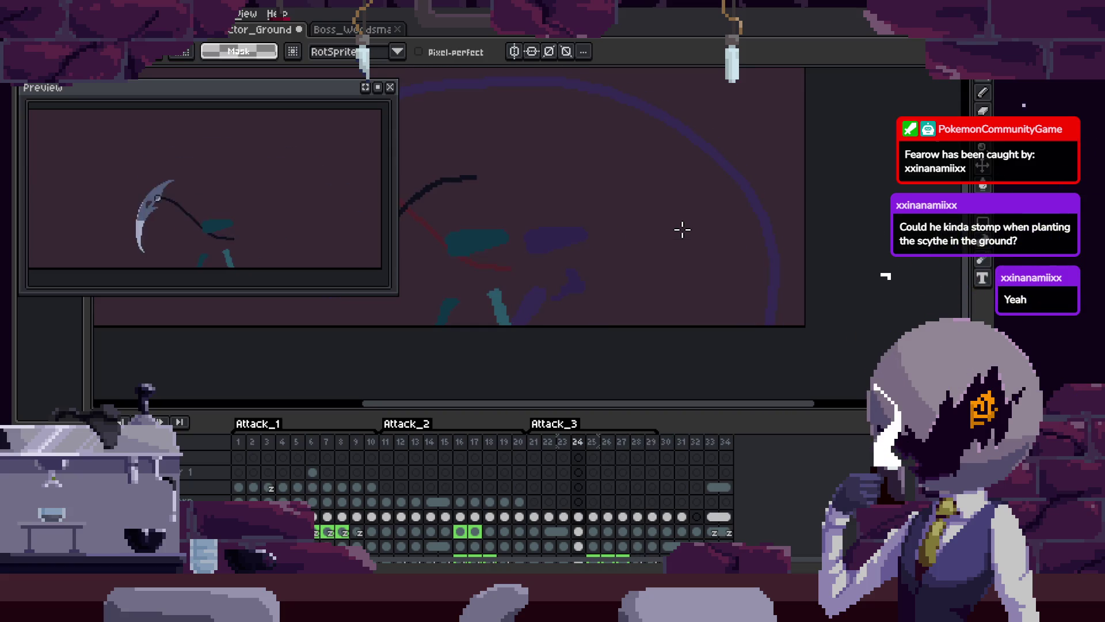
pyautogui.press('Tab')
pyautogui.press('z')
pyautogui.click(667, 242)
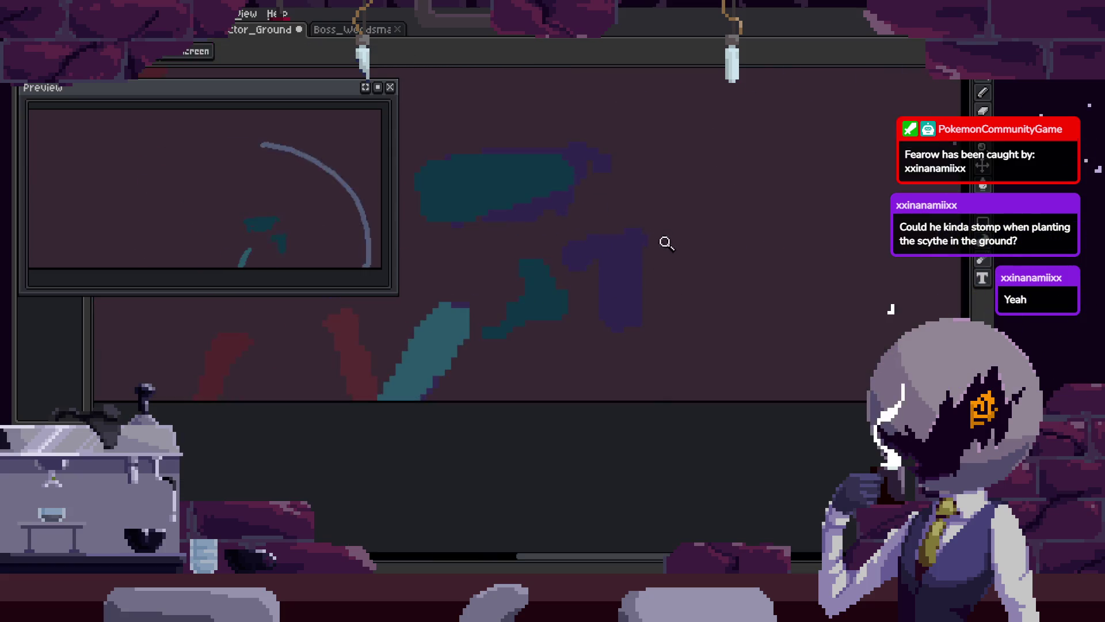
# Zoom in closer on the sketched figure's body and save the animation
pyautogui.press('b')
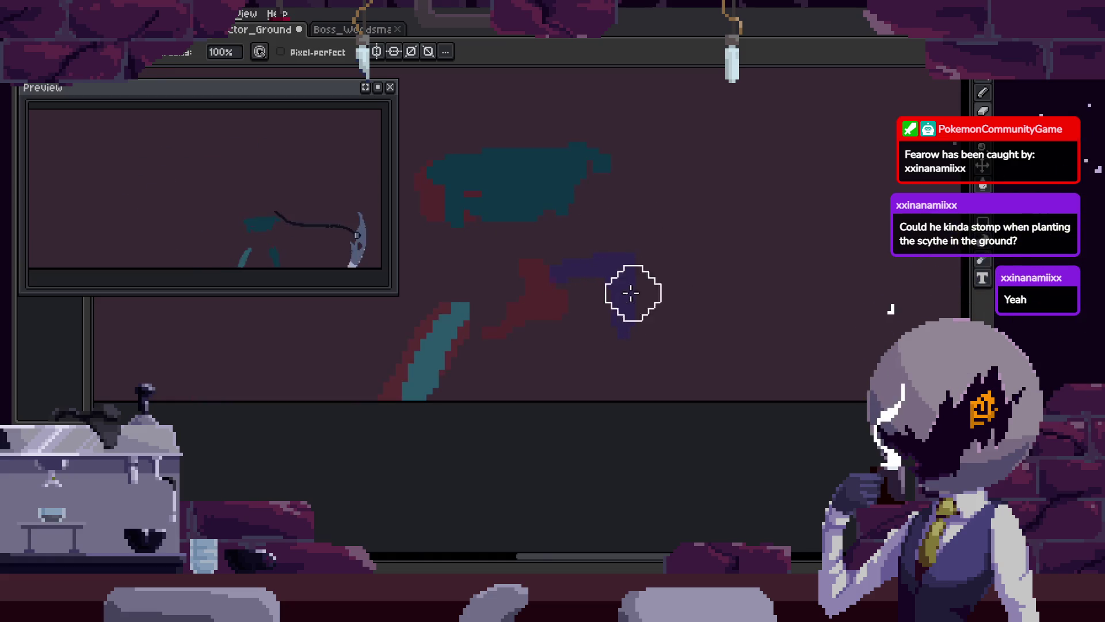
pyautogui.press('z')
pyautogui.click(630, 305)
pyautogui.press('e')
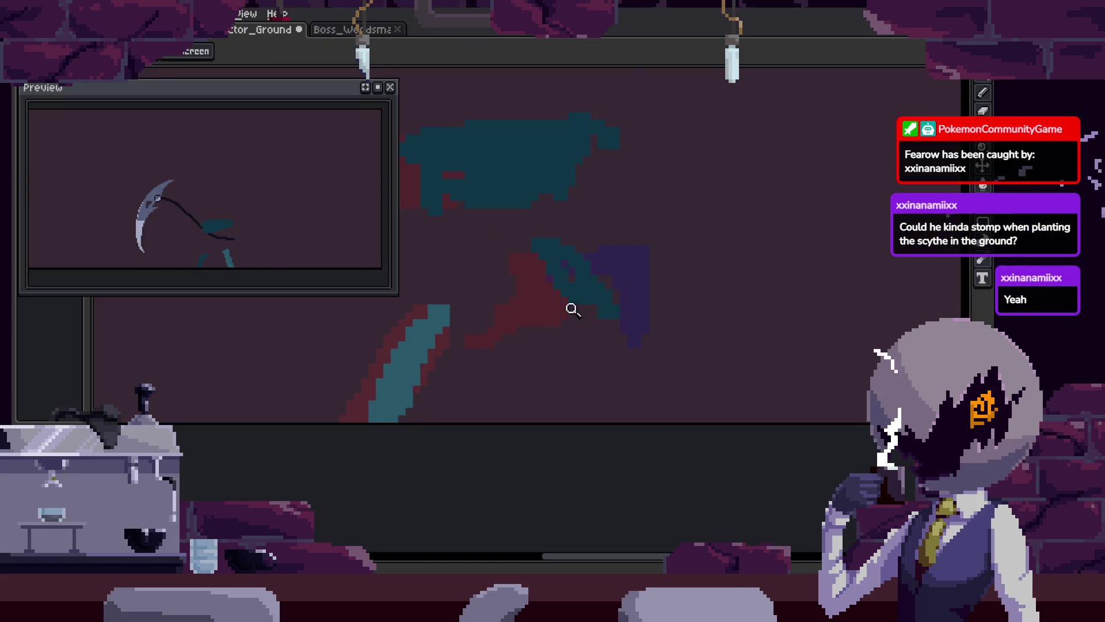
pyautogui.click(568, 315)
pyautogui.press('e')
pyautogui.scroll(-2, 638, 349)
pyautogui.hotkey('ctrl', 's')
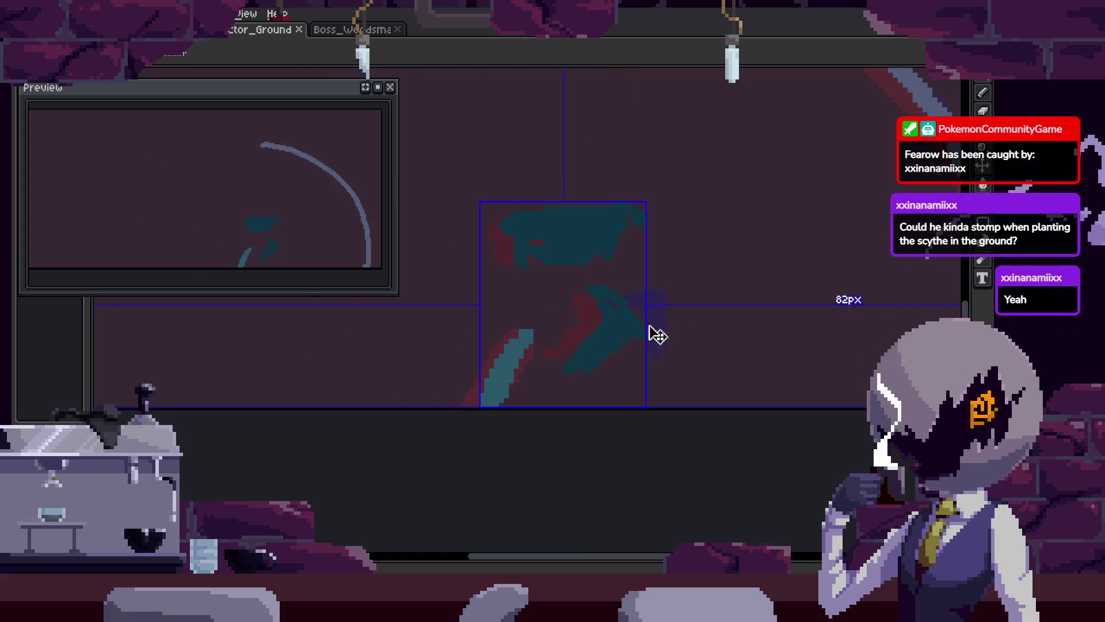
# Draw a pencil stroke on the sketched torso, drop the selection, and save
pyautogui.hscroll(2, 696, 334)
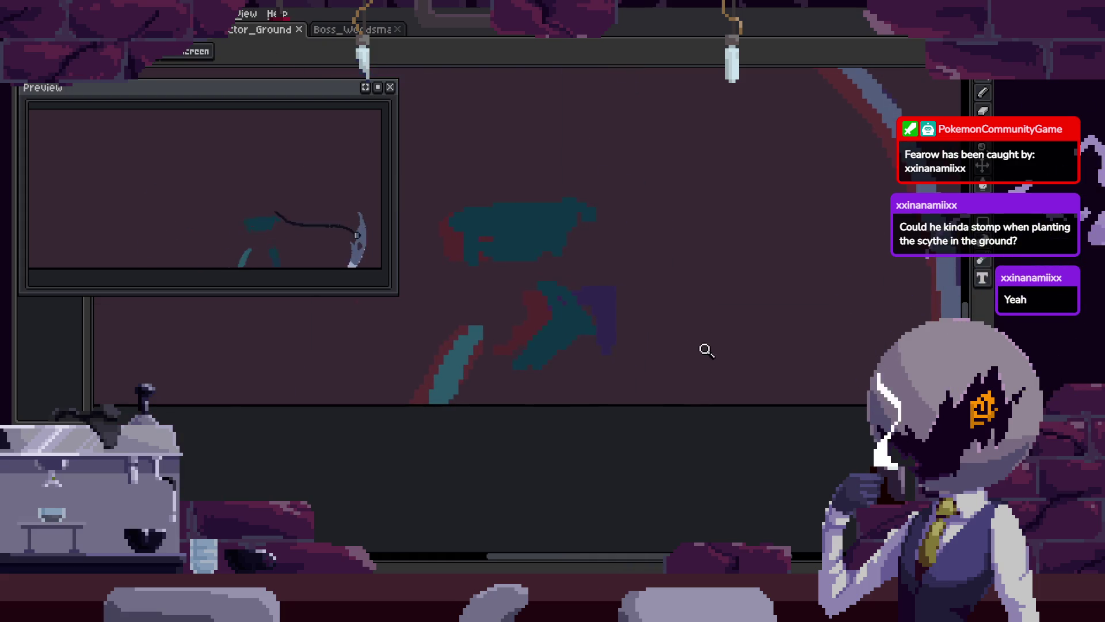
pyautogui.click(619, 271)
pyautogui.press('b')
pyautogui.click(581, 382)
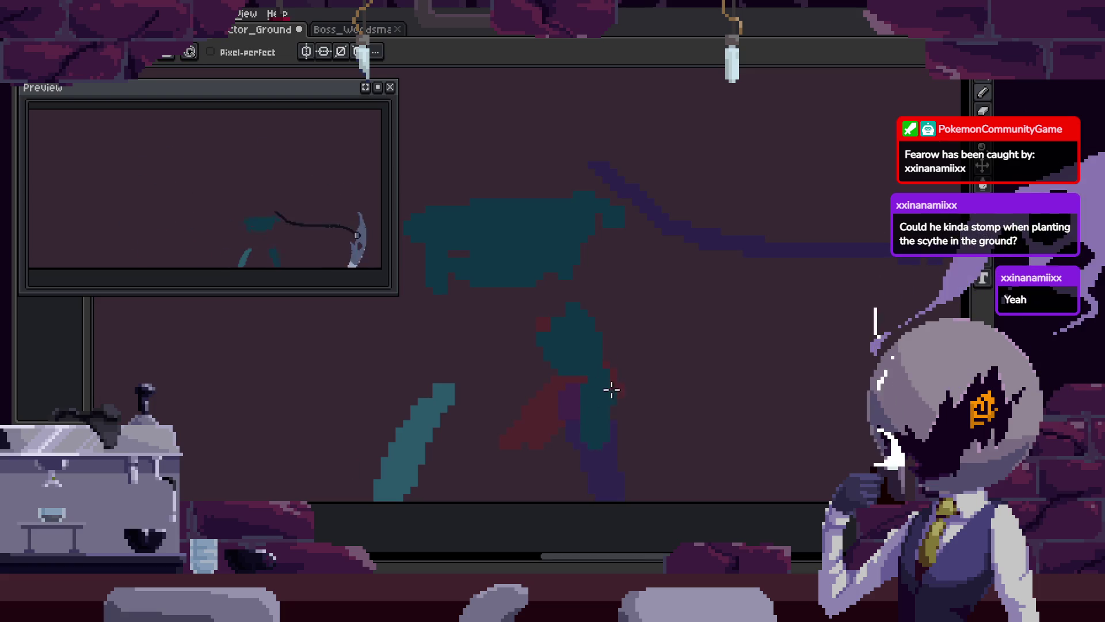
pyautogui.hotkey('ctrl', 'd')
pyautogui.press('b')
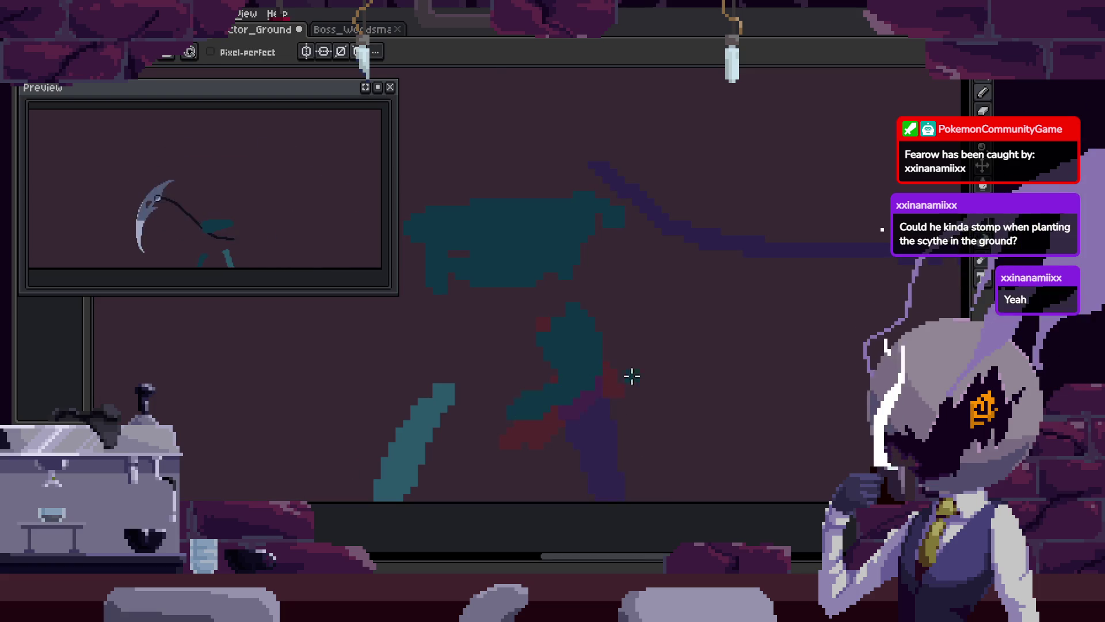
pyautogui.hotkey('ctrl', 's')
# Move to the next frame and add a pixel to its sketch
pyautogui.press('z')
pyautogui.scroll(-2, 674, 363)
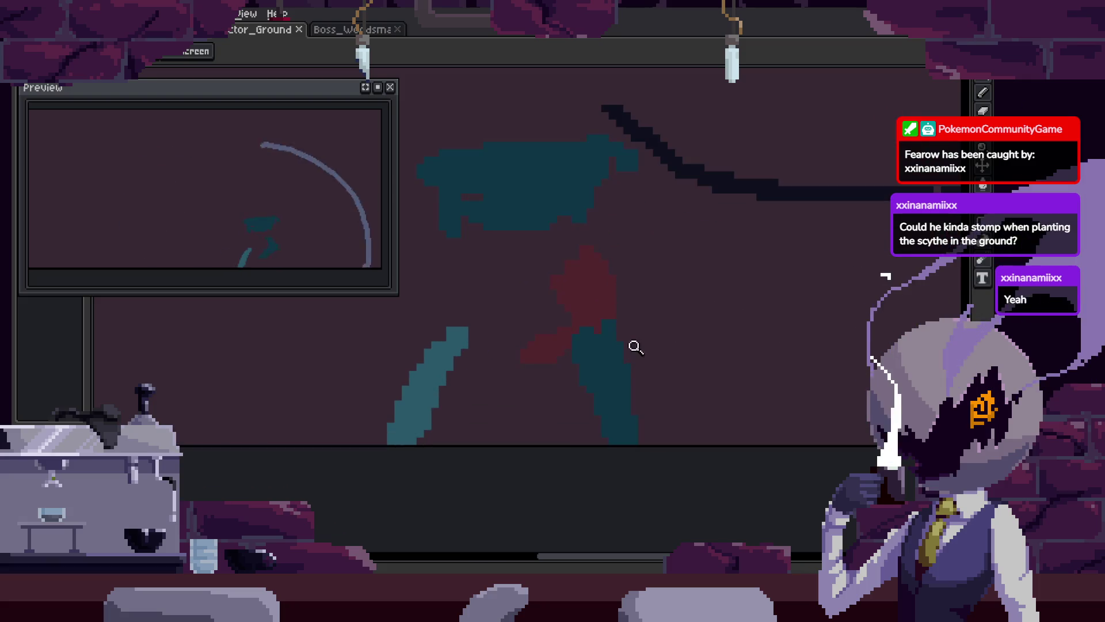
pyautogui.press('Right')
pyautogui.press('Right')
pyautogui.press('b')
pyautogui.click(657, 431)
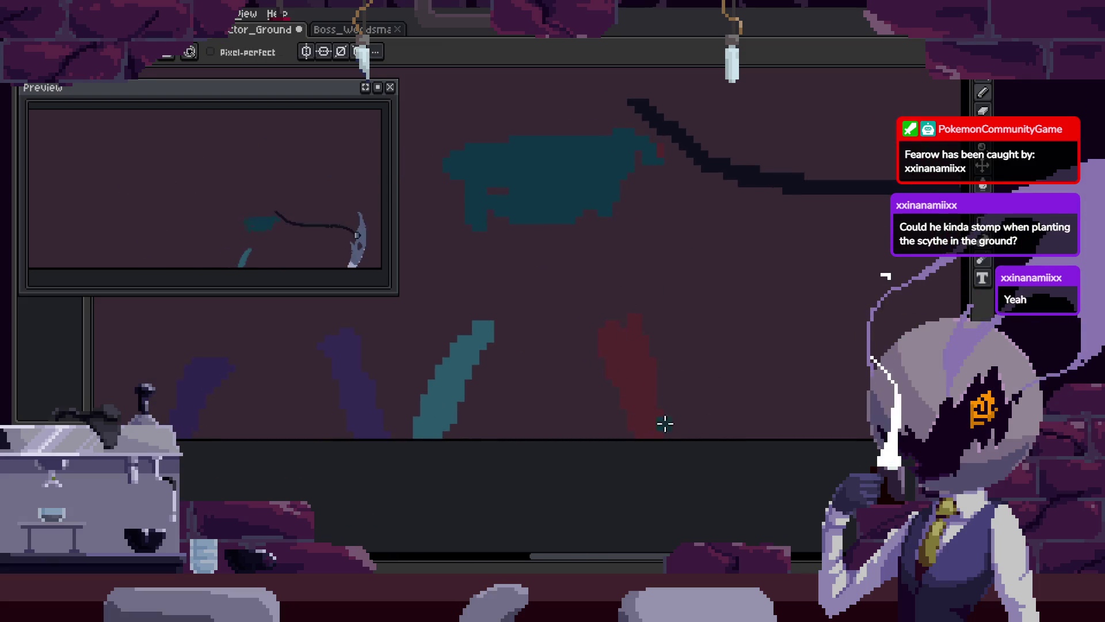
pyautogui.press('Right')
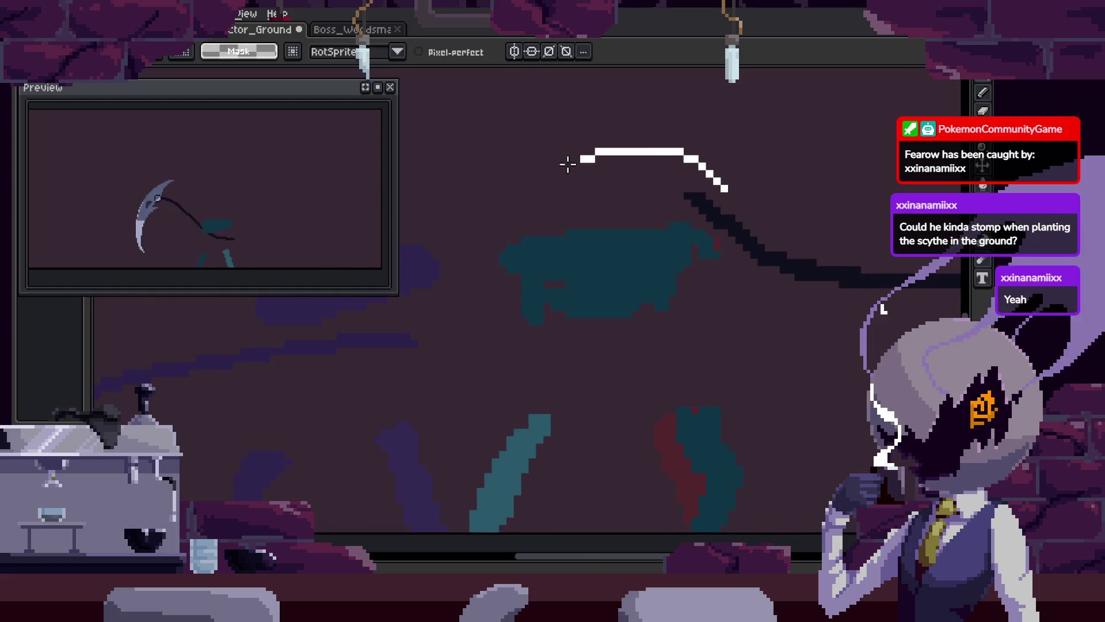
# Zoom out to show the whole scythe, centre the figure, and save
pyautogui.press('z')
pyautogui.rightClick(713, 325)
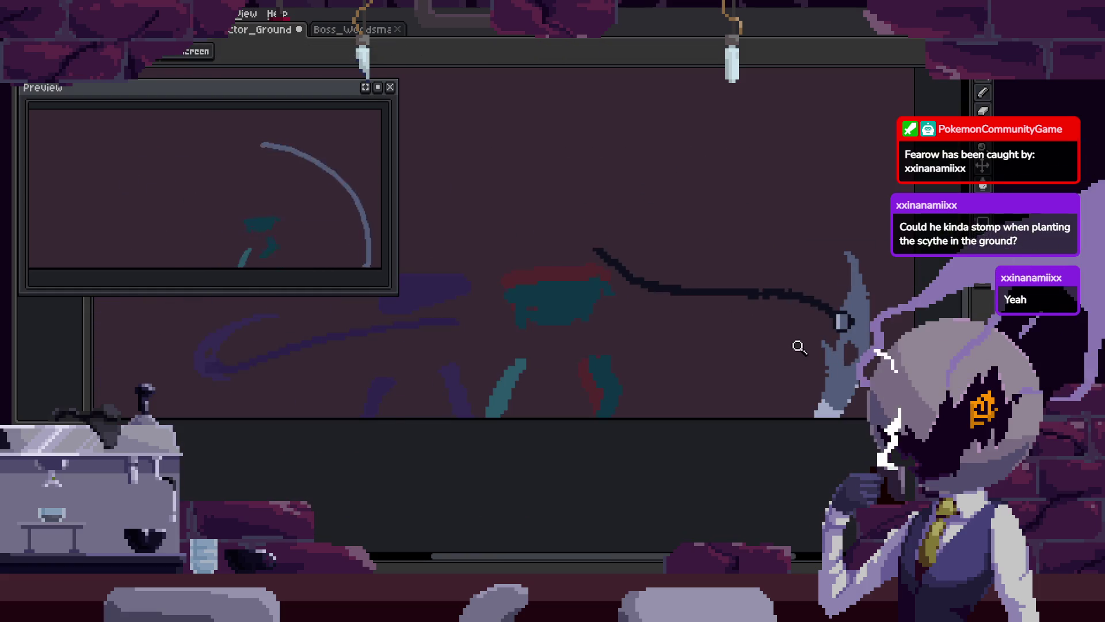
pyautogui.moveTo(803, 357); pyautogui.dragTo(772, 341)
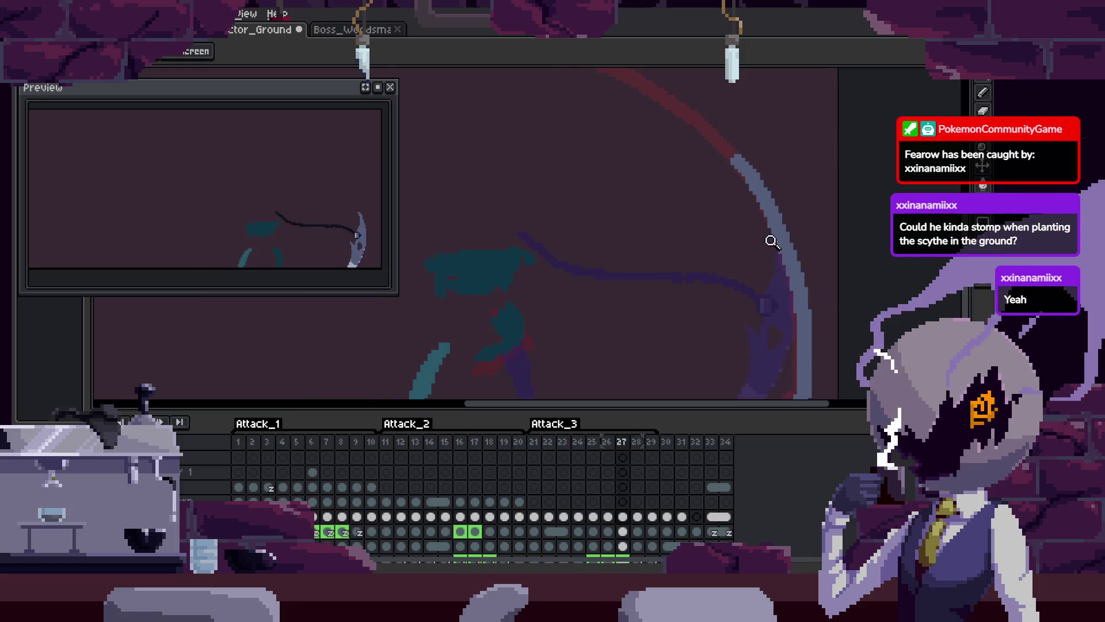
pyautogui.press('Tab')
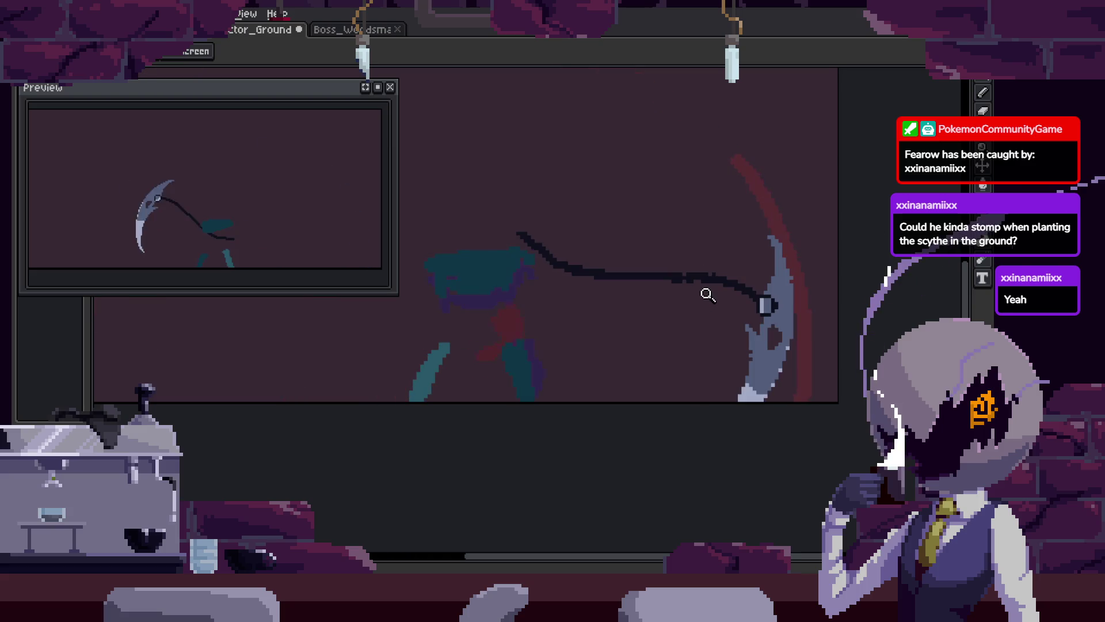
pyautogui.scroll(1, 714, 296)
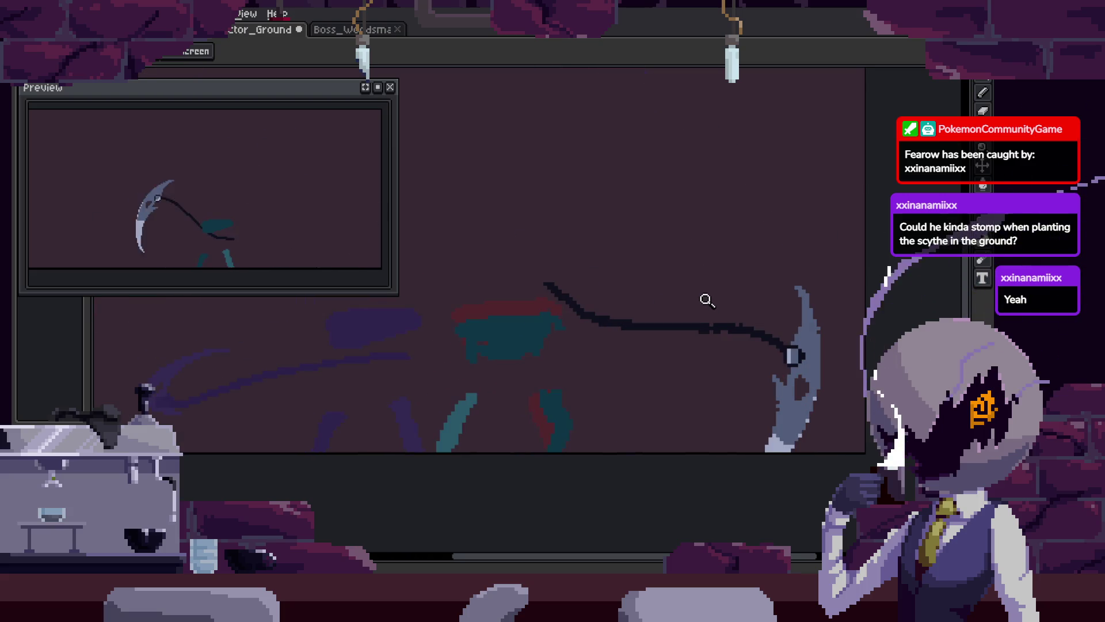
pyautogui.hotkey('ctrl', 's')
pyautogui.scroll(-1, 714, 300)
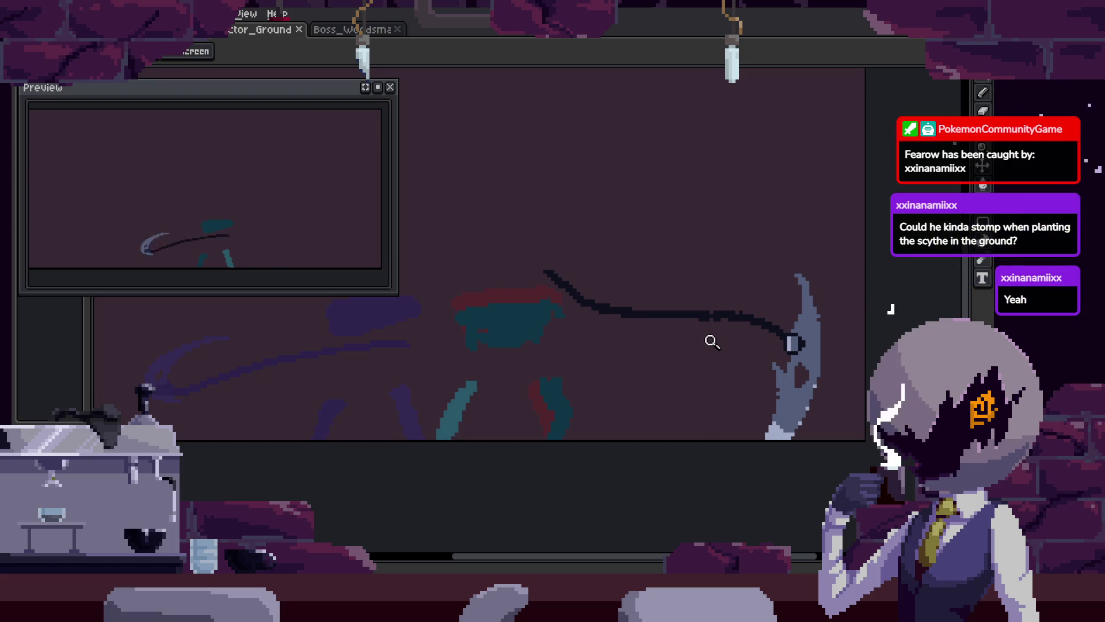
# Step through the sketch frames to compare the swing poses
pyautogui.press('Right')
pyautogui.press('Right')
pyautogui.press('Right')
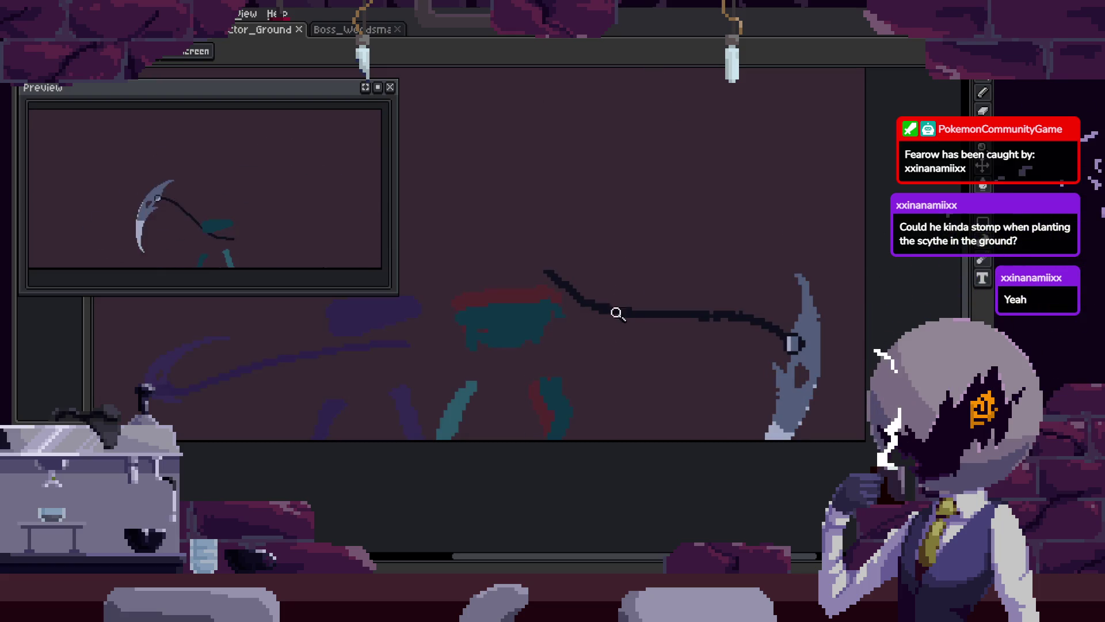
pyautogui.press('b')
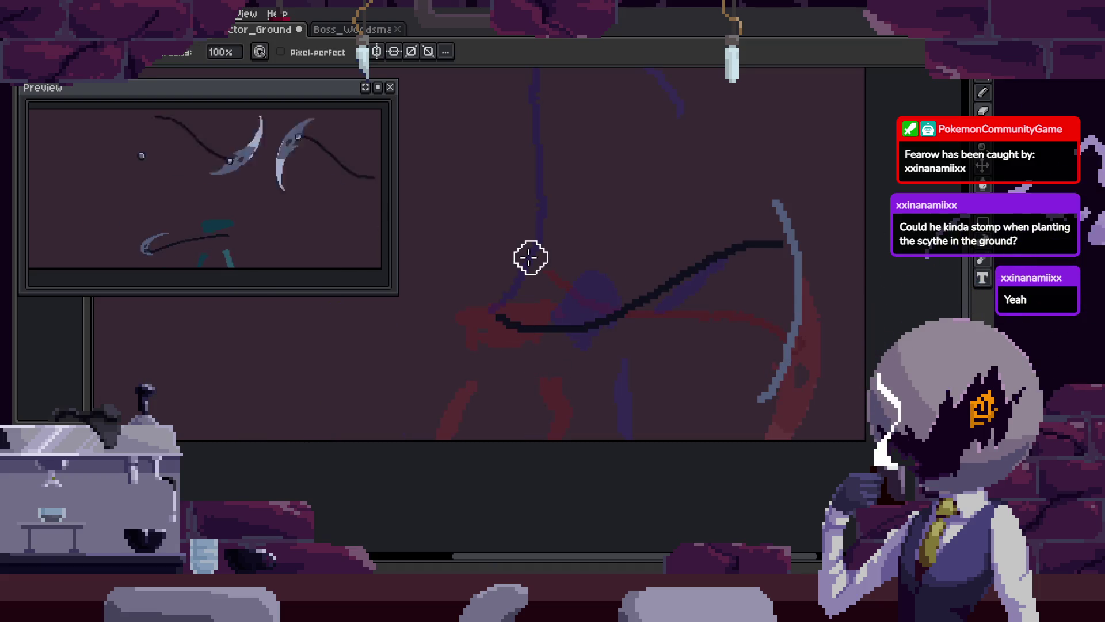
pyautogui.press('Right')
pyautogui.press('Right')
pyautogui.press('Right')
pyautogui.scroll(1, 518, 380)
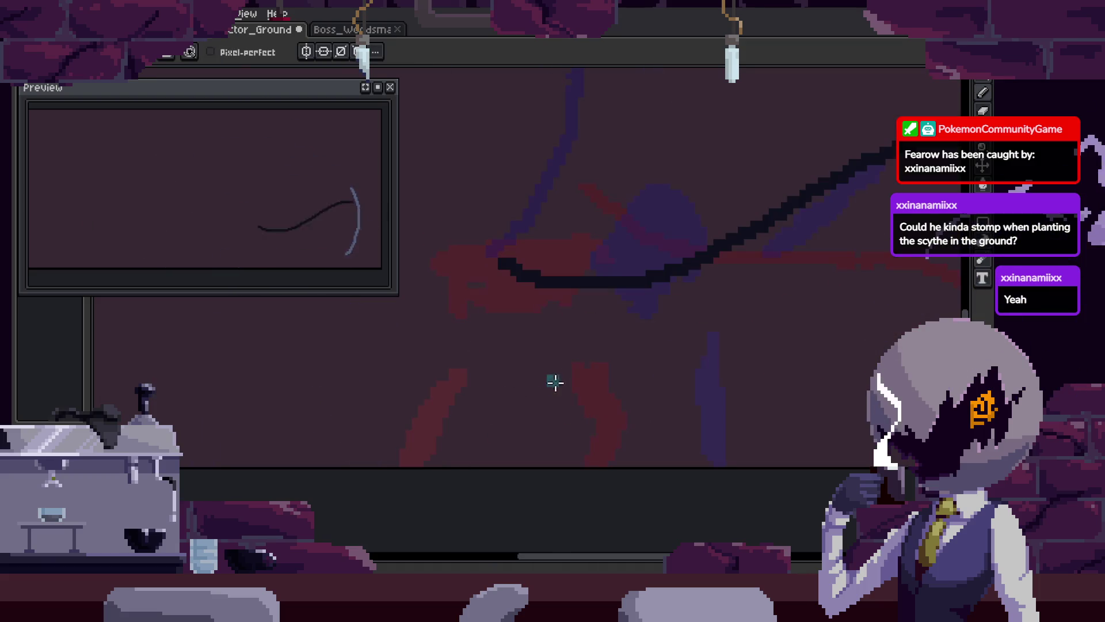
pyautogui.press('Right')
pyautogui.press('Right')
pyautogui.press('Right')
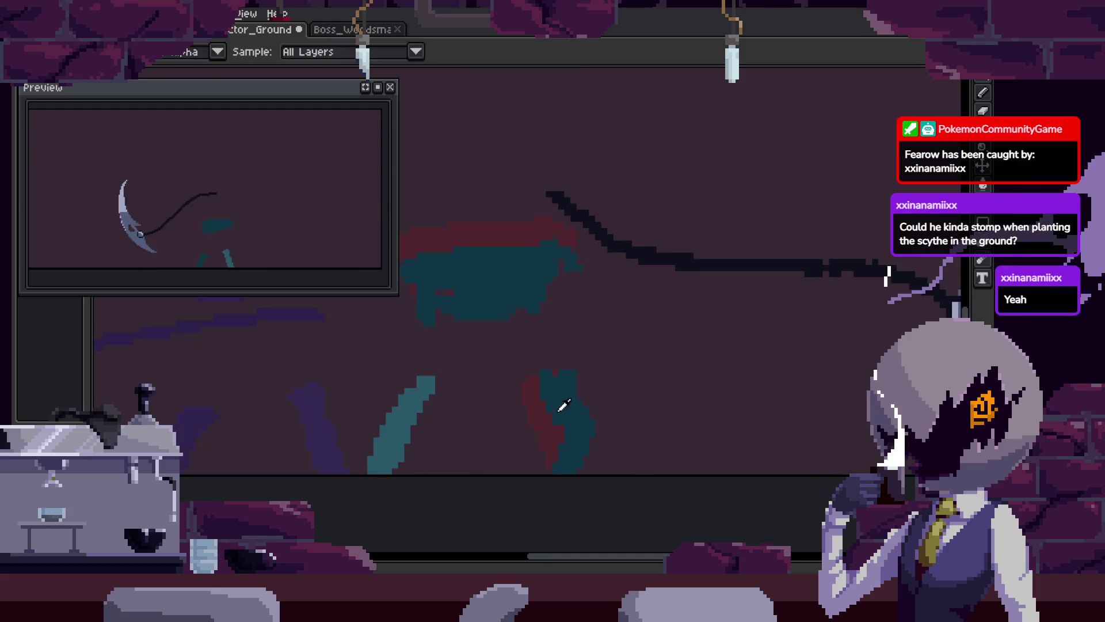
pyautogui.press('Right')
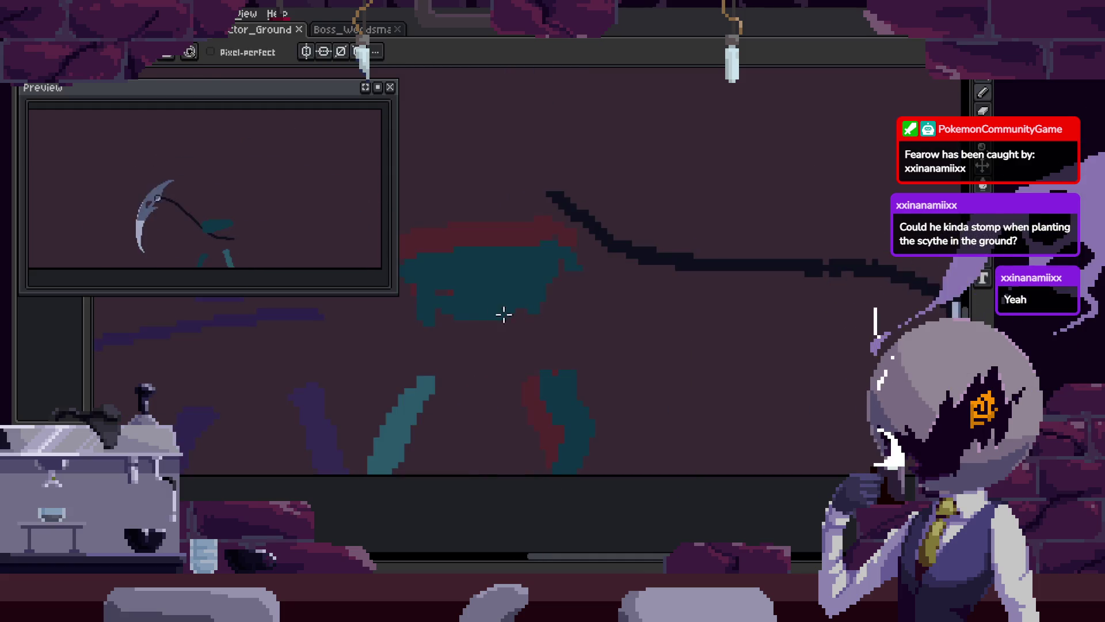
# Save the animation and bring back the Attack timeline
pyautogui.press('Right')
pyautogui.scroll(2, 493, 321)
pyautogui.hotkey('ctrl', 's')
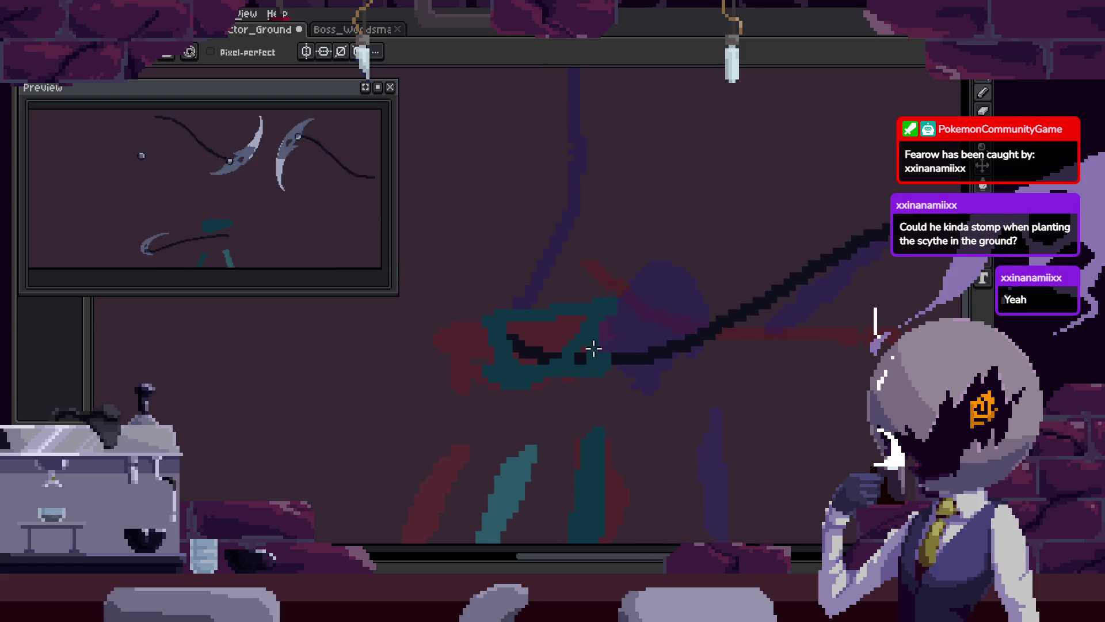
pyautogui.hotkey('ctrl', 's')
pyautogui.press('z')
pyautogui.scroll(-3, 632, 357)
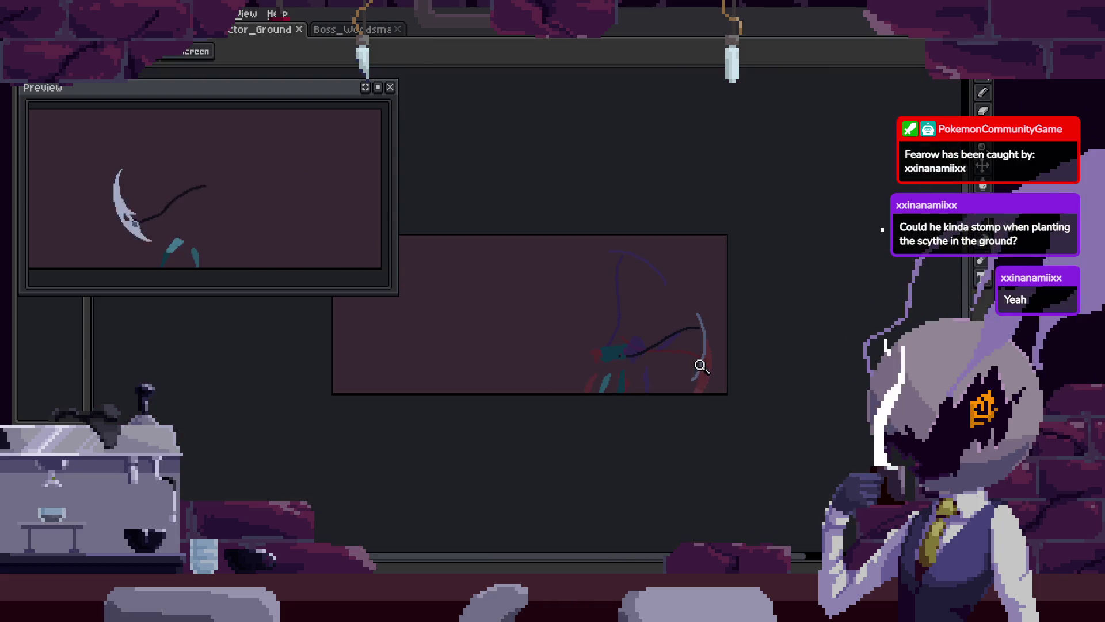
pyautogui.press('Tab')
pyautogui.scroll(3, 718, 283)
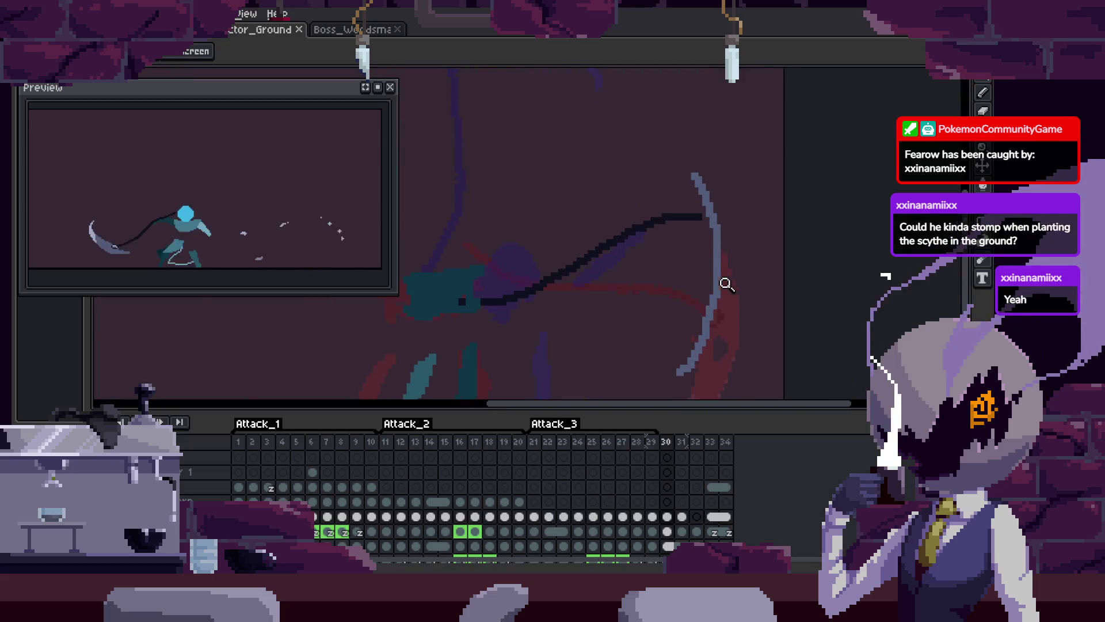
# Insert two new frames at cels 30–31, extending the attack to 37 frames
pyautogui.press('Tab')
pyautogui.press('Tab')
pyautogui.press('Left')
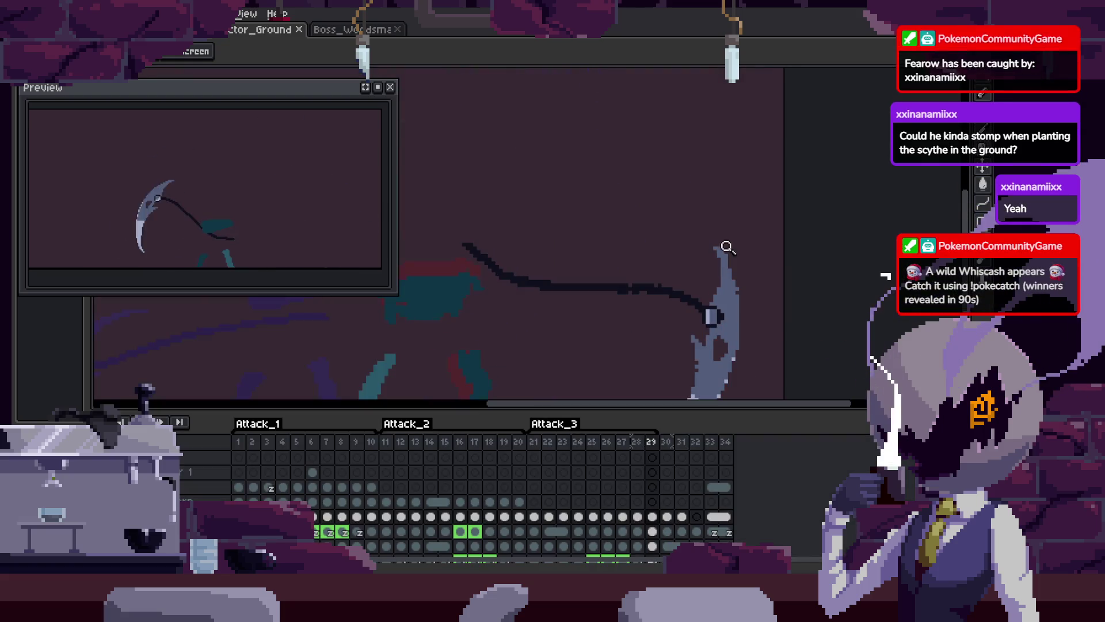
pyautogui.press('Right')
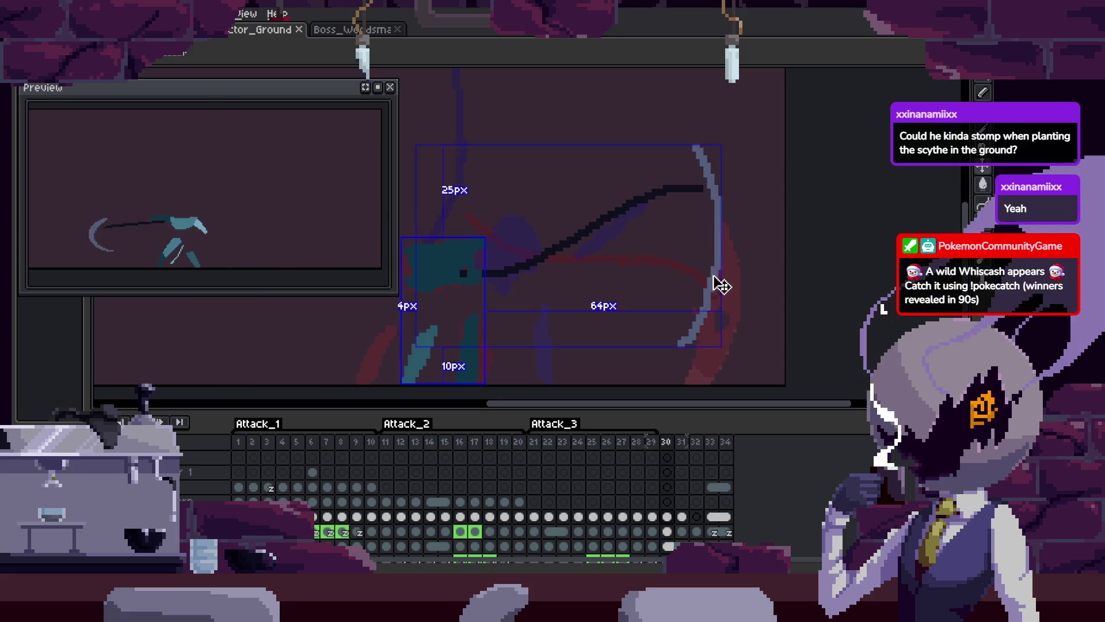
pyautogui.scroll(-3, 720, 276)
pyautogui.hotkey('shift', 'm')
pyautogui.moveTo(507, 129)
pyautogui.mouseDown()
pyautogui.moveTo(719, 299)
pyautogui.moveTo(817, 411)
pyautogui.mouseUp()
pyautogui.hotkey('ctrl', 'd')
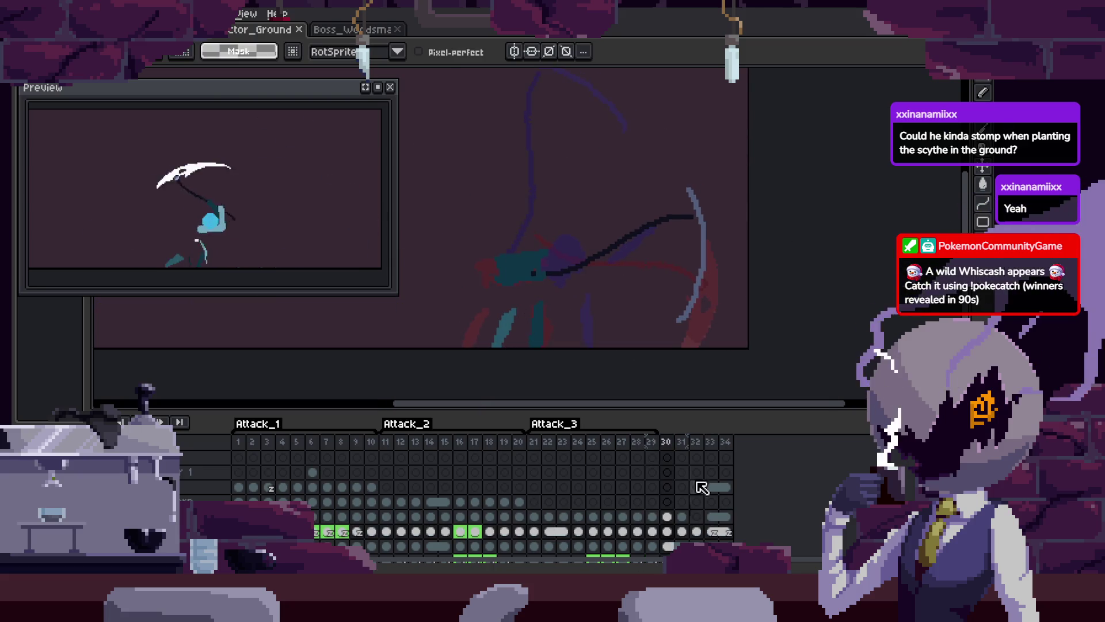
pyautogui.moveTo(668, 516); pyautogui.dragTo(682, 516)
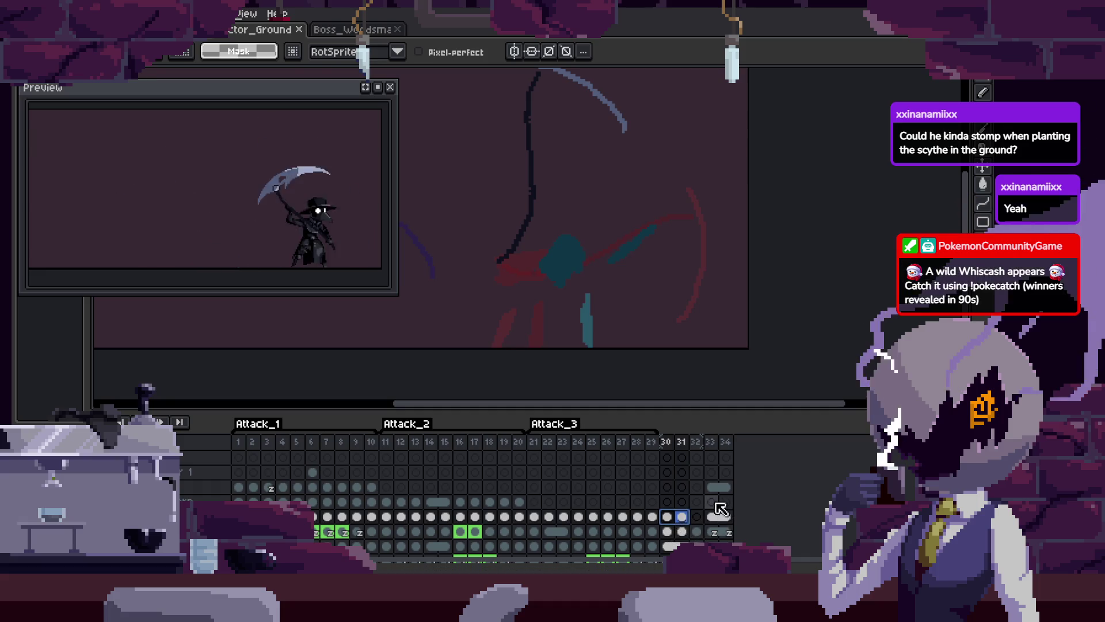
pyautogui.hotkey('alt', 'n')
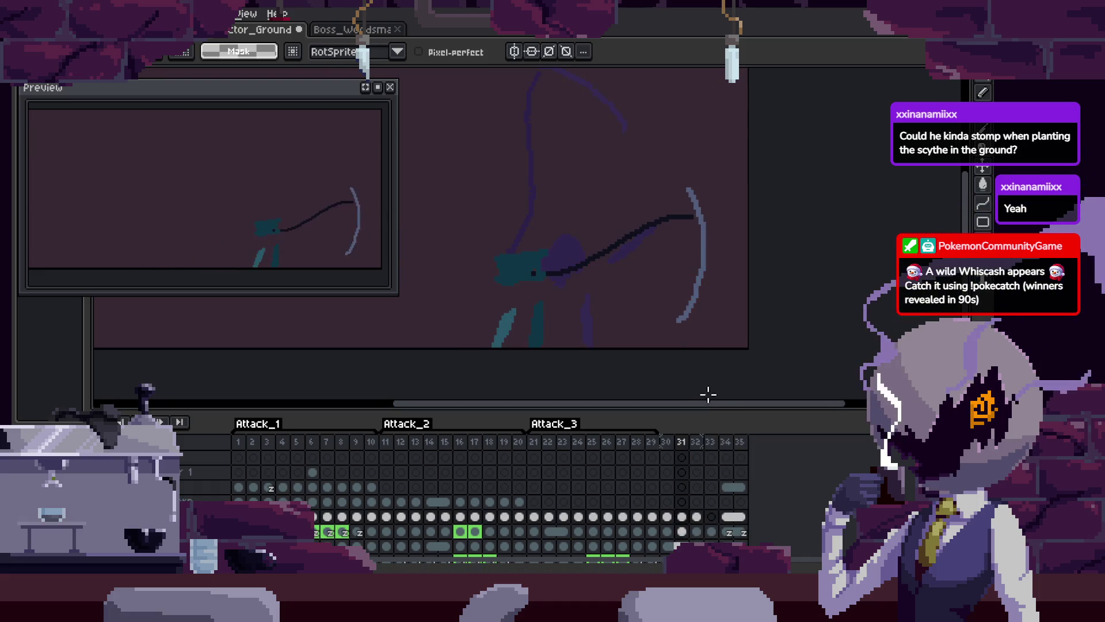
pyautogui.hotkey('alt', 'n')
pyautogui.hotkey('alt', 'n')
# Clear the old sketch from frames 30–32 and copy the scythe blade from frame 29
pyautogui.moveTo(668, 531); pyautogui.dragTo(699, 534)
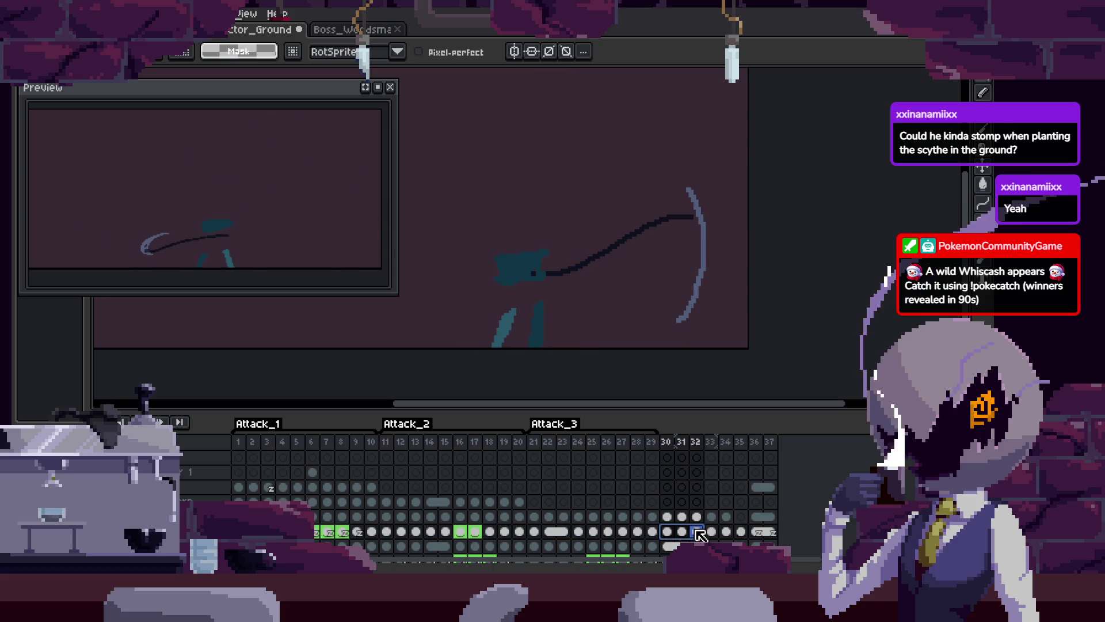
pyautogui.press('Delete')
pyautogui.press('Left')
pyautogui.press('Left')
pyautogui.press('Left')
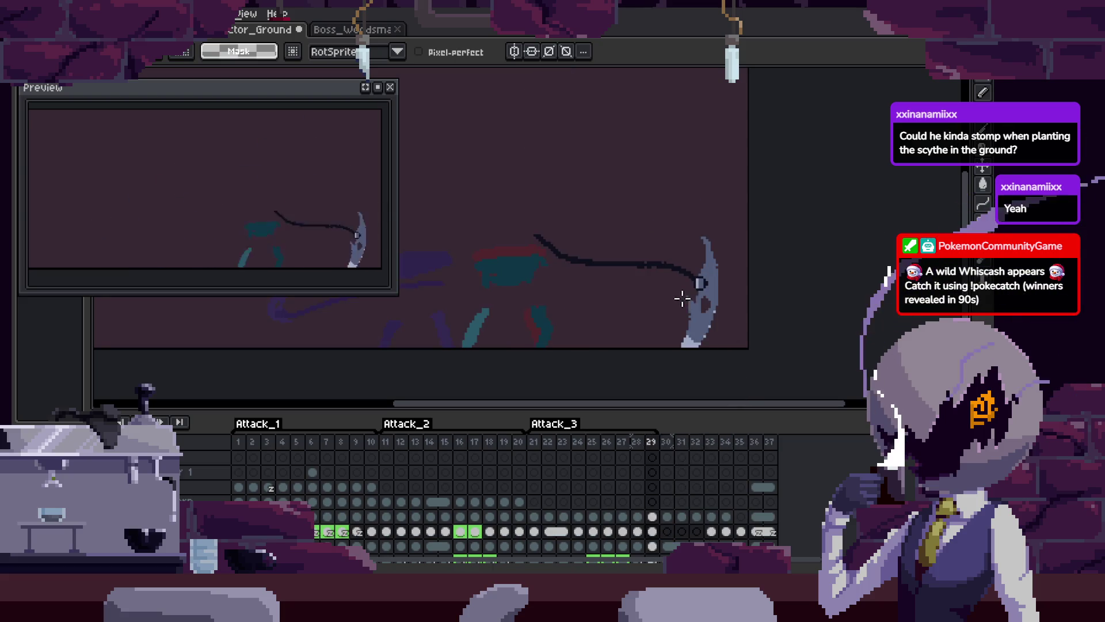
pyautogui.moveTo(818, 297); pyautogui.dragTo(753, 240)
pyautogui.hotkey('ctrl', 'c')
# Paste the scythe blade onto frames 30, 31 and 32, then zoom in on the sketch
pyautogui.press('Right')
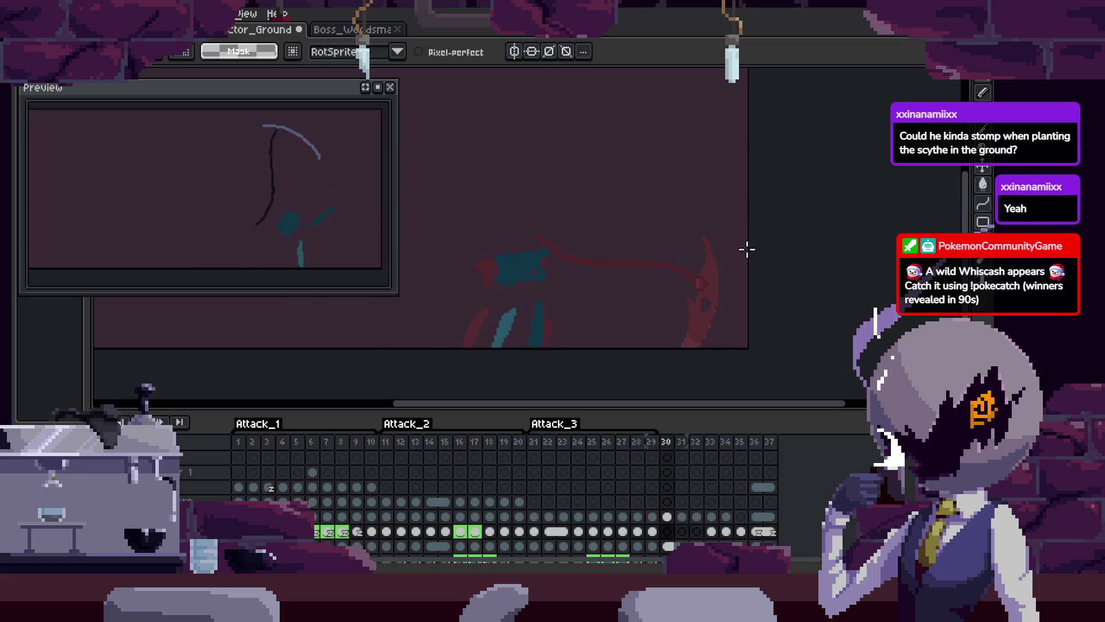
pyautogui.hotkey('ctrl', 'v')
pyautogui.press('Right')
pyautogui.hotkey('ctrl', 'v')
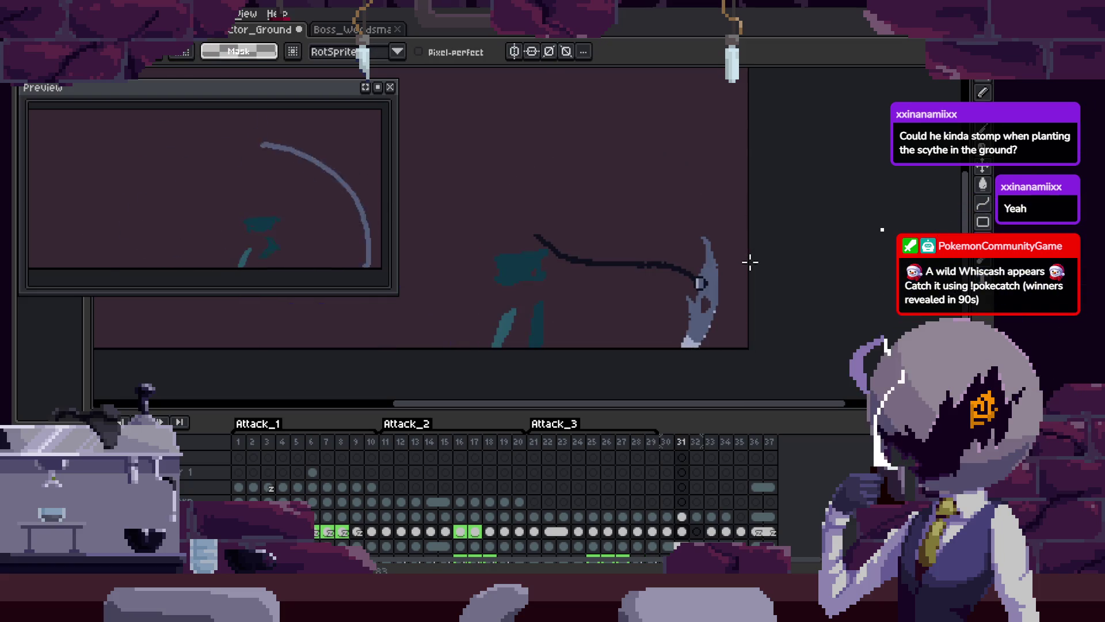
pyautogui.press('Right')
pyautogui.hotkey('ctrl', 'v')
pyautogui.press('Return')
pyautogui.press('Right')
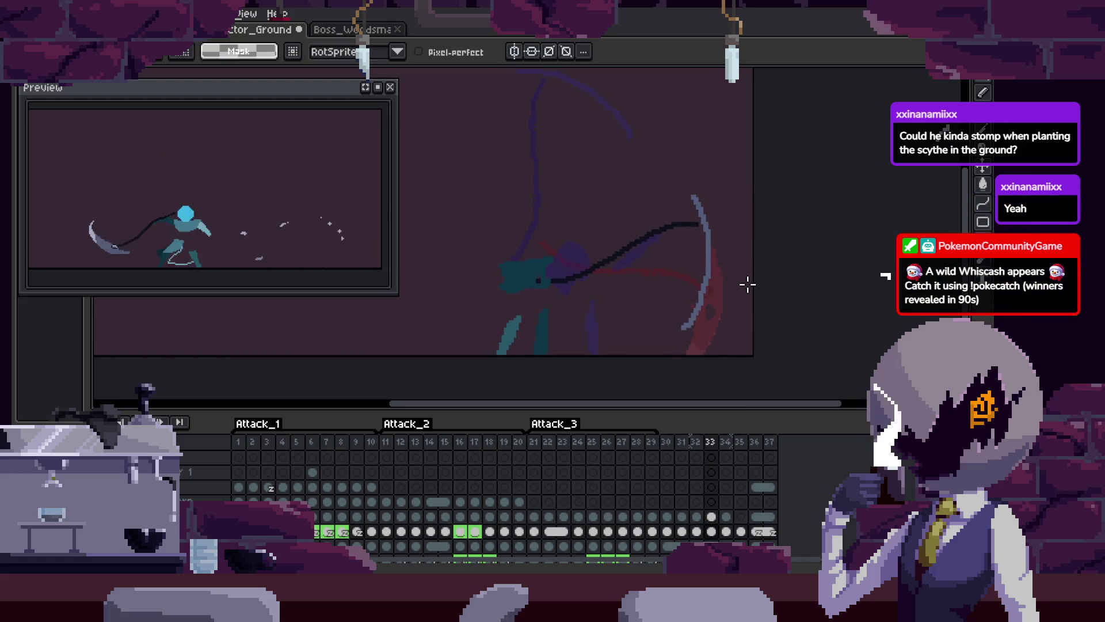
pyautogui.press('Tab')
pyautogui.press('z')
pyautogui.click(572, 266)
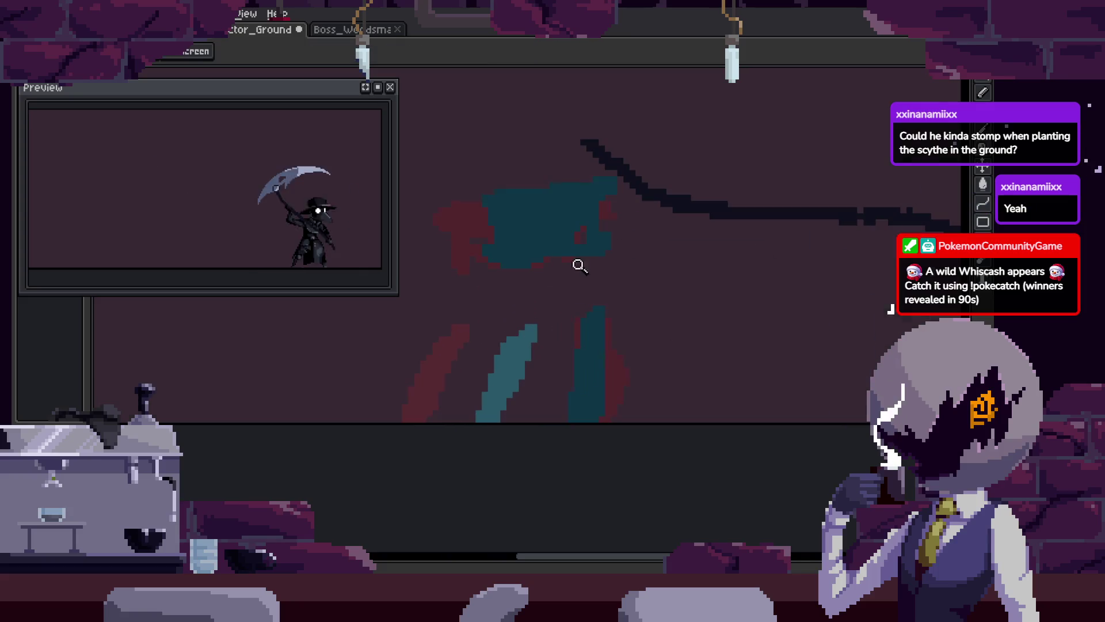
# Set up a 1px pencil and sample the teal sketch colour while comparing neighbouring frames
pyautogui.press('Return')
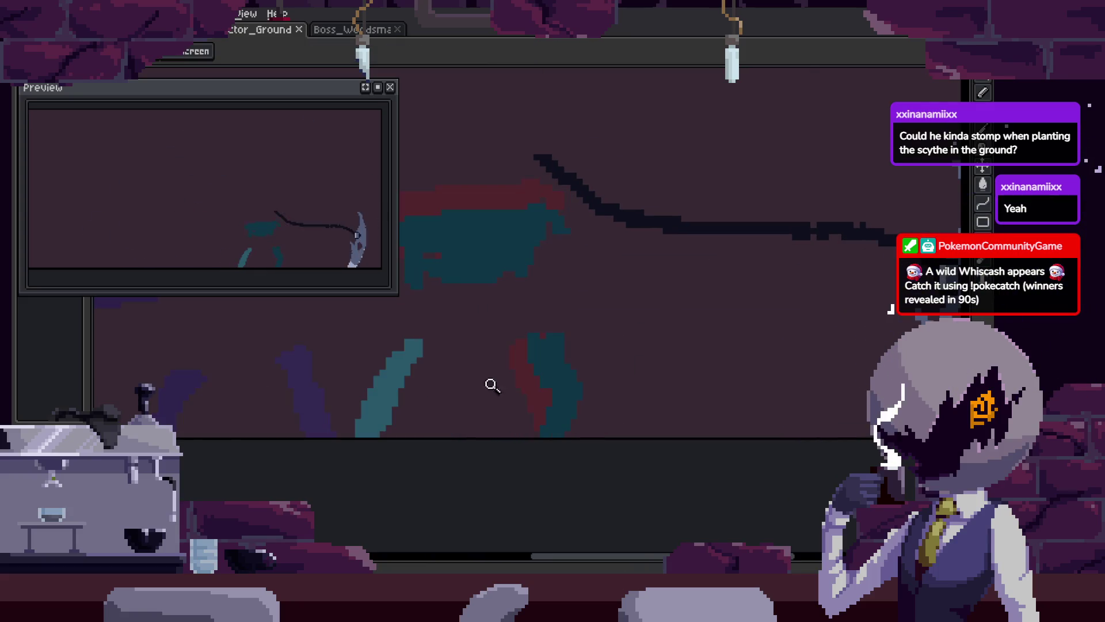
pyautogui.press('b')
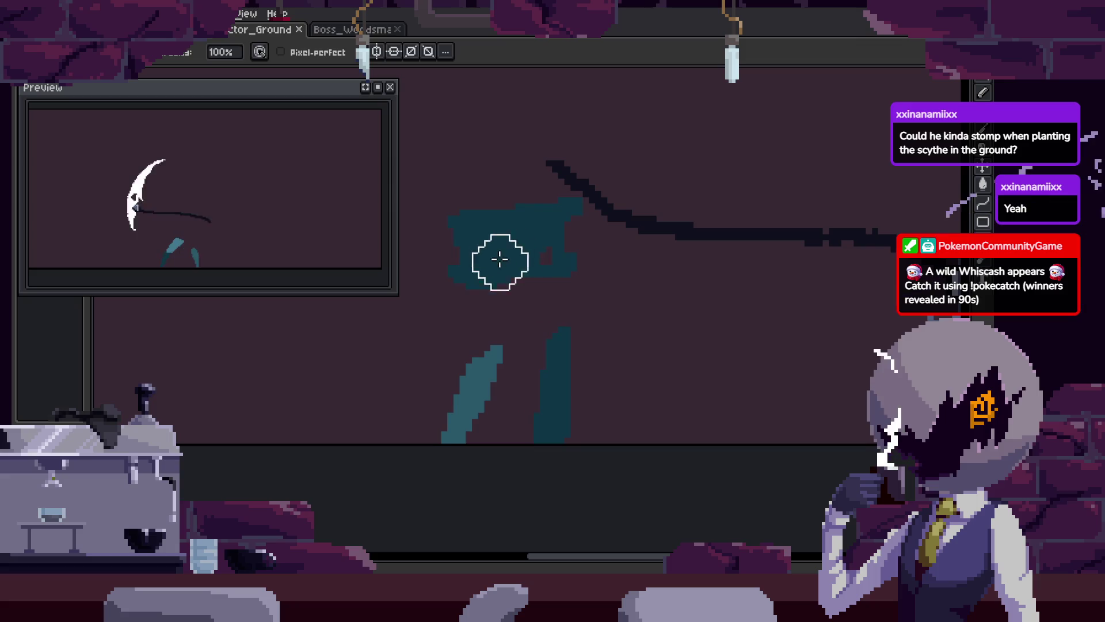
pyautogui.press('-')
pyautogui.press('-')
pyautogui.press('-')
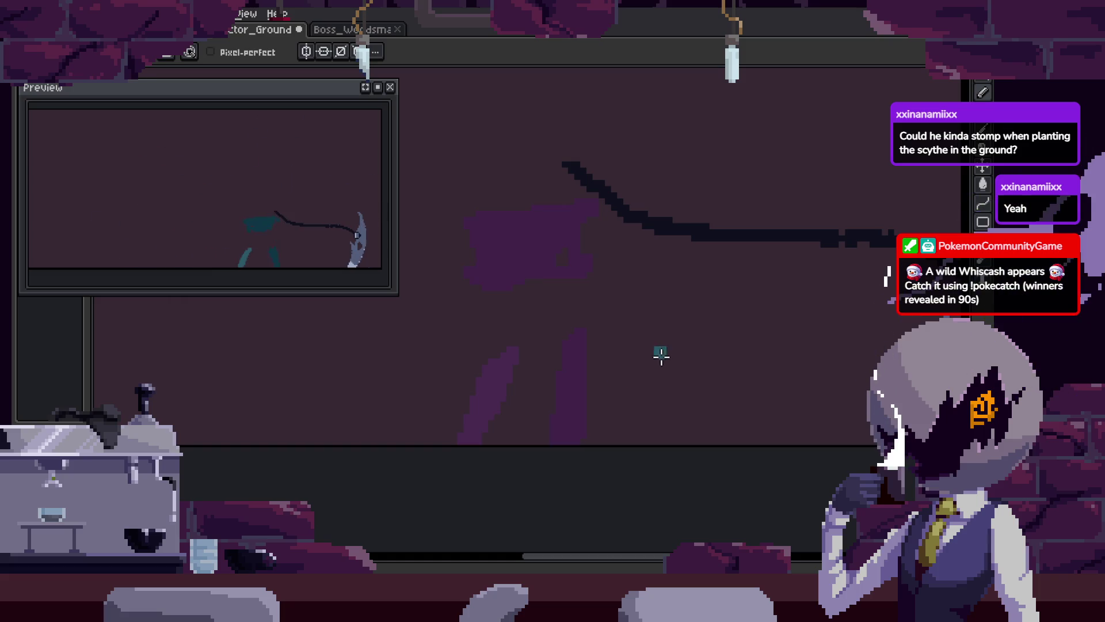
pyautogui.hscroll(2, 668, 359)
pyautogui.scroll(1, 667, 359)
pyautogui.scroll(2, 668, 398)
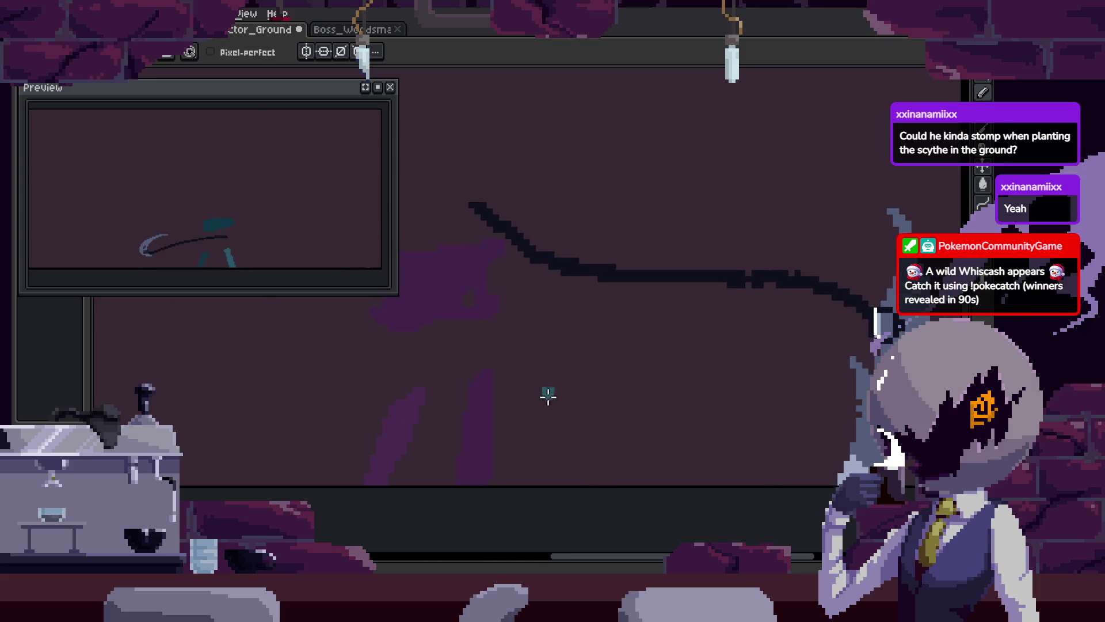
pyautogui.hscroll(1, 583, 367)
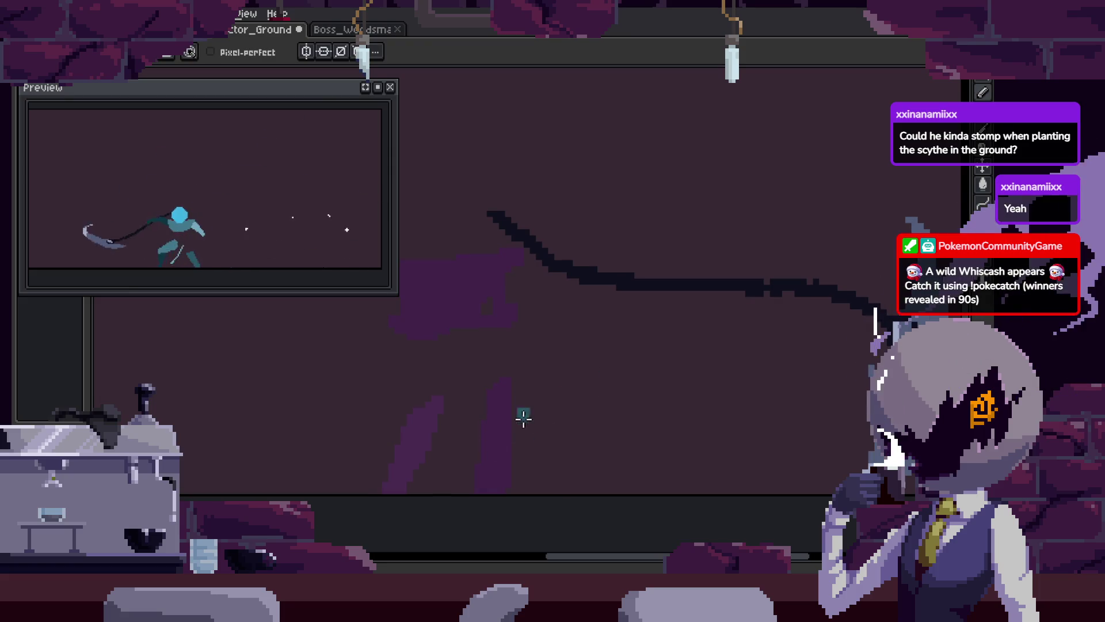
pyautogui.press('Right')
pyautogui.press('Right')
pyautogui.press('Right')
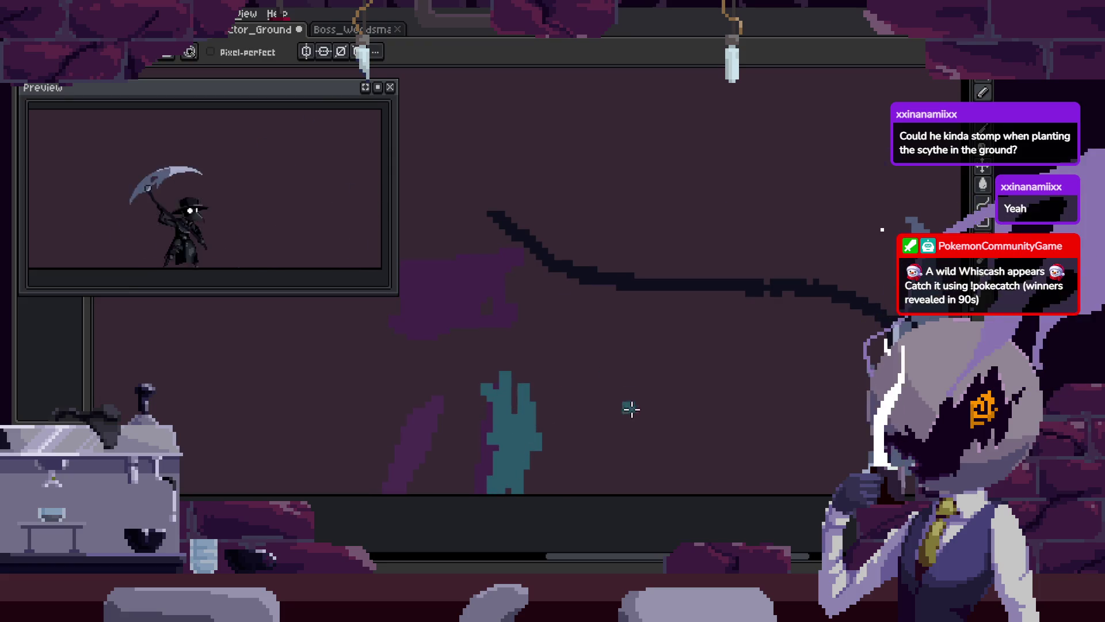
pyautogui.press('i')
pyautogui.press('b')
pyautogui.press('Right')
pyautogui.press('Right')
pyautogui.press('Right')
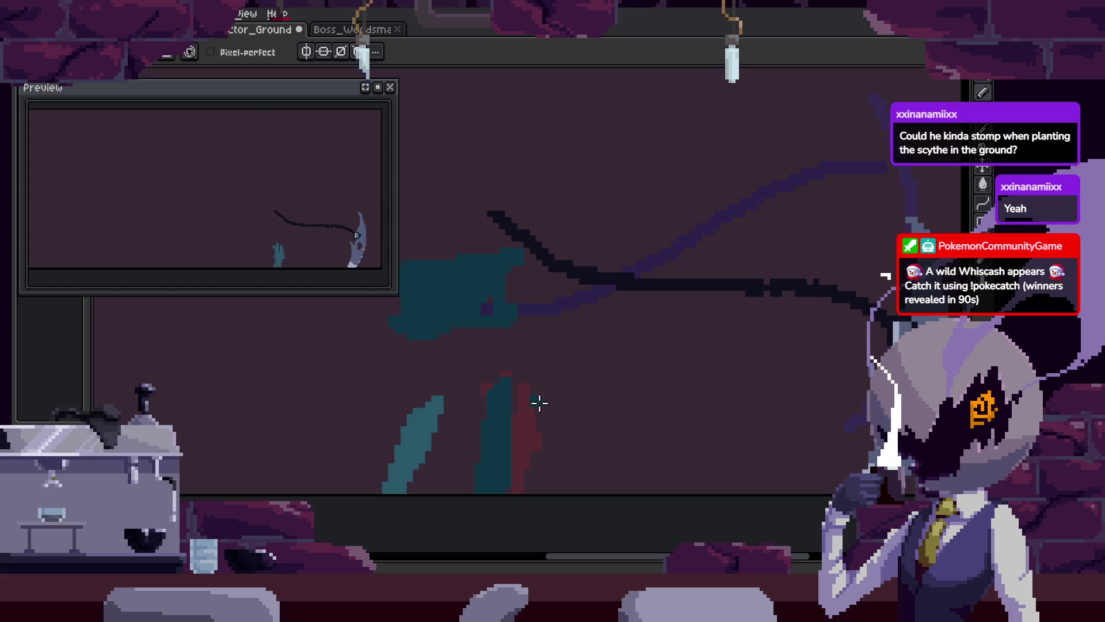
pyautogui.press('Right')
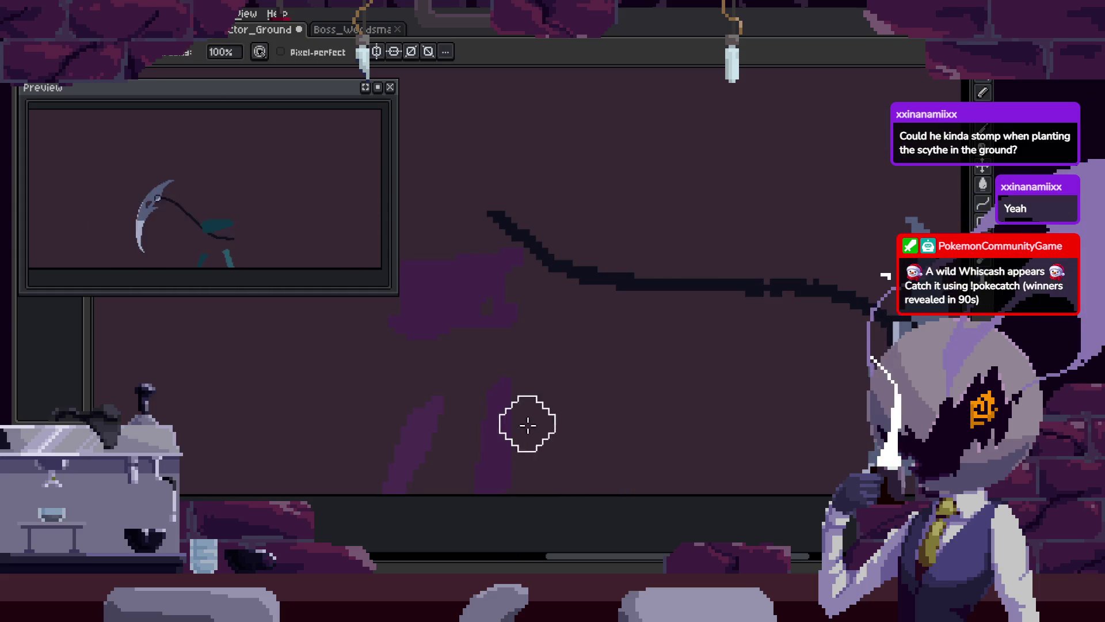
pyautogui.press('i')
pyautogui.press('Right')
pyautogui.press('e')
pyautogui.press('Right')
pyautogui.press('Right')
# Draw a teal inverted-V leg stroke for the stomp, save, and bring back the timeline
pyautogui.press('Left')
pyautogui.moveTo(508, 418); pyautogui.dragTo(502, 493)
pyautogui.hotkey('ctrl', 's')
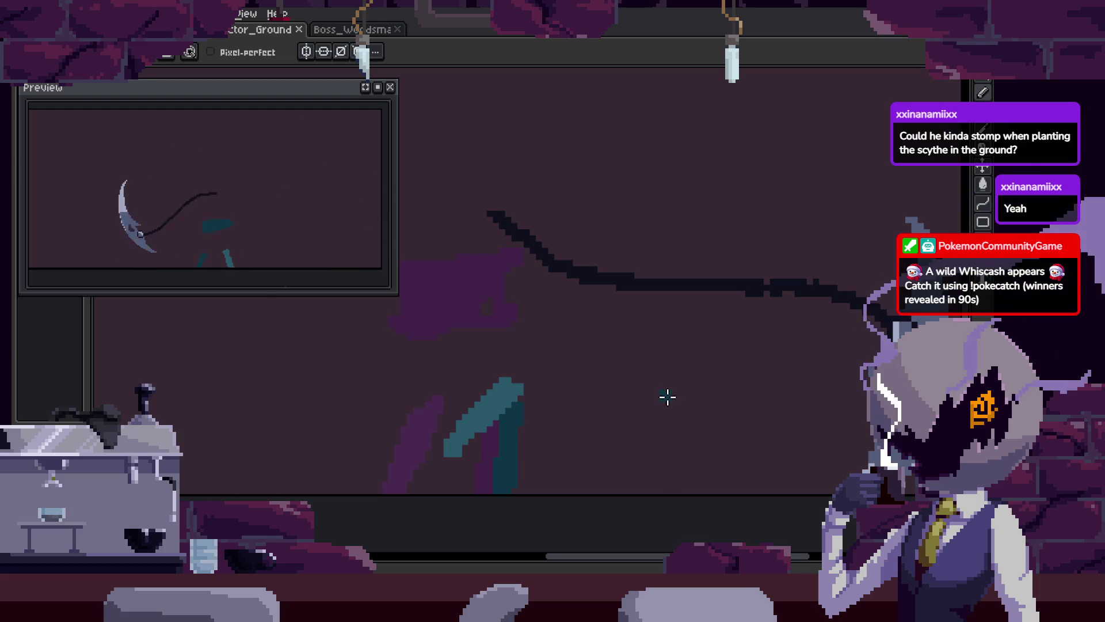
pyautogui.press('Left')
pyautogui.press('Left')
pyautogui.press('Right')
pyautogui.press('Right')
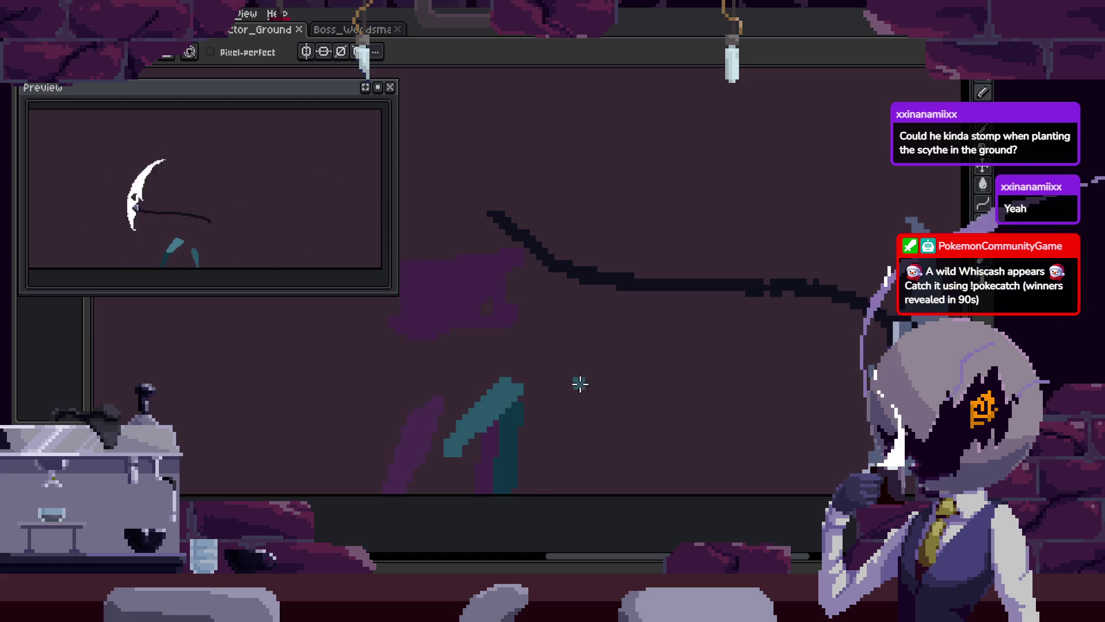
pyautogui.press('Tab')
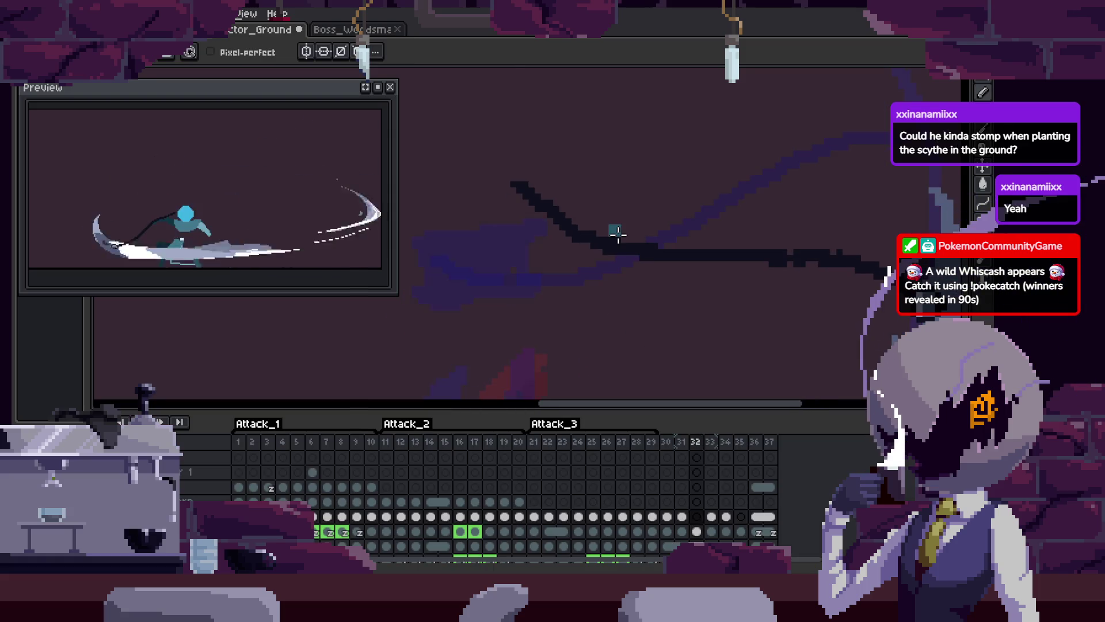
# Advance to frame 34 and beyond with the timeline hidden, panning the canvas down slightly
pyautogui.press('Right')
pyautogui.press('Right')
pyautogui.press('Right')
pyautogui.press('Right')
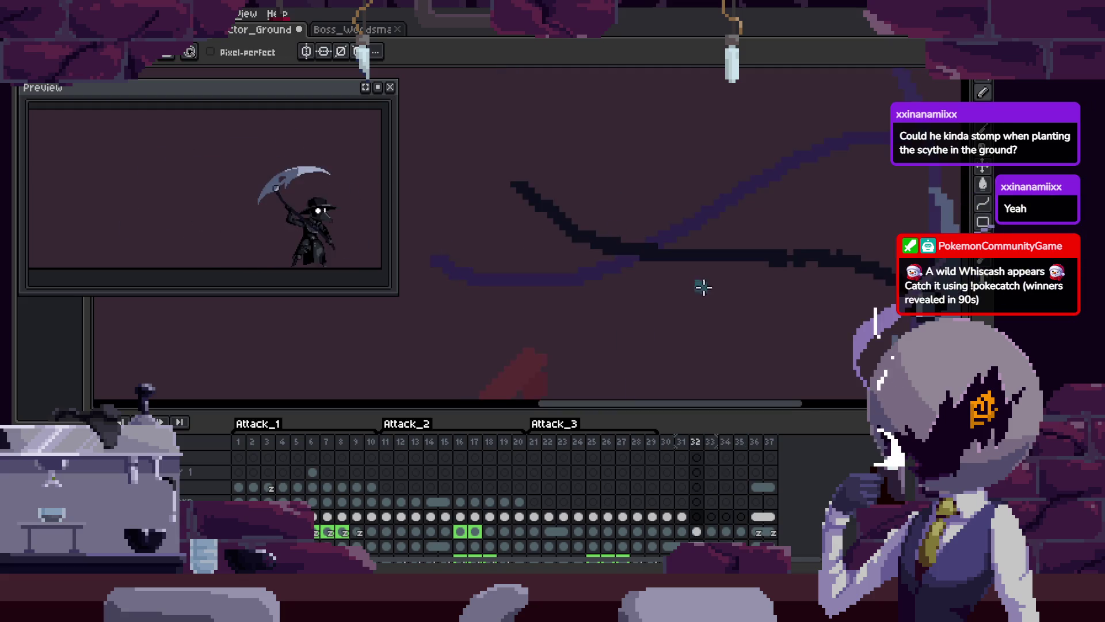
pyautogui.press('Tab')
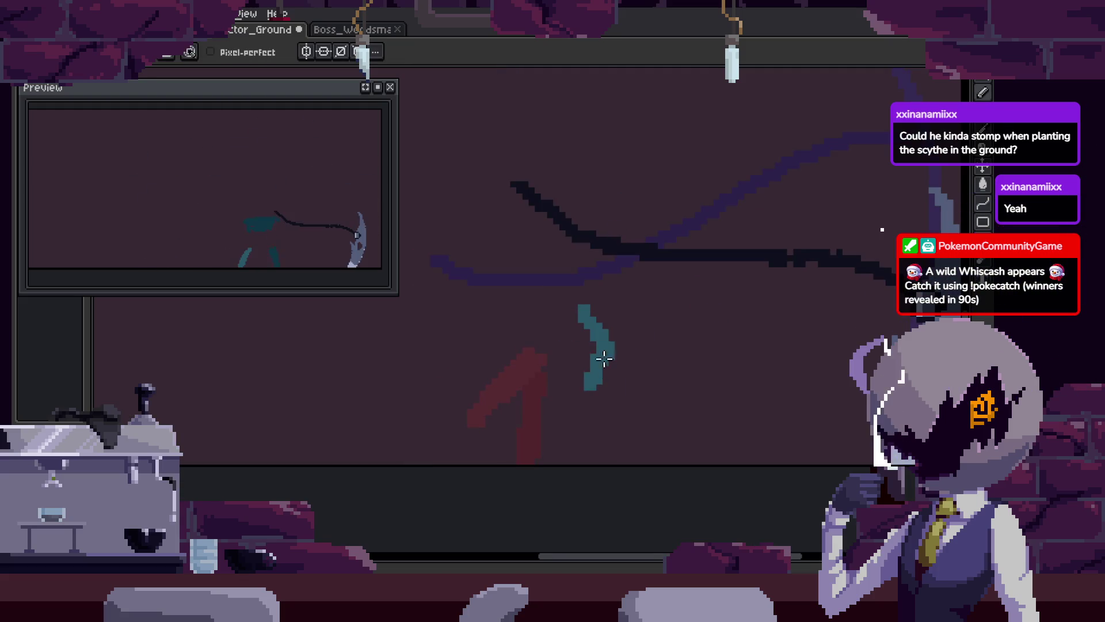
pyautogui.press('Right')
pyautogui.moveTo(632, 293); pyautogui.dragTo(625, 319)
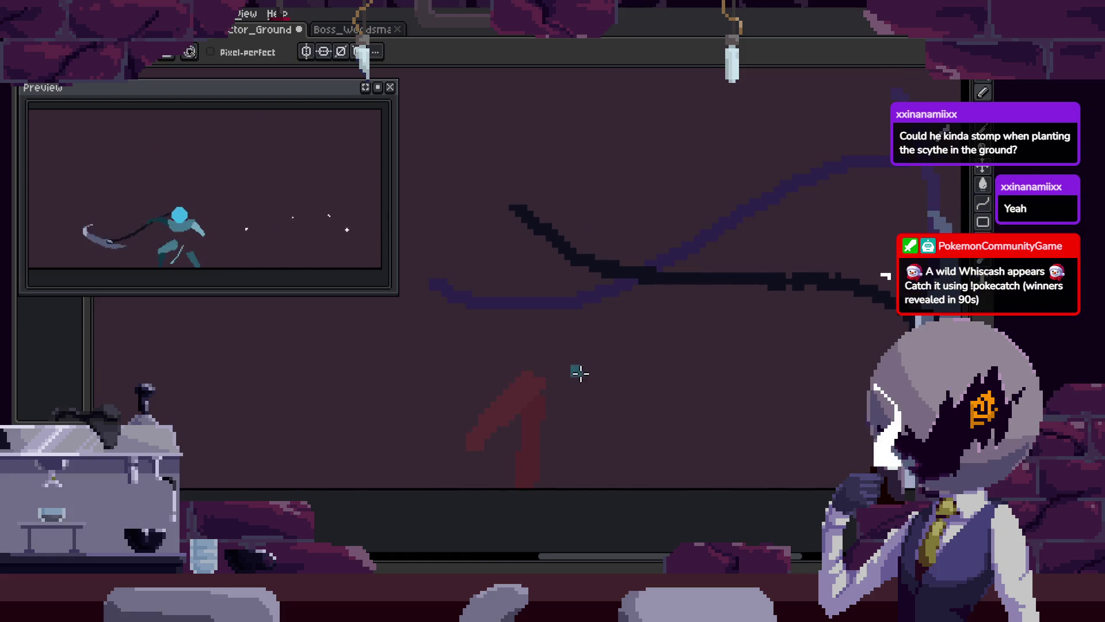